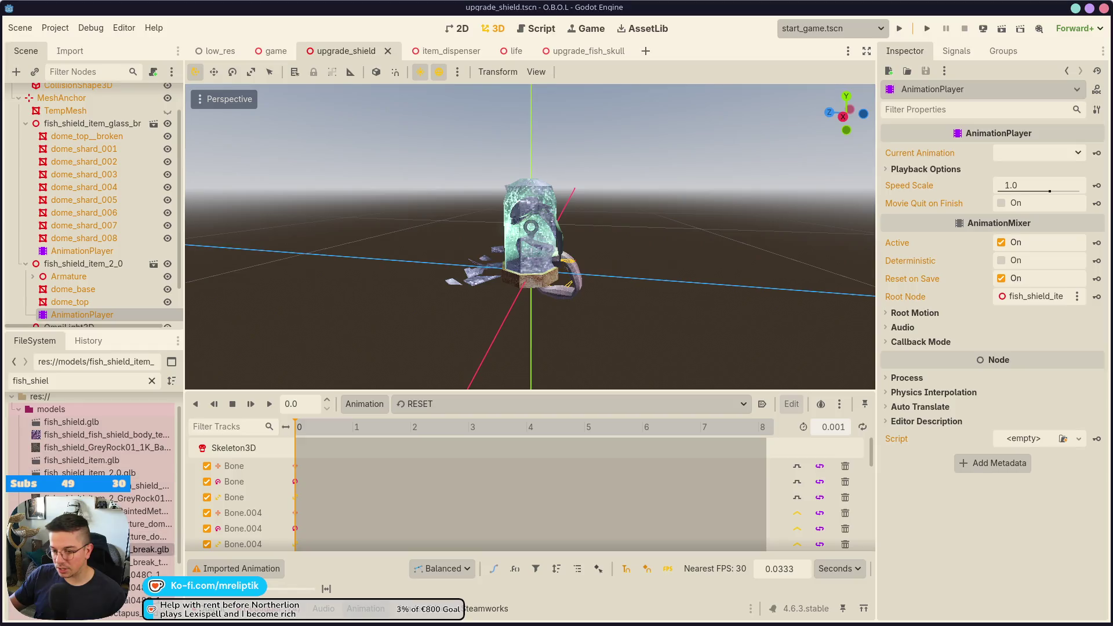
Reimport the shield _break.glb model and preview its 'break' animation
left_click(164, 544)
left_click(444, 403)
left_click(434, 440)
left_click(252, 404)
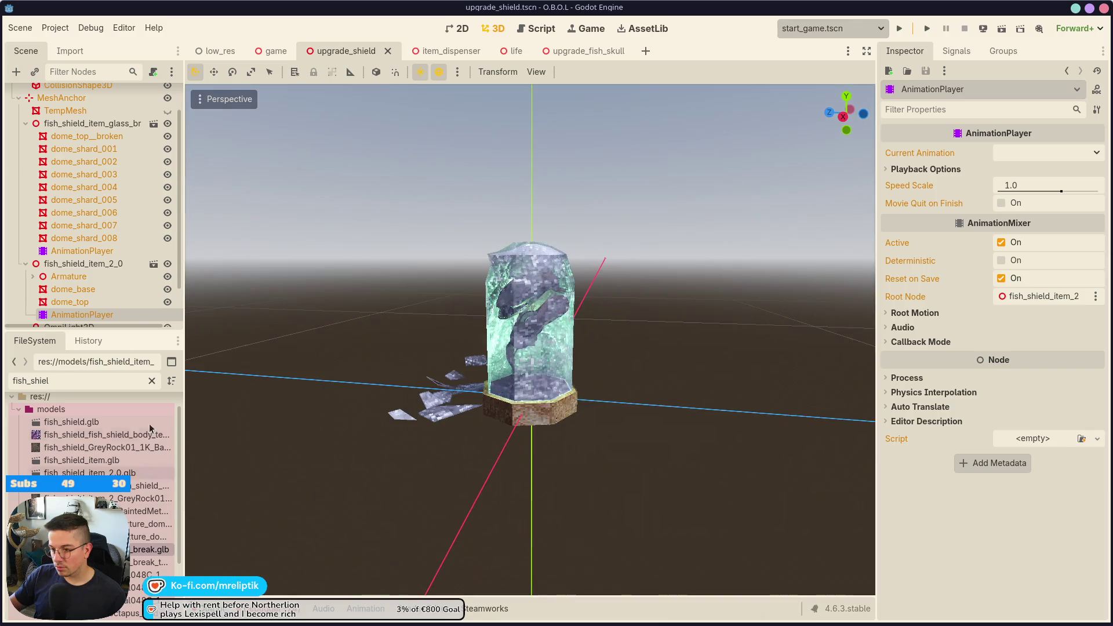
Preview the glass-break model's 'Animation' clip, then stop the playback
left_click(97, 251)
left_click(422, 404)
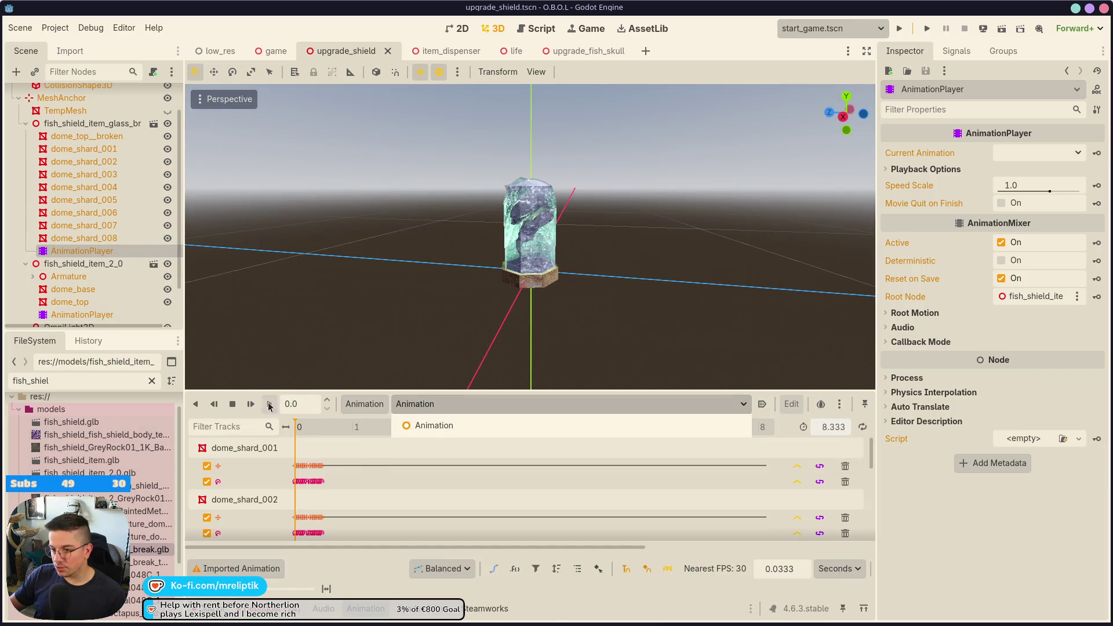
left_click(252, 405)
left_click(252, 405)
left_click(230, 408)
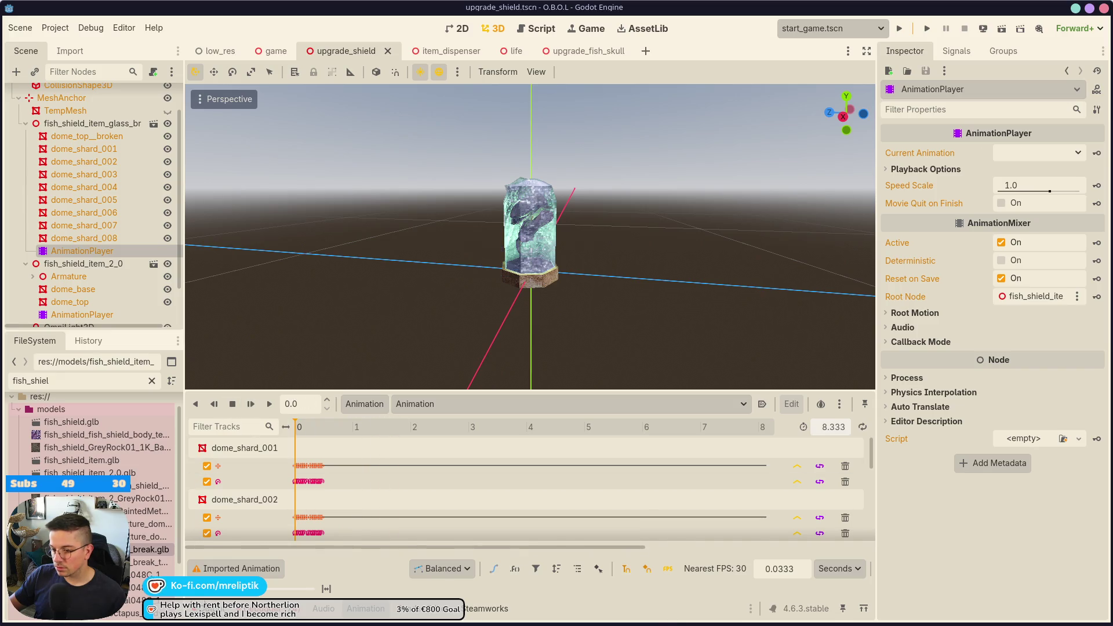
Save the scene and bring up the upgrade_shield.gd script
key("ctrl+s")
scroll(93, 203, "up", 3)
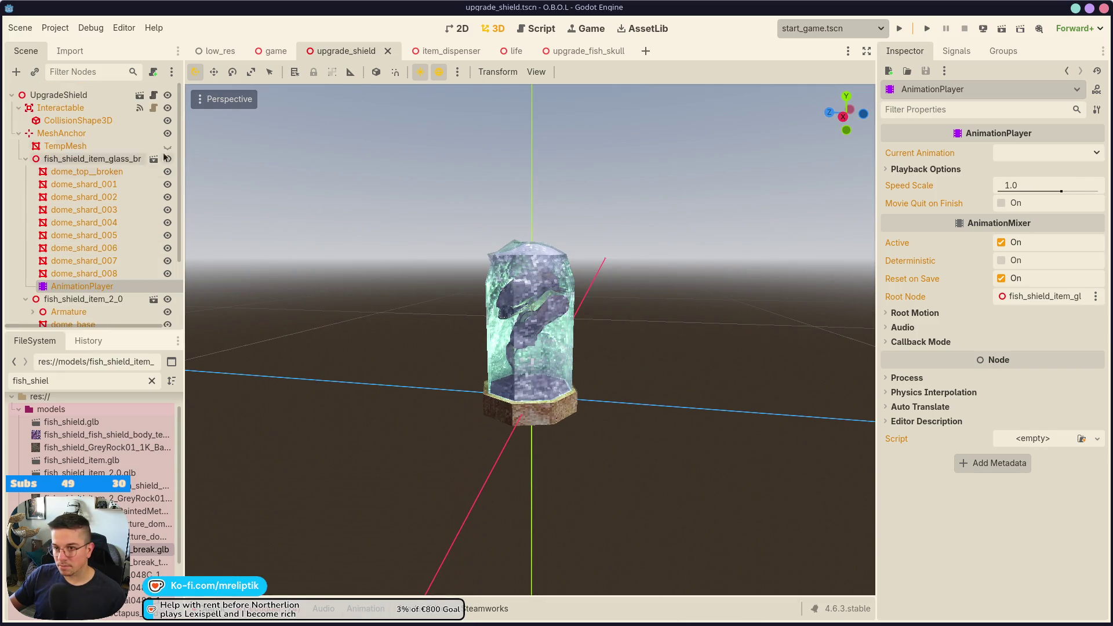
left_click(154, 95)
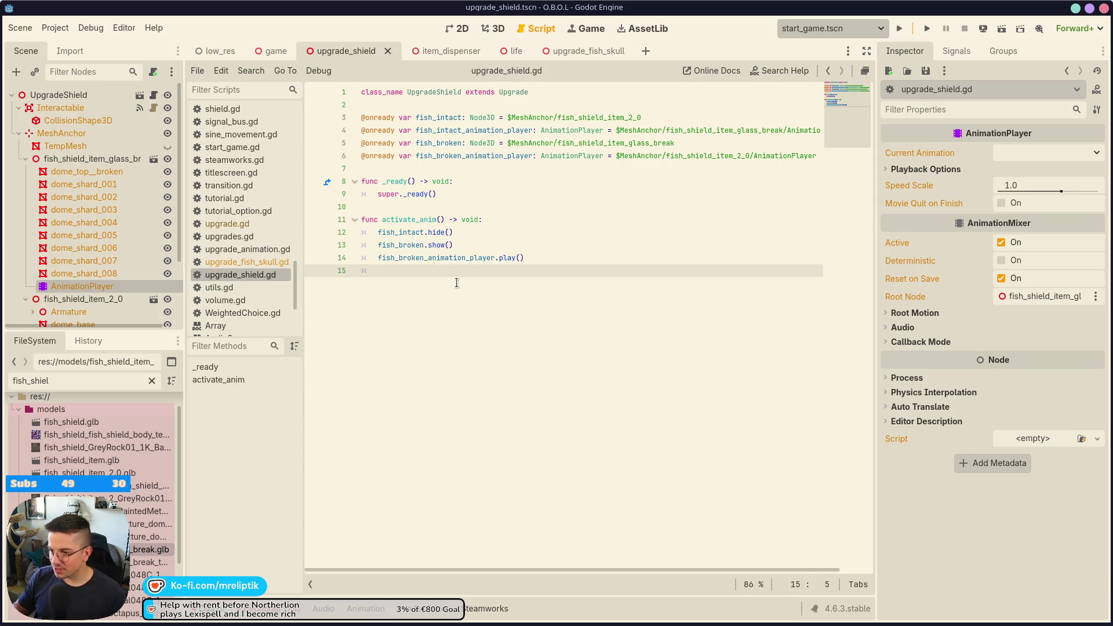
Fill the play() call with the break animation name from autocomplete
left_click(521, 257)
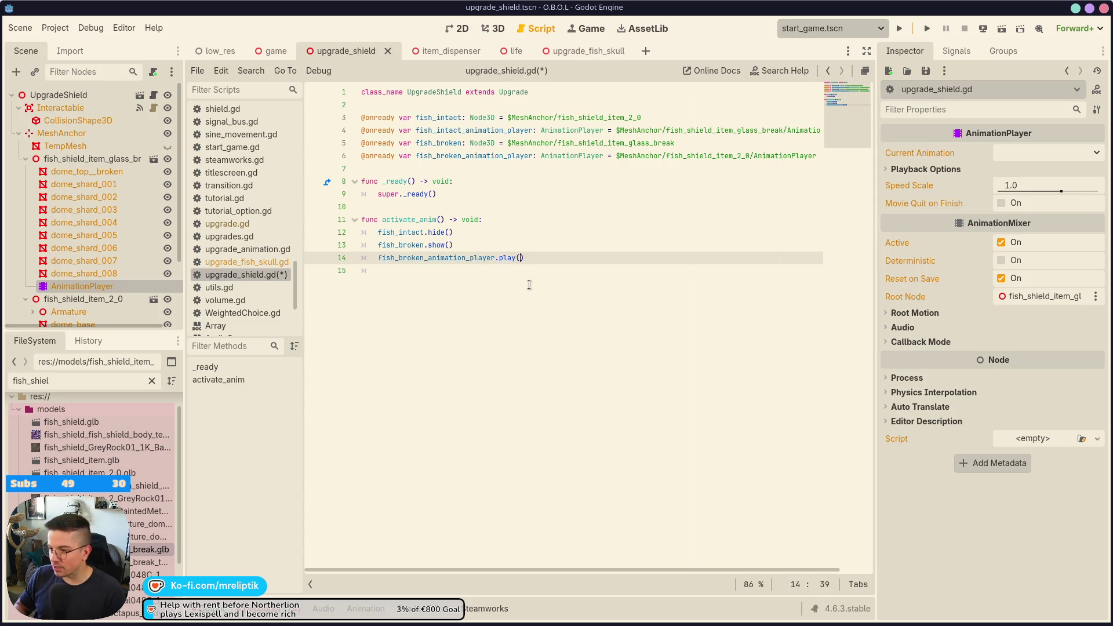
key("ctrl+space")
left_click(528, 284)
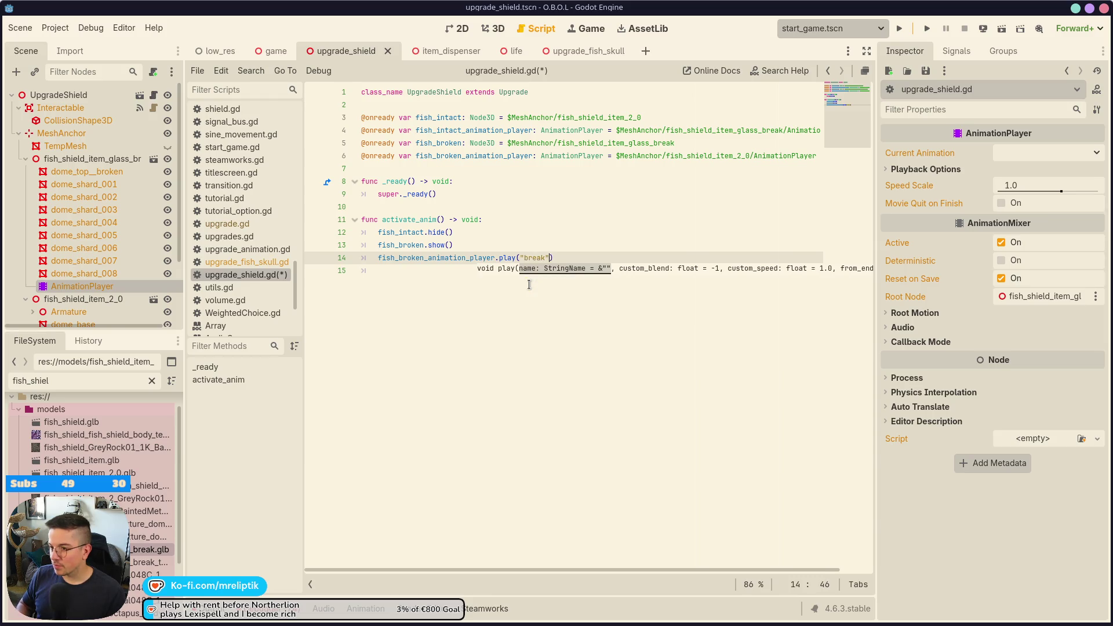
Swap the intact/broken AnimationPlayer variable declarations and save the script
double_click(475, 156)
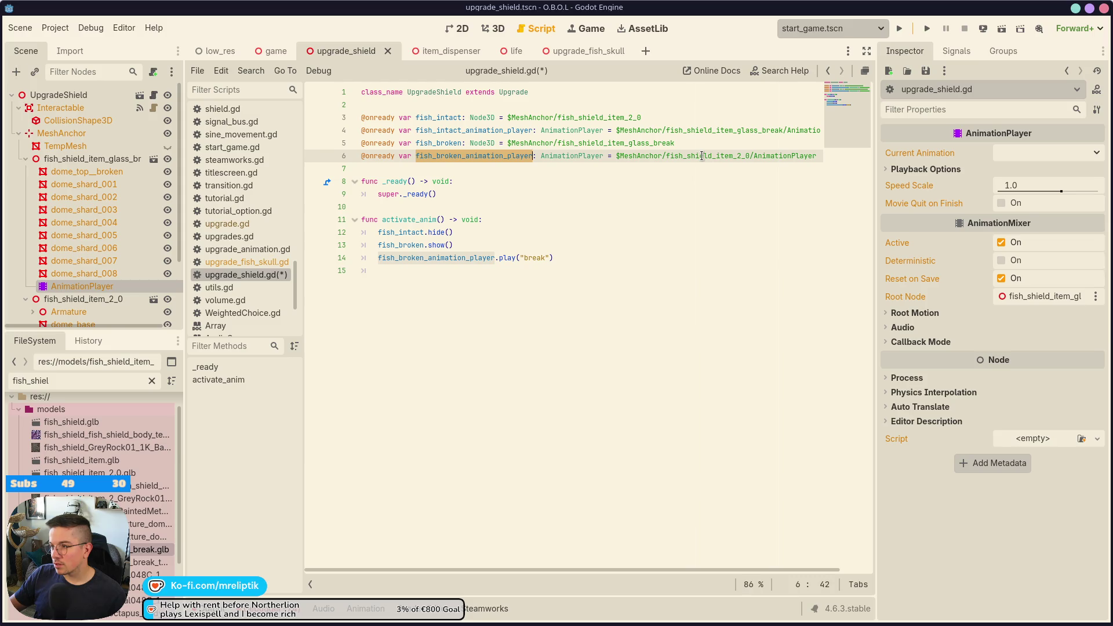
left_click(462, 131)
key("BackSpace")
key("BackSpace")
key("BackSpace")
type("roek")
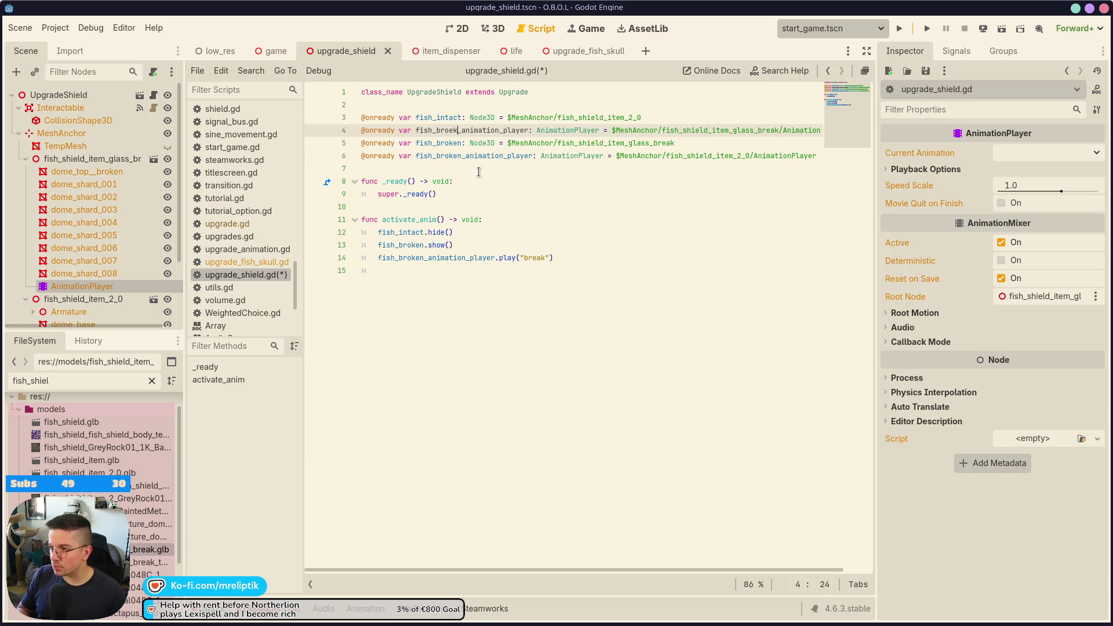
type("en")
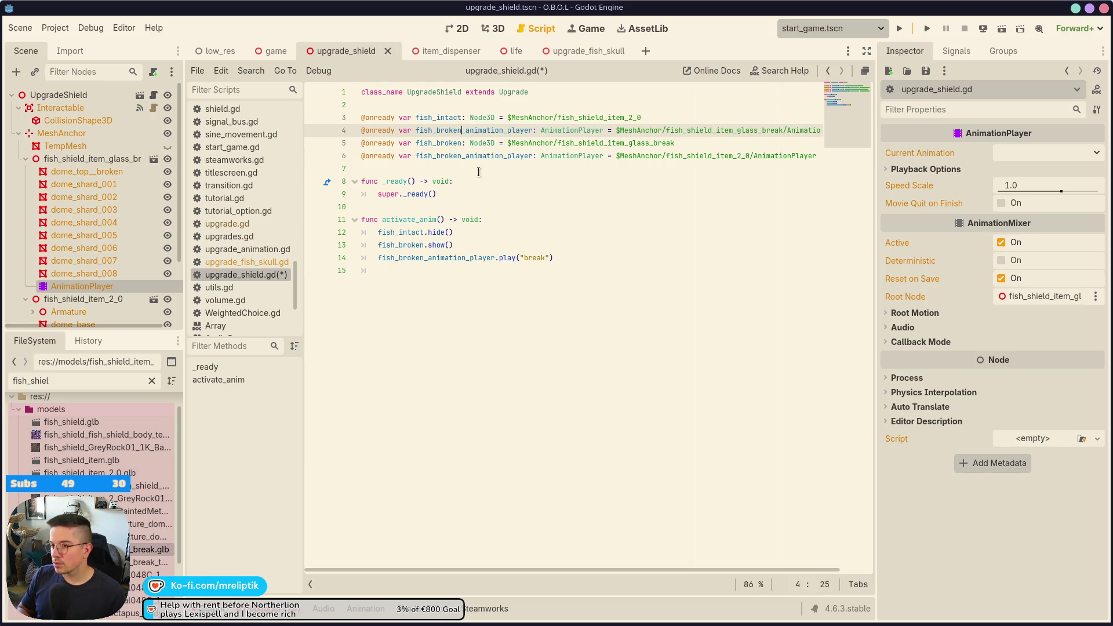
key("alt+Down")
key("alt+Down")
key("Up")
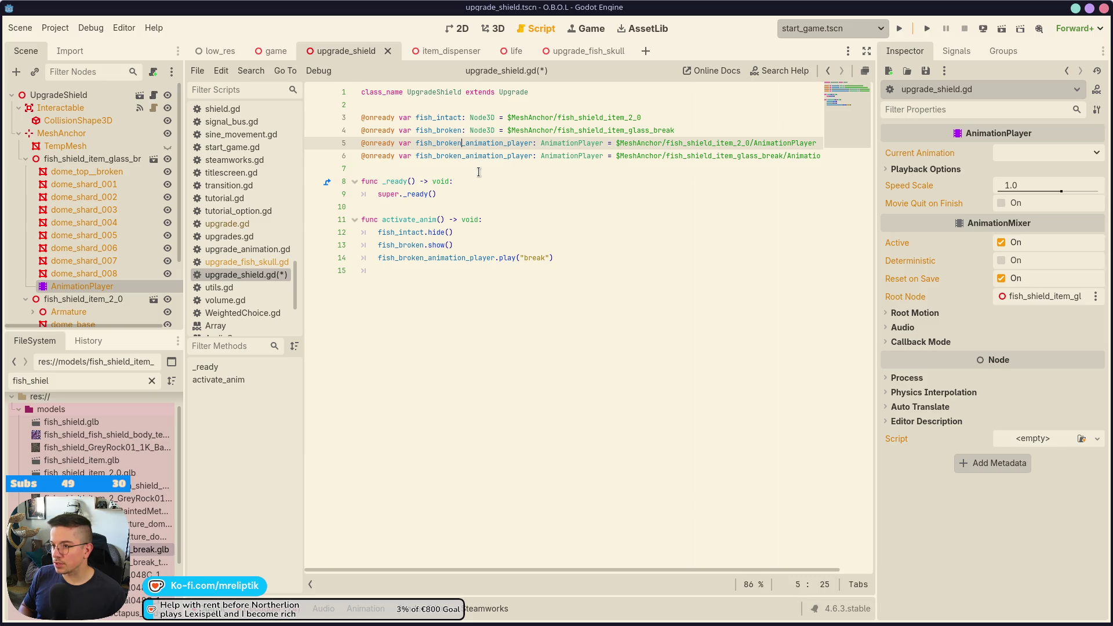
key("alt+Up")
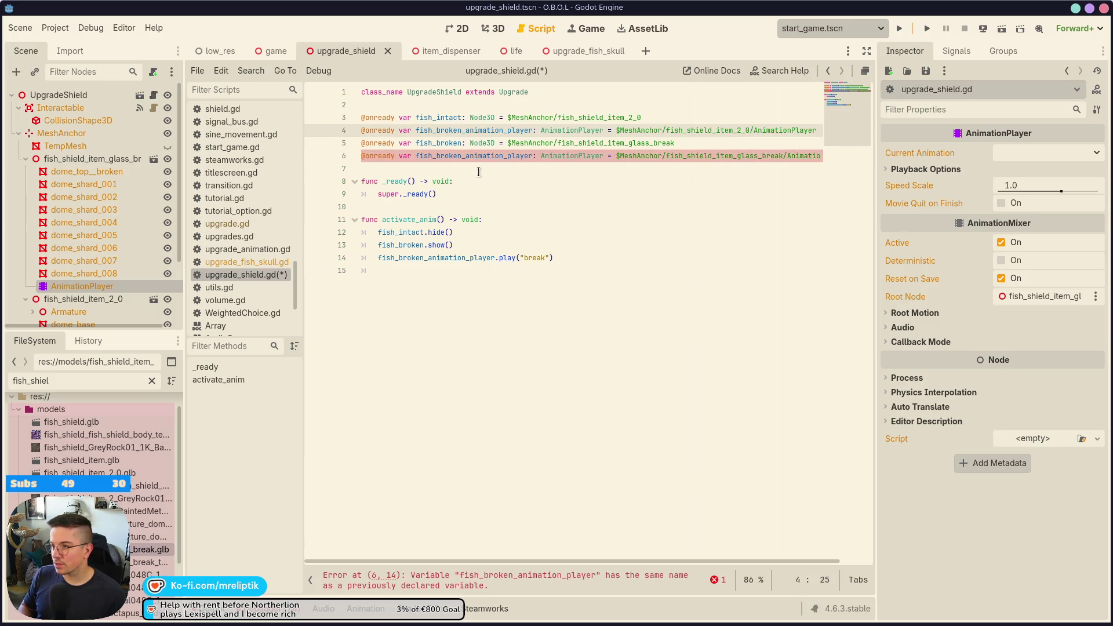
key("BackSpace")
key("BackSpace")
key("BackSpace")
type("intac")
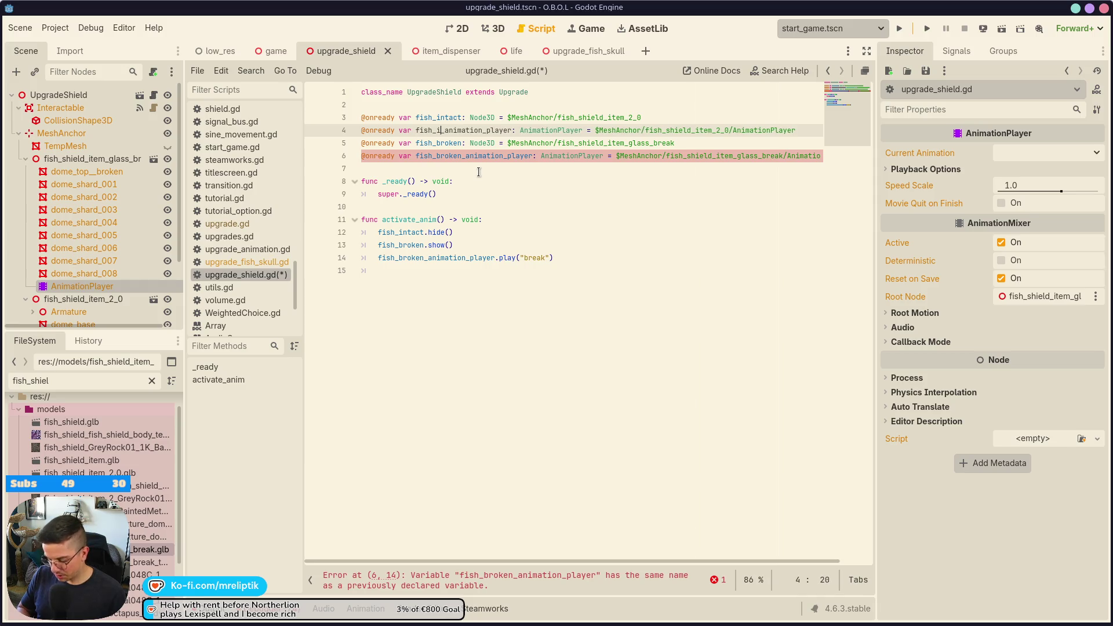
type("t")
key("ctrl+s")
Make line 14 play "Animation" and begin a fish_intact line below it
double_click(452, 258)
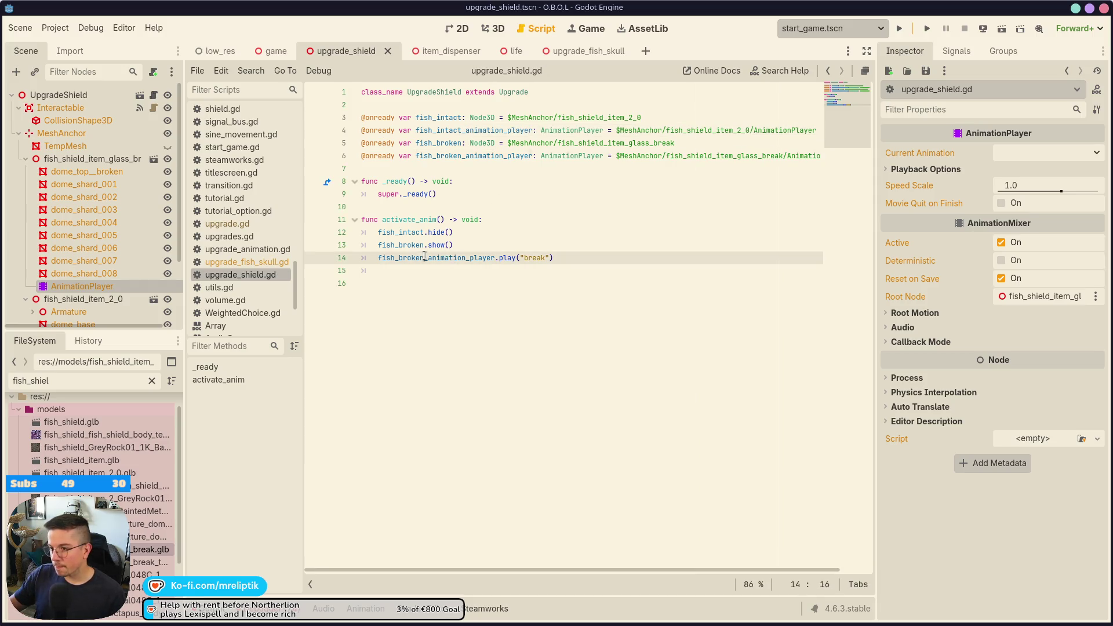
double_click(541, 259)
type("\"Animation\"")
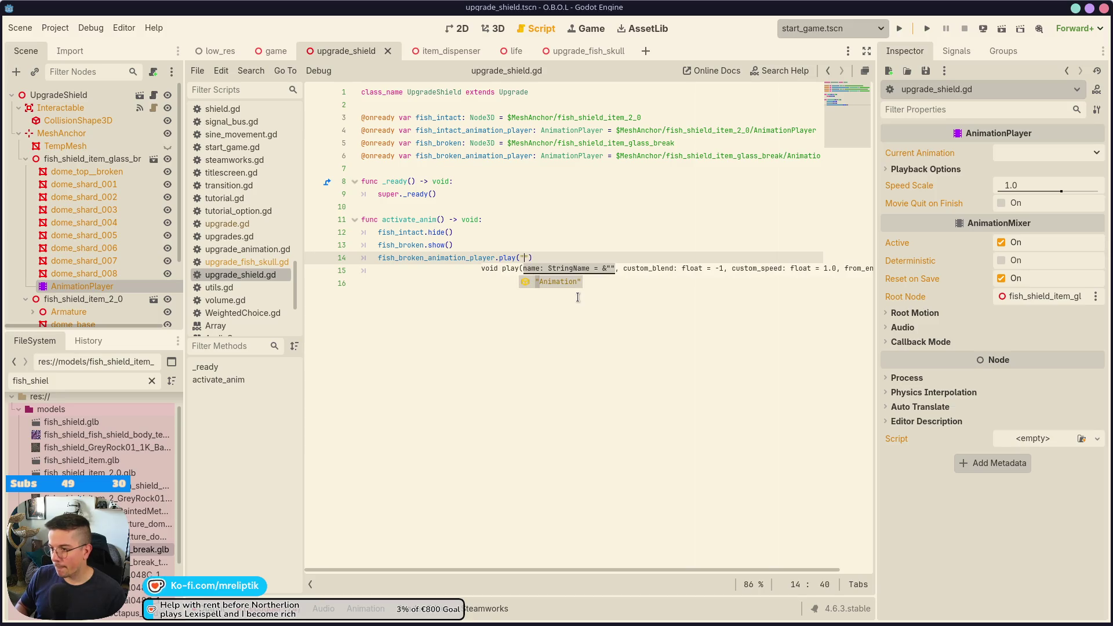
key("Return")
type("fish")
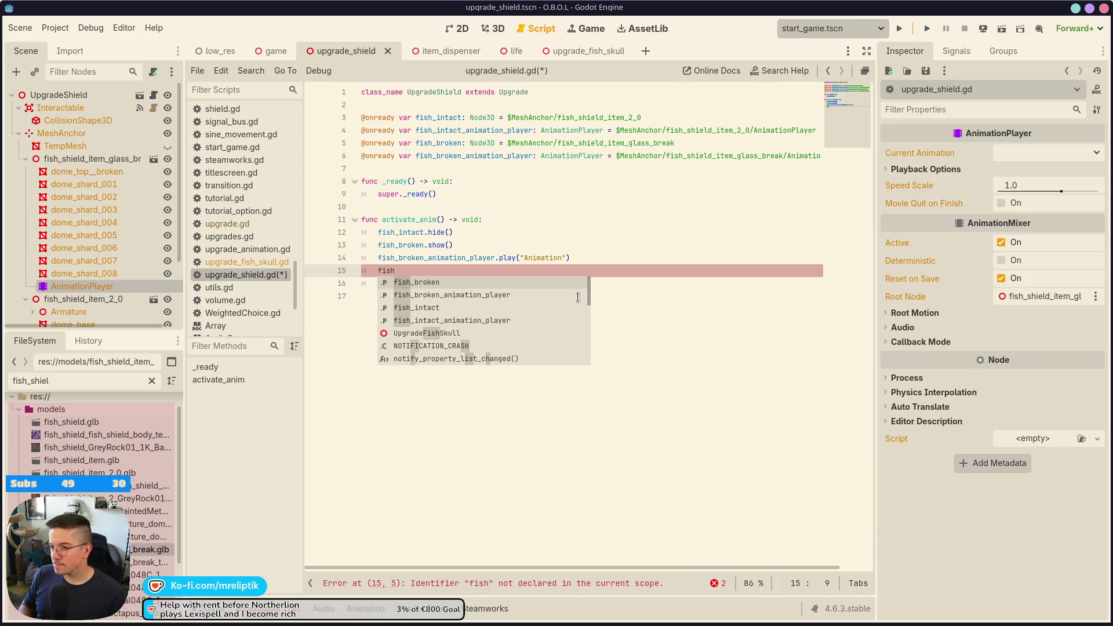
key("Down")
key("Down")
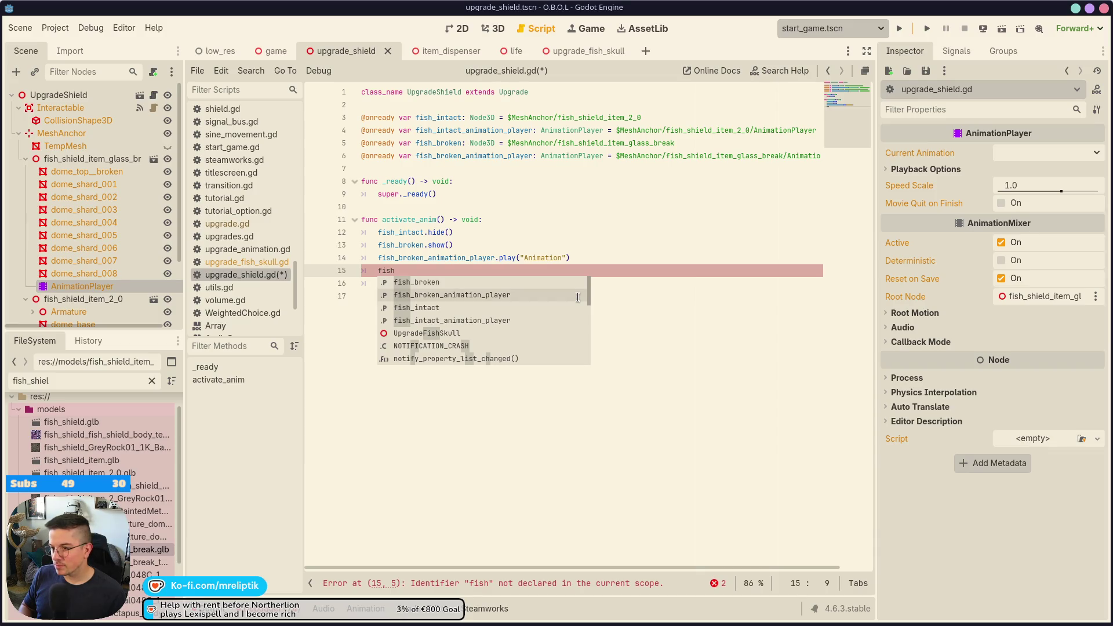
key("Return")
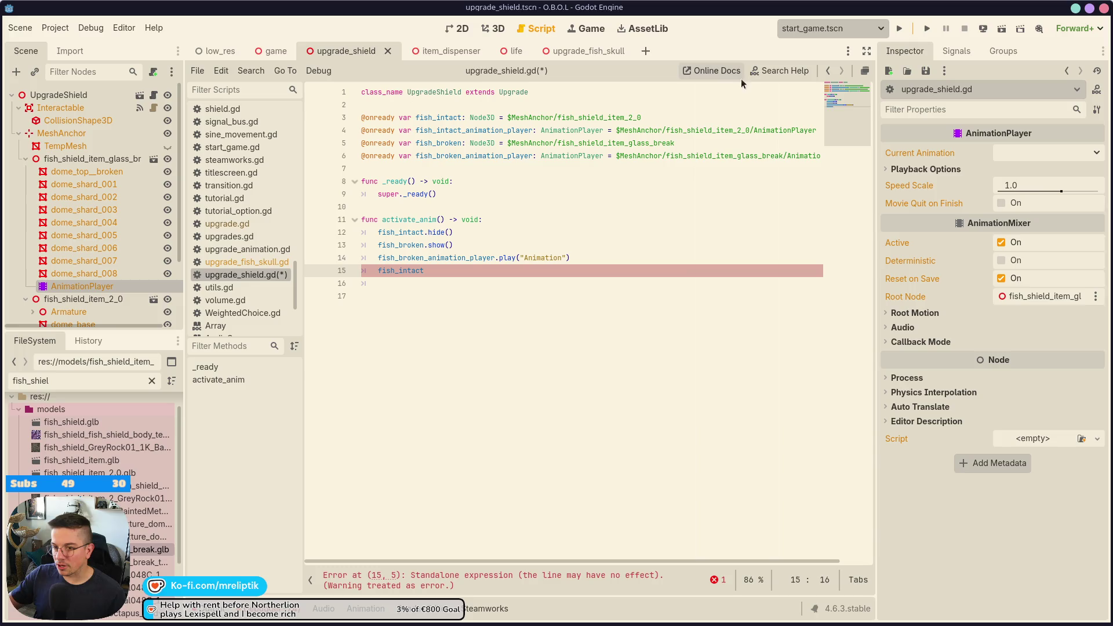
key("ctrl+F2")
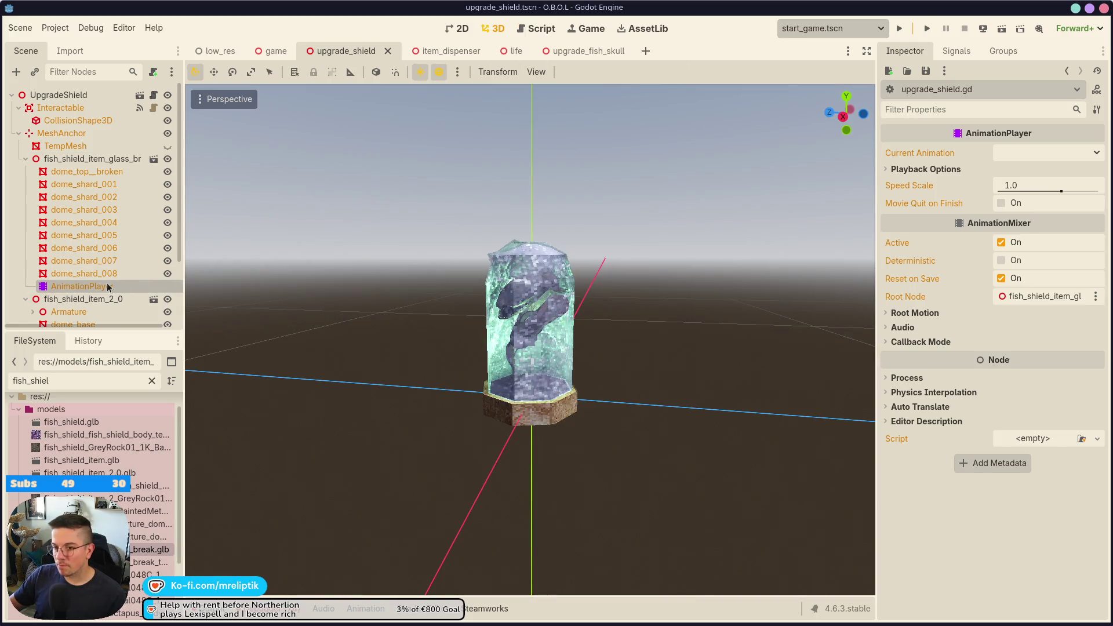
Hide the glass-break model and preview the intact dome's break animation
left_click(167, 160)
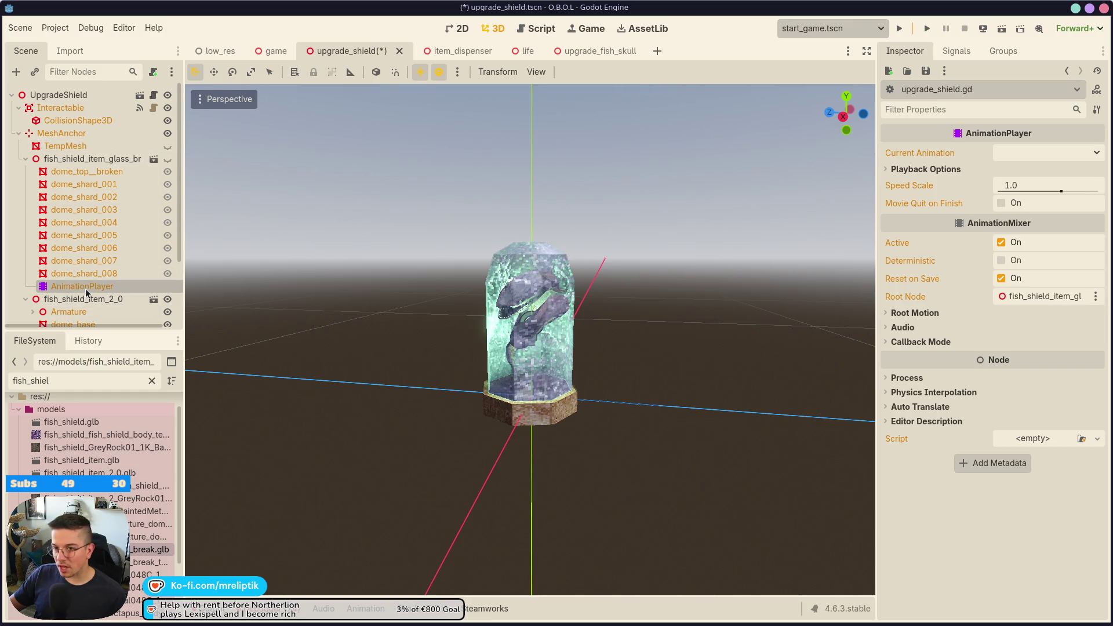
scroll(85, 288, "down", 3)
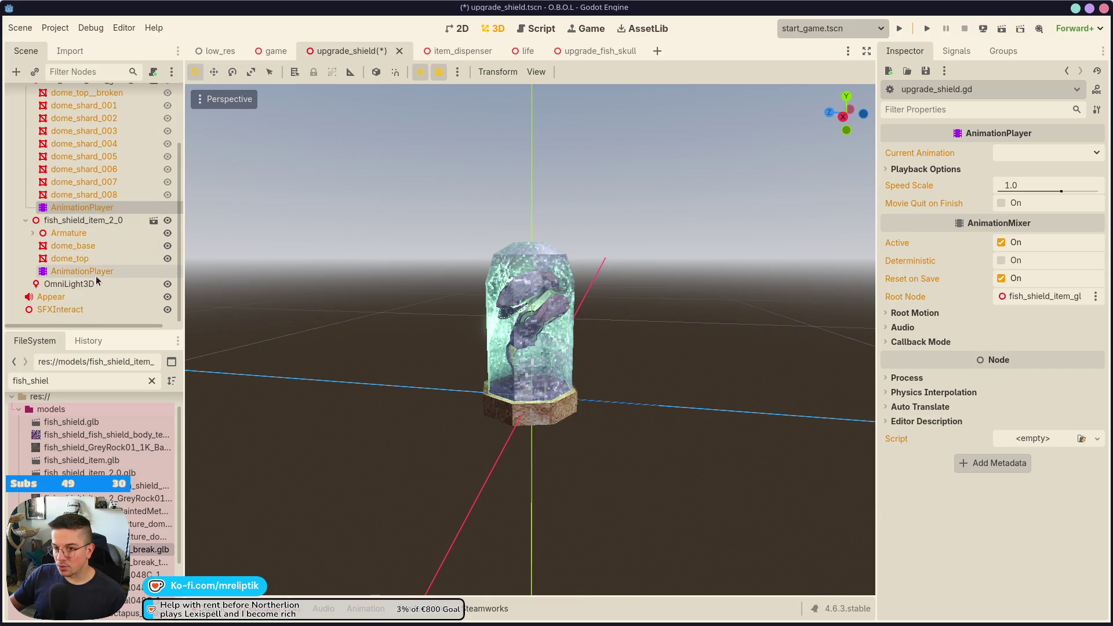
left_click(90, 259)
left_click(89, 271)
left_click(251, 405)
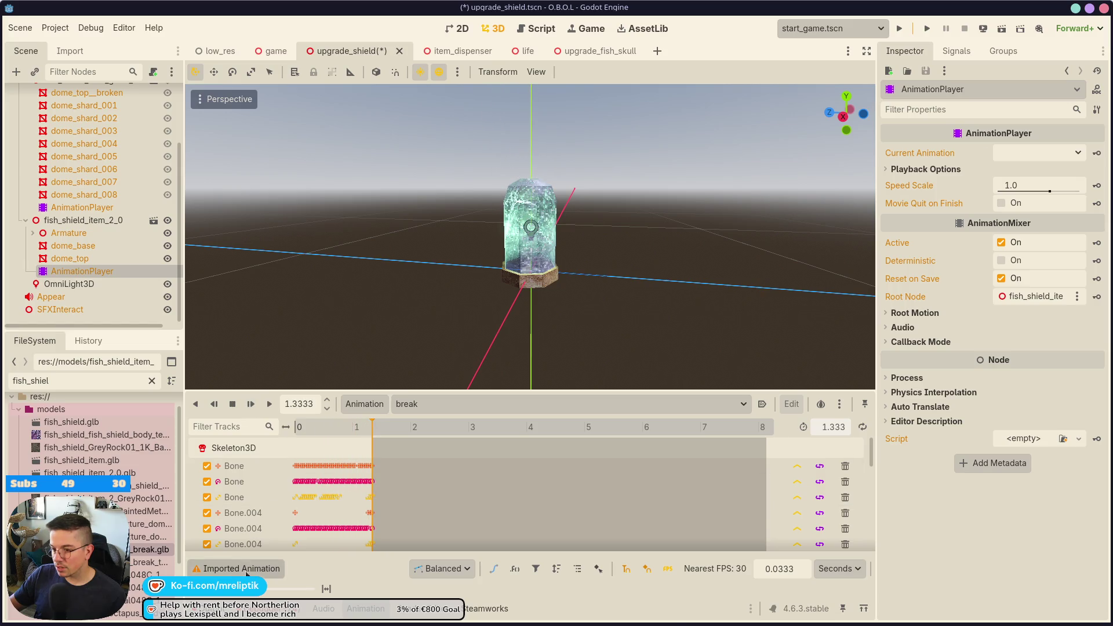
left_click(247, 573)
left_click(174, 608)
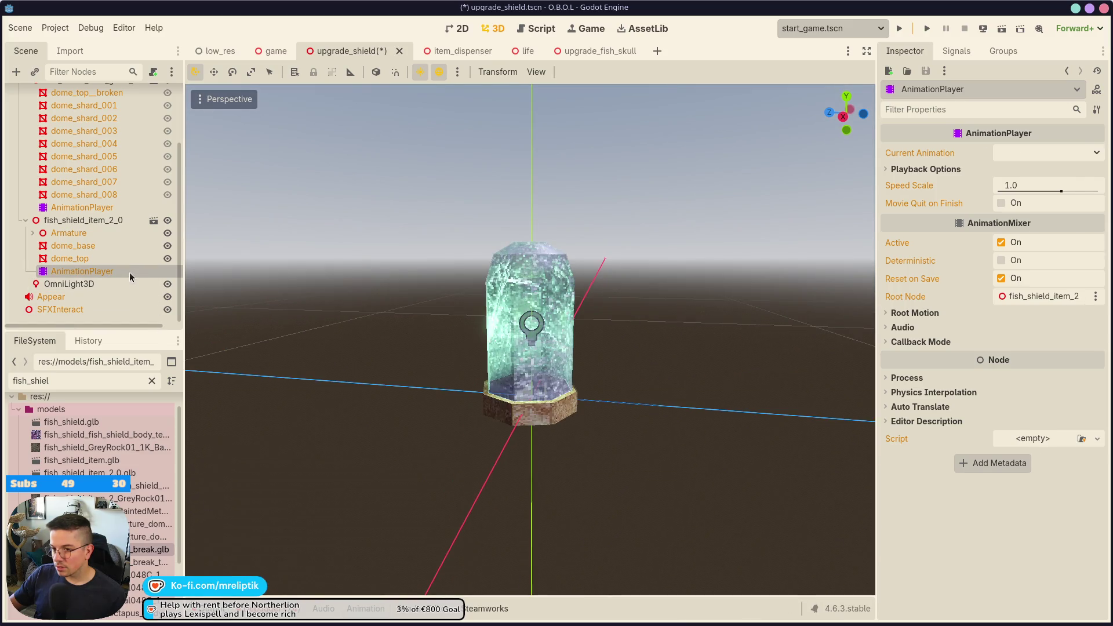
Toggle visibility of fish_shield_item_2_0, the dome base and dome_top off and on
left_click(167, 221)
left_click(167, 221)
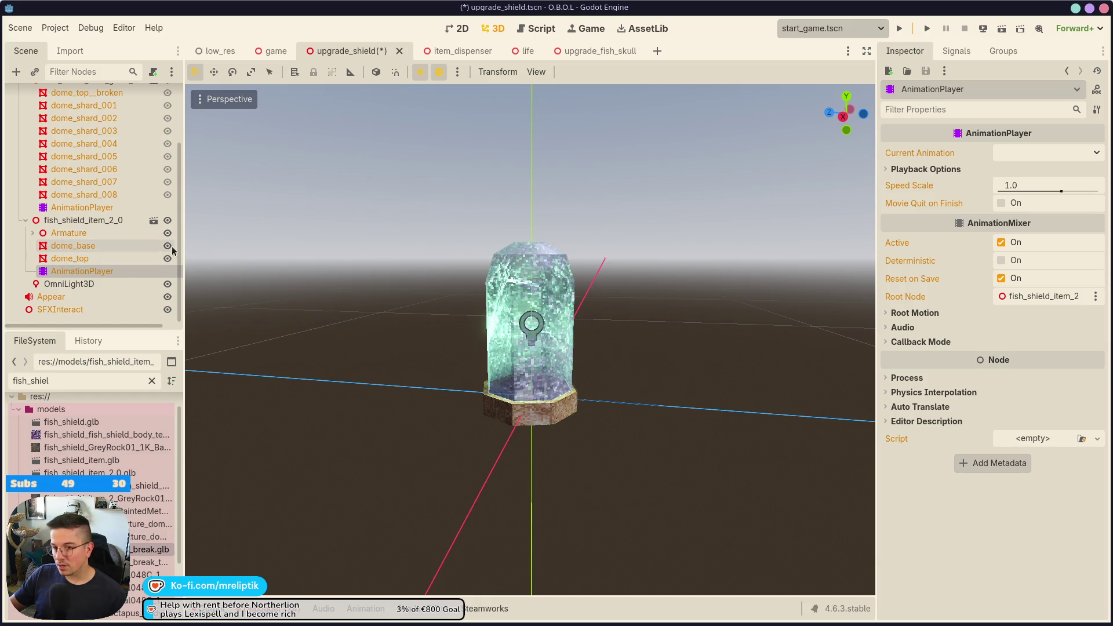
left_click(167, 245)
left_click(167, 258)
left_click(167, 258)
left_click(168, 246)
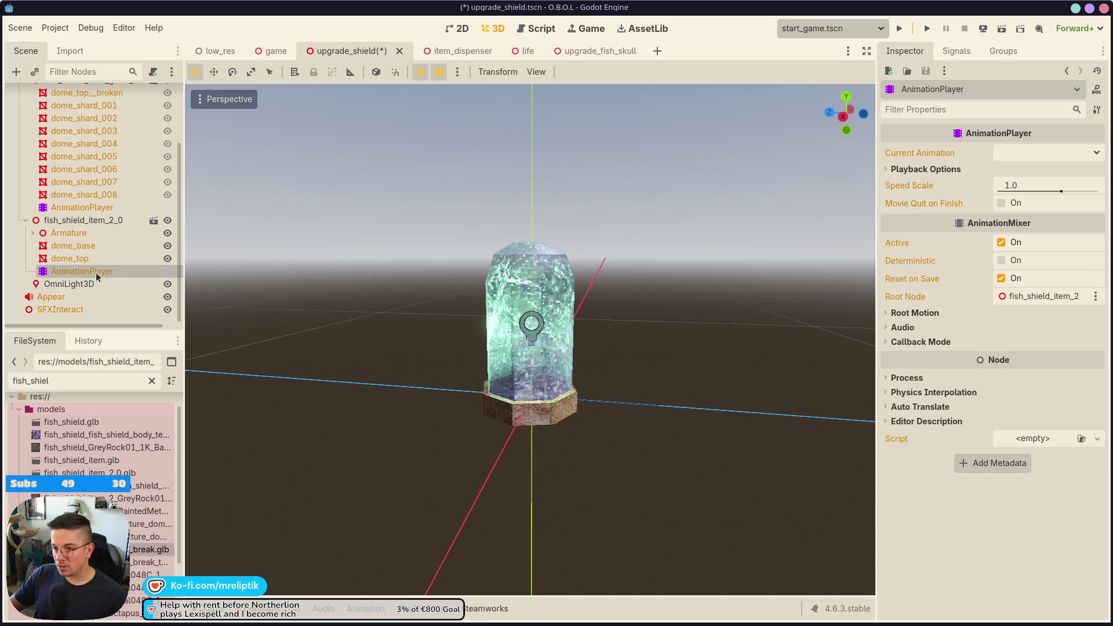
Preview the glass-break AnimationPlayer's 'Animation' clip, then close the timeline
scroll(87, 270, "up", 2)
left_click(84, 264)
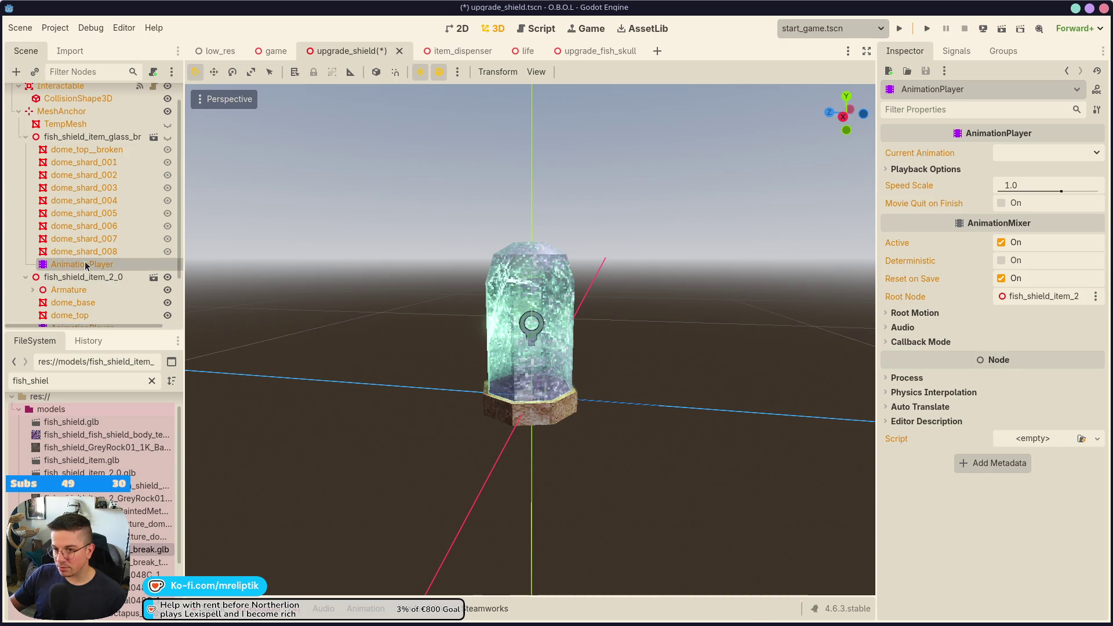
left_click(436, 409)
left_click(435, 423)
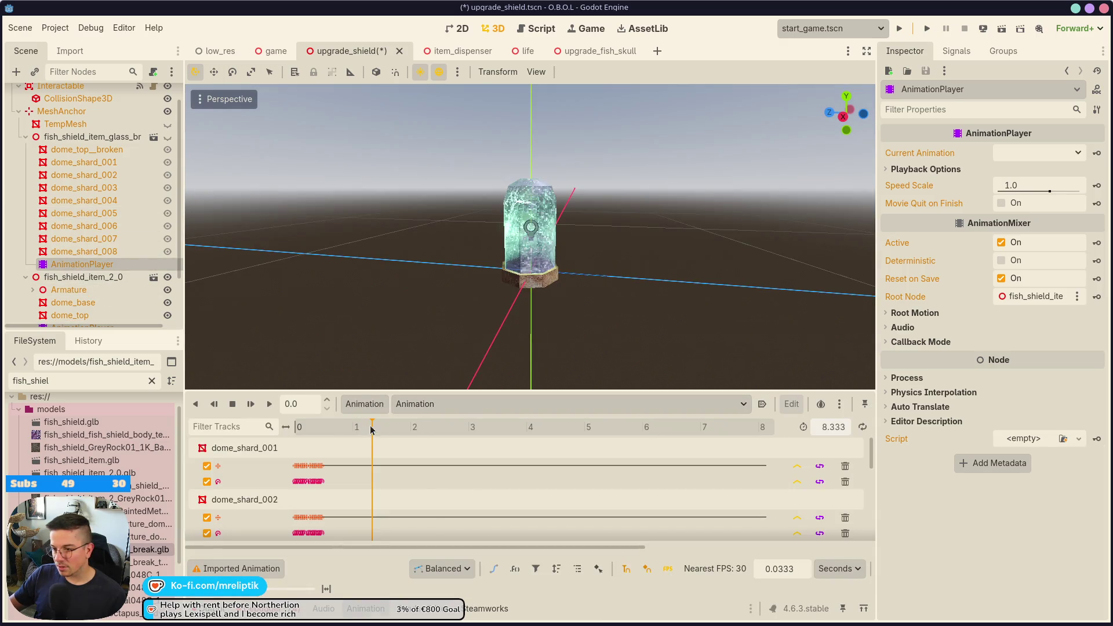
left_click(252, 406)
left_click(250, 406)
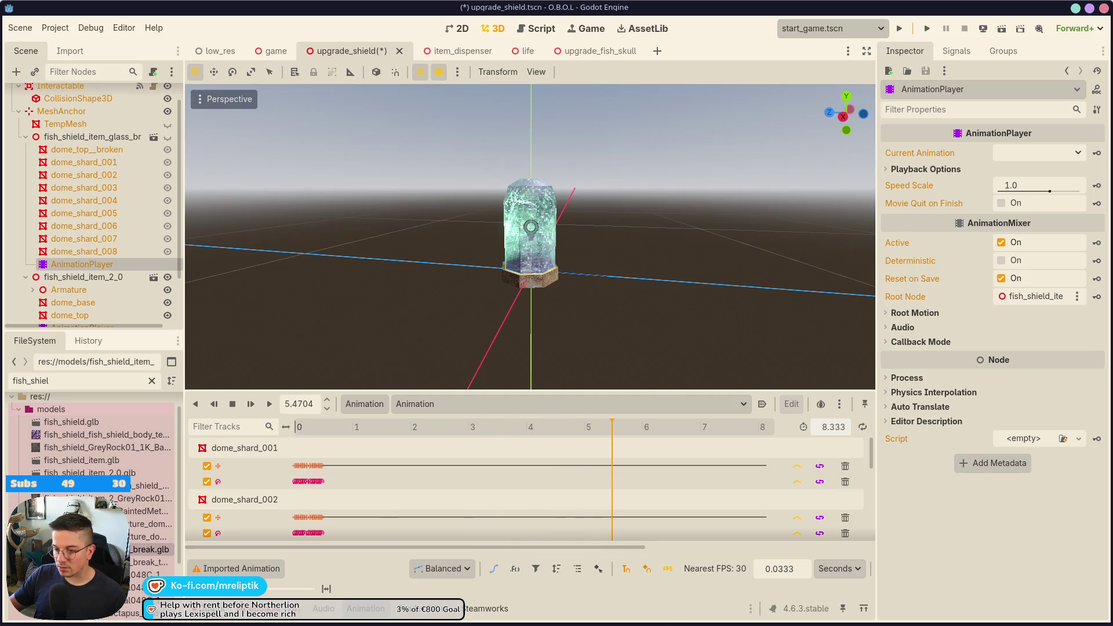
left_click(242, 608)
left_click(242, 607)
Return to upgrade_shield.gd at the onready variable declarations
scroll(132, 109, "up", 3)
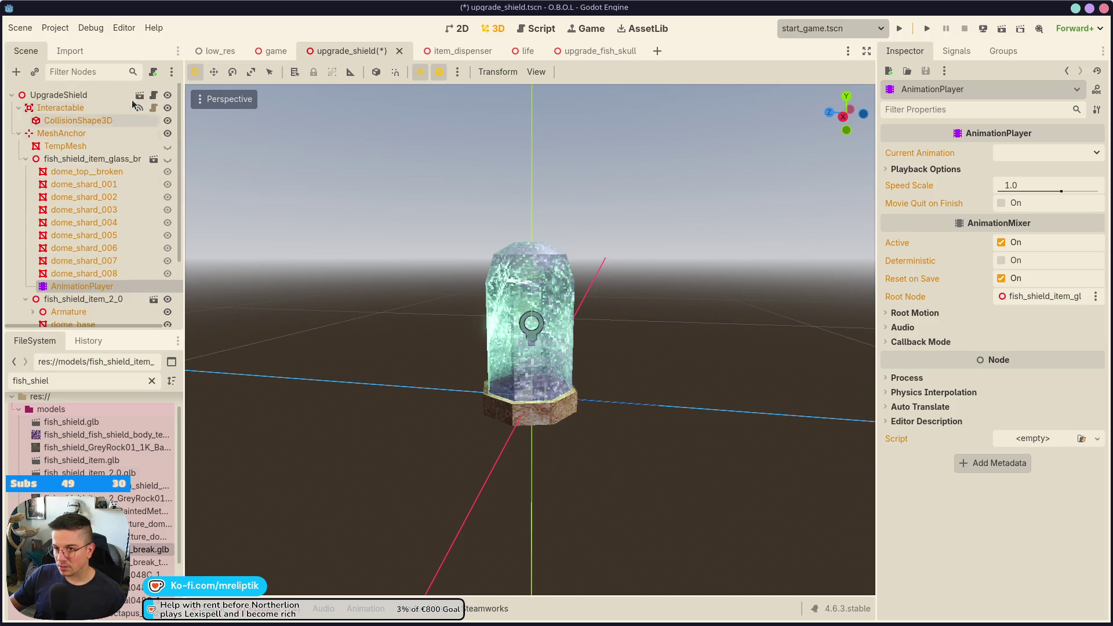
left_click(153, 94)
left_click(396, 157)
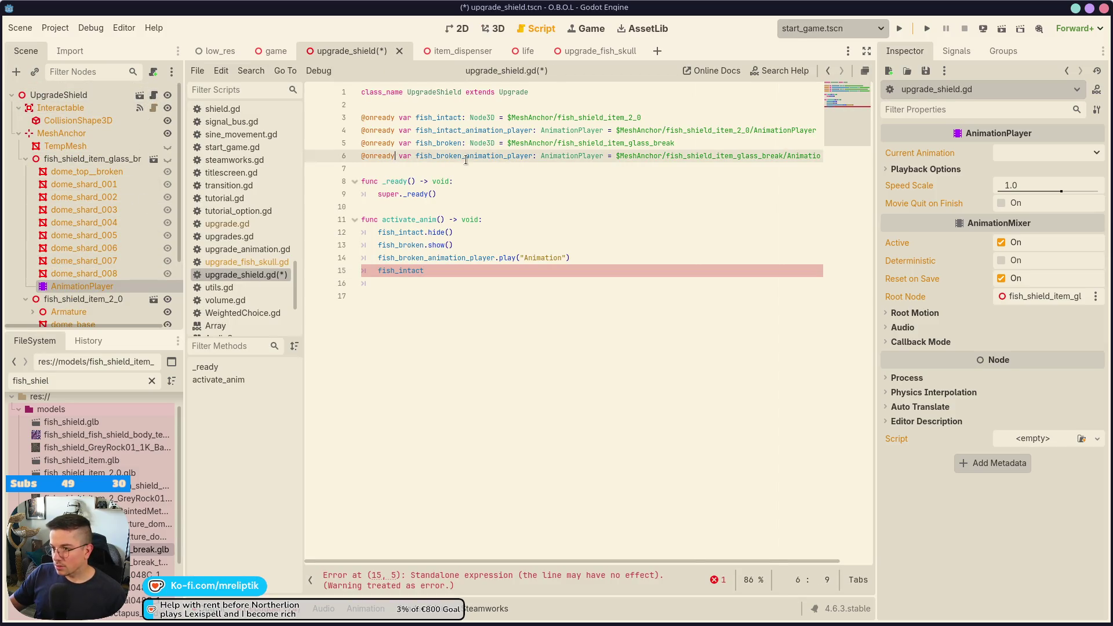
Declare dome_top in the script as fish_intact_dome_top and save
left_click(685, 118)
key("Return")
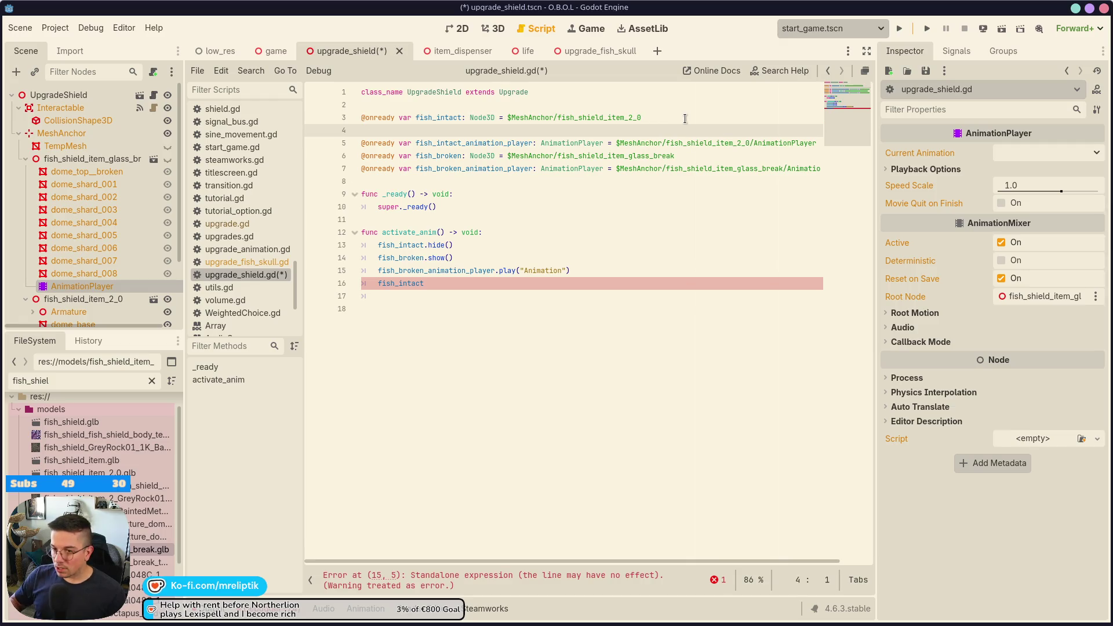
scroll(88, 231, "down", 3)
left_click_drag(88, 259, 447, 129)
left_click(415, 130)
type("fish_intact_dome_top: MeshInstance3D = $MeshAnchor/fish_shield_item_2_0/dome_top")
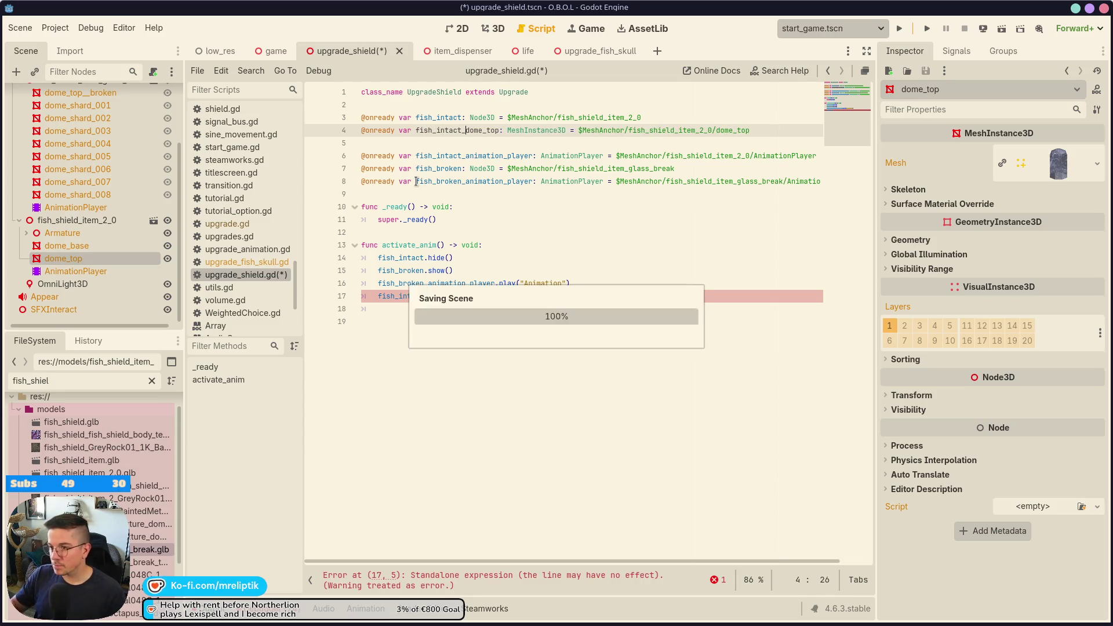
key("ctrl+s")
Use fish_intact_dome_top in the line-14 hide() call and remove the blank line
key("ctrl+d")
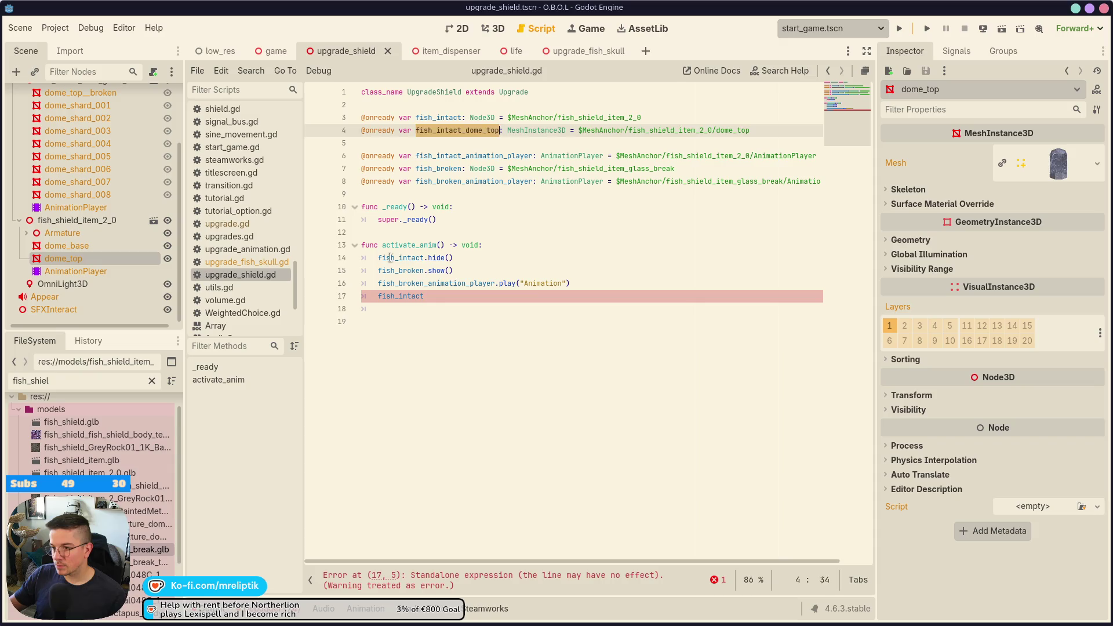
double_click(389, 258)
key("ctrl+v")
left_click(439, 145)
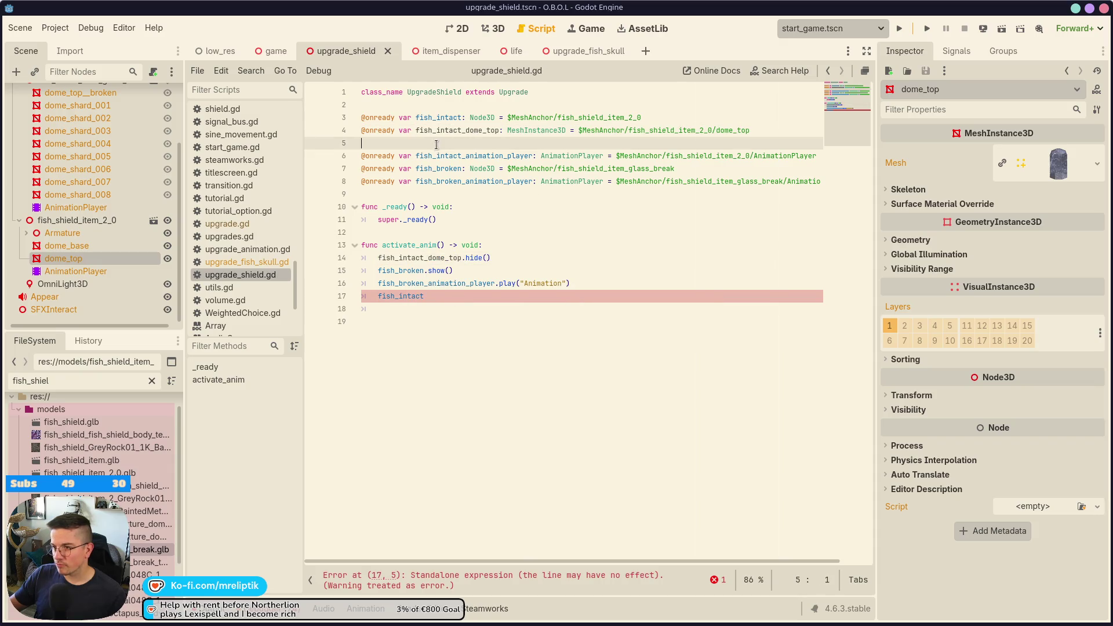
key("Delete")
key("ctrl+s")
Complete the line as fish_intact_animation_player.play("break") and save
left_click(444, 283)
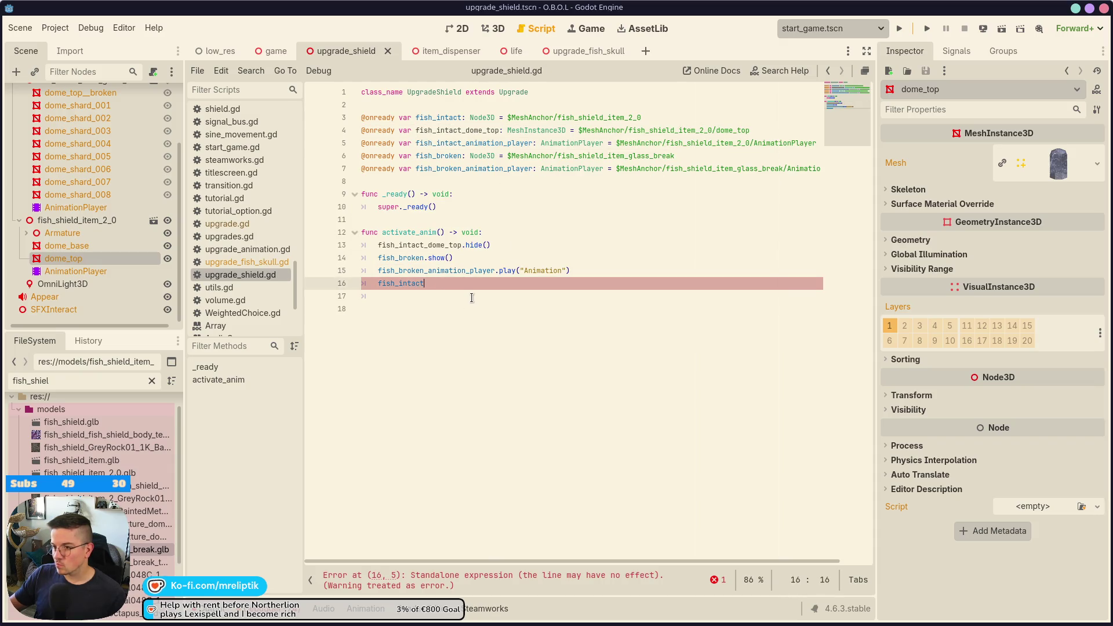
type("_a")
key("Return")
type("play(\"break\")")
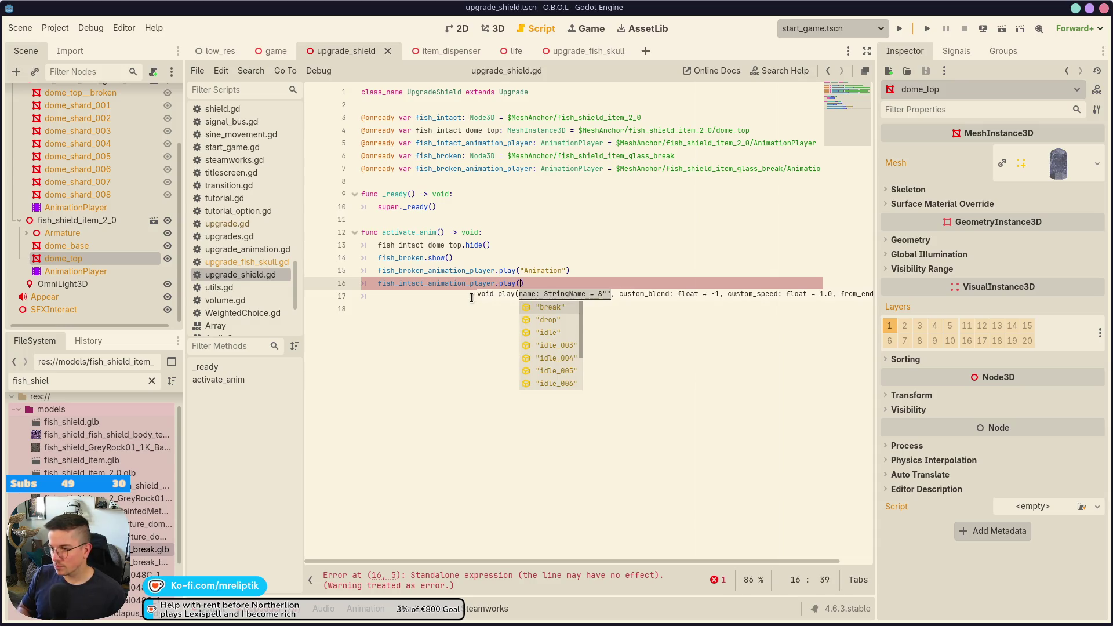
key("ctrl+s")
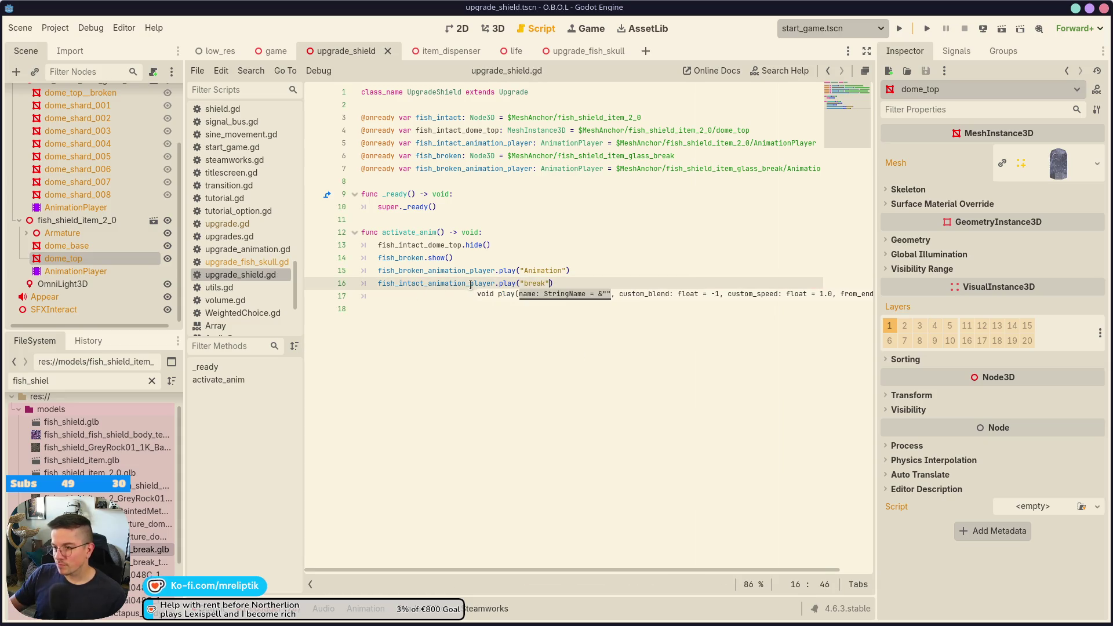
Collapse the scene-tree branches, check the 3D and game views, and return to the script
left_click(19, 220)
scroll(20, 168, "up", 2)
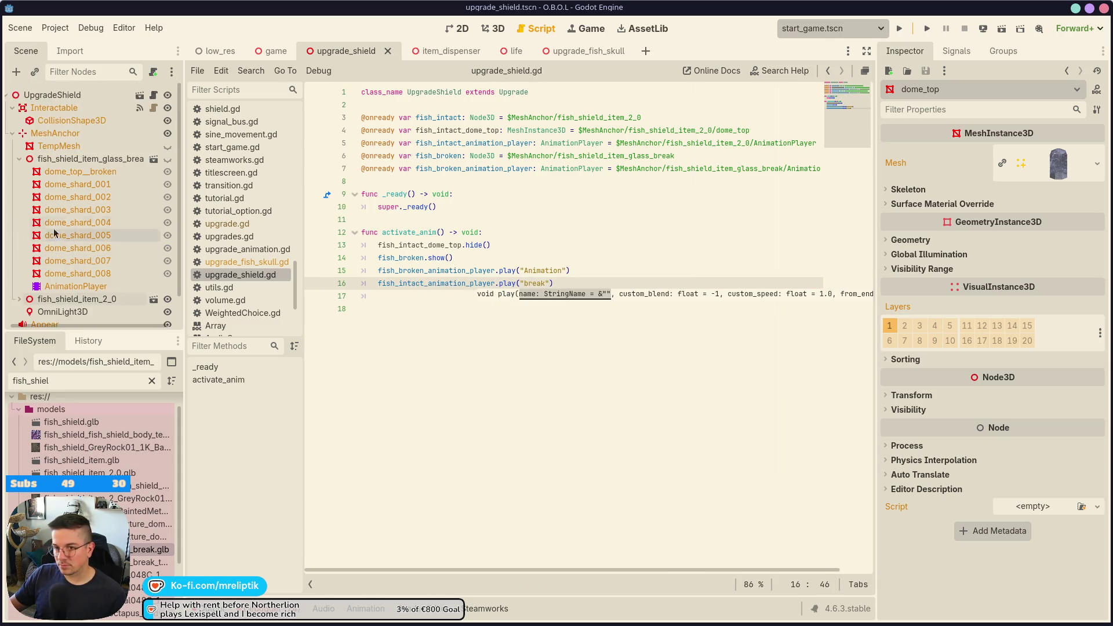
left_click(20, 159)
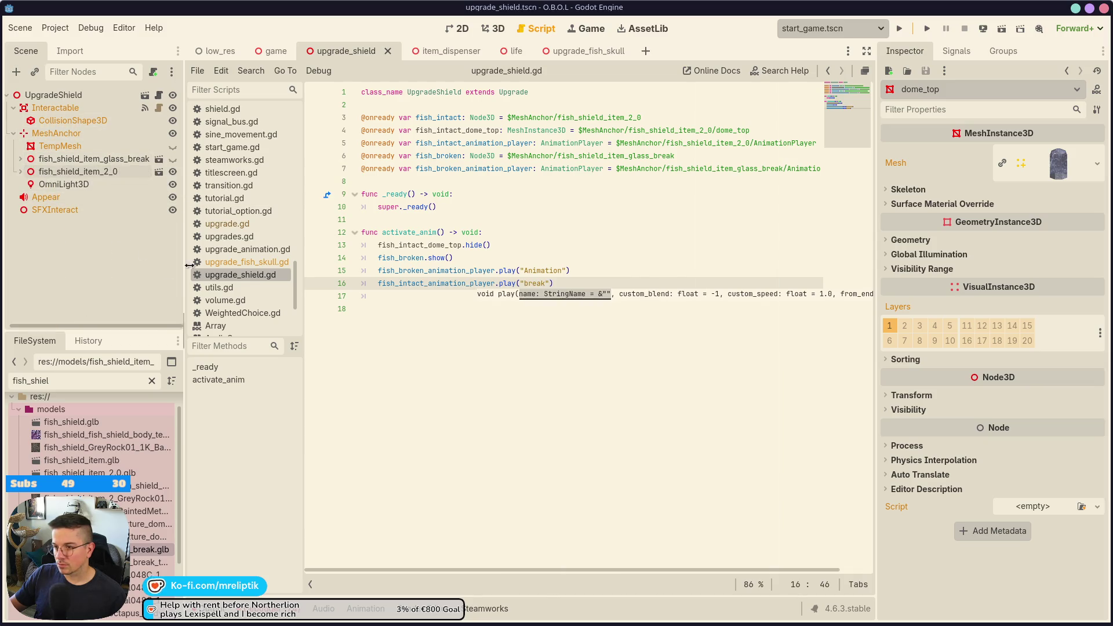
left_click(110, 253)
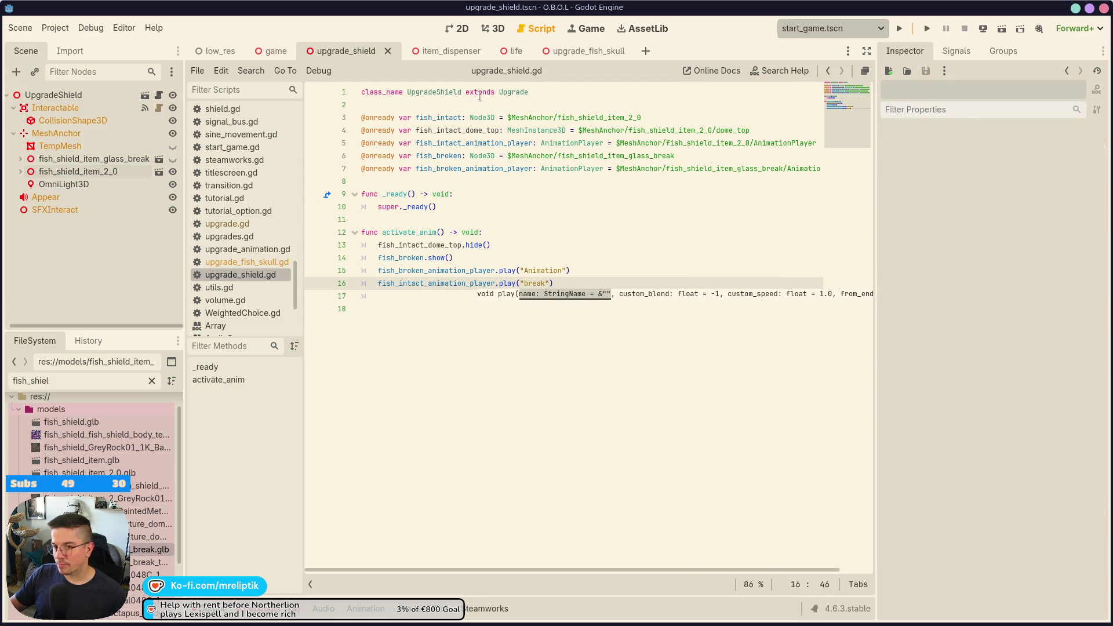
left_click(498, 29)
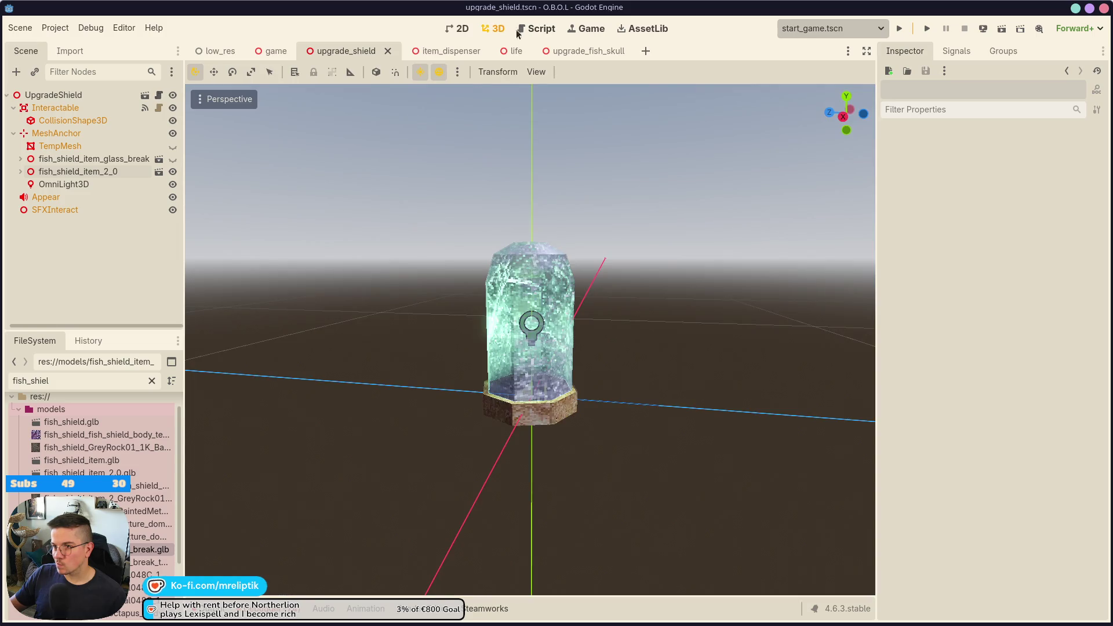
left_click(585, 28)
left_click(159, 94)
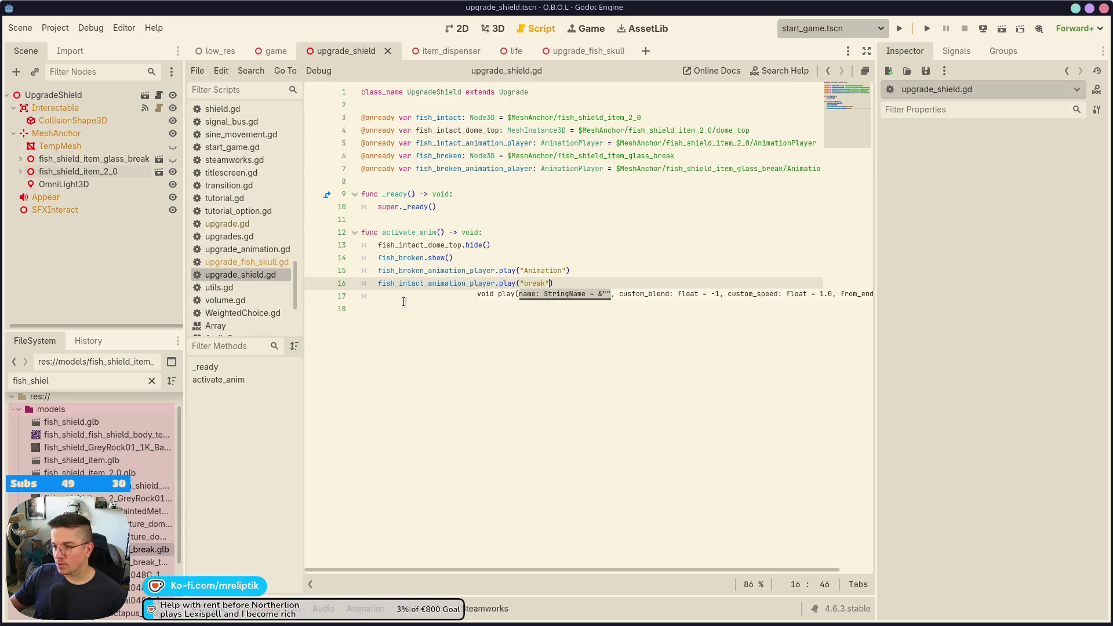
Preview the glass-break AnimationPlayer's 'Animation' clip in the 3D viewport
left_click(450, 312)
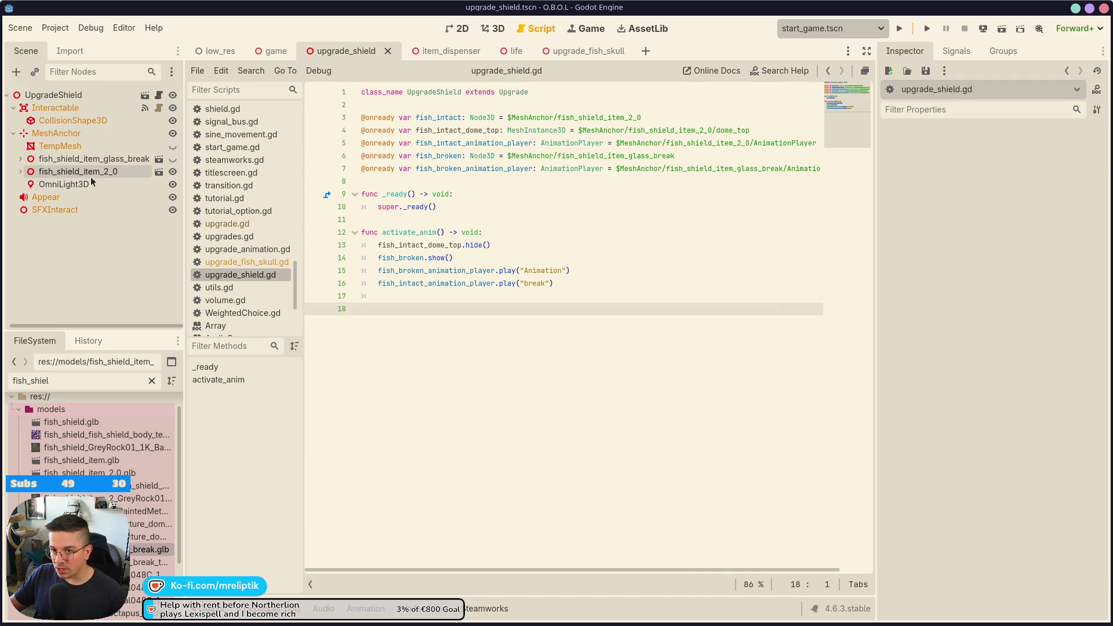
left_click(20, 172)
left_click(21, 159)
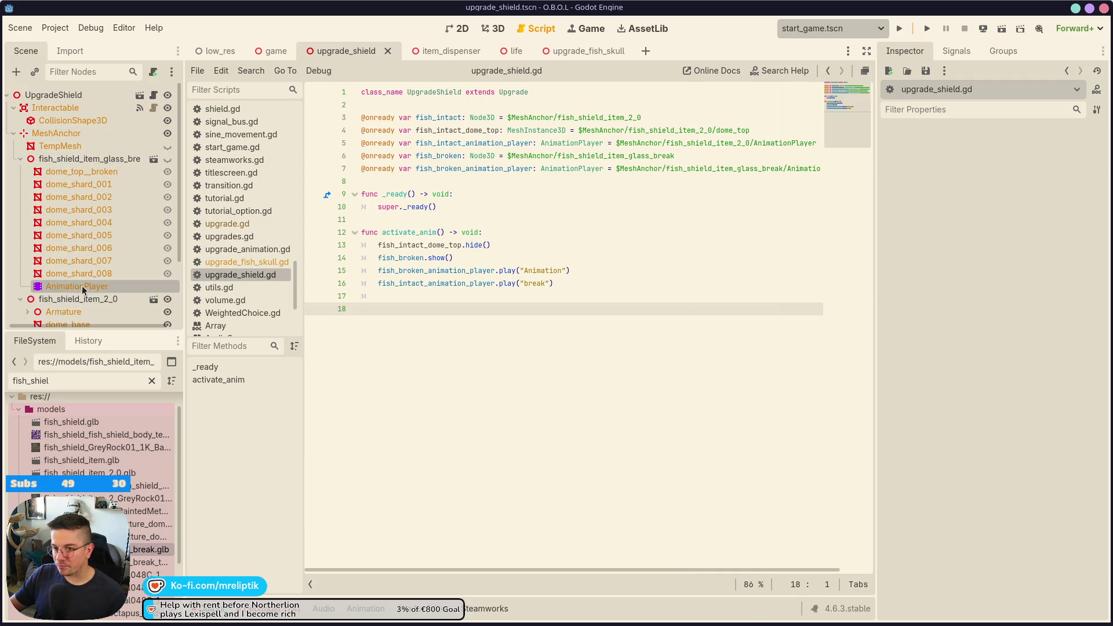
left_click(83, 286)
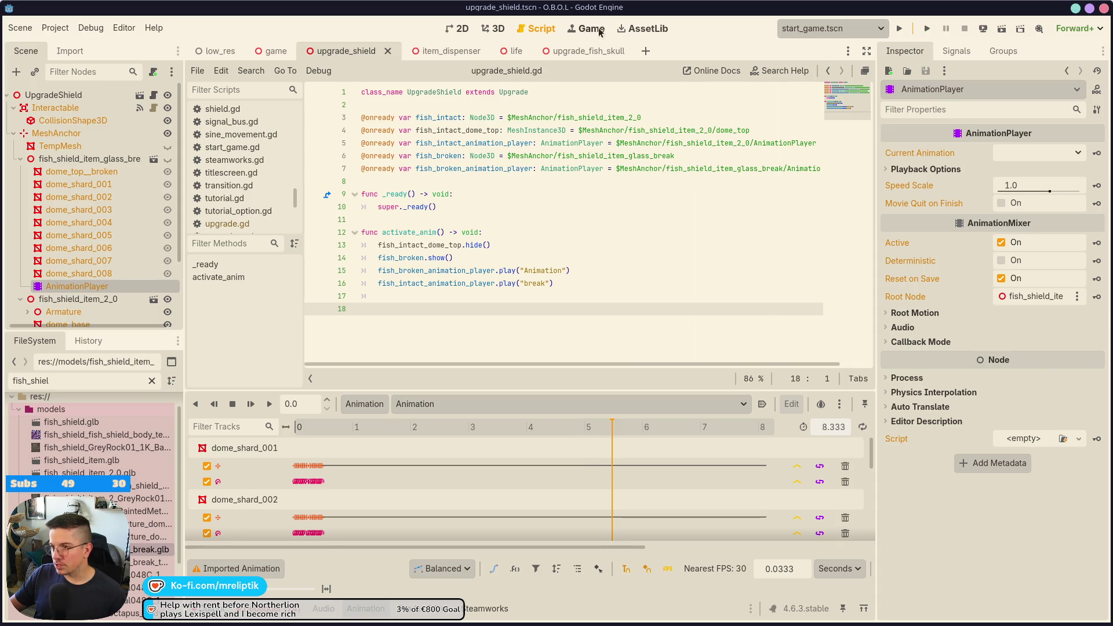
left_click(591, 33)
left_click(493, 29)
left_click(428, 404)
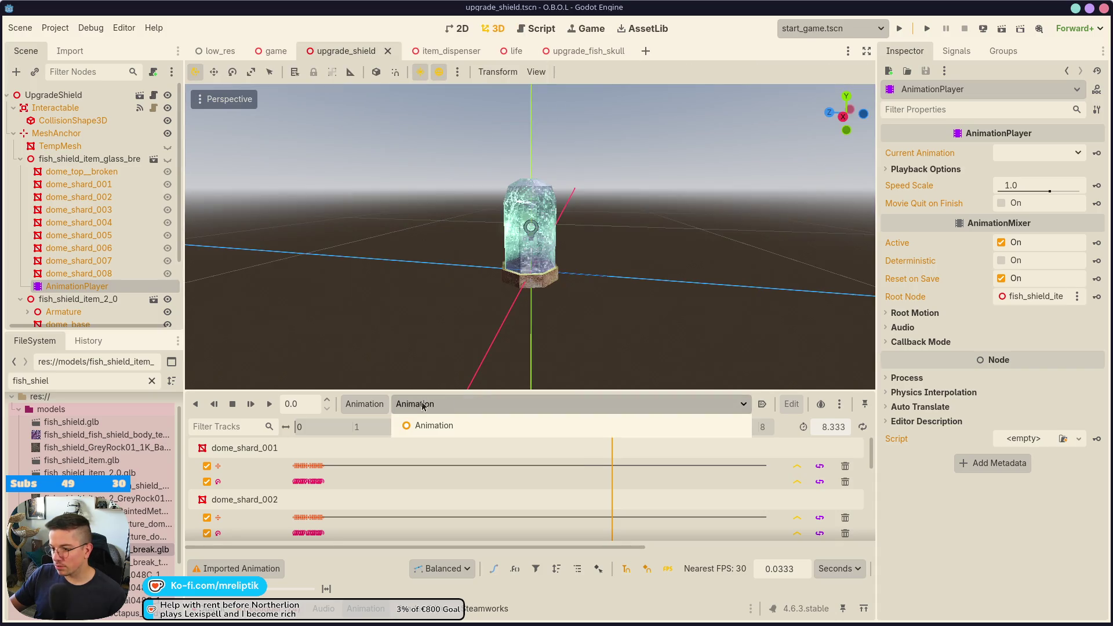
left_click(406, 425)
left_click(370, 427)
left_click(251, 405)
Make the glass-break model visible and play the intact model's break animation
scroll(313, 452, "down", 3)
left_click(167, 160)
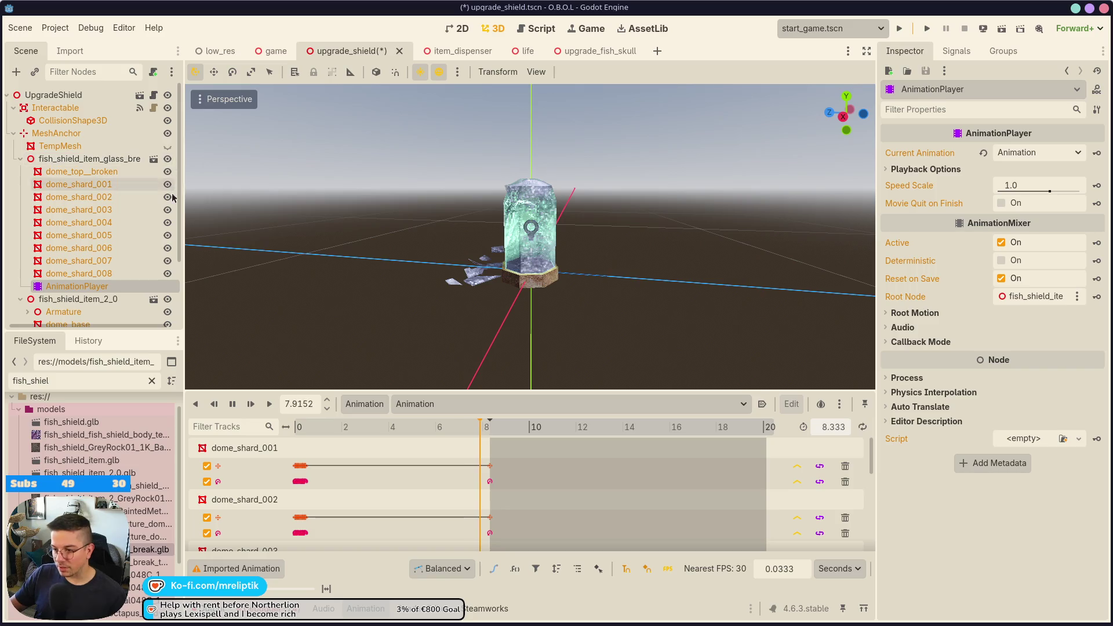
scroll(95, 295, "down", 3)
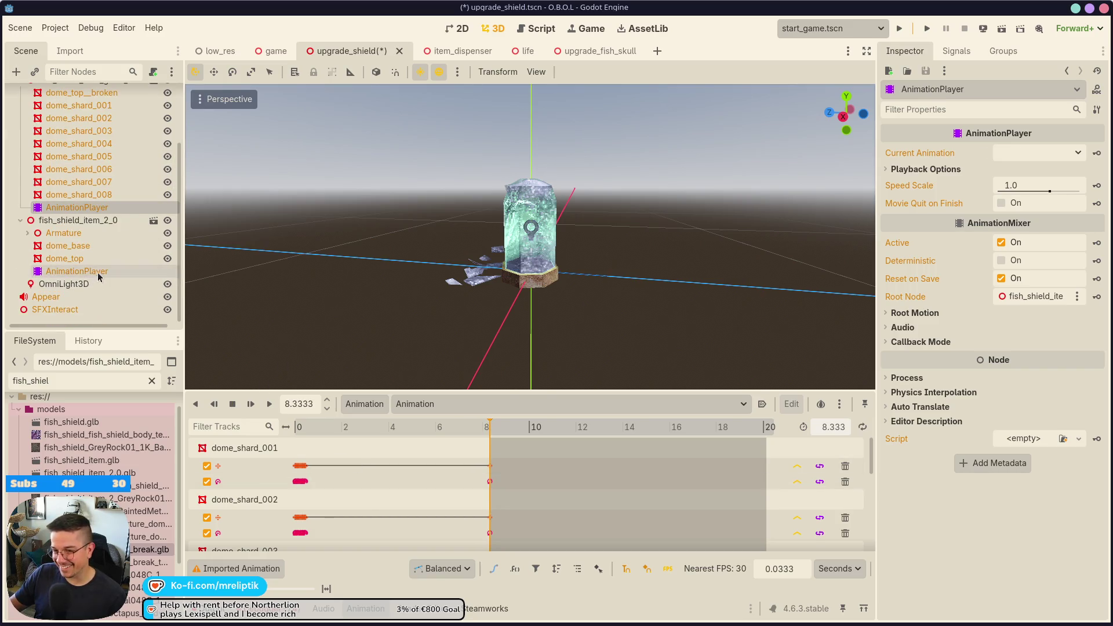
left_click(98, 271)
left_click(249, 407)
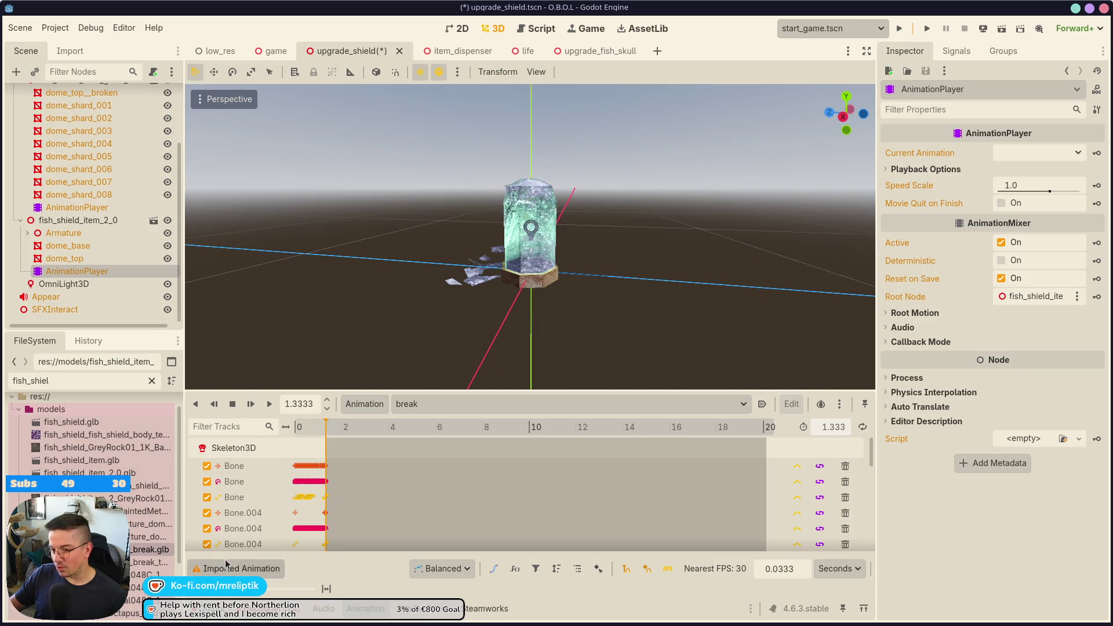
Hide the animation panel and show the intact AnimationPlayer's signals
key("ctrl+j")
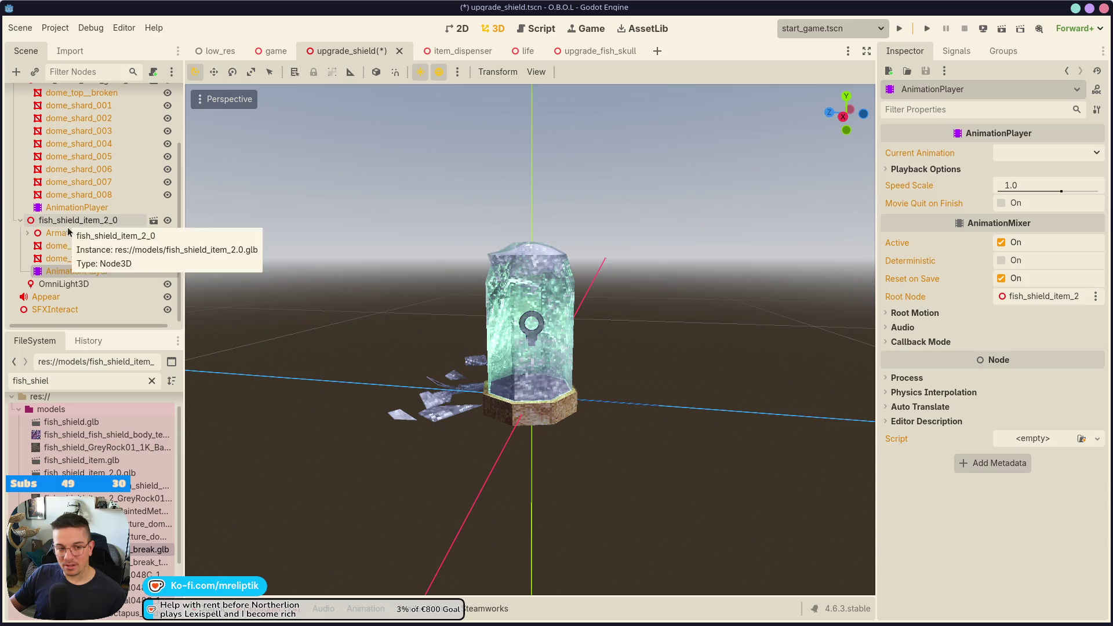
left_click(99, 308)
left_click(81, 271)
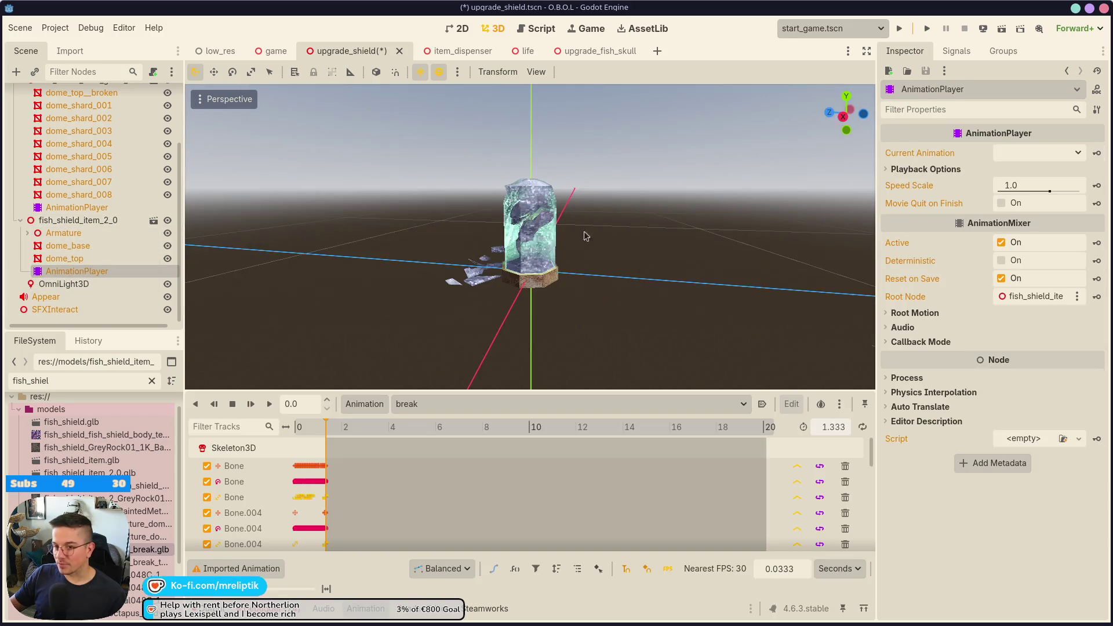
left_click(956, 51)
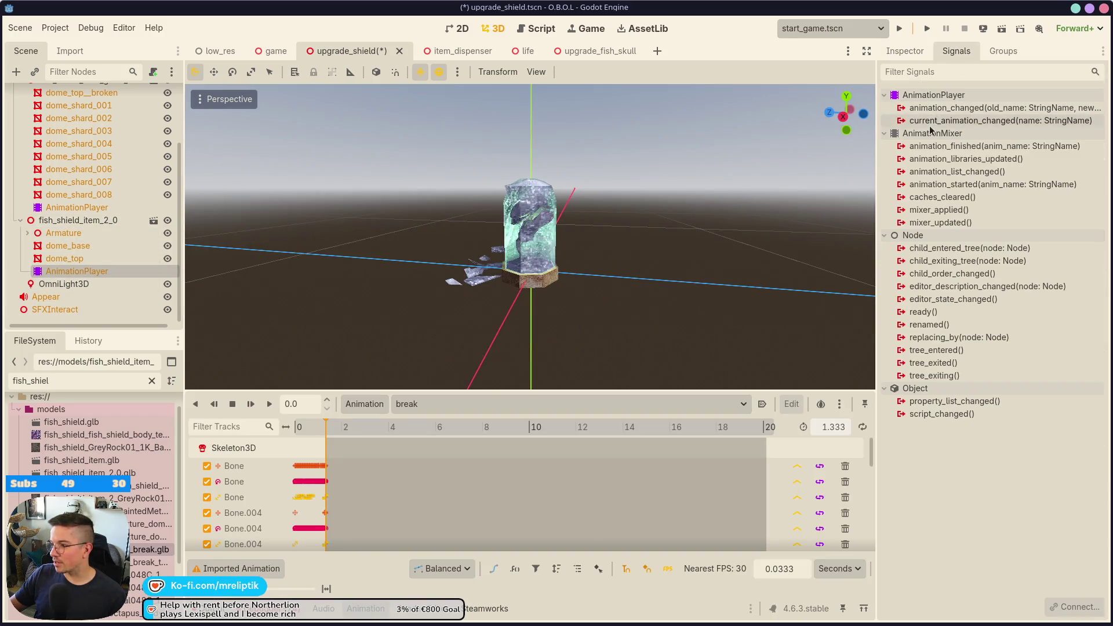
Connect animation_finished to a new _on_animation_player_animation_finished handler and save
double_click(931, 120)
key("Escape")
double_click(932, 108)
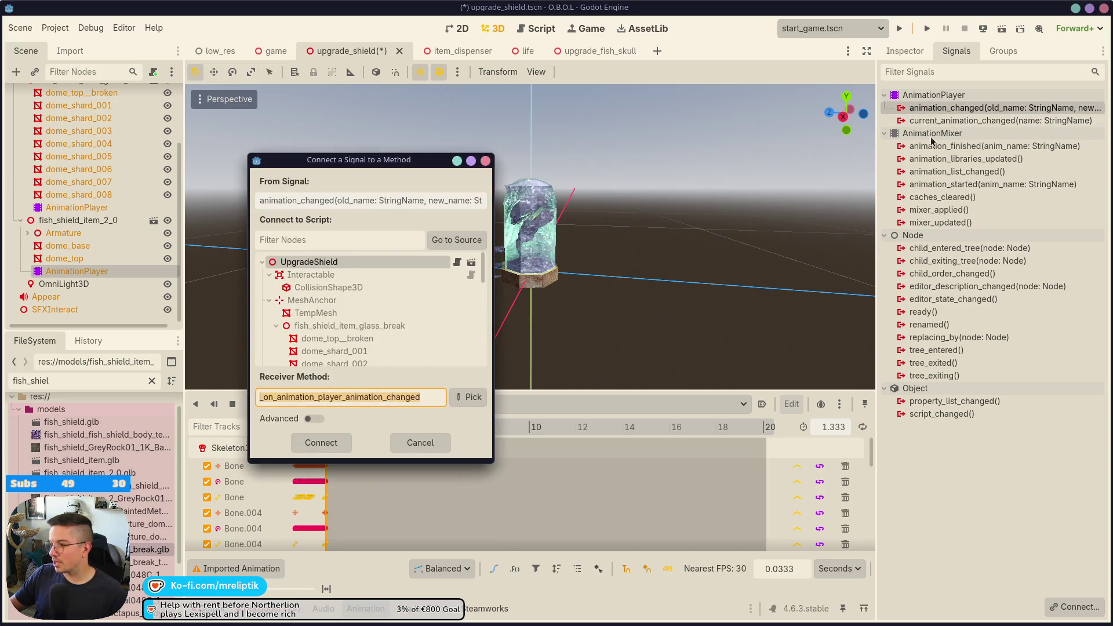
key("Escape")
double_click(931, 145)
left_click(320, 442)
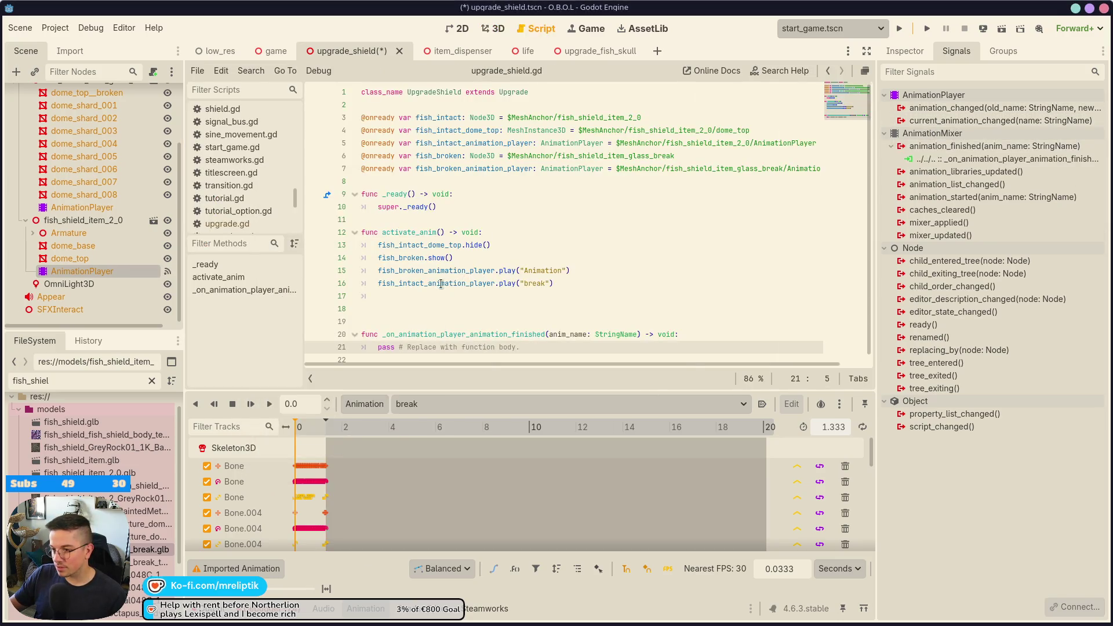
key("ctrl+s")
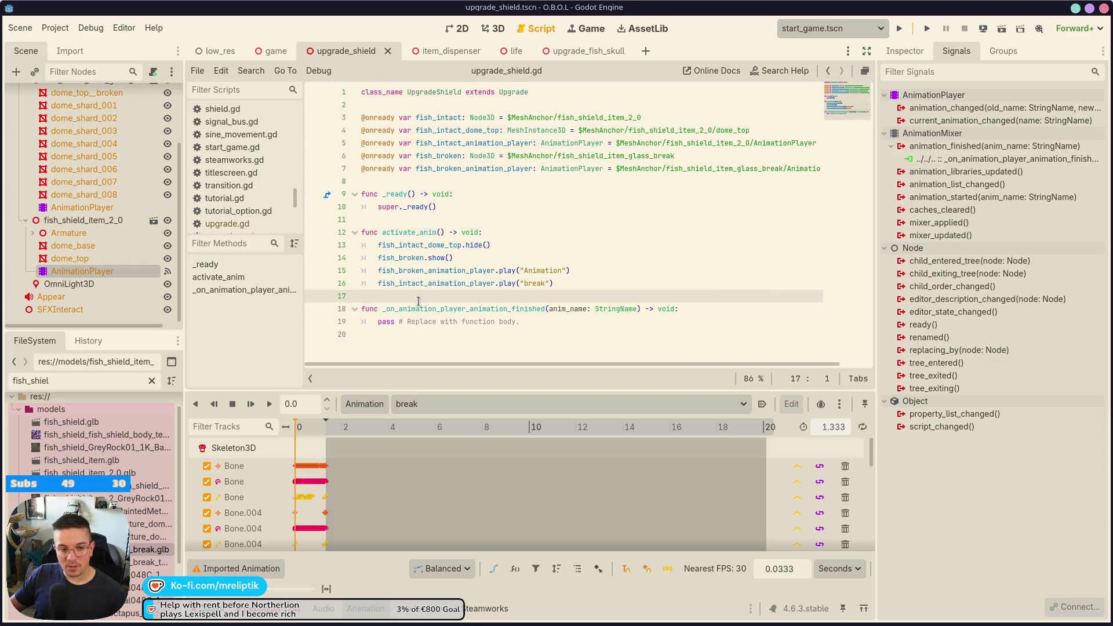
Delete the blank line above the new handler and hide the animation panel
key("Delete")
left_click(365, 609)
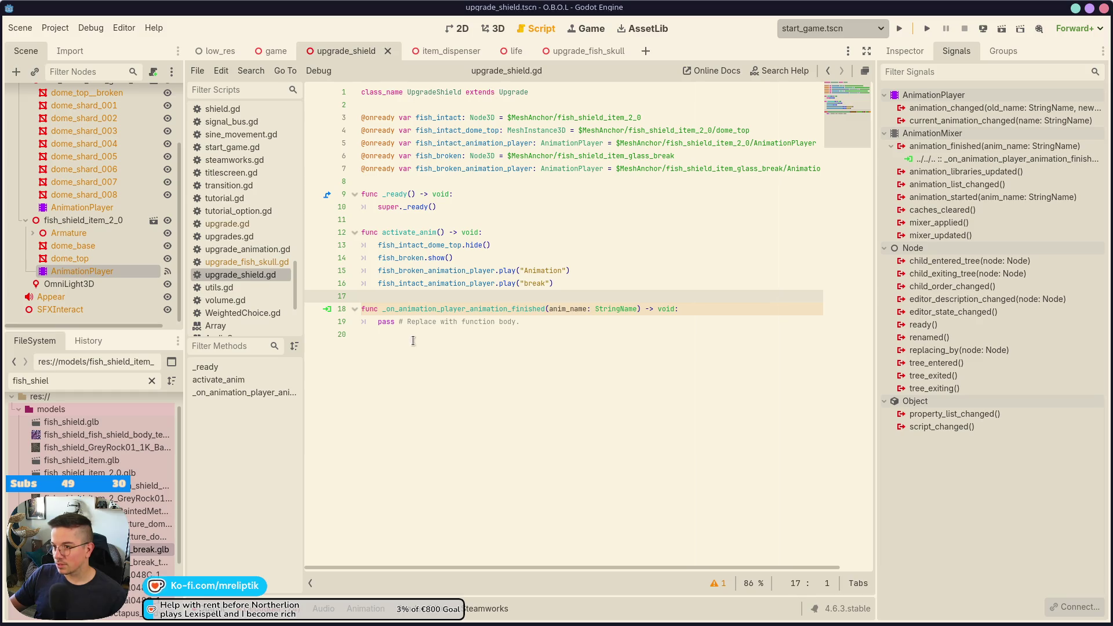
left_click(378, 322)
left_click(584, 53)
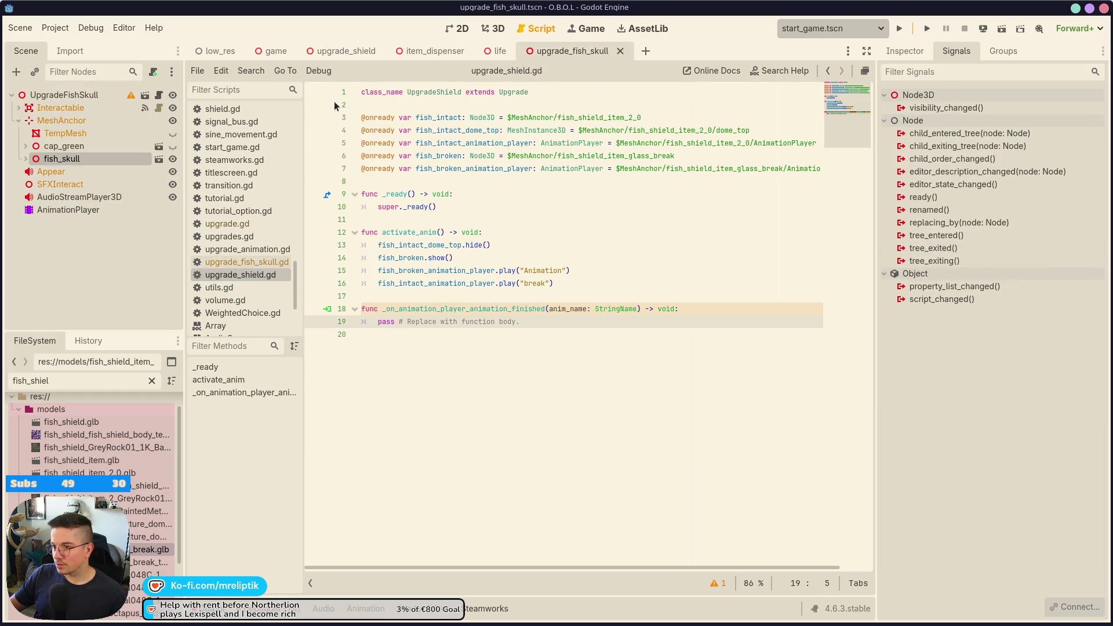
Close the upgrade_fish_skull scene, switch to the game scene, and save it with game.gd open
left_click(158, 96)
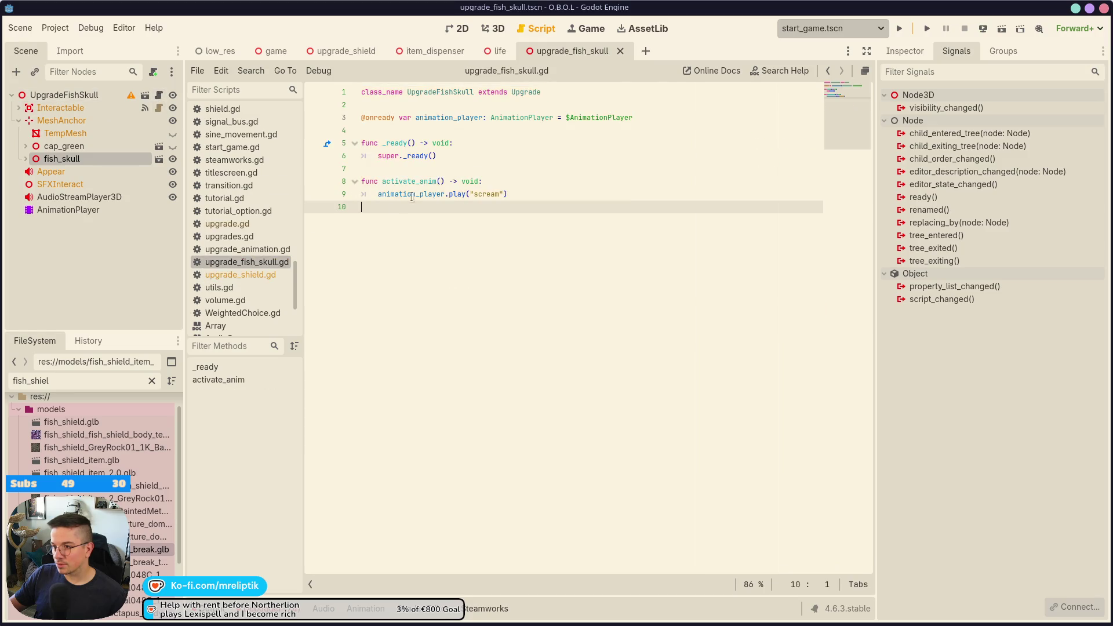
middle_click(587, 50)
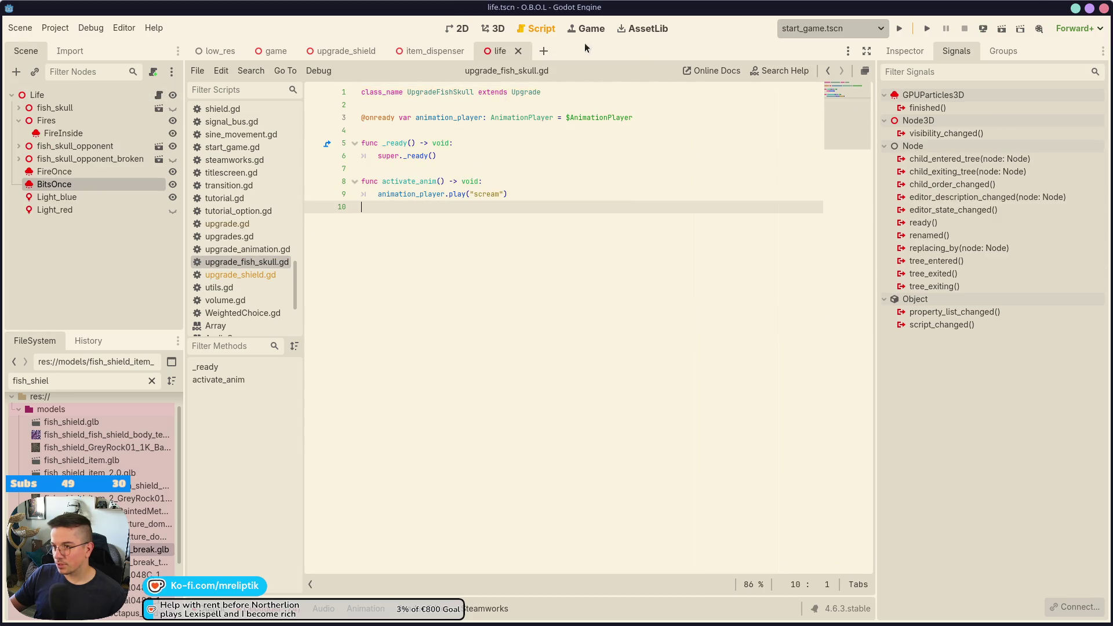
left_click(349, 53)
scroll(87, 173, "up", 3)
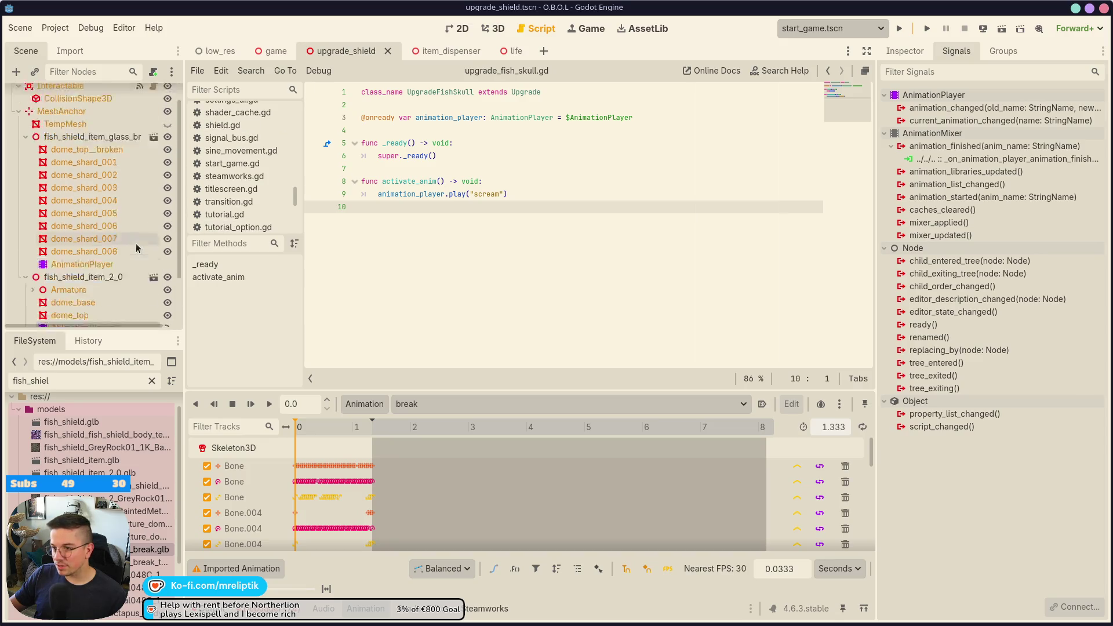
left_click(21, 161)
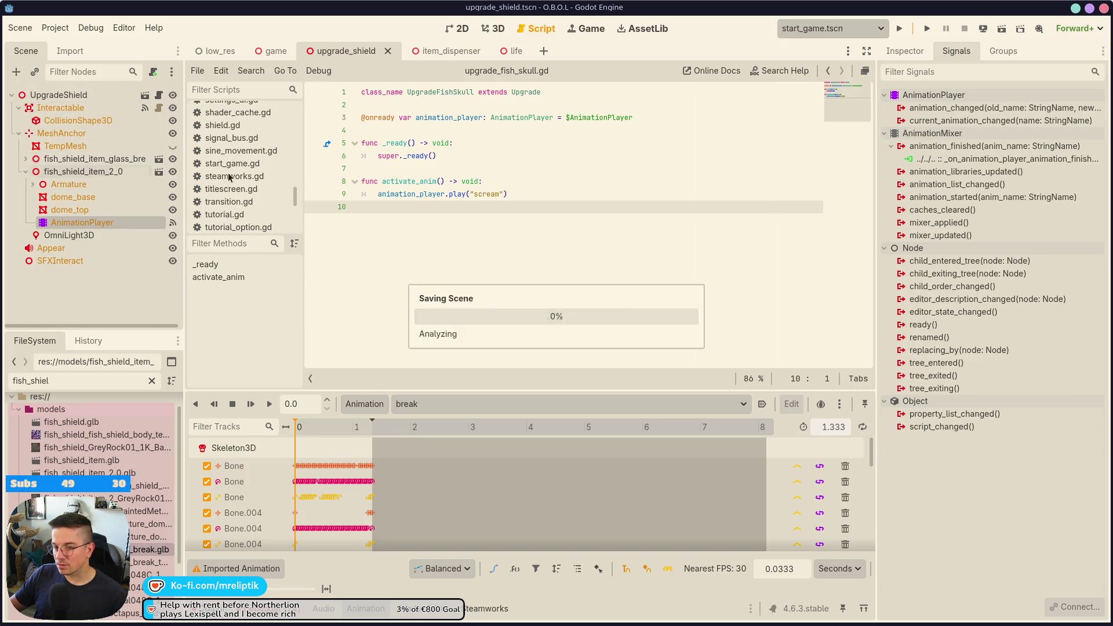
left_click(276, 51)
scroll(87, 104, "up", 3)
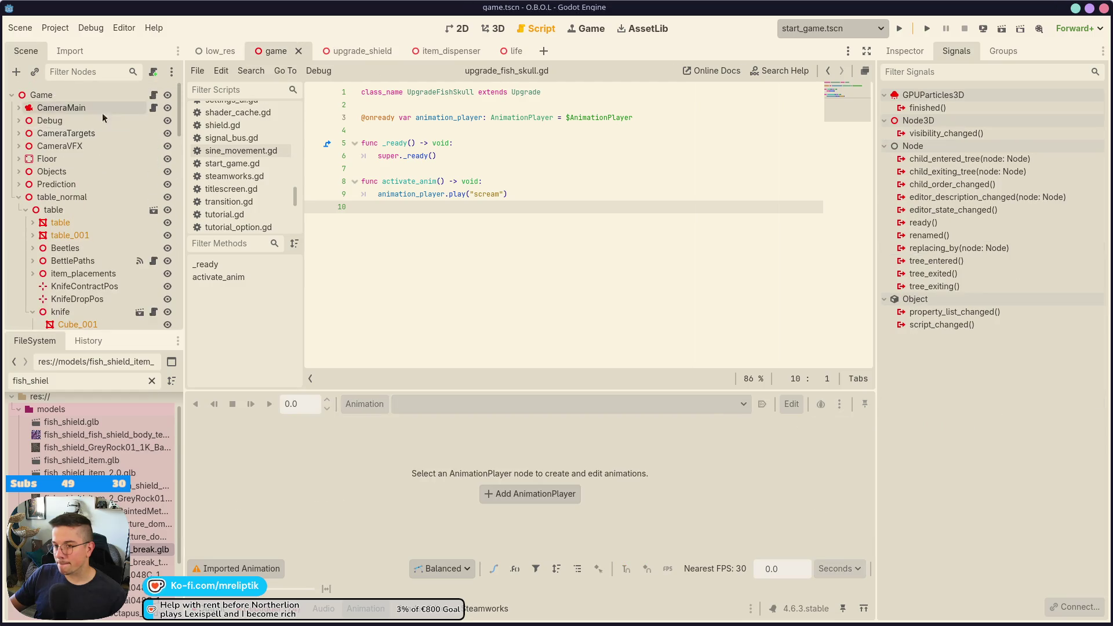
left_click(154, 95)
key("ctrl+s")
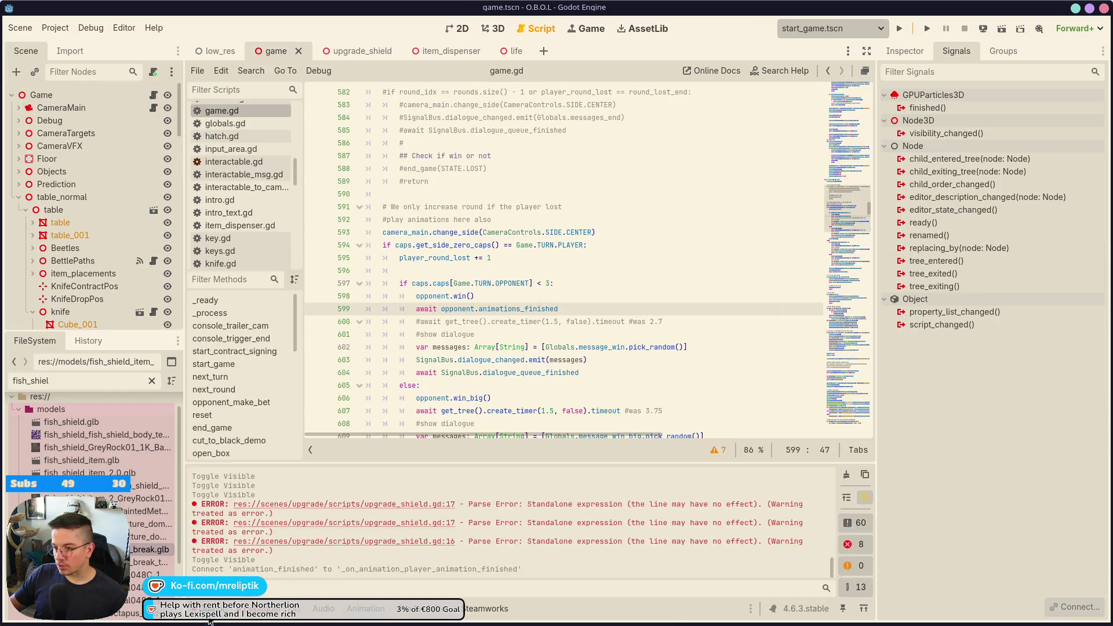
Start an in-file text search in game.gd
left_click(605, 286)
key("ctrl+f")
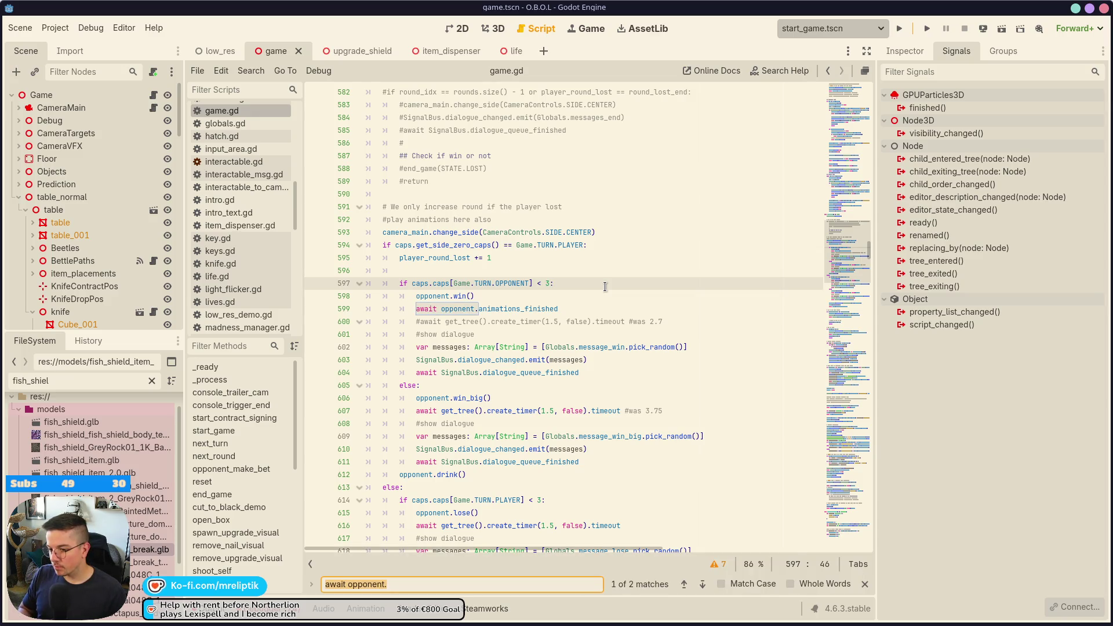
type("a")
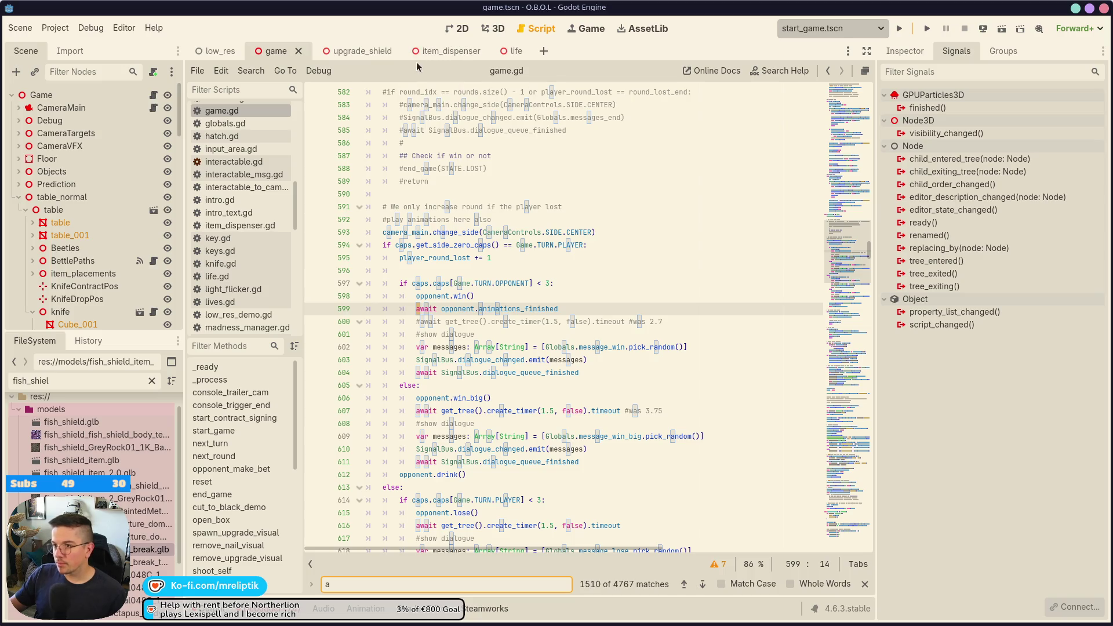
Quick-open the upgrade_fish_skull scene and its UpgradeFishSkull script
key("ctrl+shift+o")
type("fish_skull")
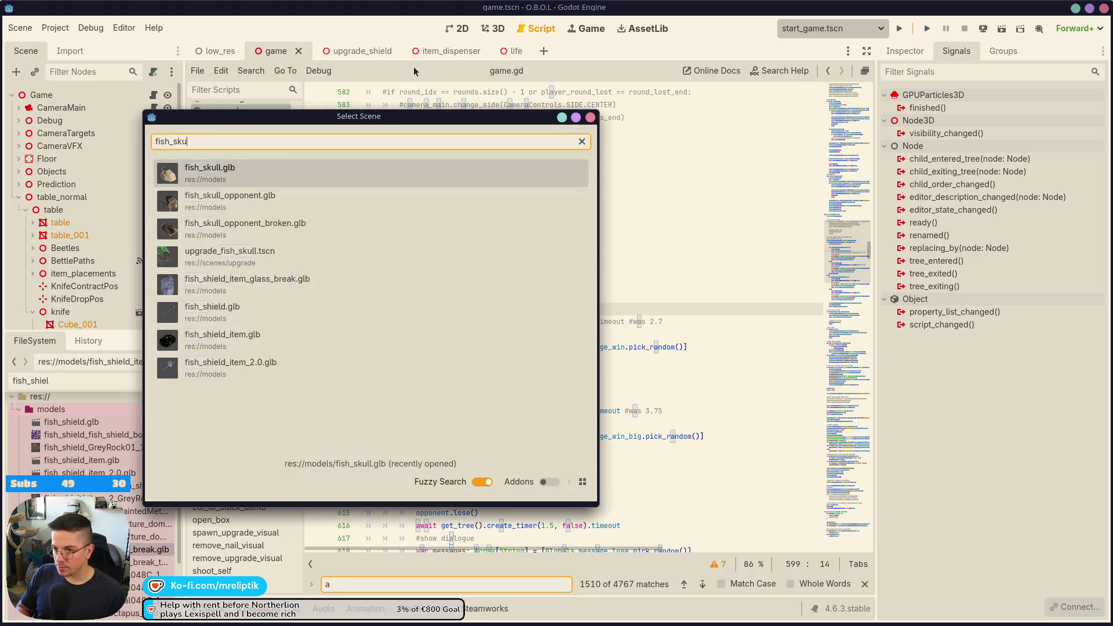
key("Down")
key("Down")
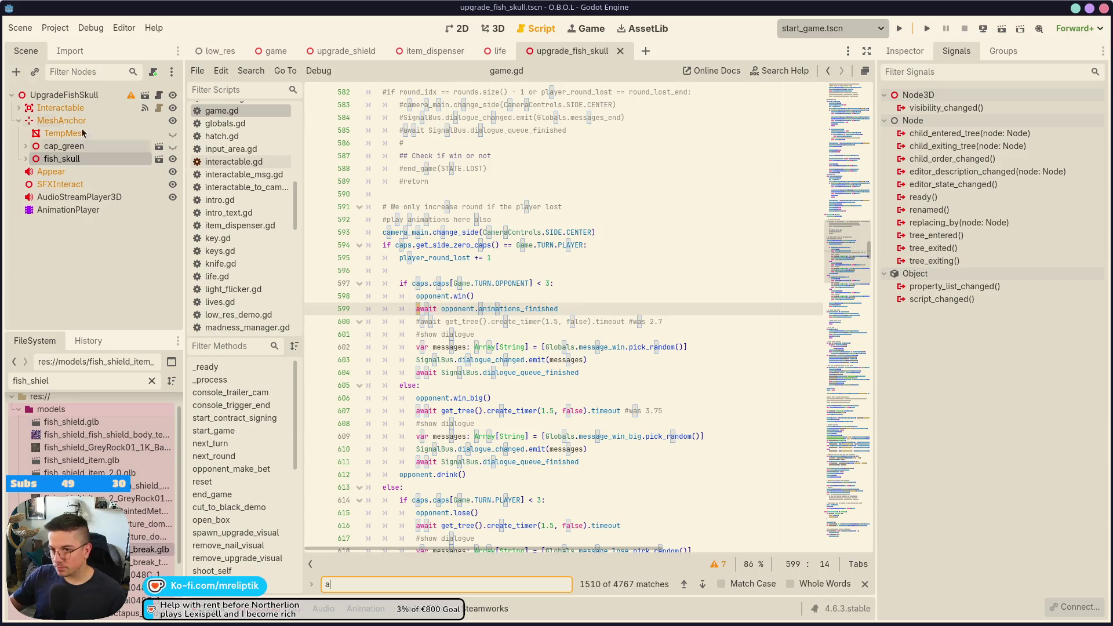
left_click(158, 96)
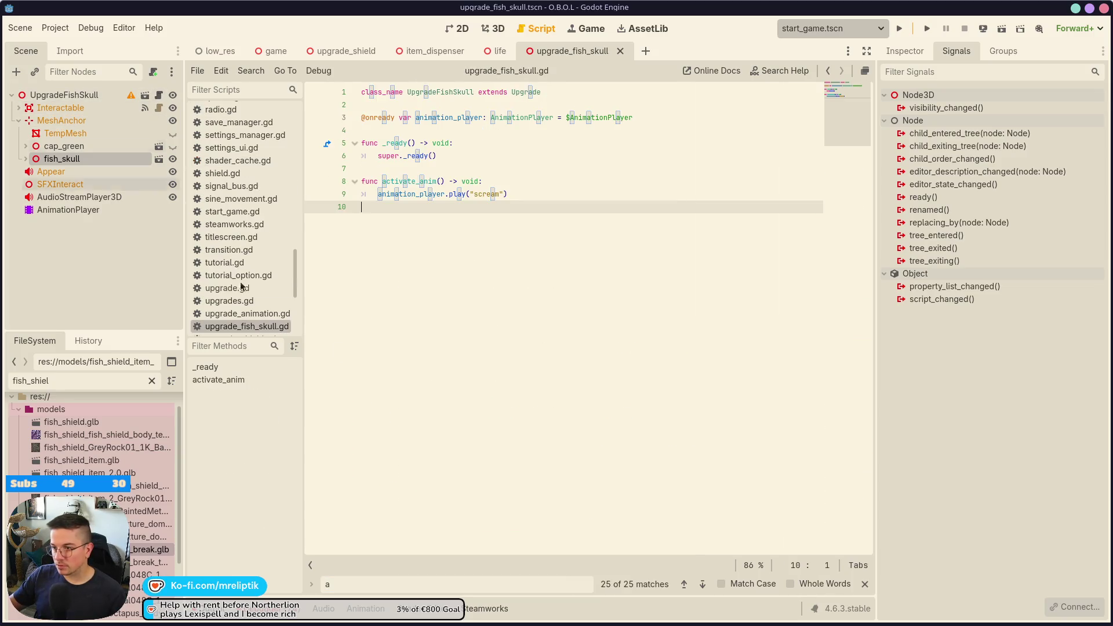
Search all project files for activate_anim
double_click(388, 181)
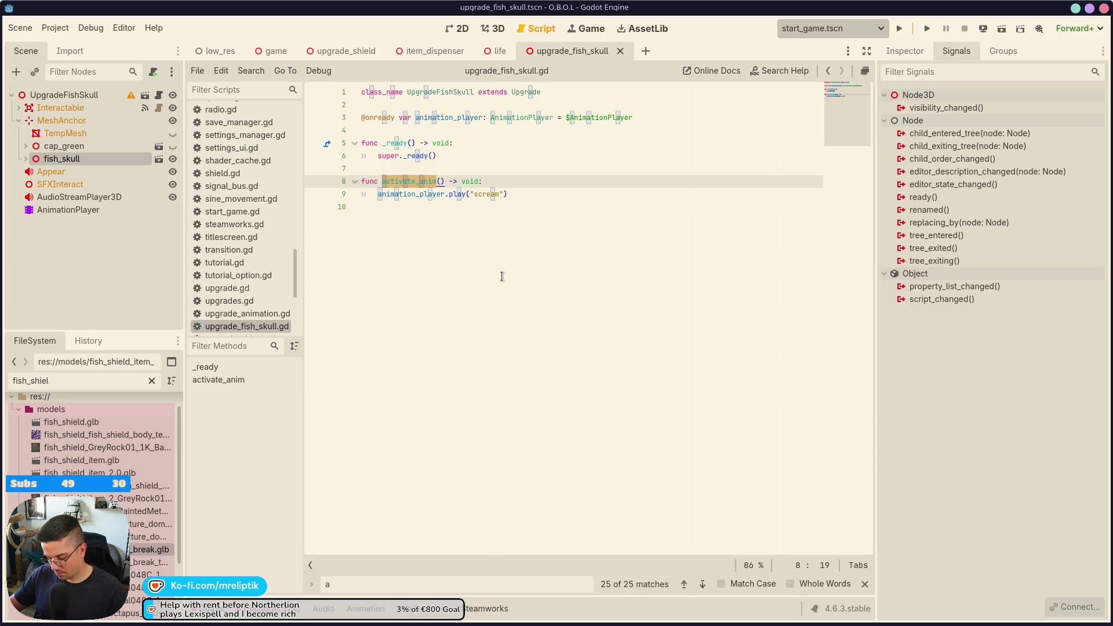
key("ctrl+shift+f")
left_click(393, 377)
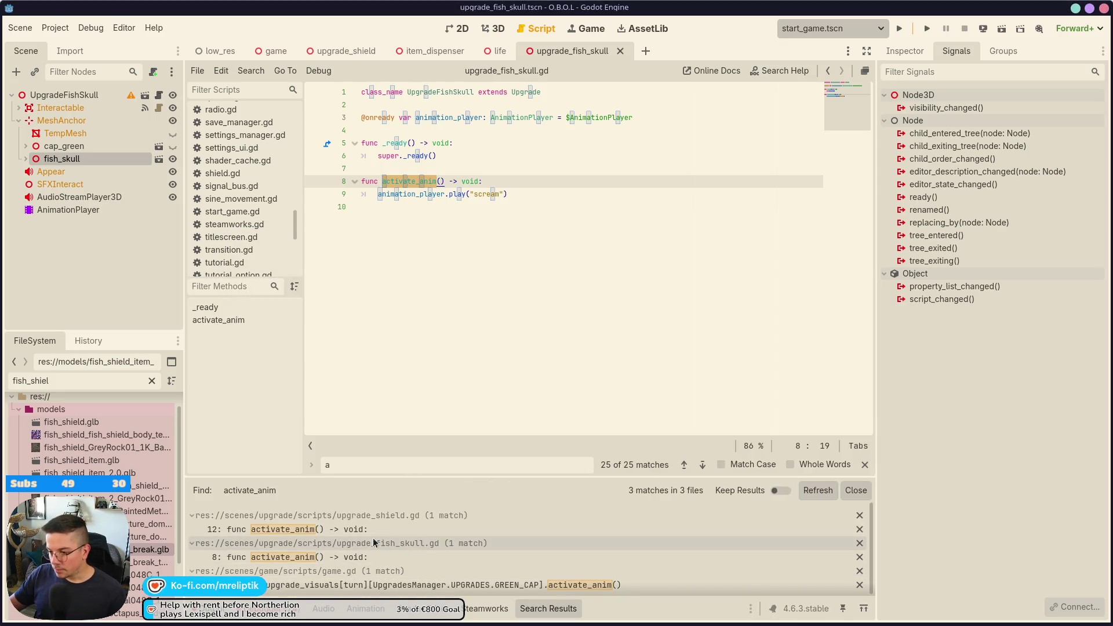
In game.gd, find and select the GREEN_CAP activate_anim call on line 963
left_click(424, 583)
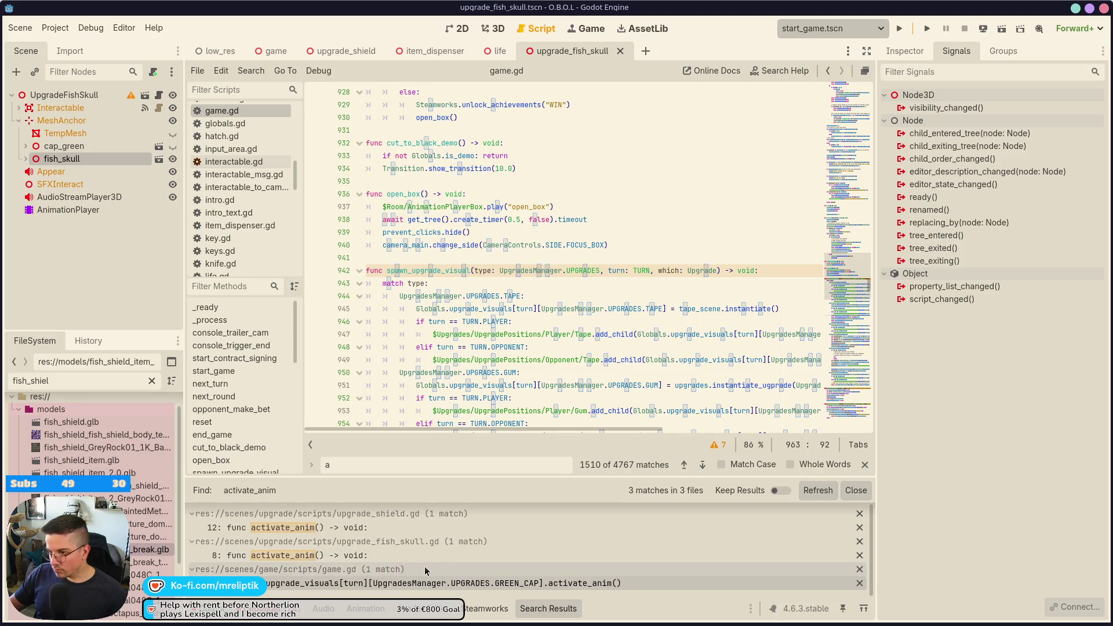
left_click(865, 464)
scroll(519, 324, "down", 5)
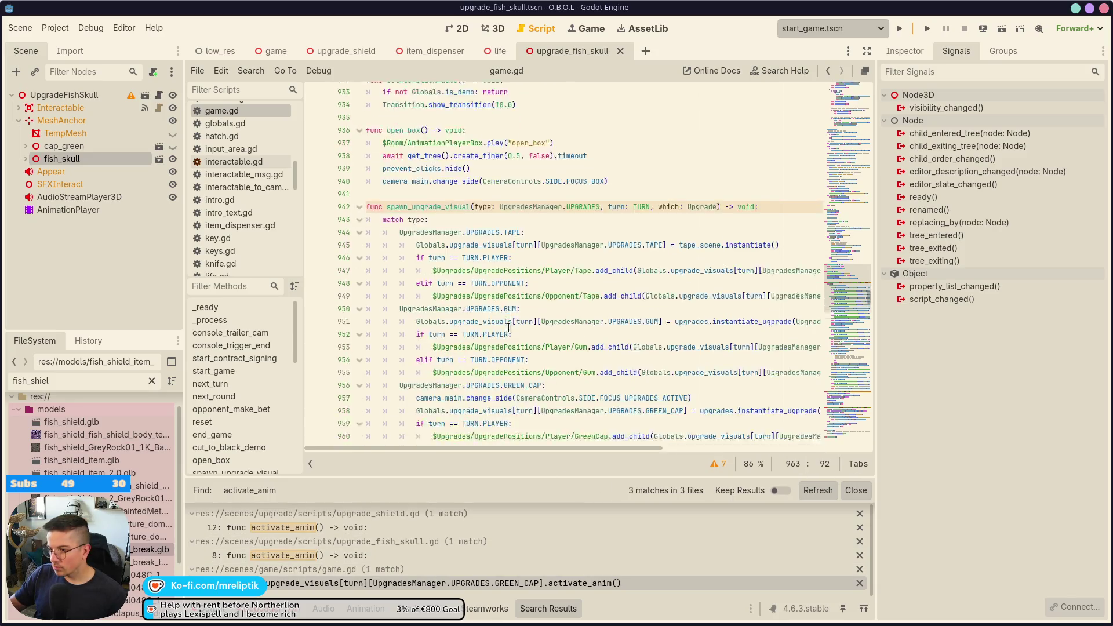
scroll(588, 374, "down", 2)
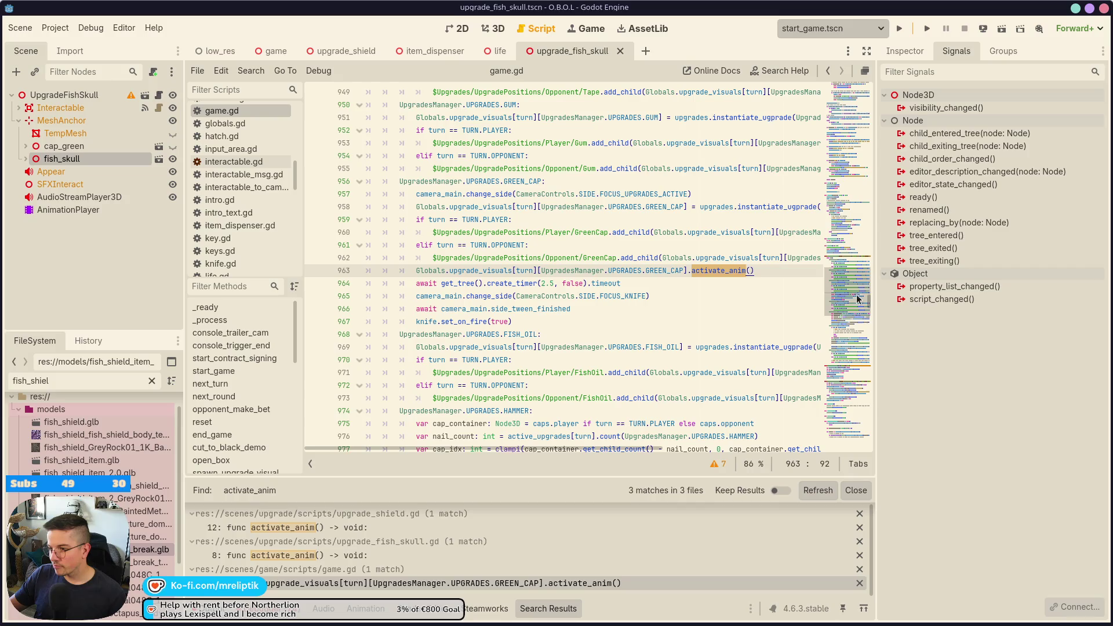
scroll(872, 277, "up", 8)
scroll(869, 354, "down", 9)
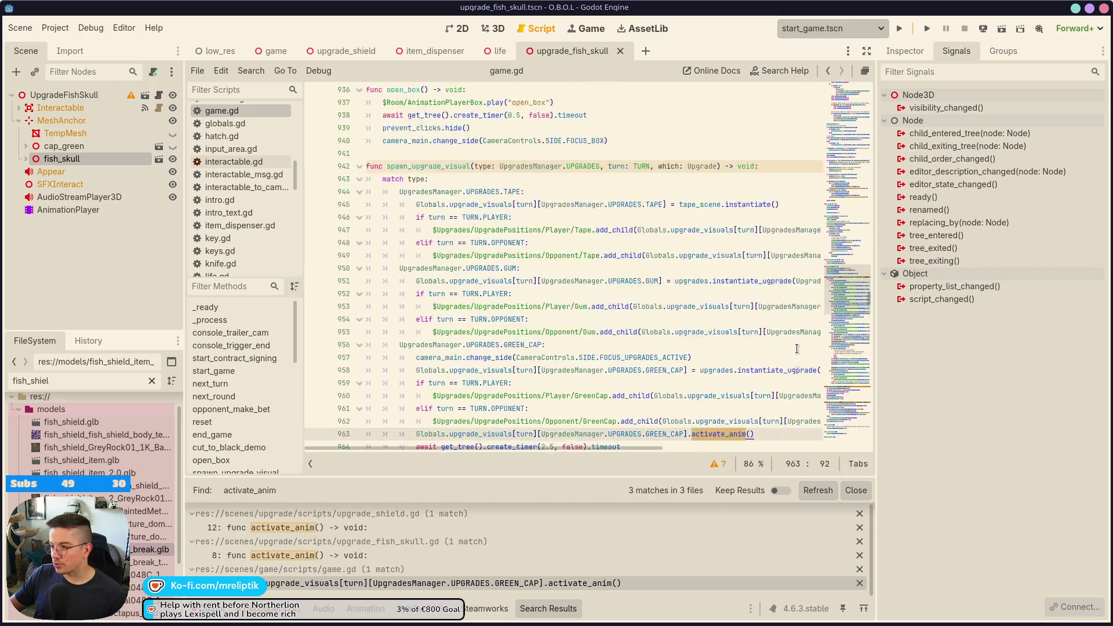
left_click_drag(875, 295, 894, 295)
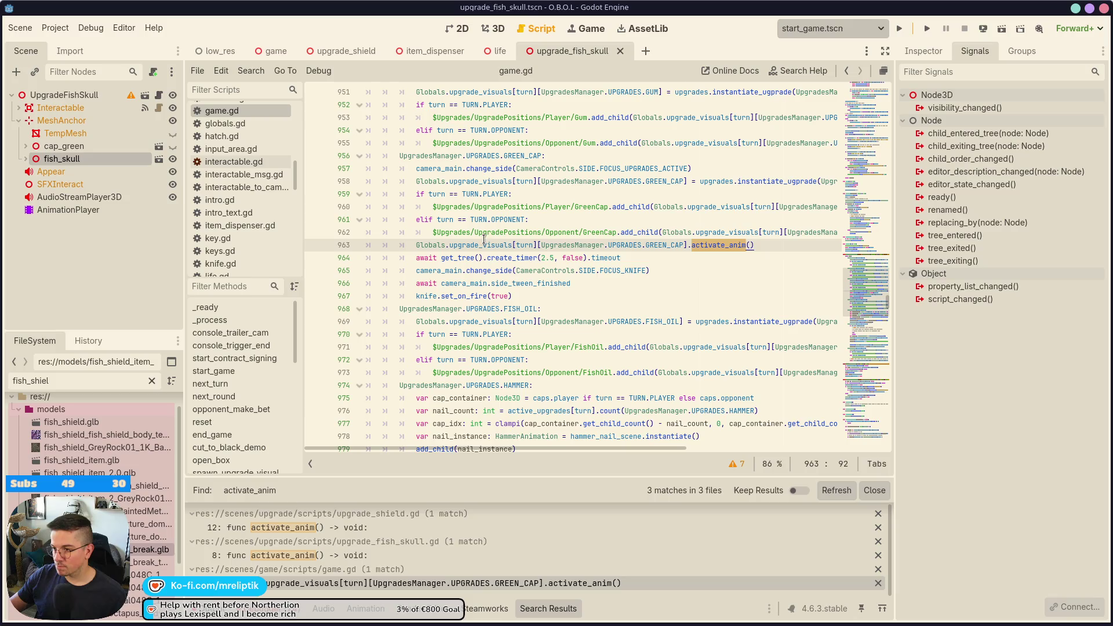
left_click(750, 244)
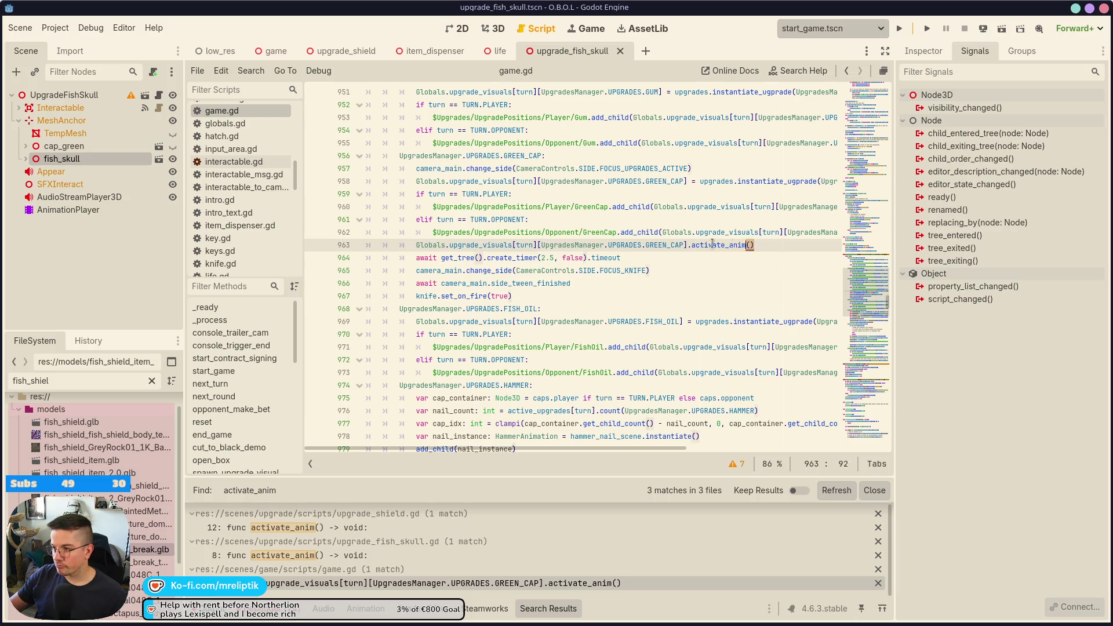
key("shift+Home")
key("ctrl+c")
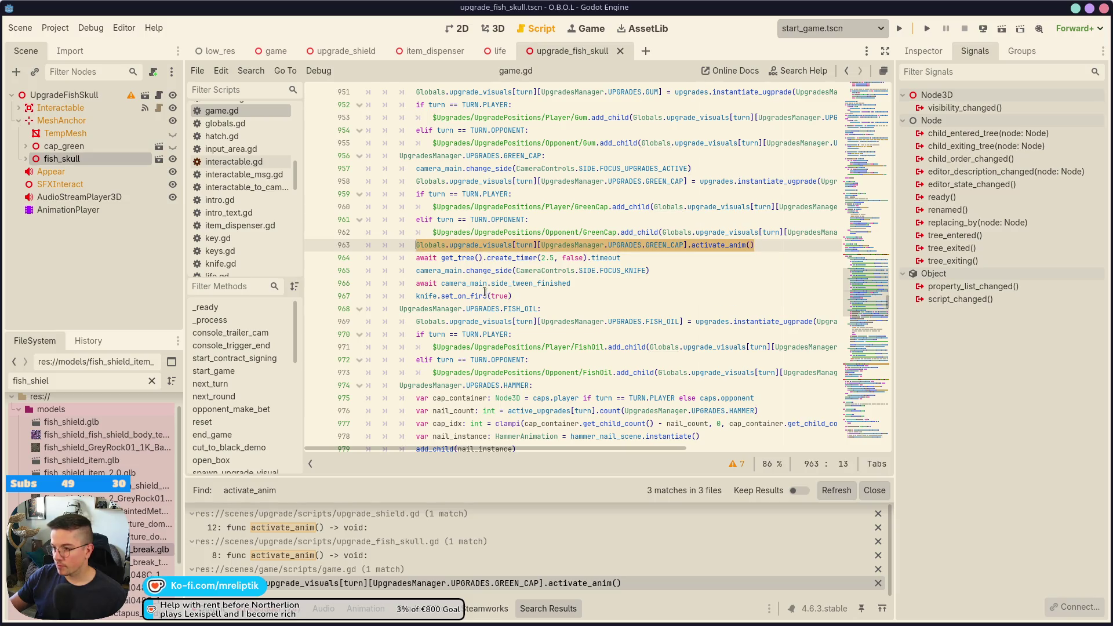
scroll(576, 350, "up", 2)
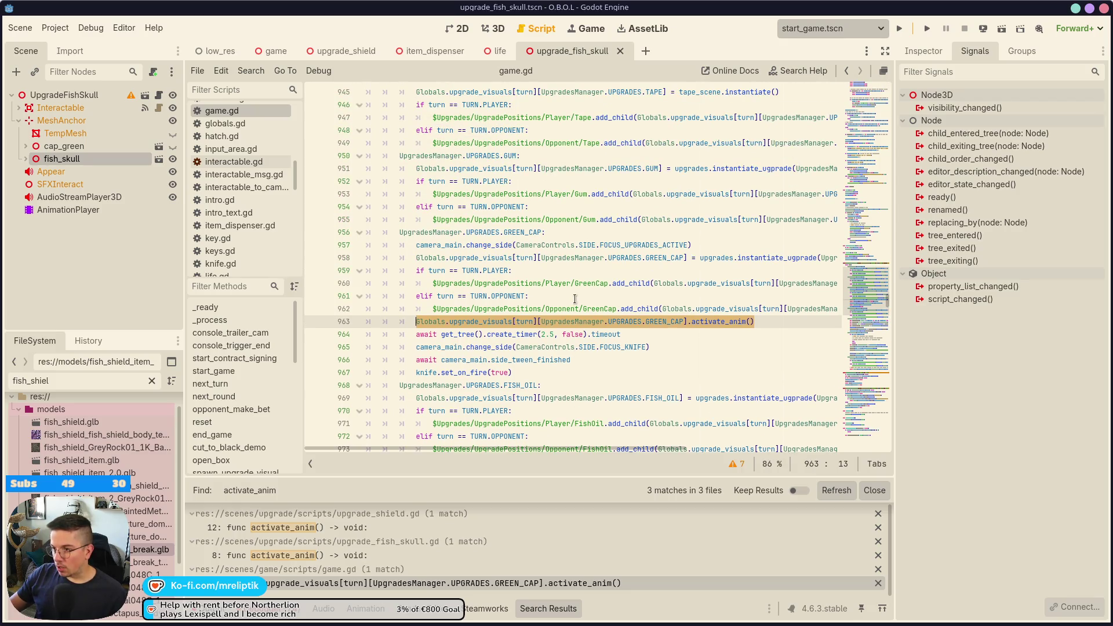
scroll(574, 299, "up", 2)
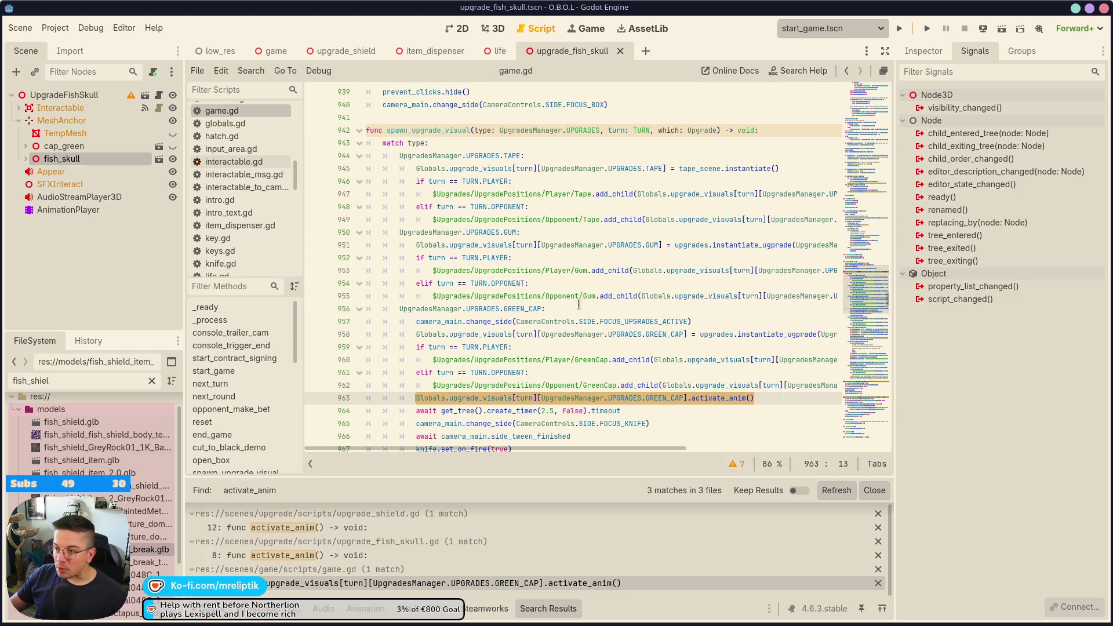
scroll(578, 303, "down", 10)
scroll(496, 323, "down", 6)
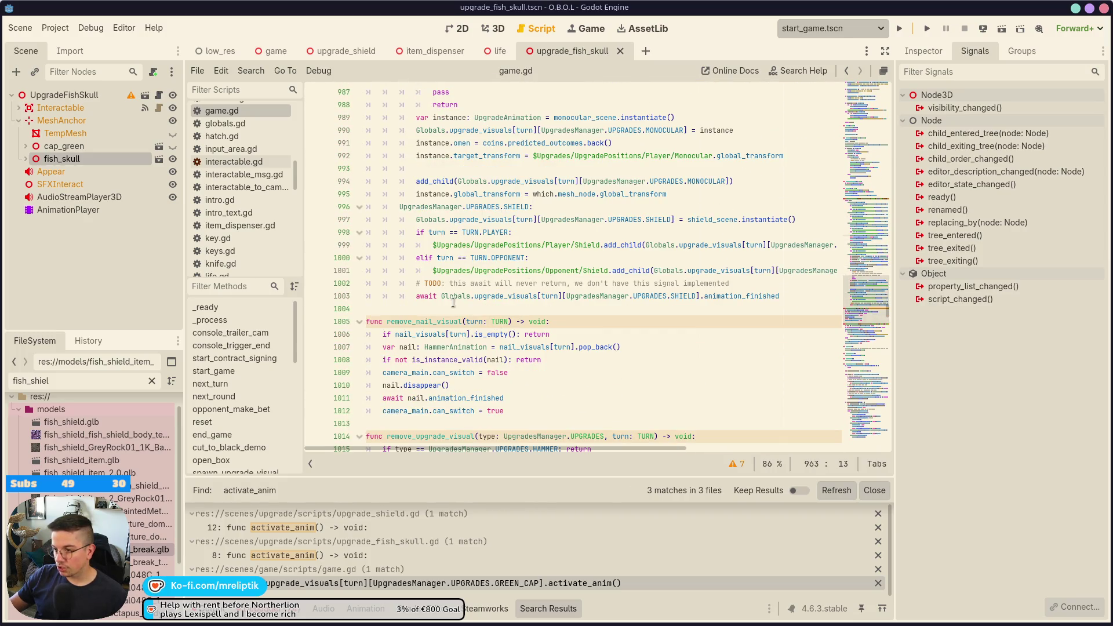
scroll(416, 301, "up", 10)
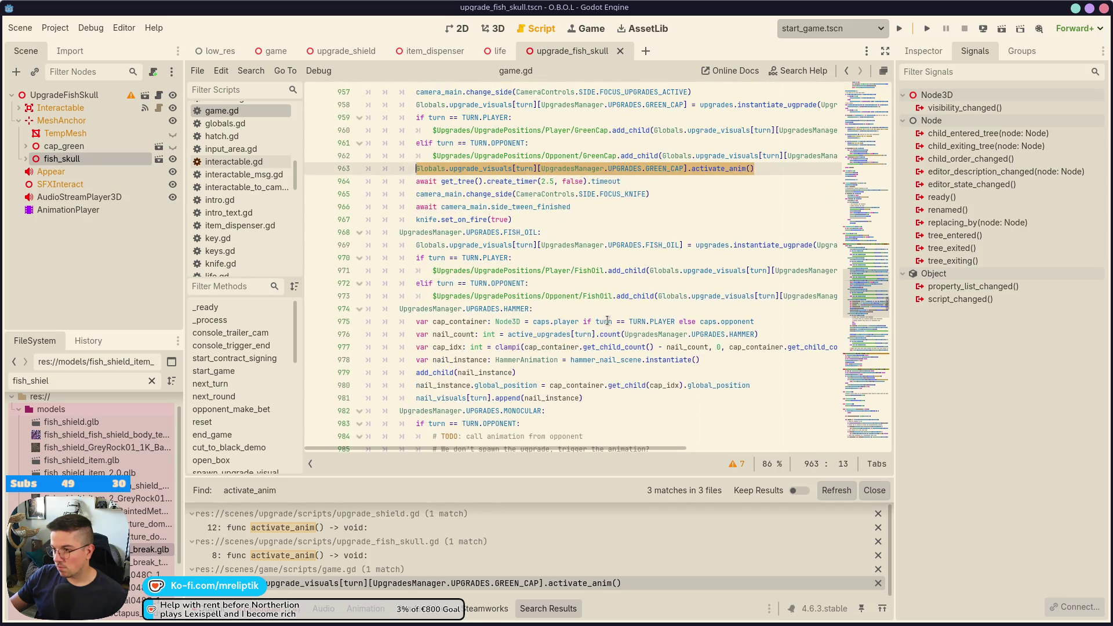
scroll(613, 315, "down", 8)
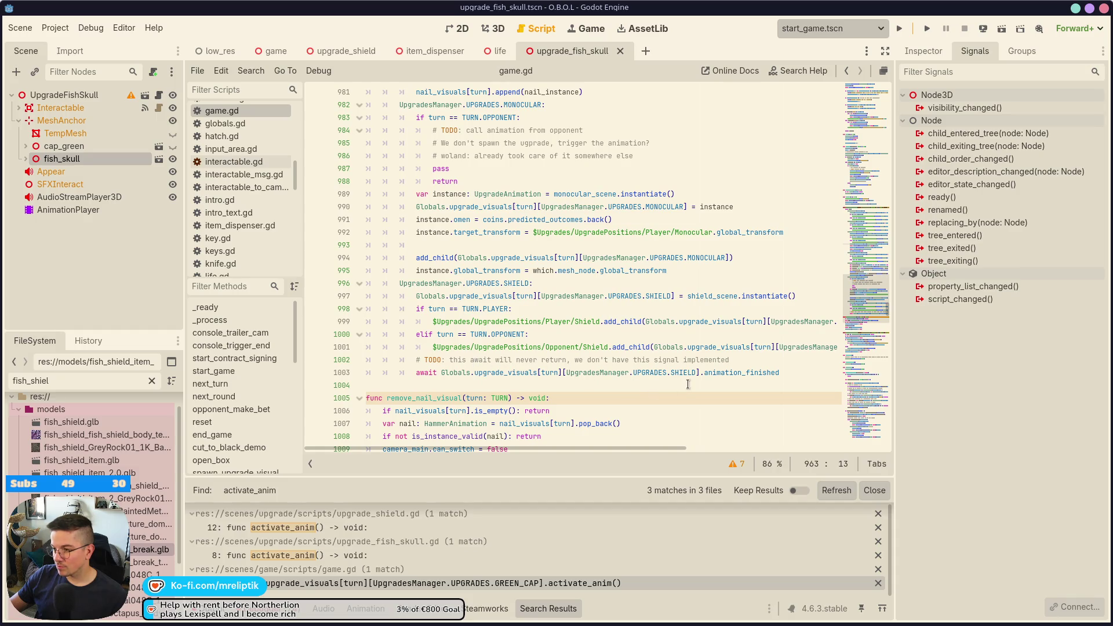
Paste the activate_anim call below line 1003's await, change GREEN_CAP to SHIELD, and save
left_click(783, 373)
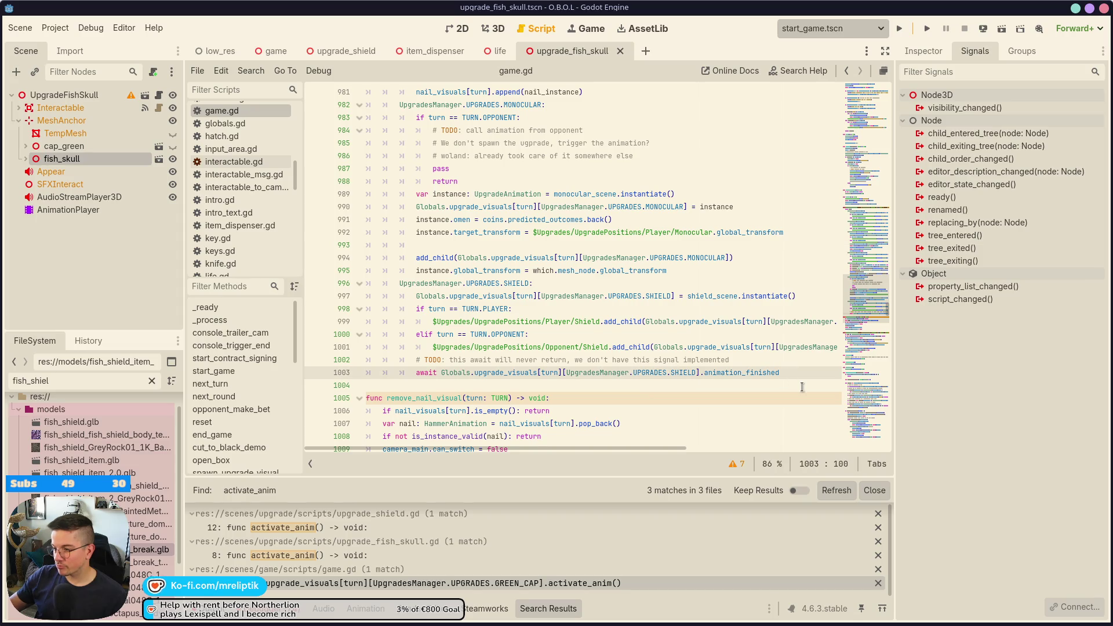
key("Return")
key("ctrl+v")
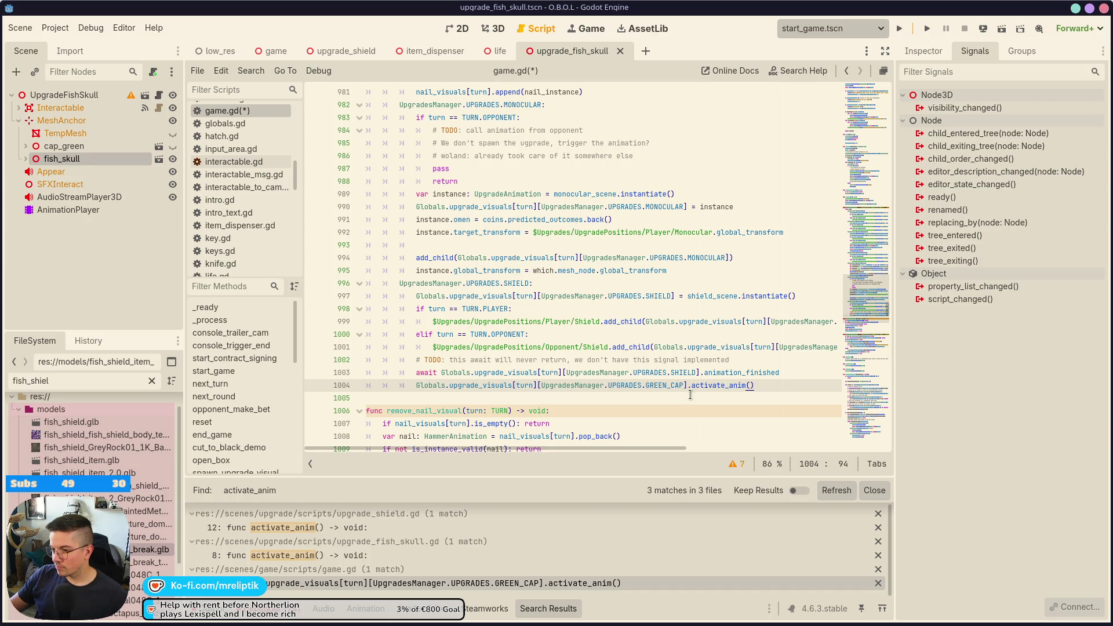
double_click(682, 373)
key("ctrl+c")
double_click(667, 385)
key("ctrl+v")
key("ctrl+s")
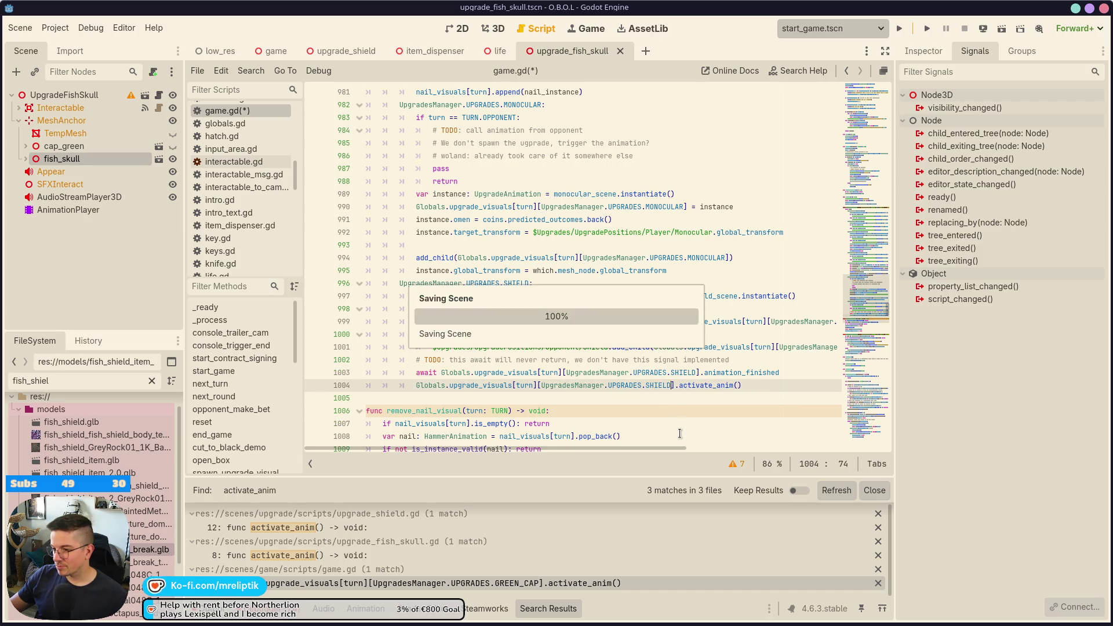
left_click(732, 373)
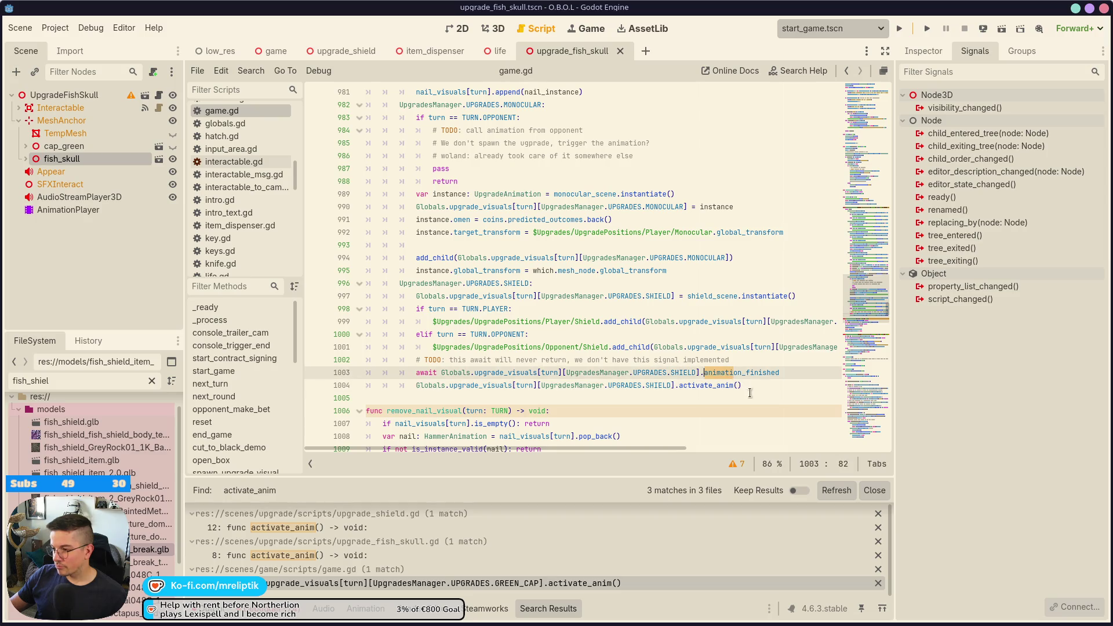
double_click(749, 373)
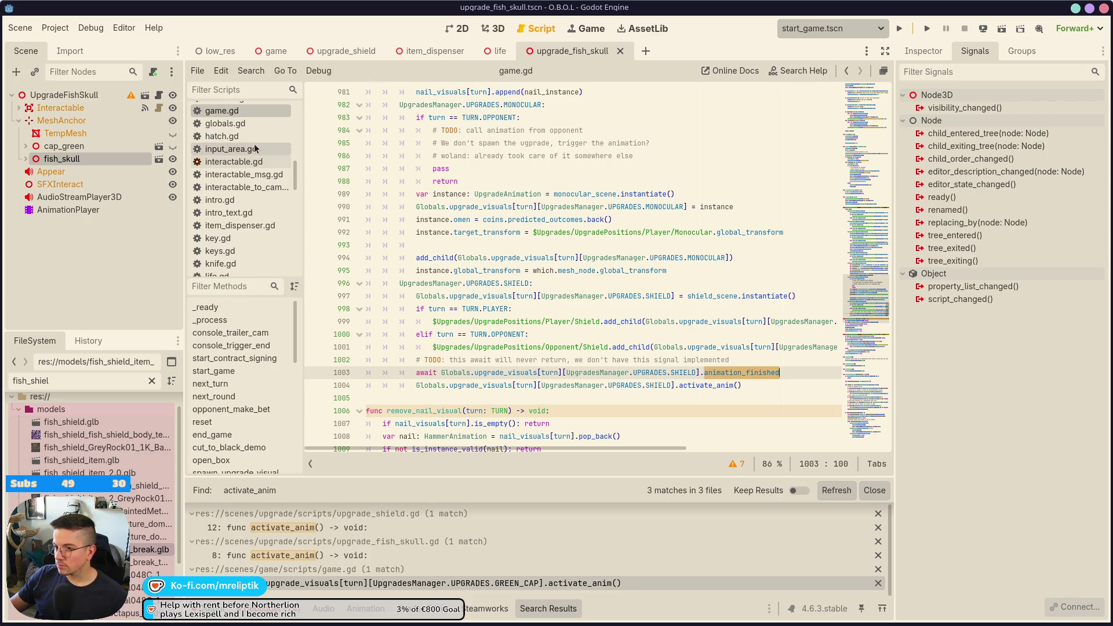
left_click(157, 96)
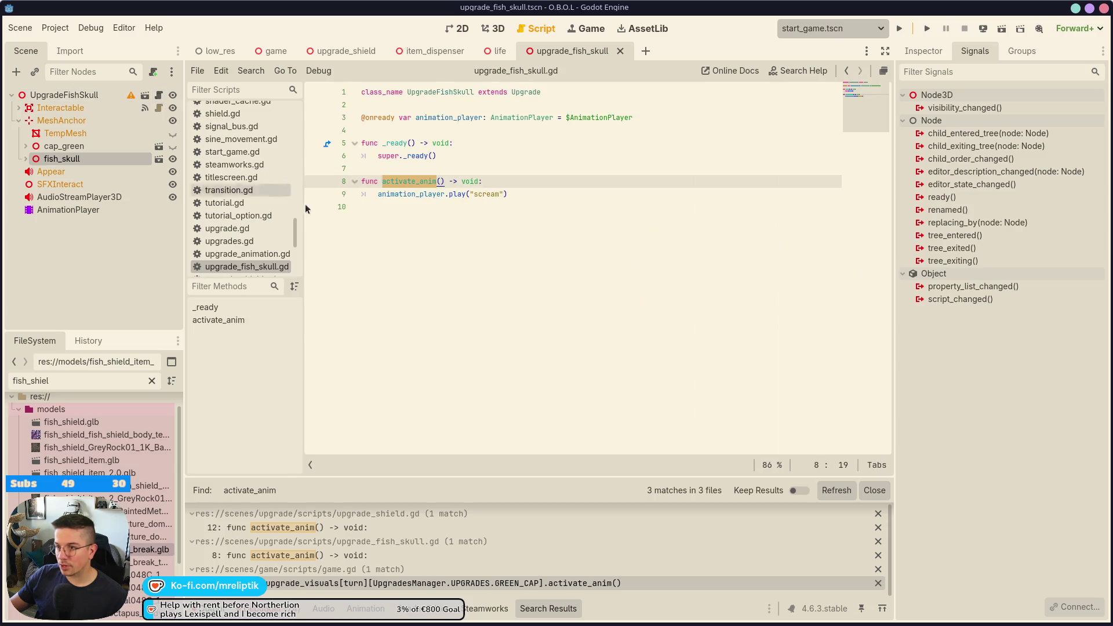
Declare 'signal animation_finished()' on line 3 of upgrade.gd and save it
left_click(525, 96, "ctrl")
scroll(580, 261, "down", 10)
scroll(872, 174, "up", 15)
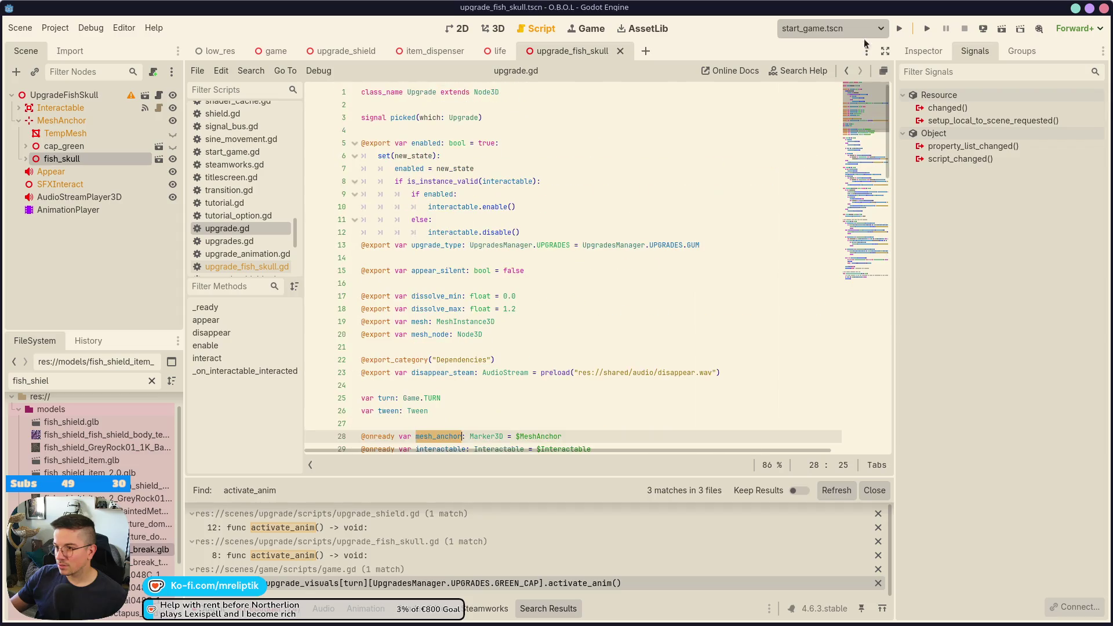
left_click(402, 105)
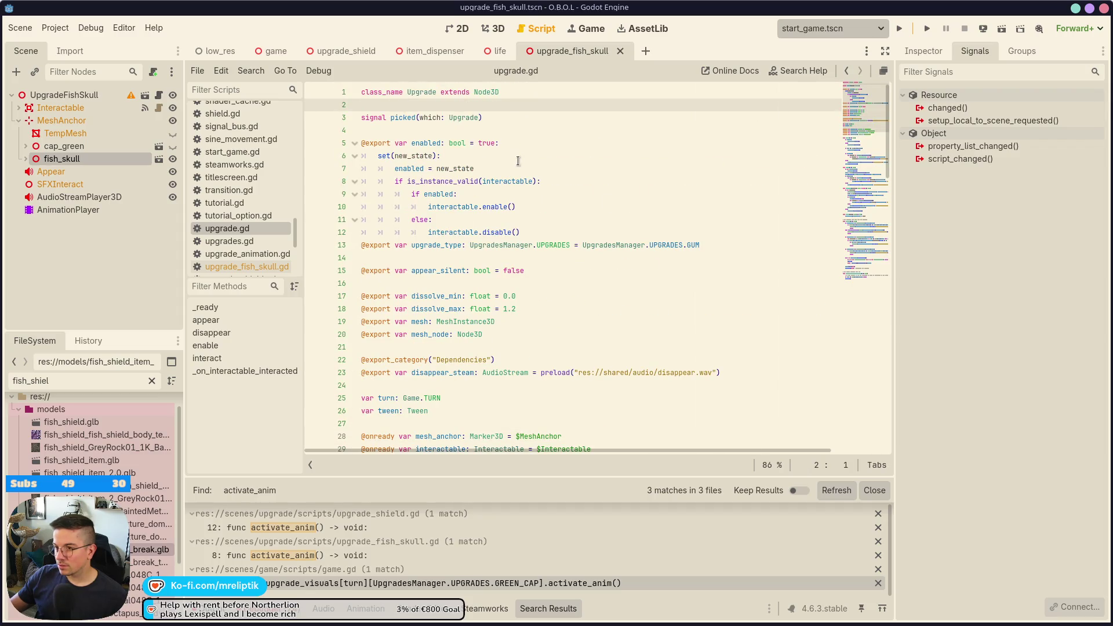
key("Return")
type("signal animation_finished()")
key("ctrl+s")
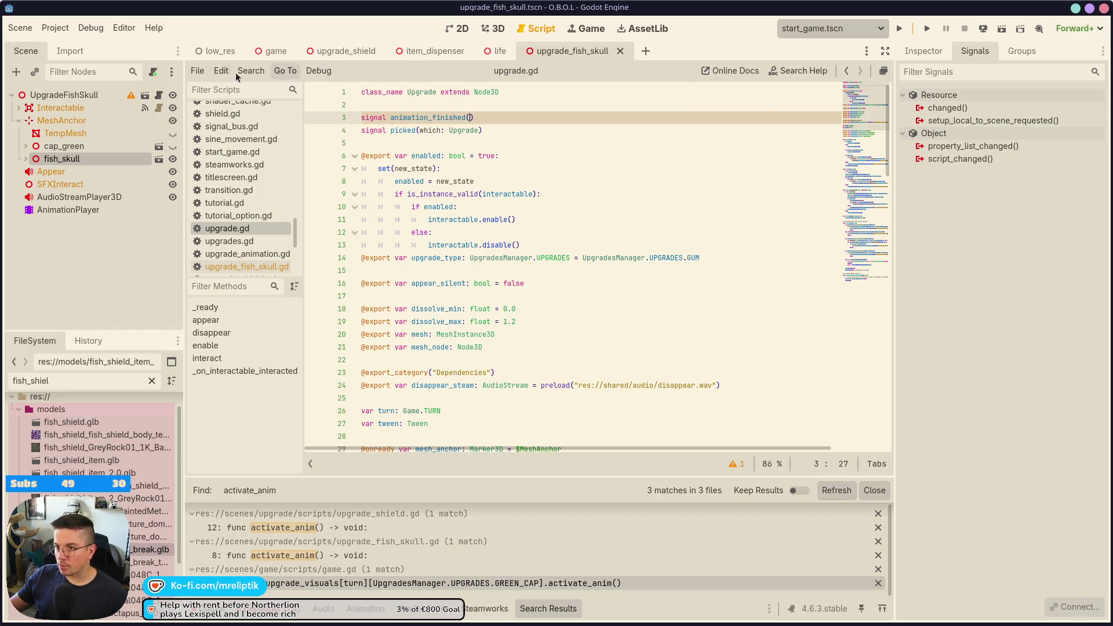
In upgrade_shield.gd, replace the pass line with animation_finished.emit() and save
left_click(159, 94)
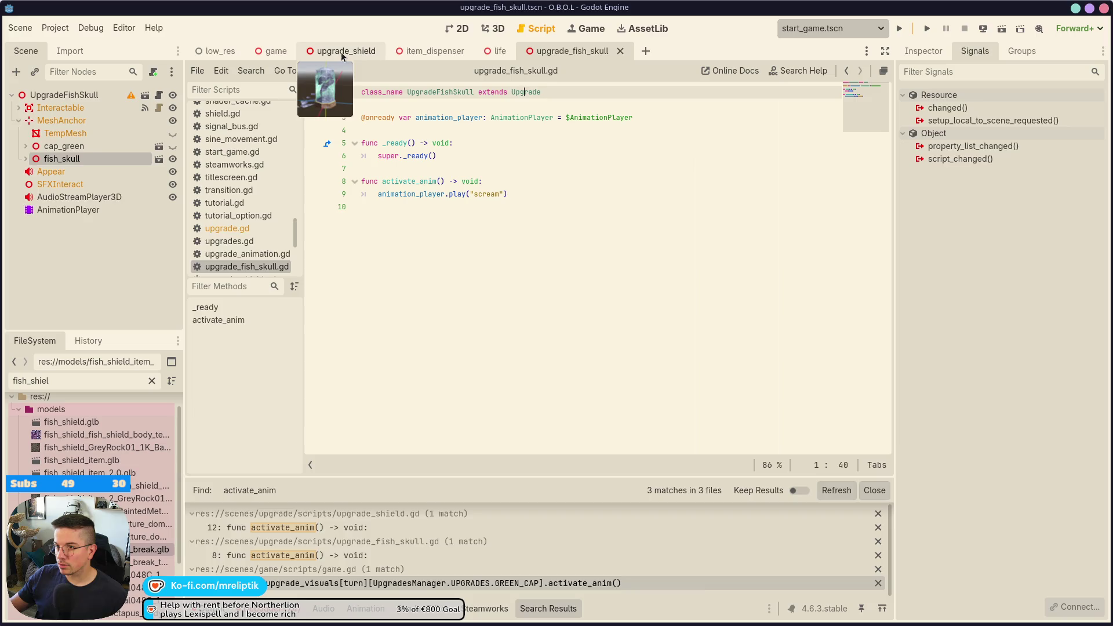
left_click(343, 51)
left_click(159, 94)
left_click_drag(377, 322, 564, 330)
type("anim")
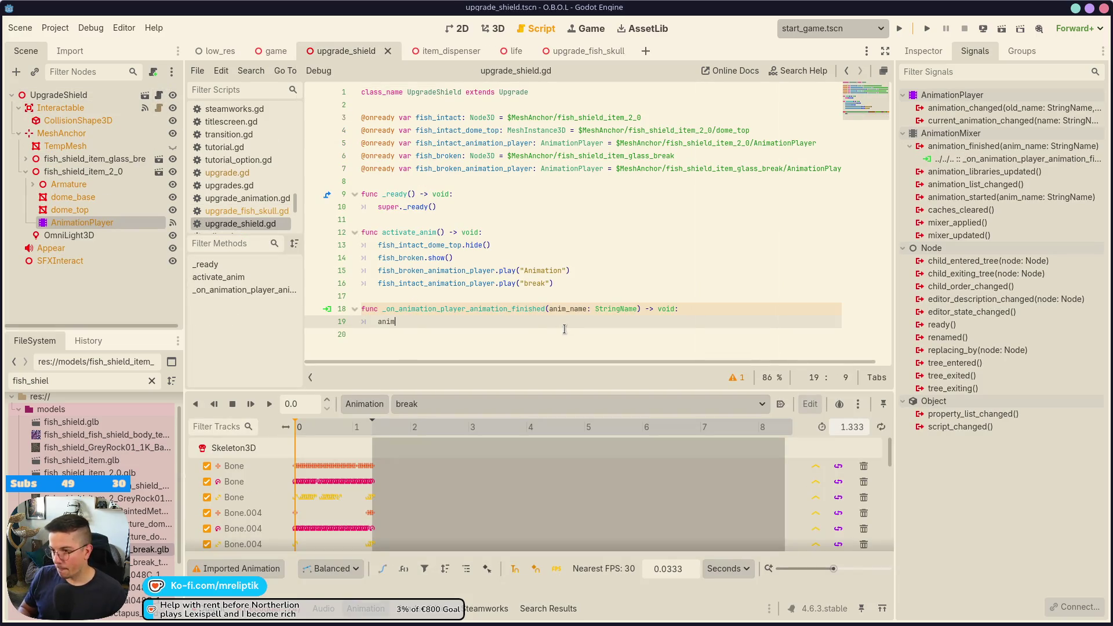
key("Down")
key("Return")
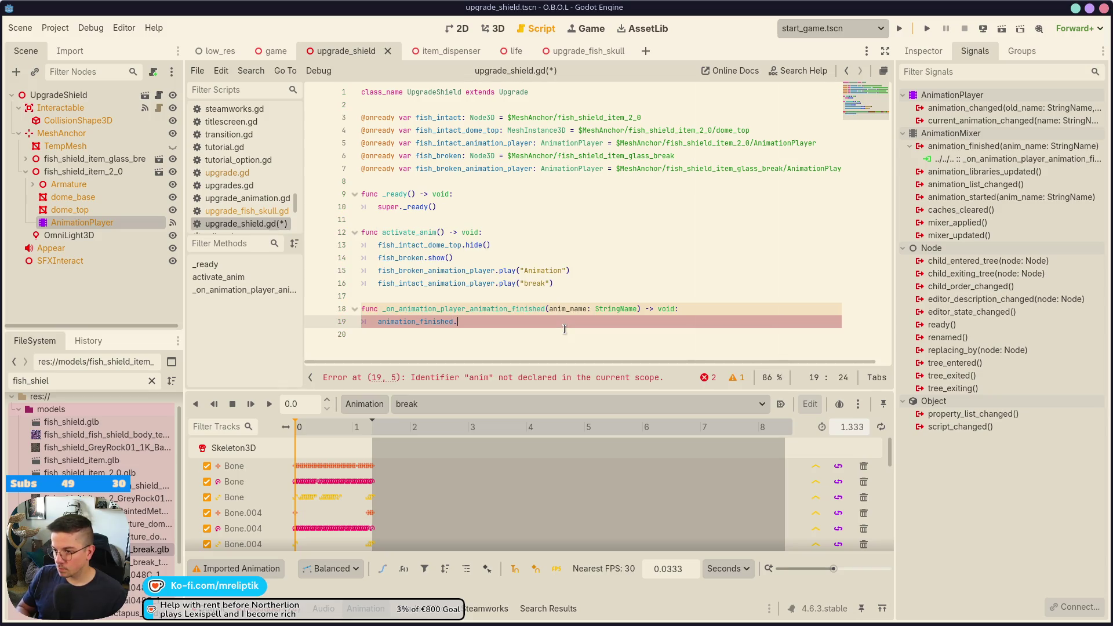
type("em")
key("Return")
key("ctrl+s")
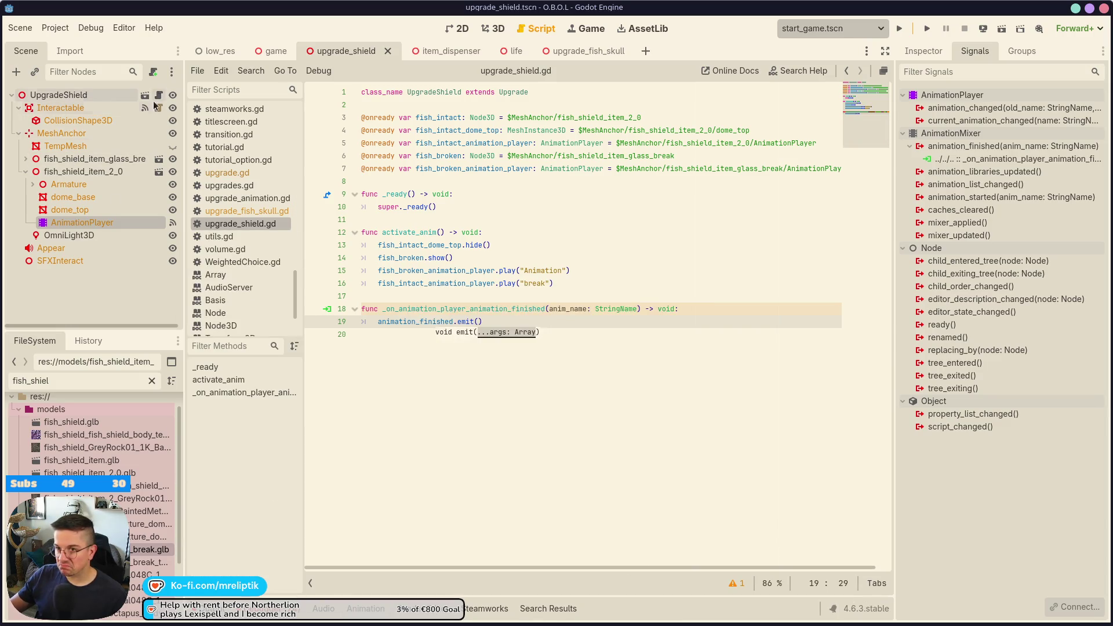
In game.gd, move the shield activate_anim() call from line 1004 to above the TODO comment
left_click(277, 52)
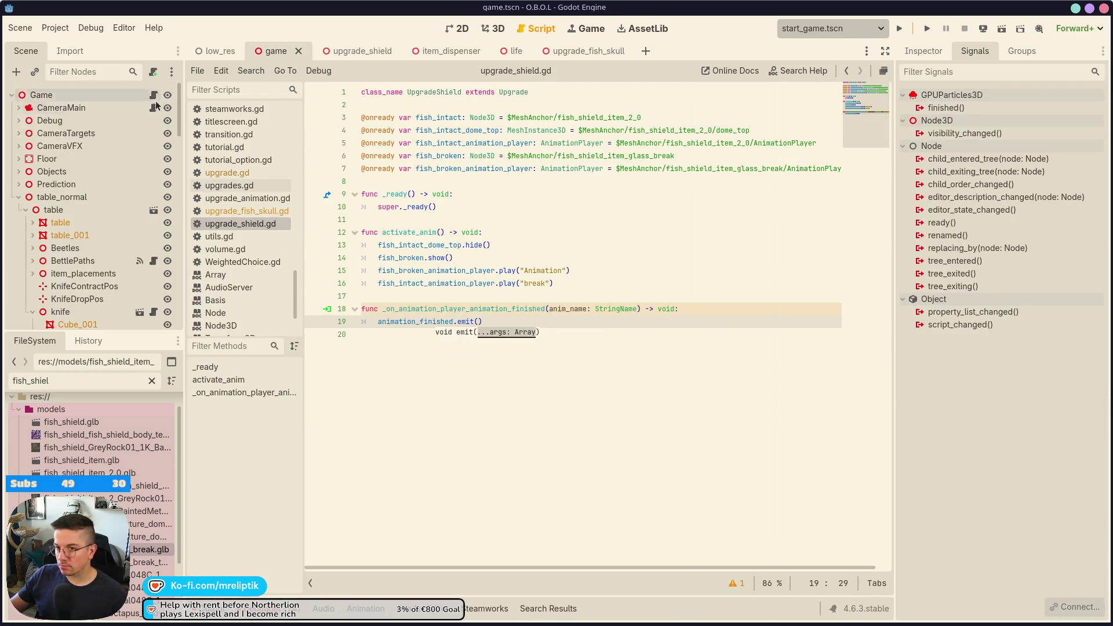
left_click(432, 385)
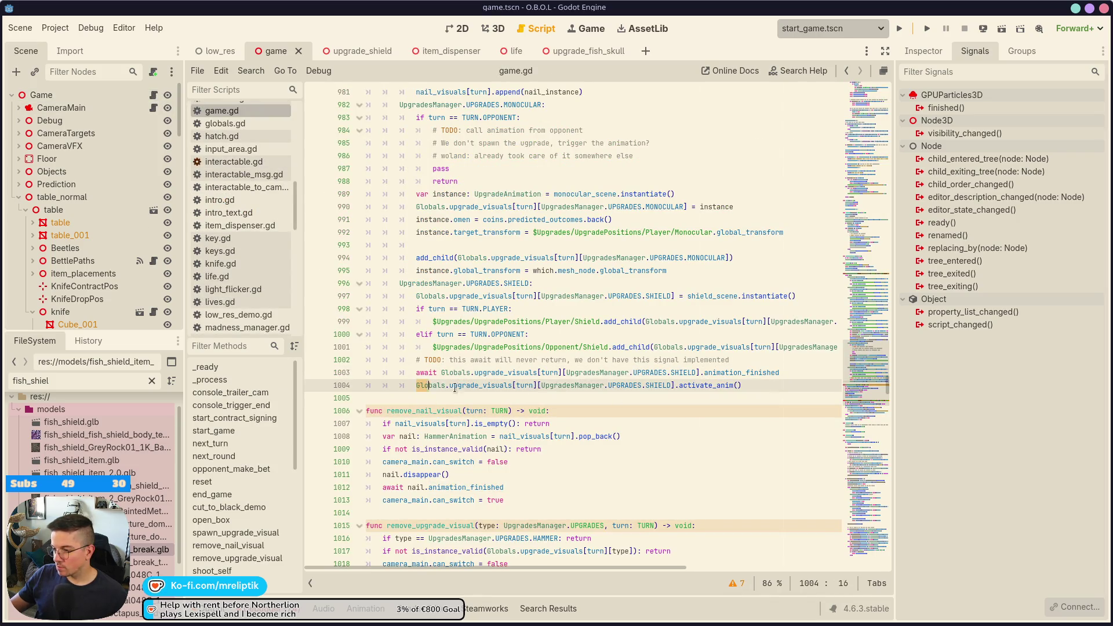
left_click_drag(443, 389, 806, 390)
key("BackSpace")
left_click(748, 359)
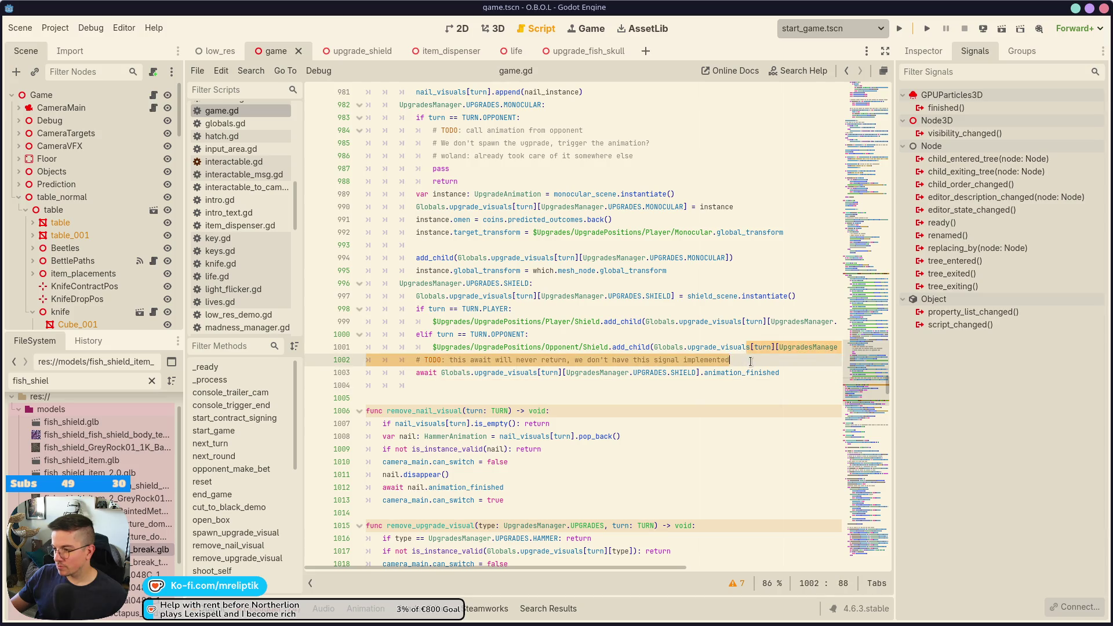
key("Return")
key("ctrl+v")
key("alt+Up")
Rewrite the TODO as 'Verify tis works', remove the extra blank line, save, and run the project
key("Down")
key("ctrl+BackSpace")
key("ctrl+BackSpace")
key("ctrl+BackSpace")
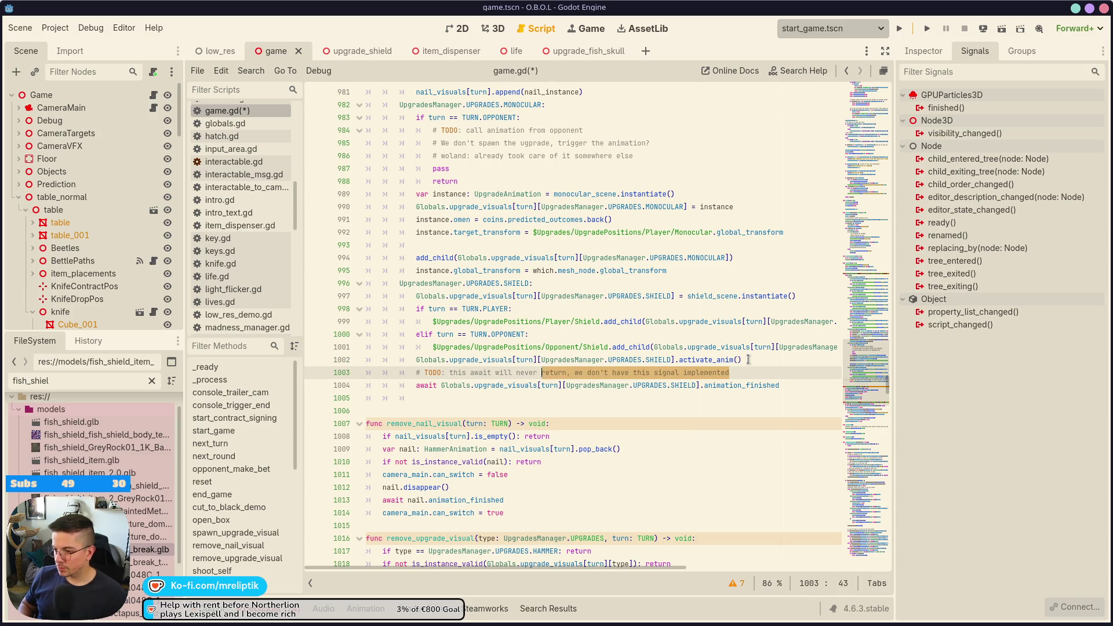
type("Verify")
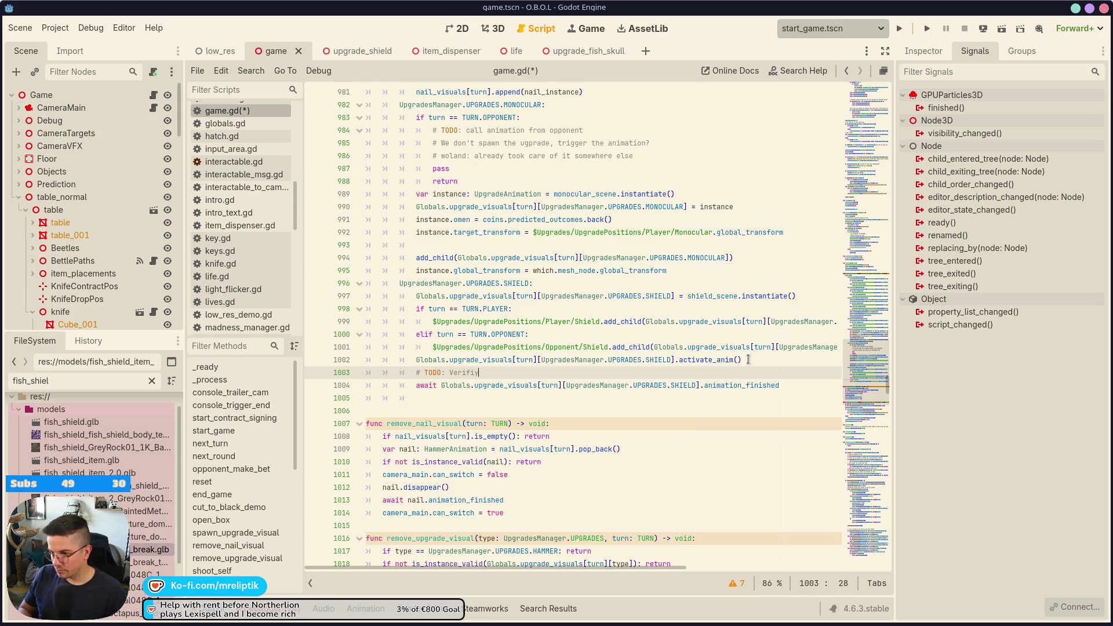
type("tis works")
key("ctrl+s")
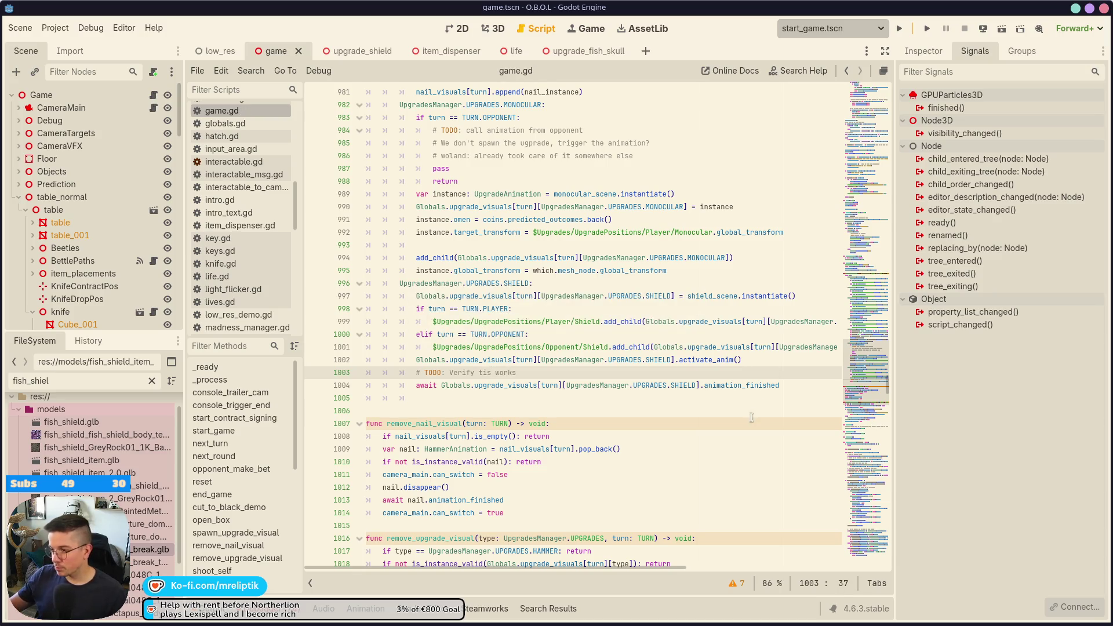
left_click(462, 400)
key("ctrl+shift+k")
key("ctrl+s")
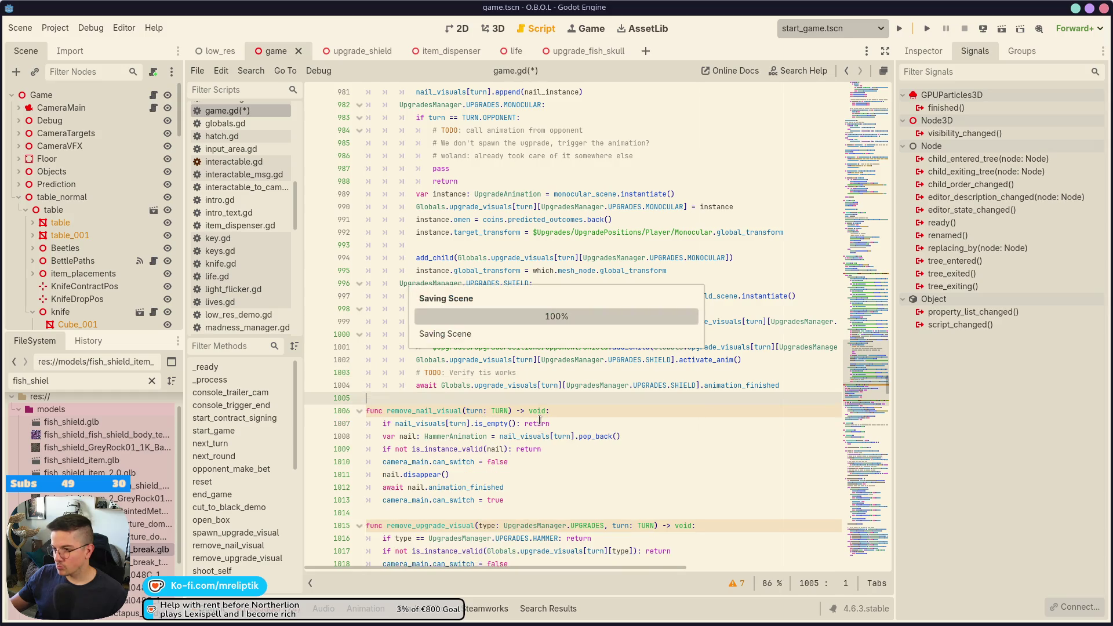
left_click(900, 28)
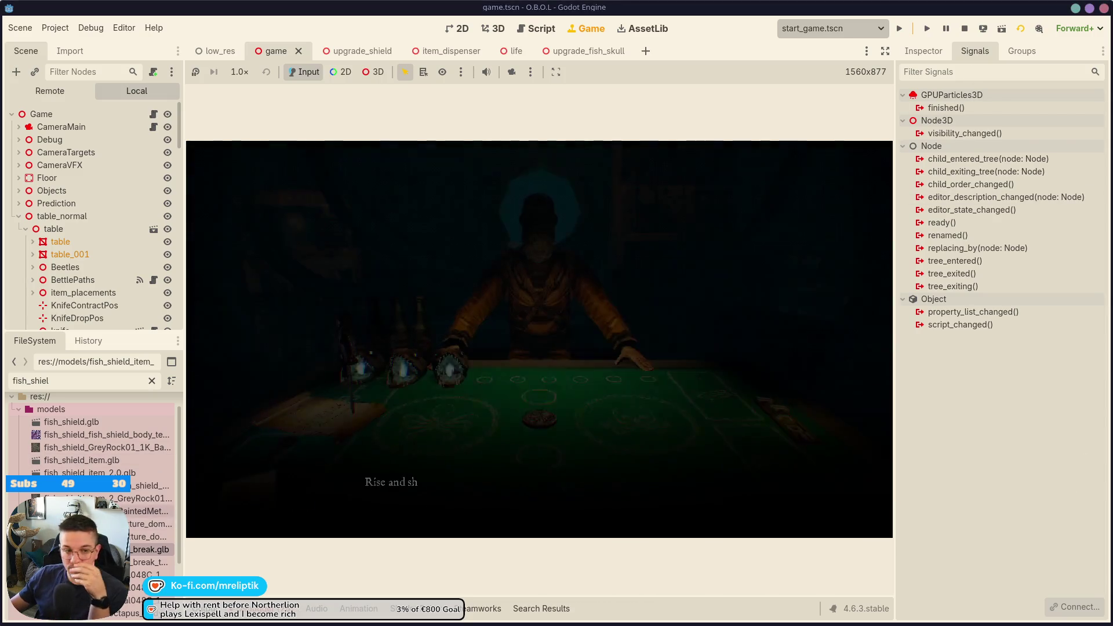
Check the Output log and the debugger's Errors list during the playtest
left_click(221, 608)
left_click(220, 608)
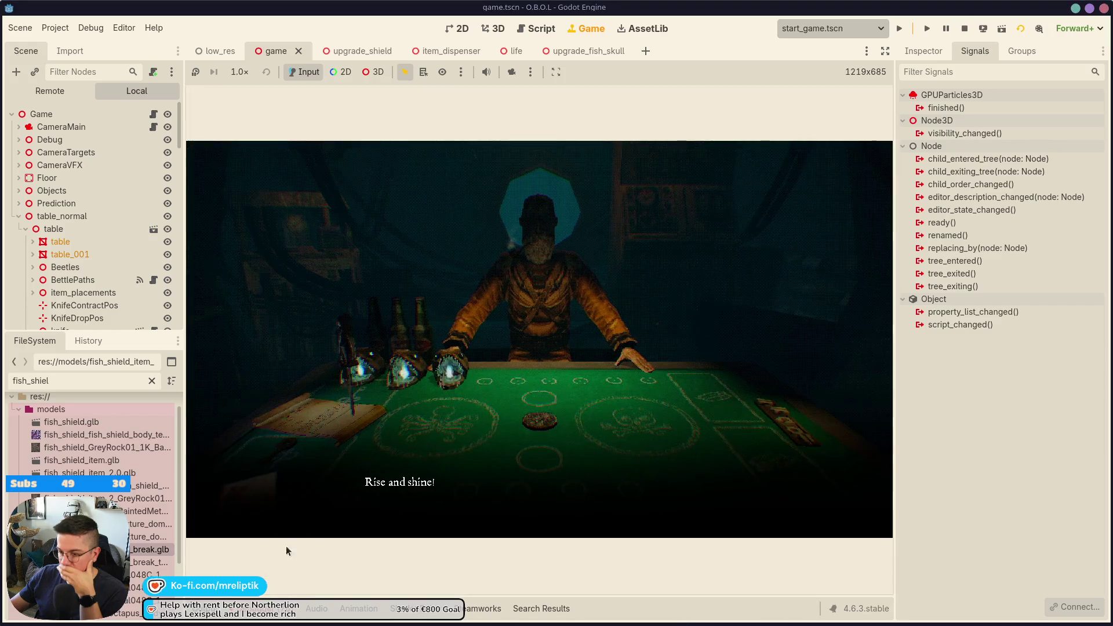
left_click(266, 608)
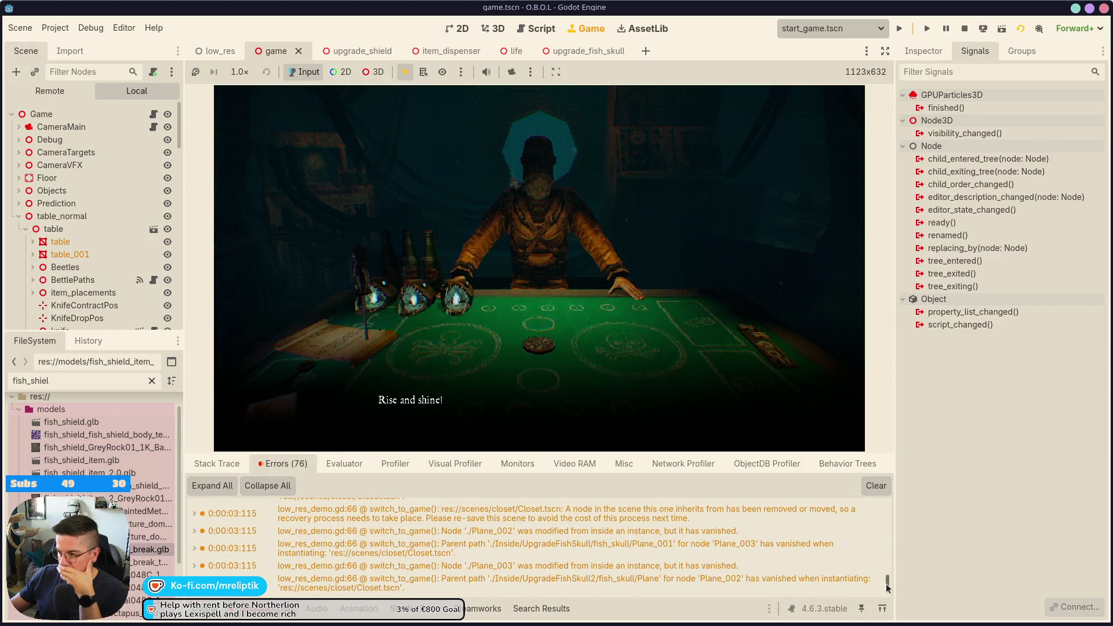
left_click(267, 608)
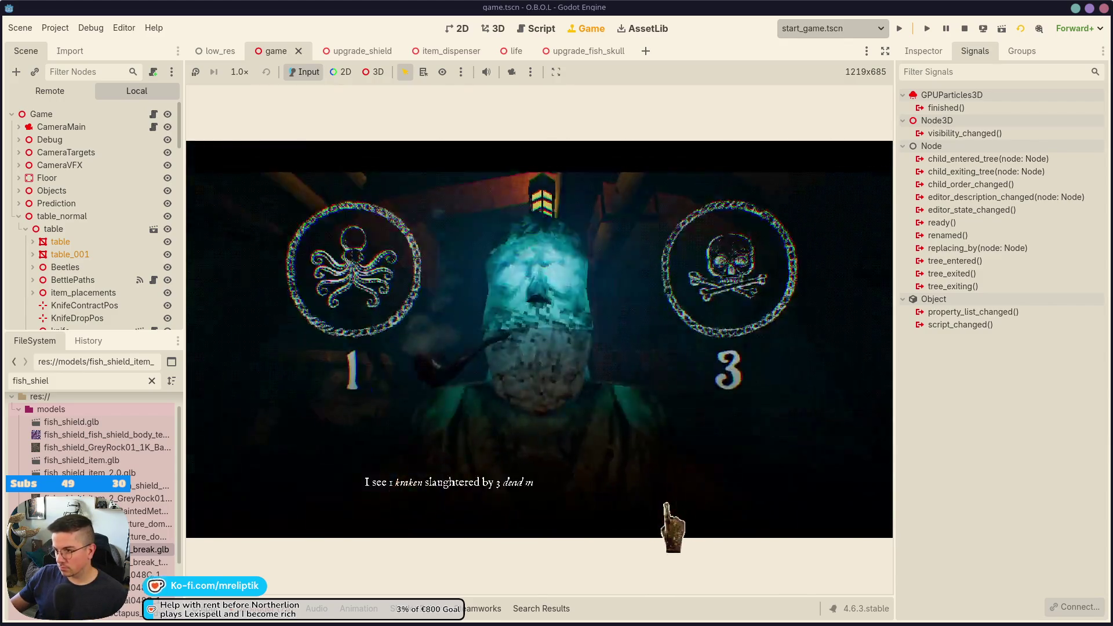
Grant the player a shield with the console command 'upgrade shield player' and enlarge the game view
key("grave")
key("Up")
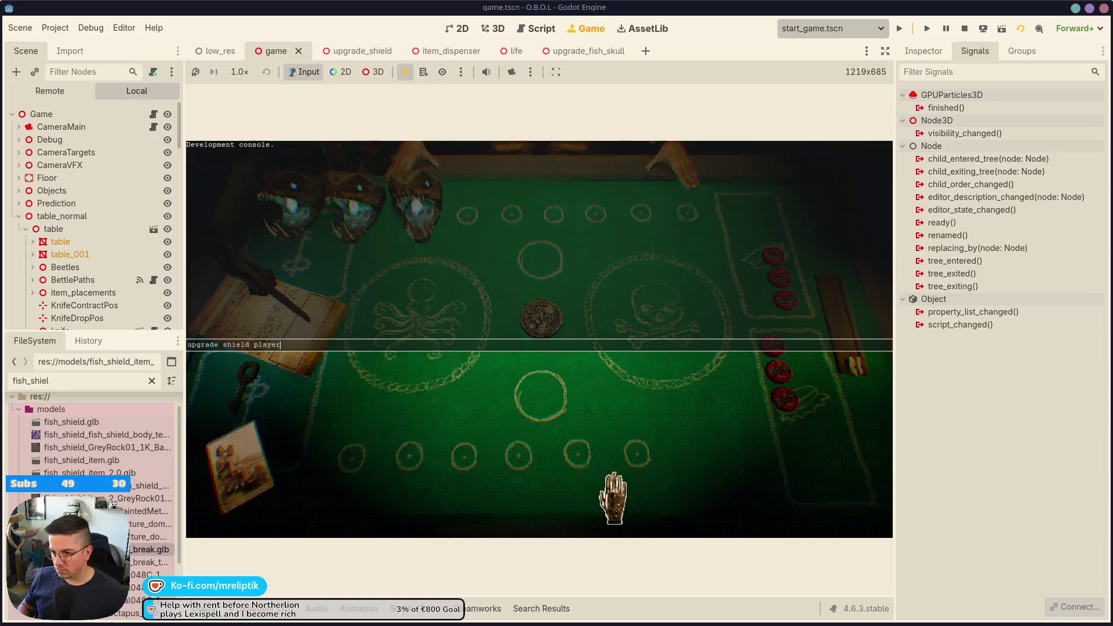
key("Return")
key("grave")
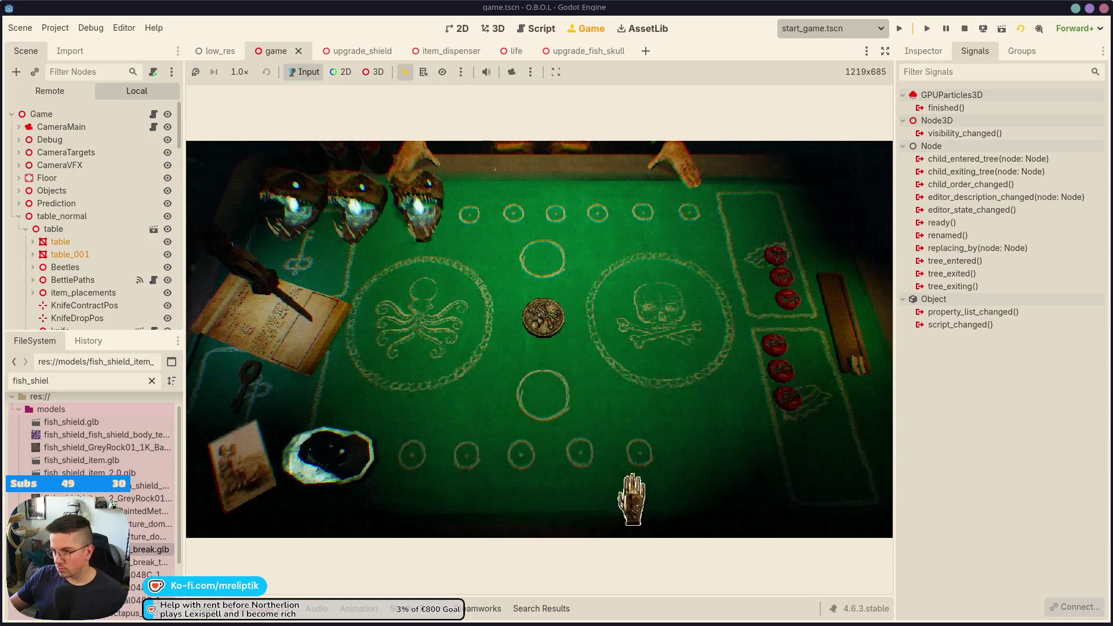
left_click(886, 51)
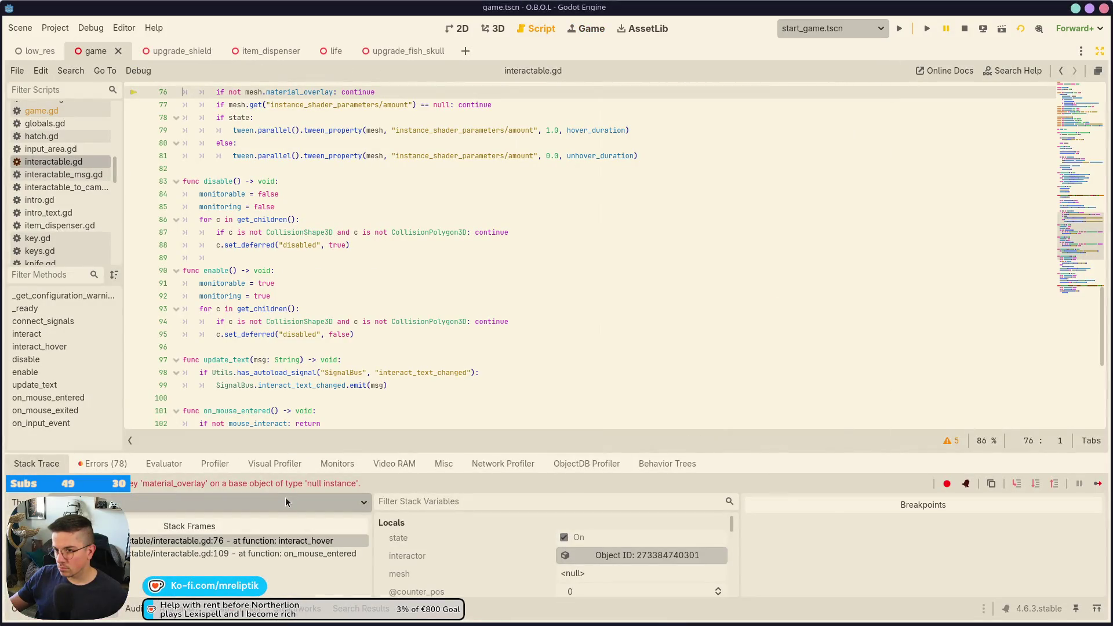
Stop the game, close the upgrade_fish_skull scene, and restore the side docks
scroll(388, 272, "up", 4)
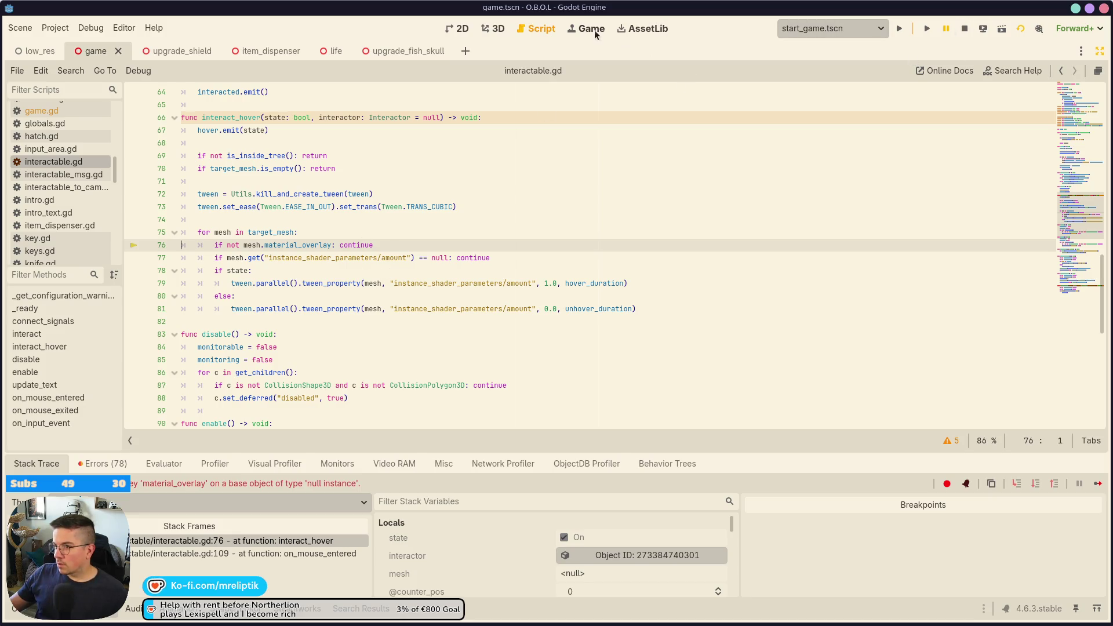
left_click(965, 29)
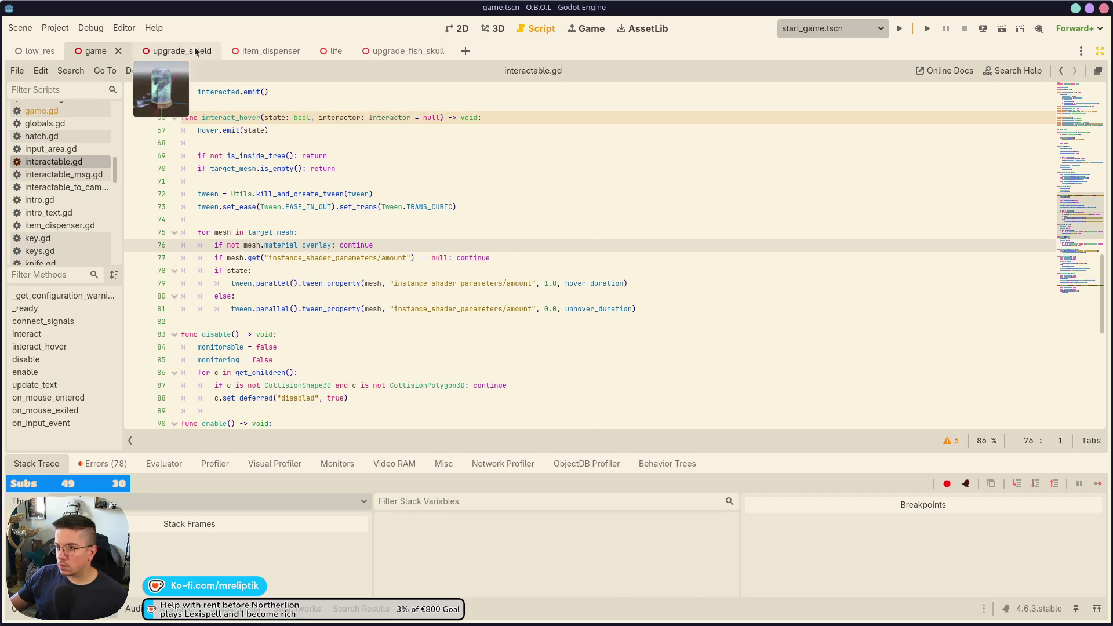
left_click(166, 51)
middle_click(382, 51)
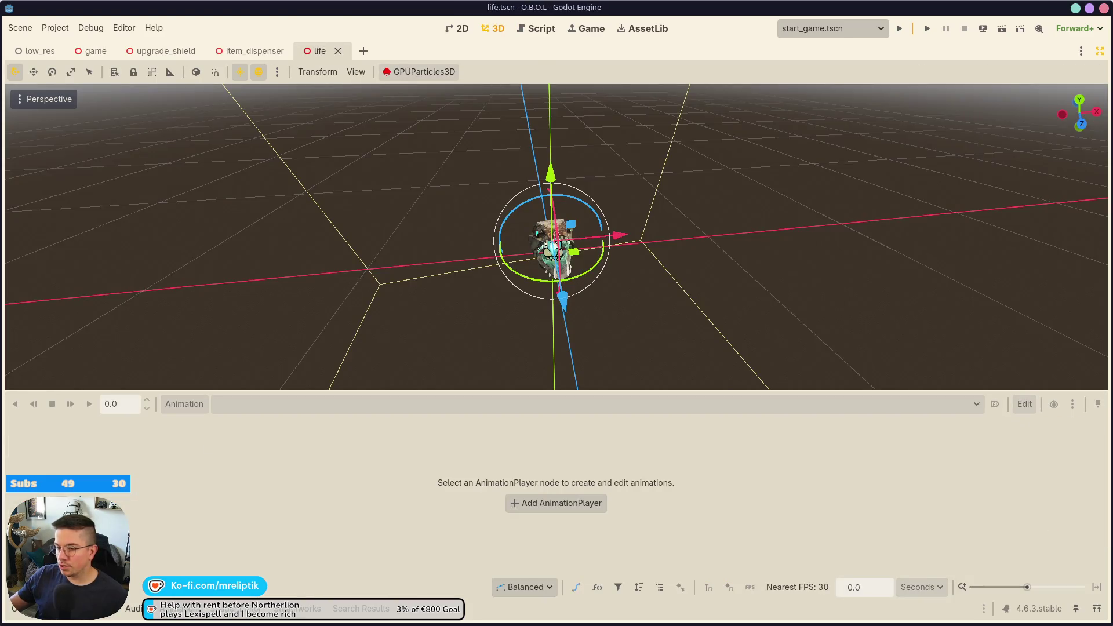
key("ctrl+shift+F11")
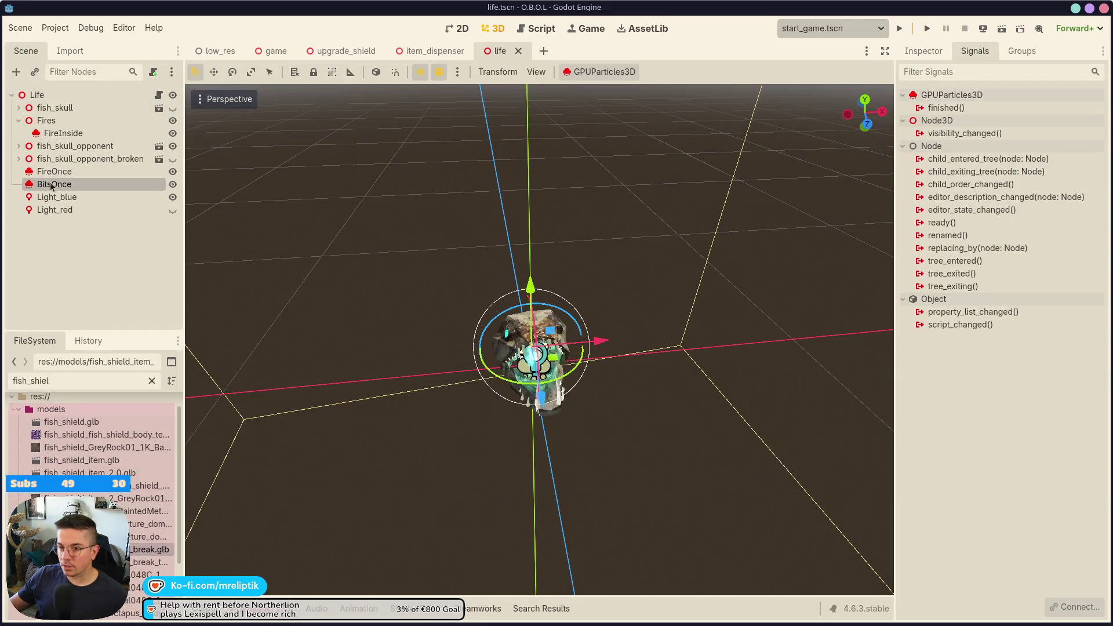
Move the upgrade_shield tab after item_dispenser and select its Interactable node
left_click(23, 149)
left_click(18, 108)
left_click(19, 108)
left_click(426, 52)
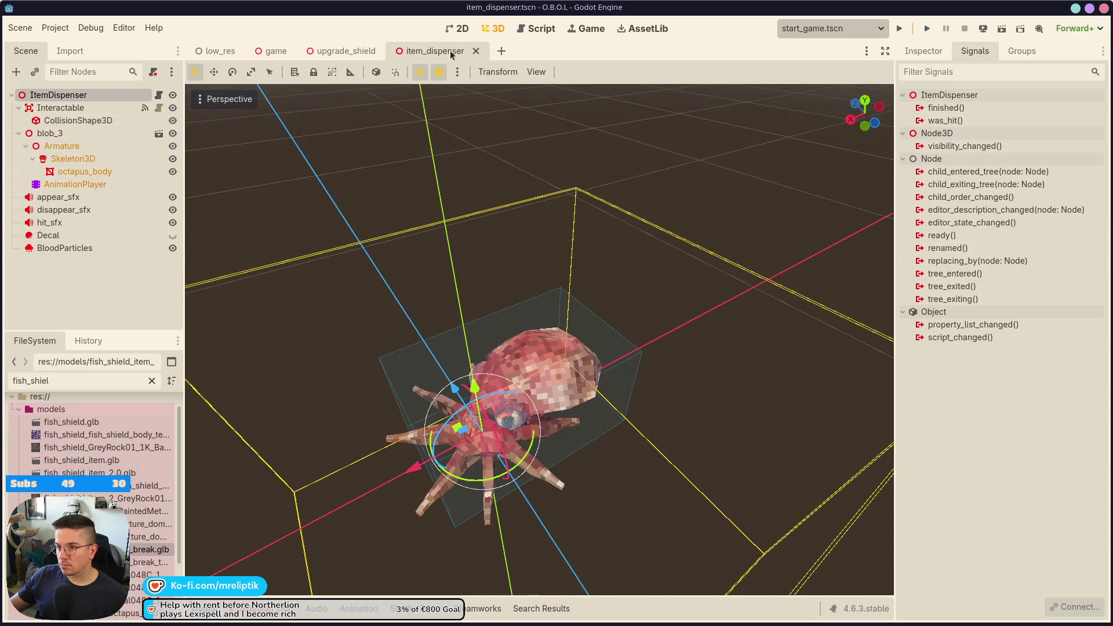
left_click_drag(329, 55, 429, 53)
left_click(81, 109)
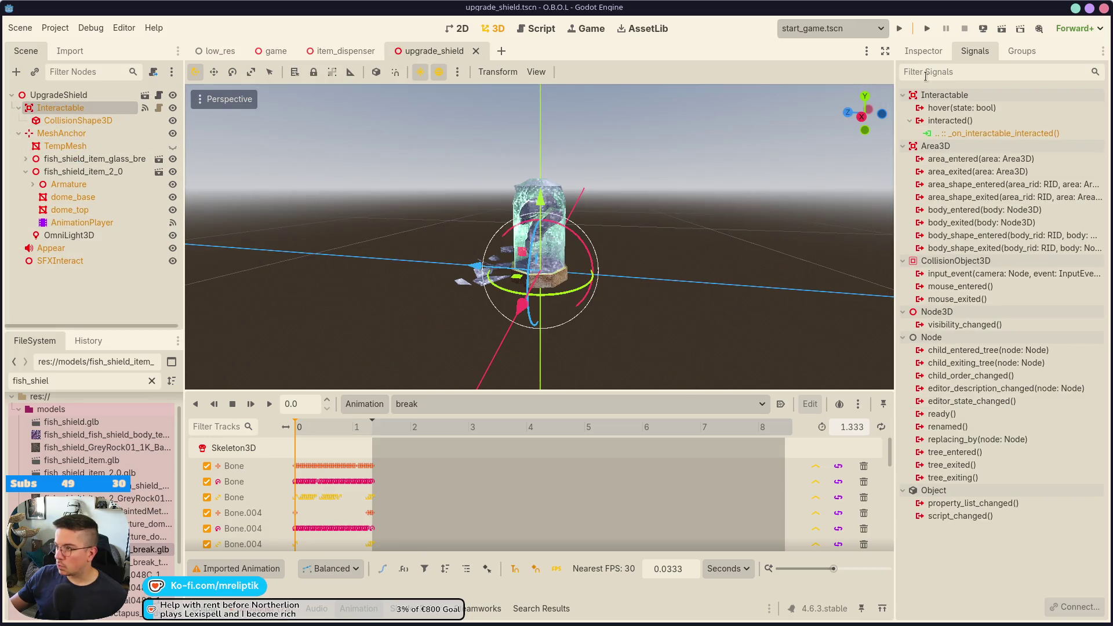
Inspect the Interactable node's Target Mesh array
left_click(923, 51)
left_click(1035, 315)
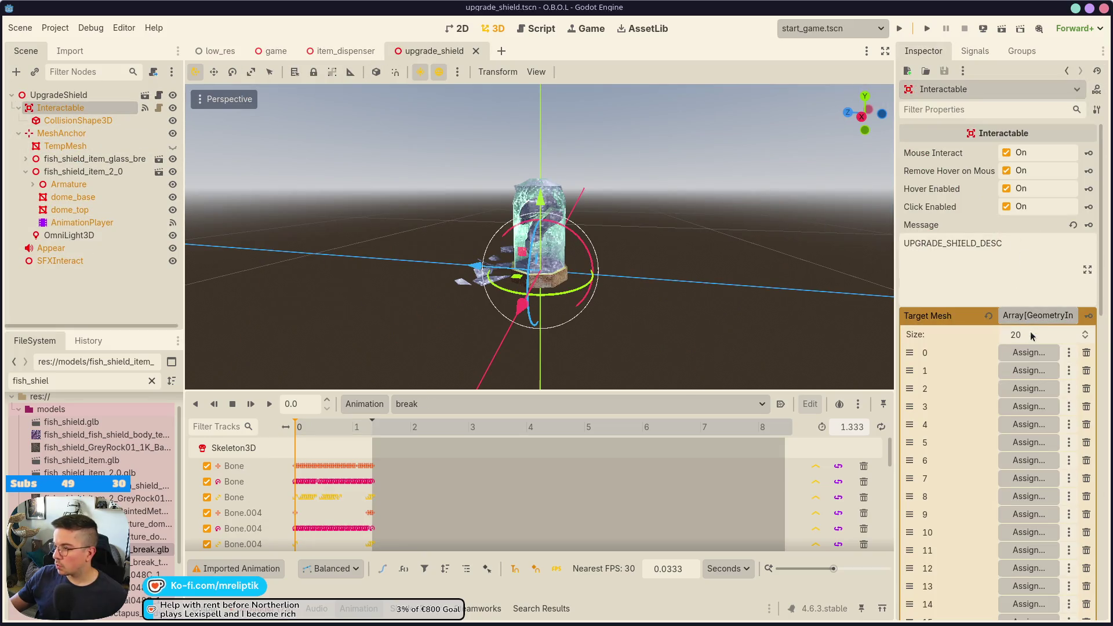
scroll(947, 366, "down", 5)
scroll(949, 360, "up", 4)
scroll(947, 365, "down", 2)
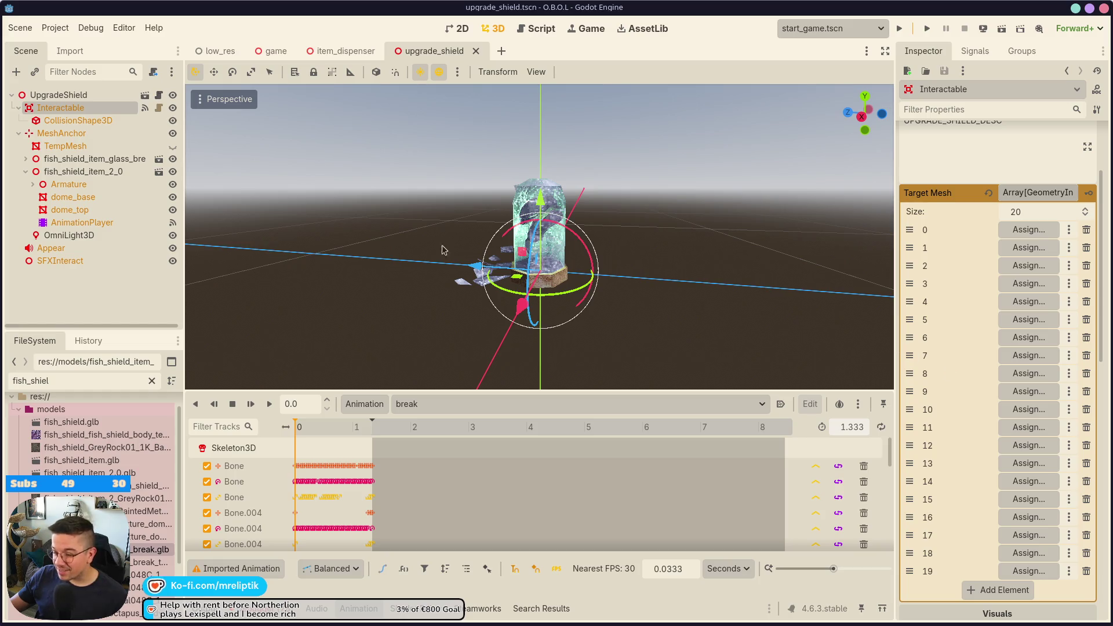
Hide the broken glass shards under the Armature and save the scene
left_click(32, 184)
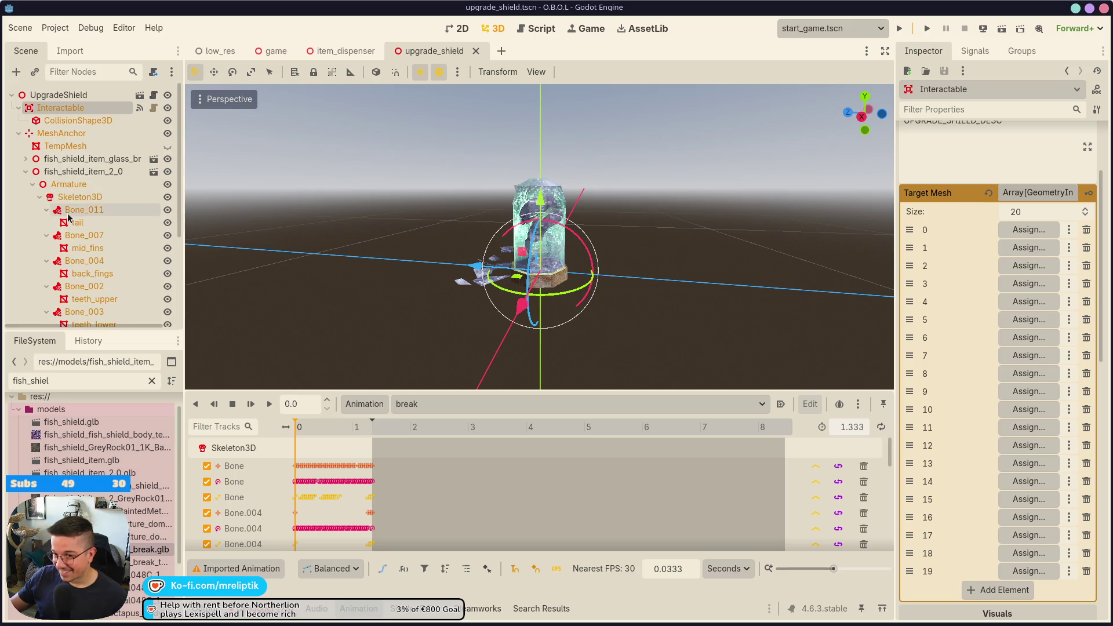
left_click(93, 224)
scroll(713, 321, "up", 5)
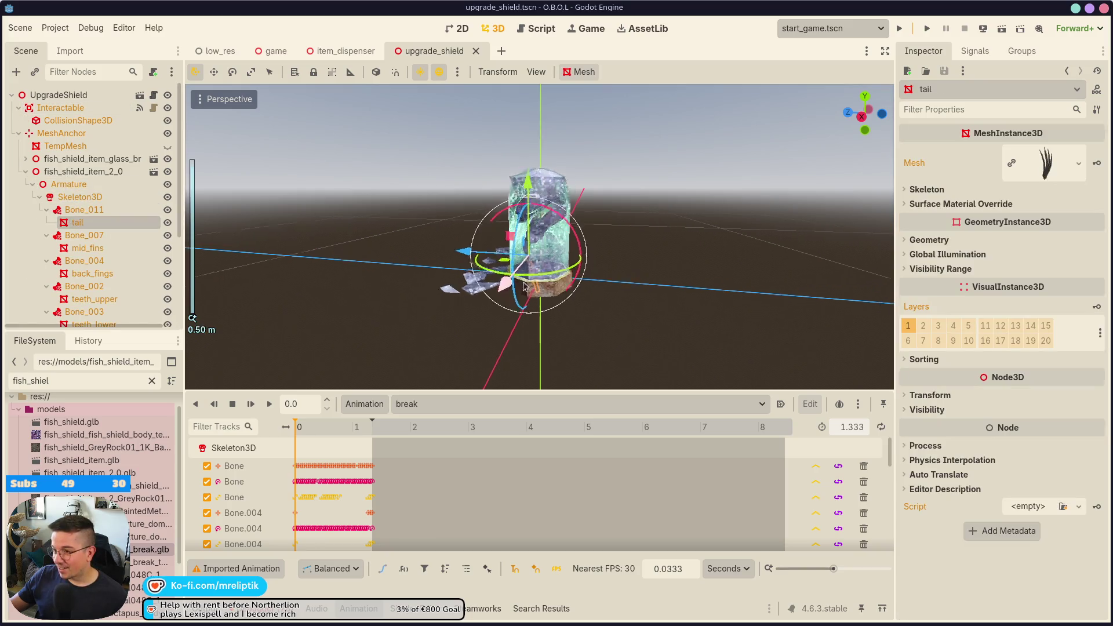
mouse_move(634, 323)
left_mouse_down()
mouse_move(736, 328)
mouse_move(243, 191)
left_mouse_up()
left_click(167, 158)
key("ctrl+s")
left_click_drag(665, 301, 487, 288)
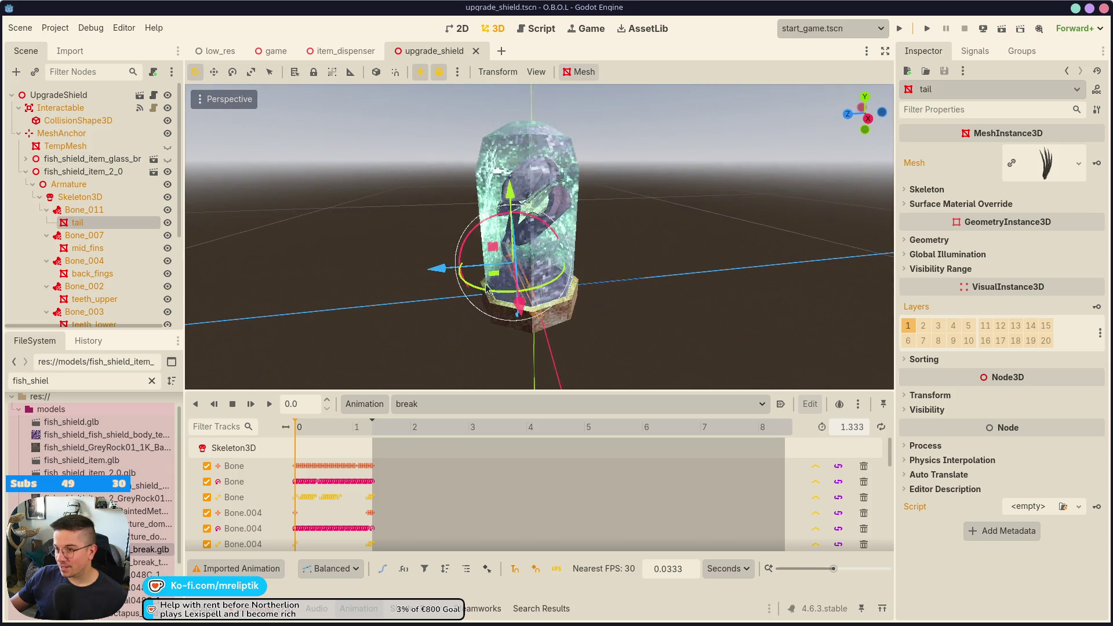
Collapse Armature, check dome_base and dome_top Geometry, then open TempMesh's Material Overlay options
left_click(33, 185)
left_click(73, 197)
left_click(67, 214)
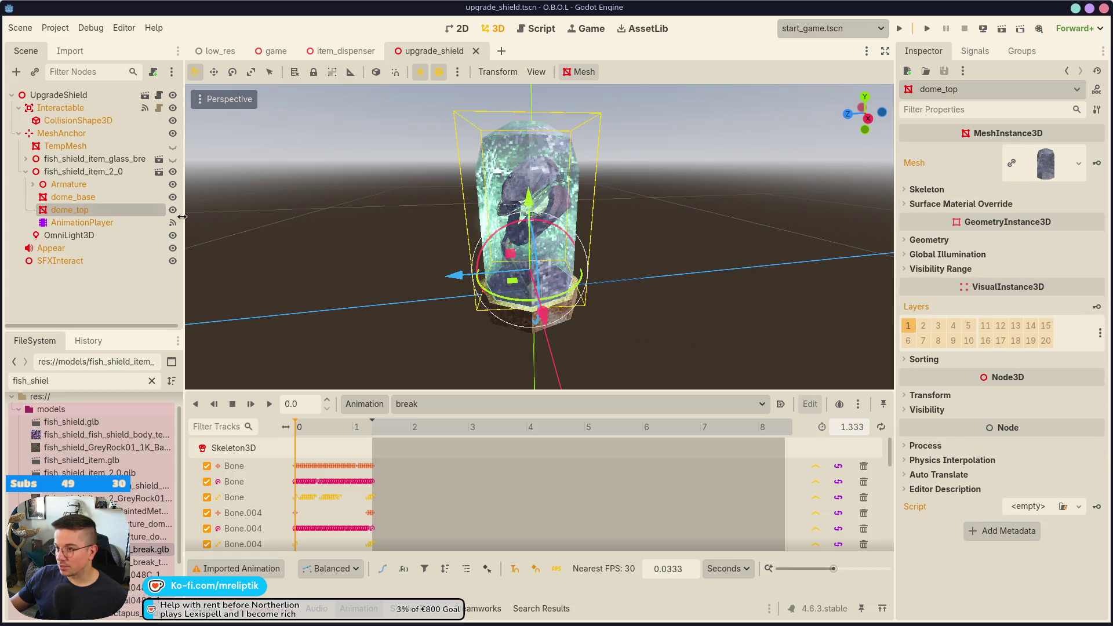
left_click(928, 240)
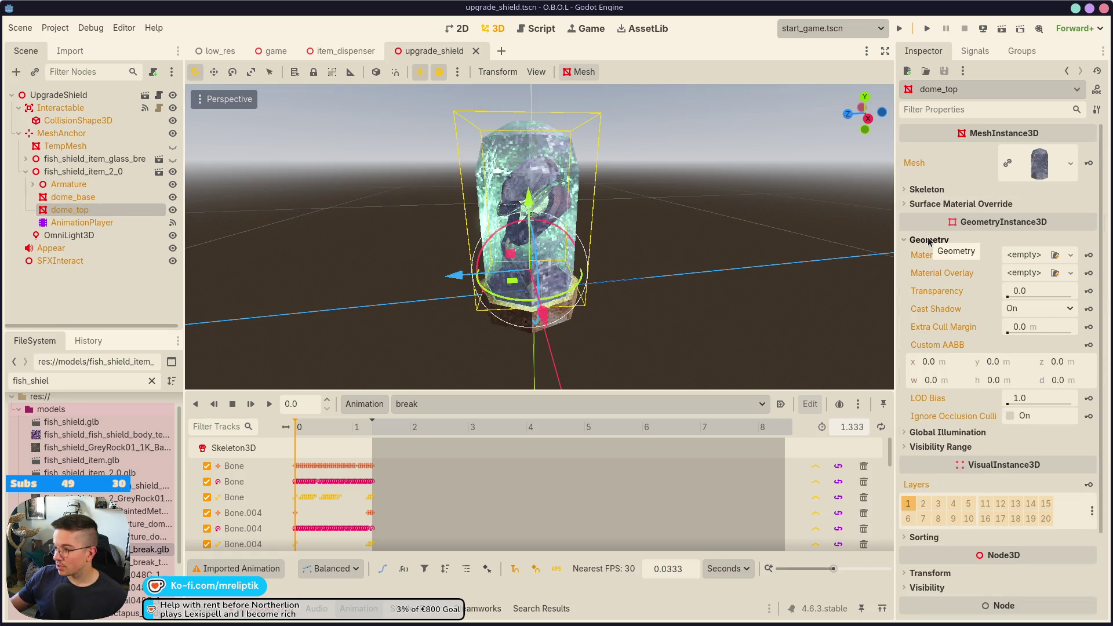
left_click(928, 240)
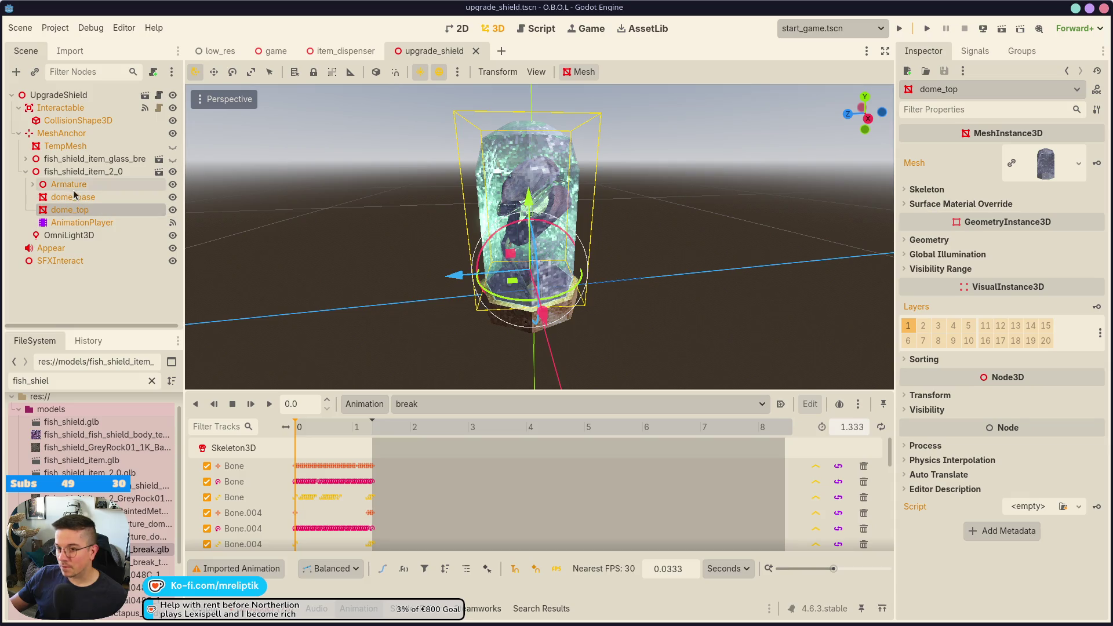
left_click(73, 197)
left_click(931, 240)
left_click(932, 240)
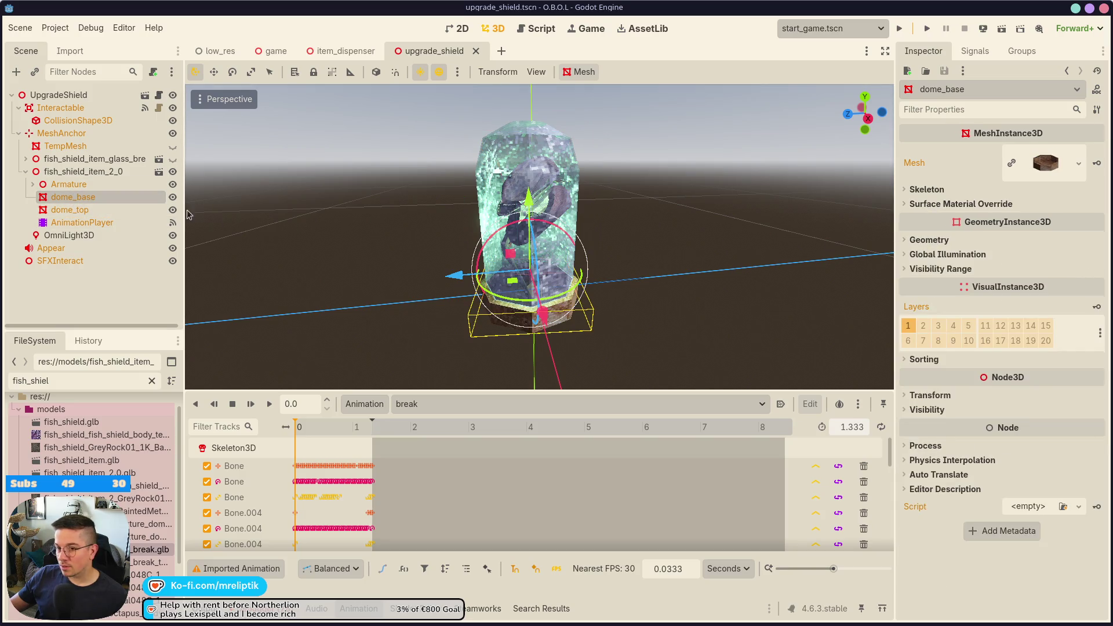
left_click(79, 121)
left_click(65, 145)
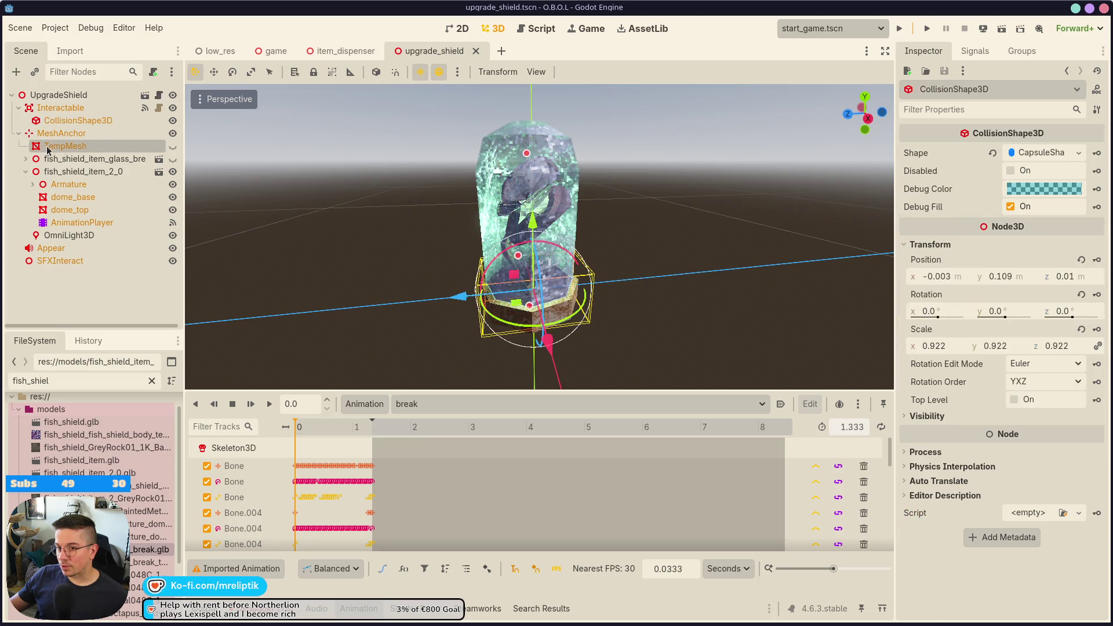
left_click(1066, 305)
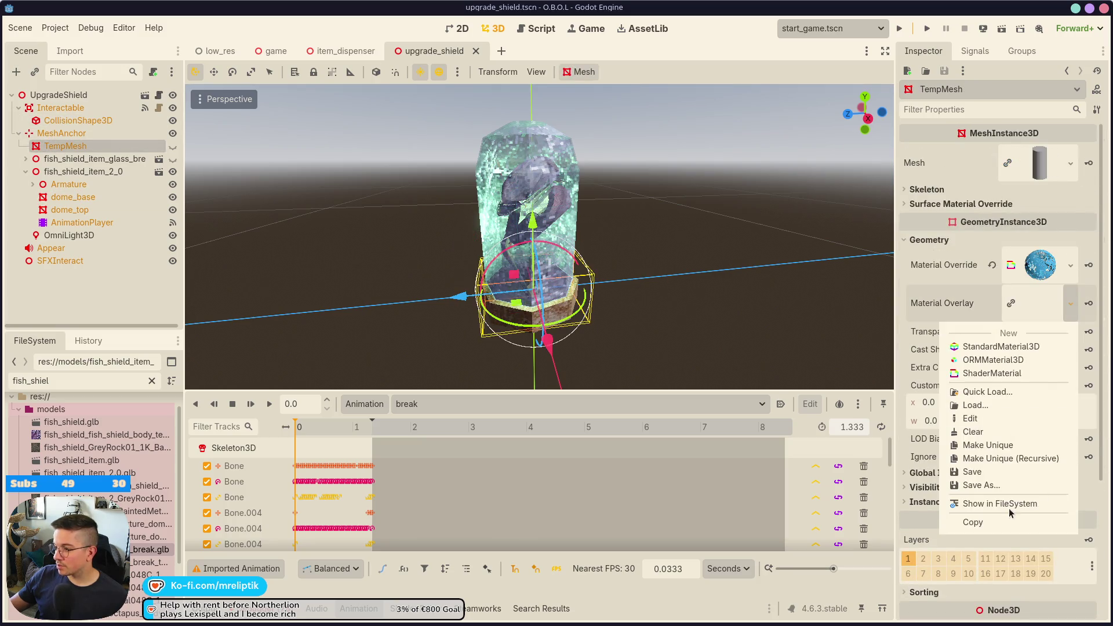
Paste the shader material as unique into dome_base's Material Overlay
key("Escape")
left_click(72, 198)
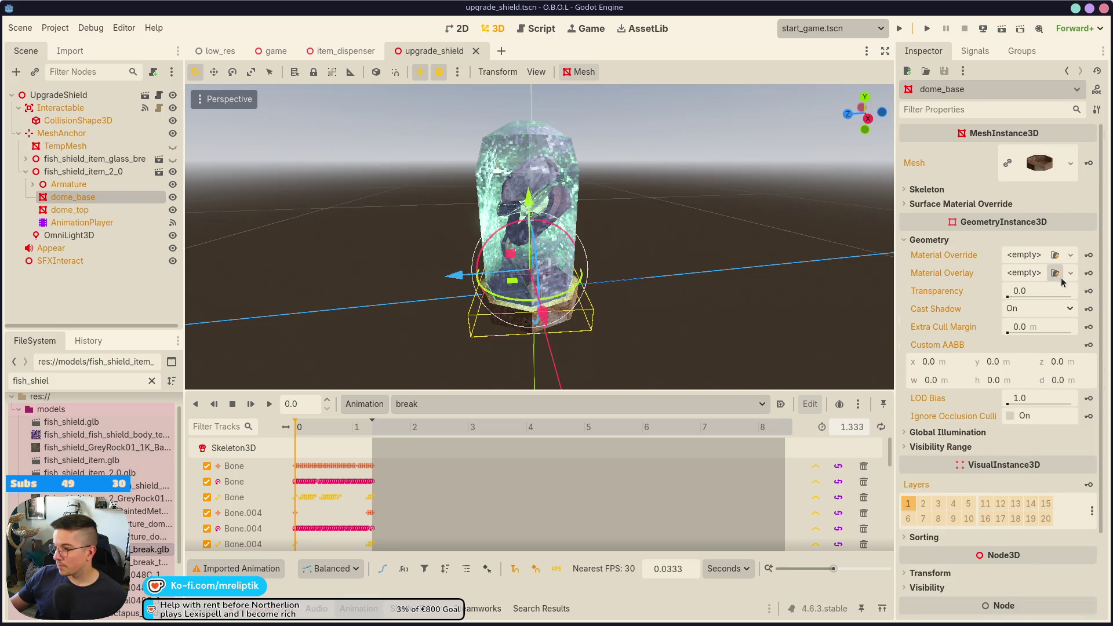
left_click(1070, 273)
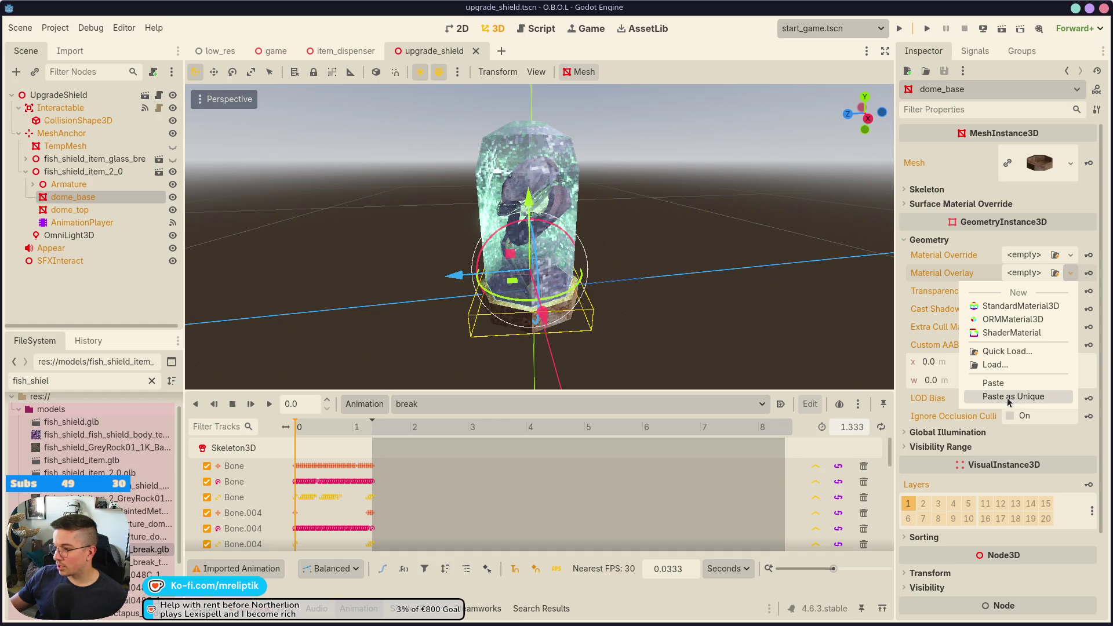
left_click(1009, 396)
left_click(322, 408)
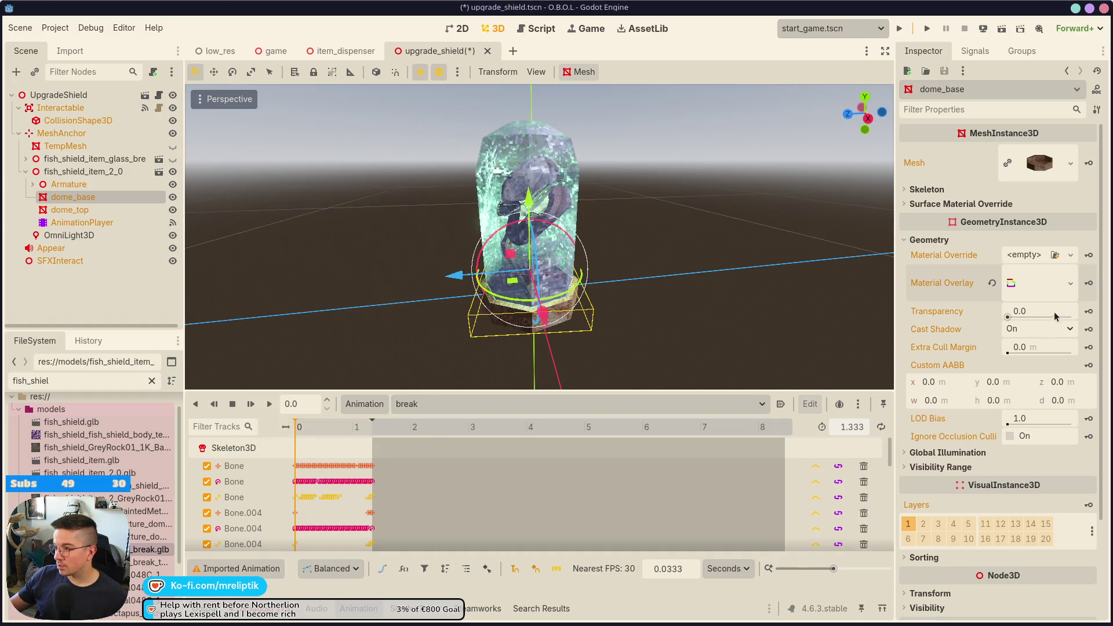
left_click(1070, 283)
left_click(975, 496)
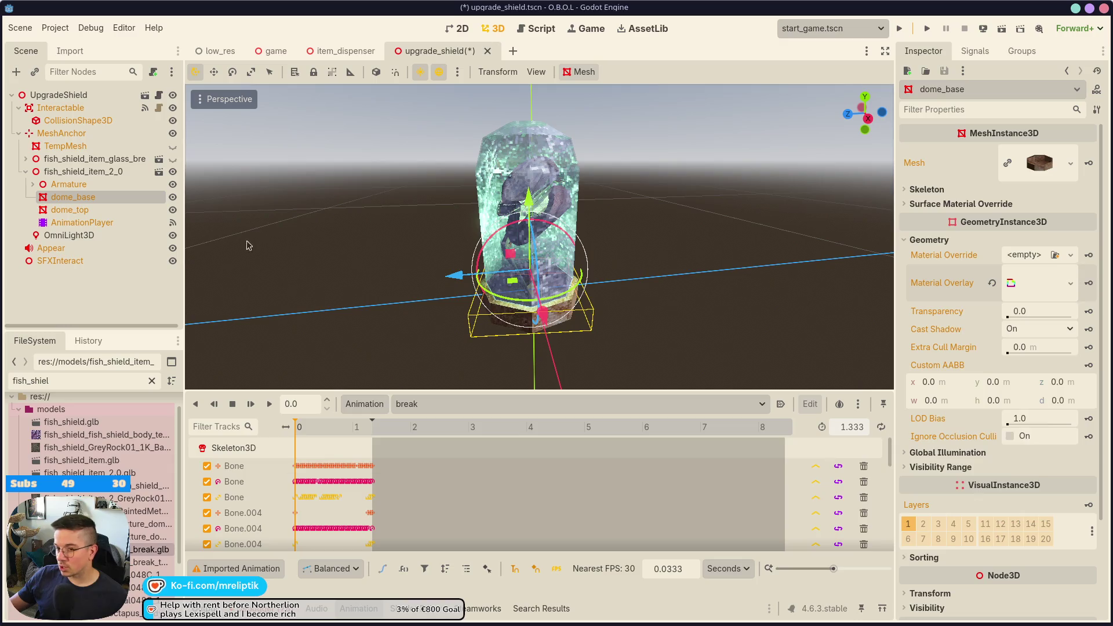
Paste the same shader material into dome_top's Material Overlay and save the scene
left_click(70, 210)
left_click(929, 240)
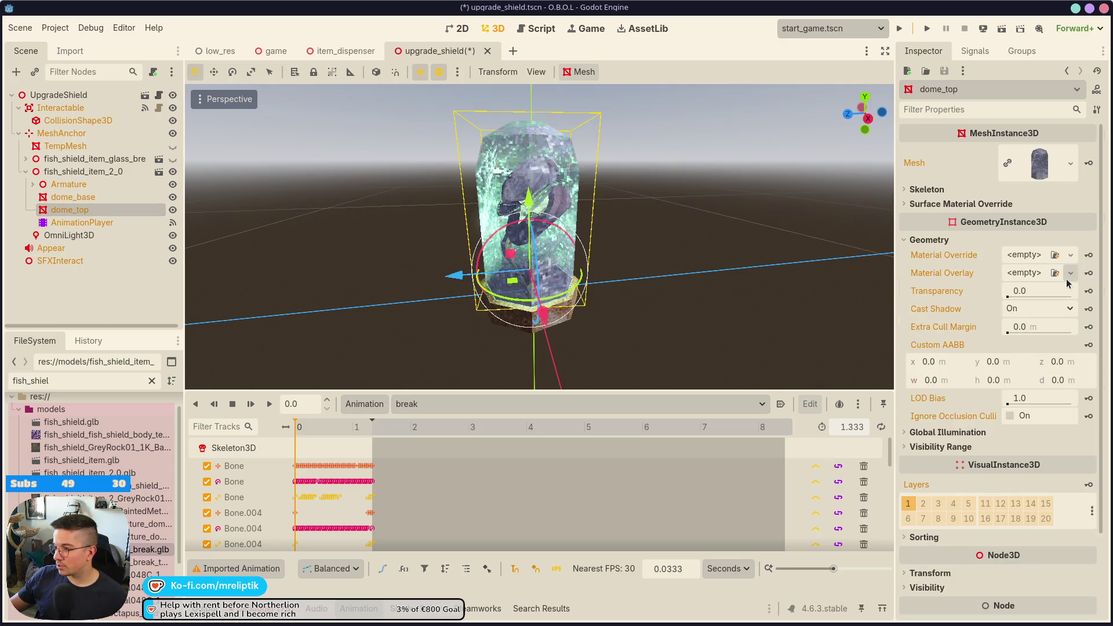
left_click(1071, 280)
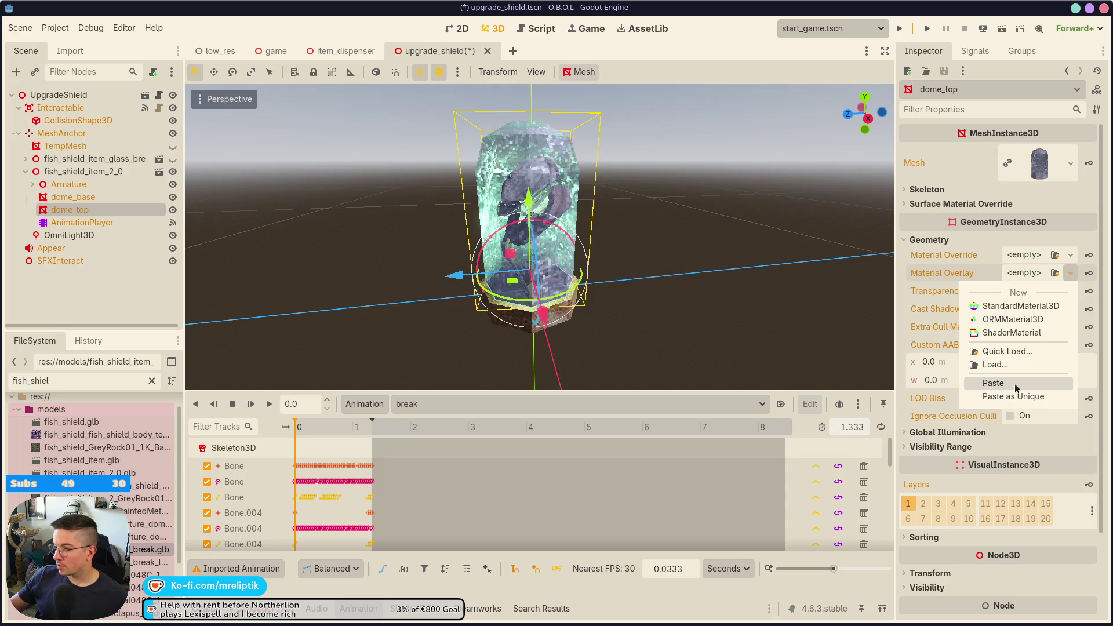
left_click(997, 383)
key("ctrl+s")
Preview dome_base's Amount instance shader parameter and save again
left_click(73, 197)
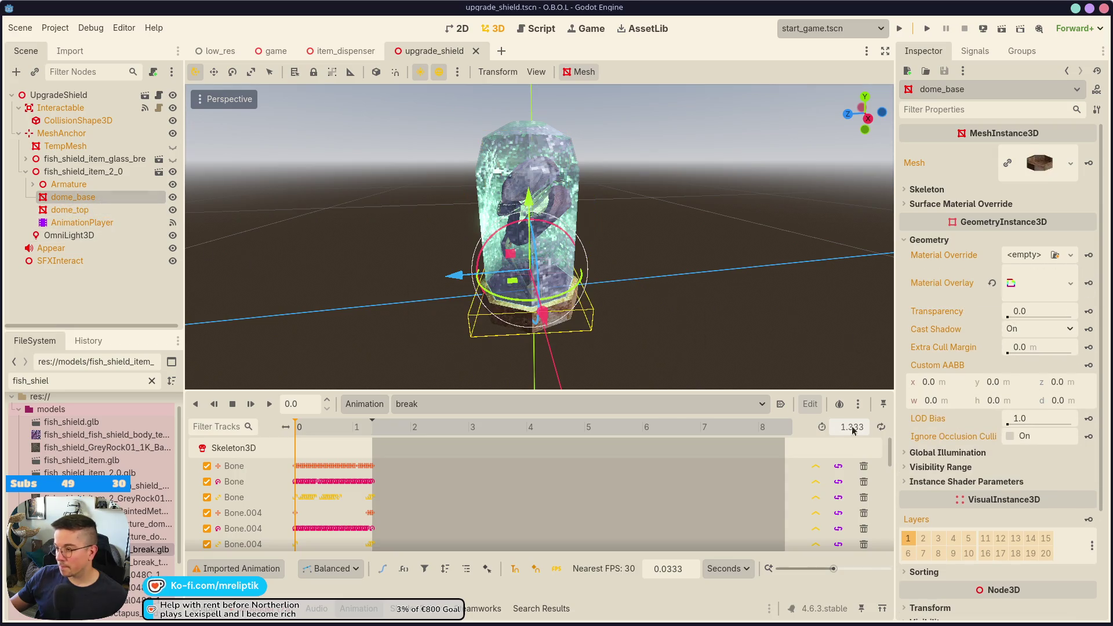
left_click(967, 481)
mouse_move(1008, 503)
left_mouse_down()
mouse_move(1049, 502)
mouse_move(1008, 502)
left_mouse_up()
key("ctrl+s")
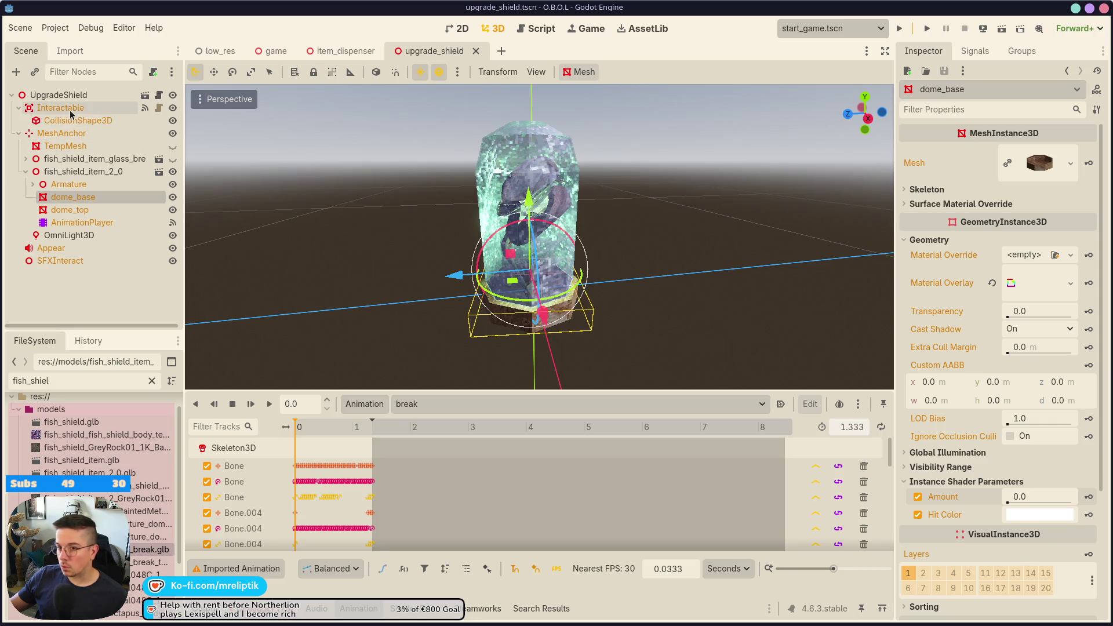
left_click(73, 149)
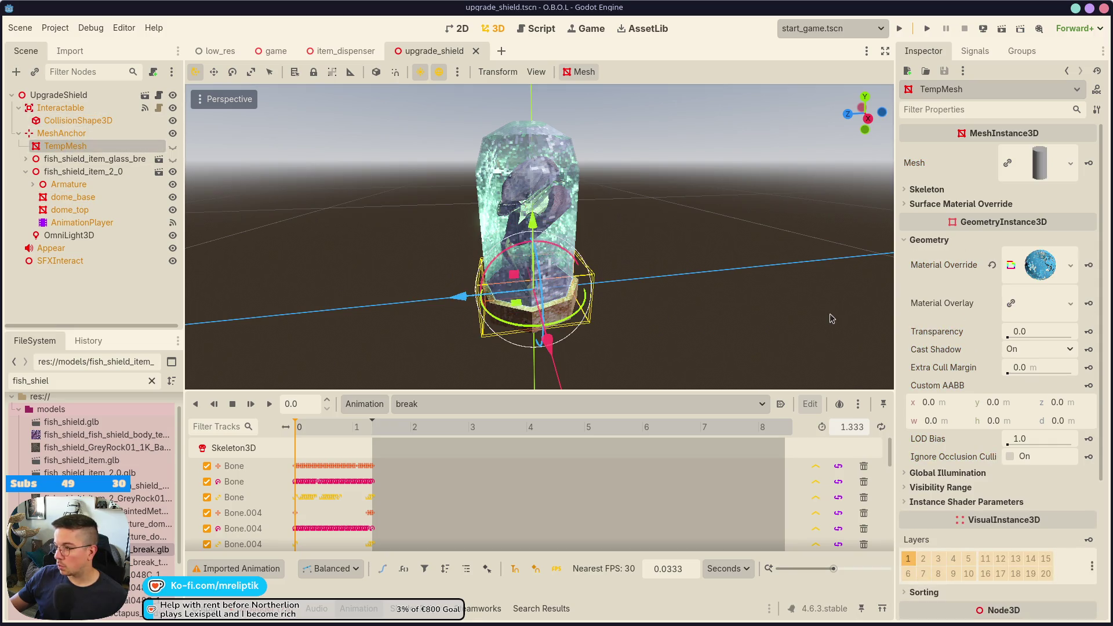
Copy TempMesh's Hit Color hex and apply the semi-transparent white ffffff50 to dome_base
left_click(961, 501)
left_click(1040, 534)
left_click(1014, 465)
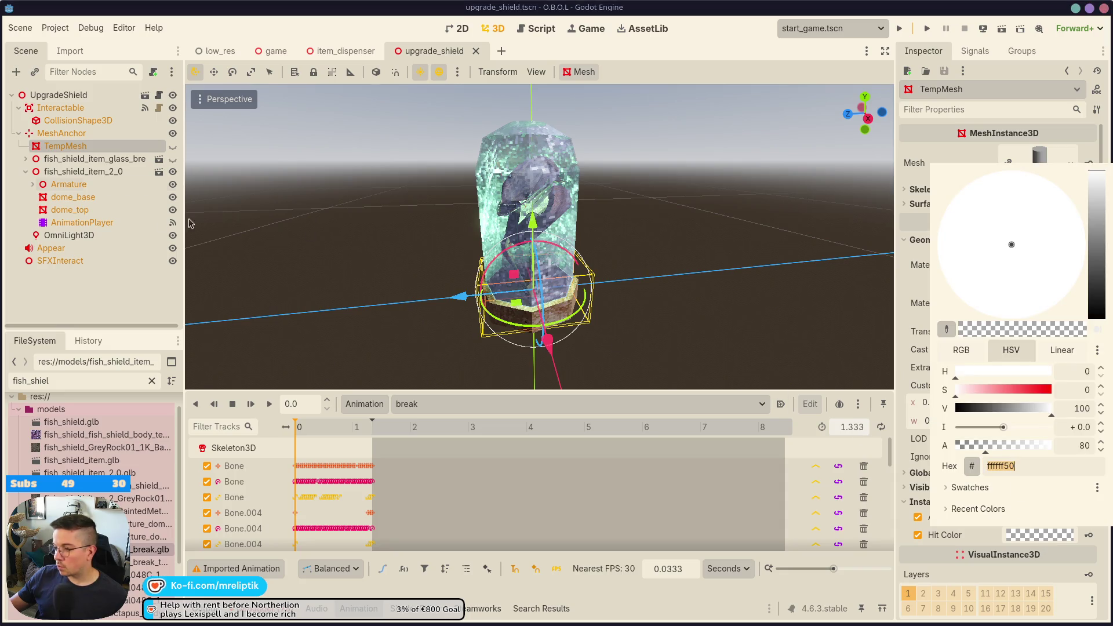
left_click(69, 210)
left_click(70, 210)
left_click(84, 198, "ctrl")
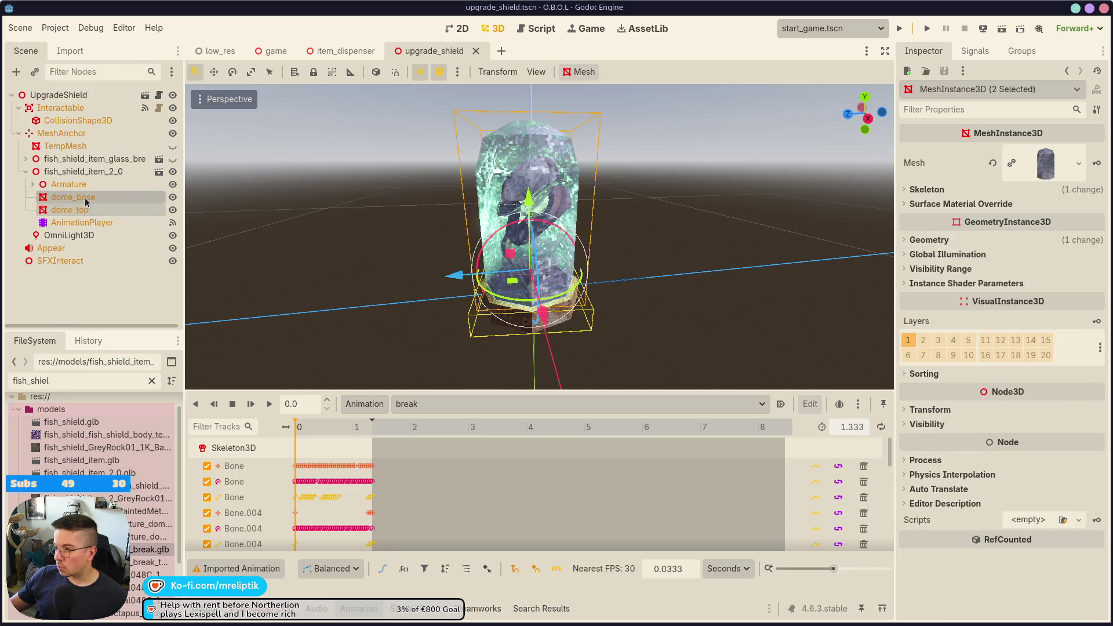
left_click(86, 199)
left_click(1007, 516)
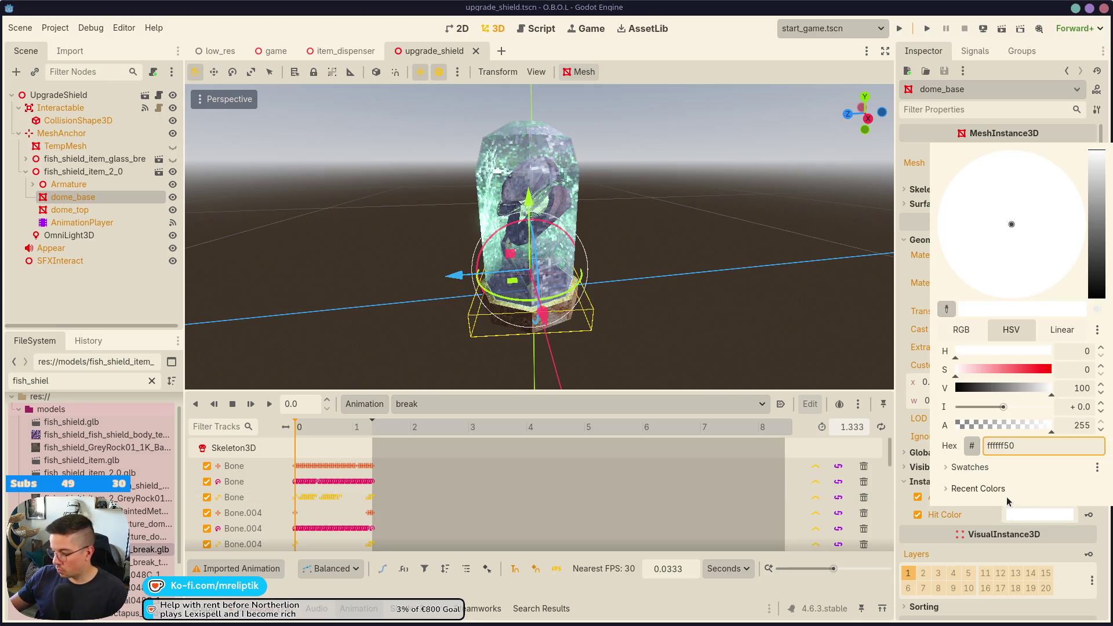
key("Return")
Set dome_top's Hit Color to ffffff50, reset Amount to 0.0, and save
left_click(70, 210)
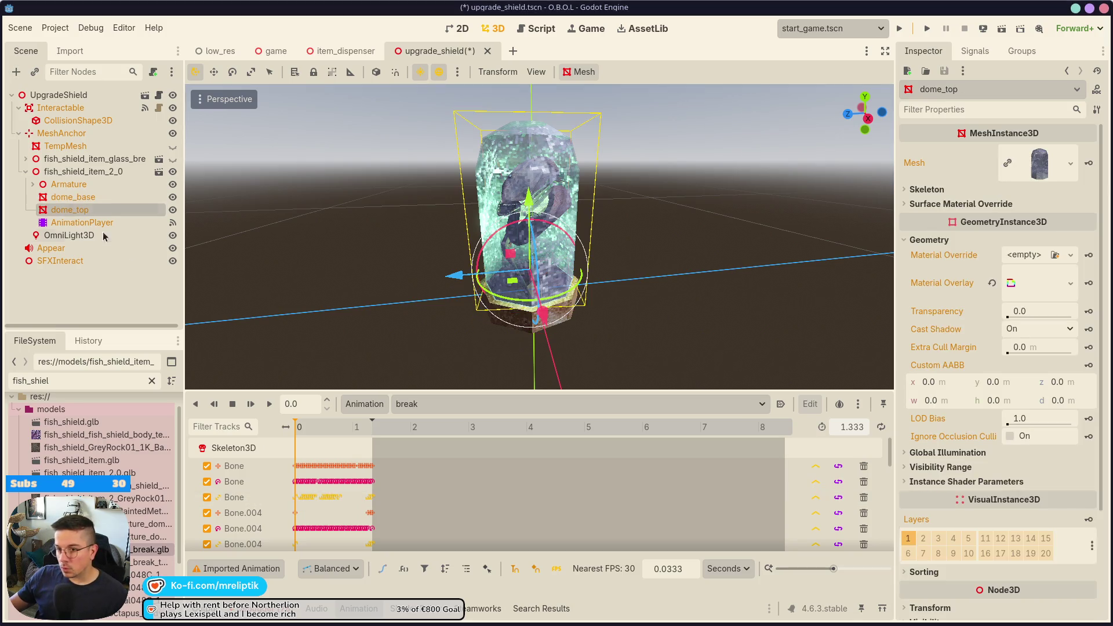
left_click(1007, 481)
left_click(1024, 515)
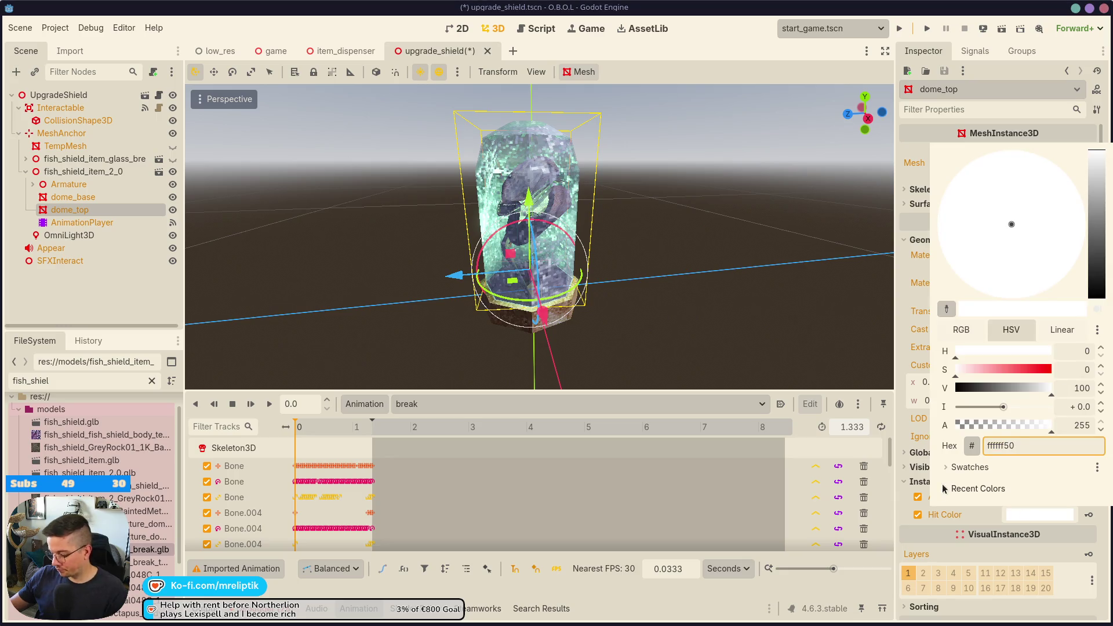
key("Return")
left_click_drag(1071, 502, 1048, 502)
left_click(992, 492)
key("ctrl+s")
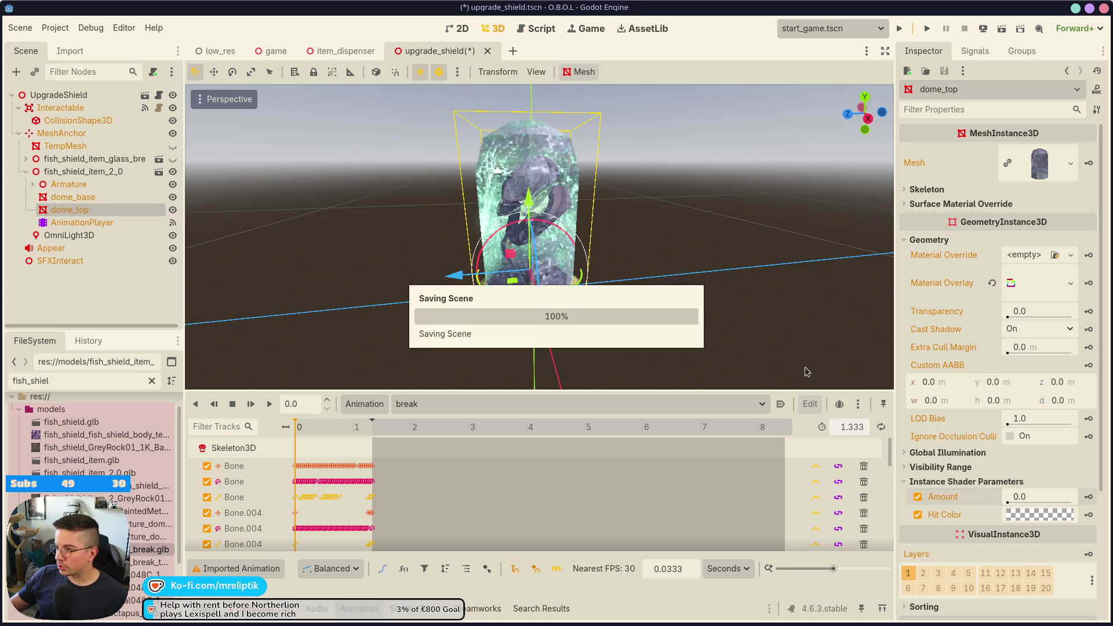
left_click(72, 120)
Select Interactable and delete the extra Target Mesh entries
left_click(61, 107)
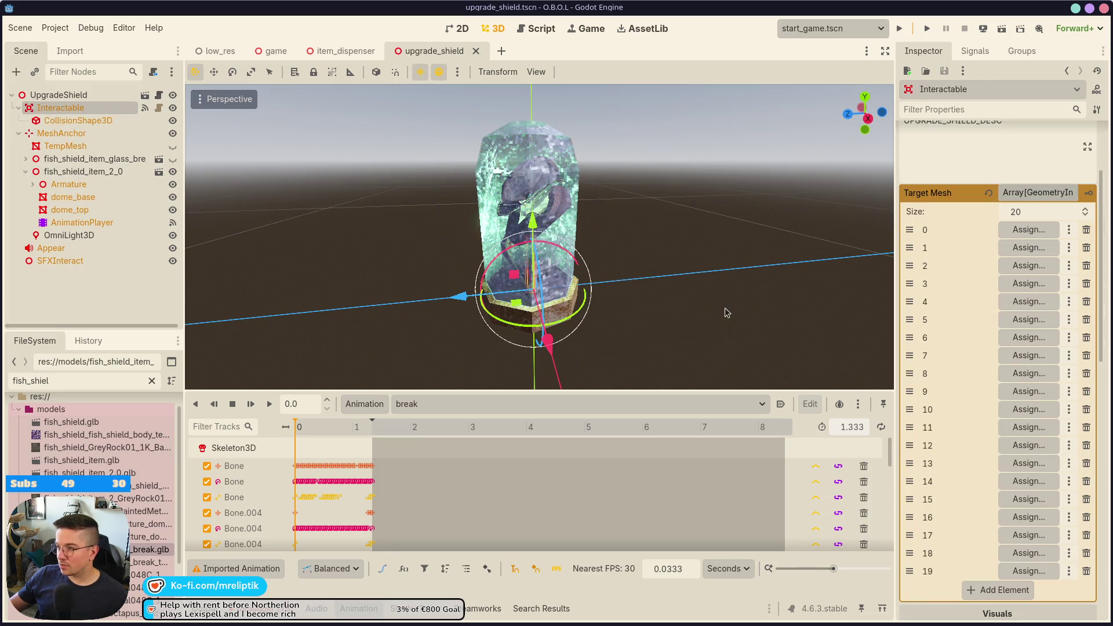
left_click(1086, 229)
left_click(1086, 230)
left_click(1086, 229)
left_click(1087, 230)
left_click(1087, 230)
left_click(1087, 230)
left_click(1087, 229)
left_click(1086, 229)
left_click(1086, 229)
left_click(1087, 230)
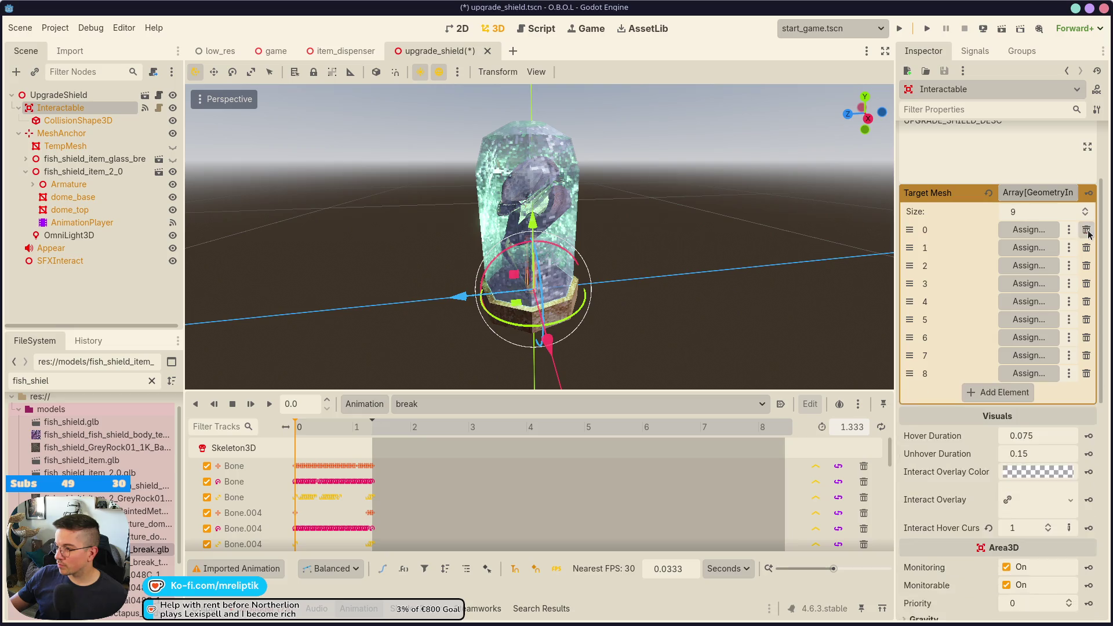
left_click(1086, 230)
left_click(1087, 229)
left_click(1086, 229)
left_click(1086, 230)
left_click(1087, 230)
Assign dome_base and dome_top as the two Target Mesh nodes and save the scene
left_click(1021, 230)
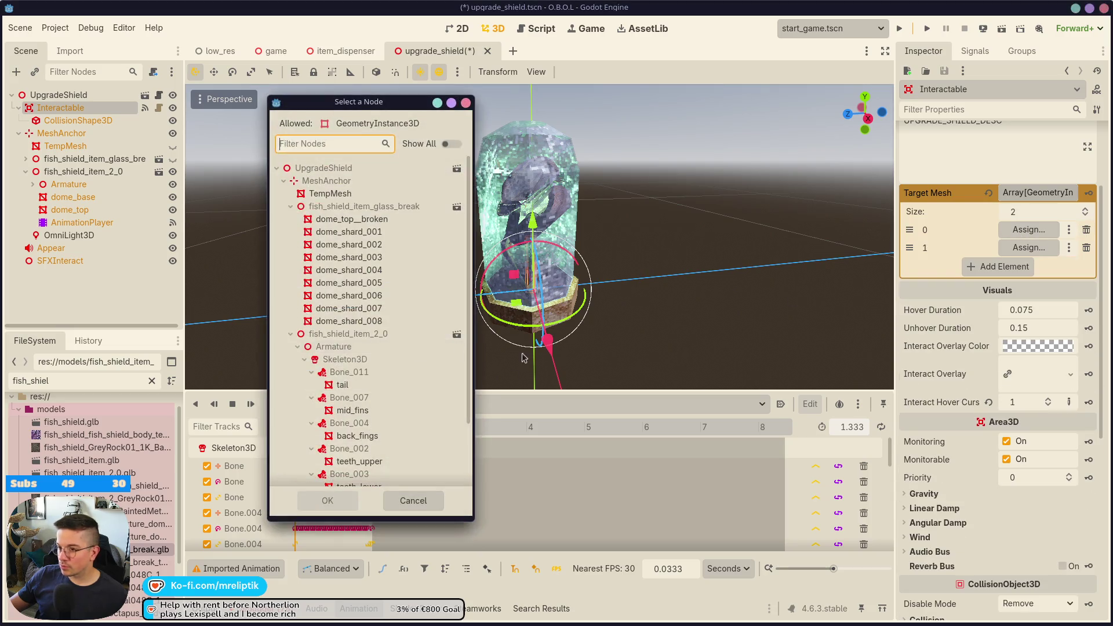
scroll(377, 374, "down", 5)
double_click(355, 462)
left_click(1029, 247)
scroll(371, 348, "down", 5)
double_click(343, 473)
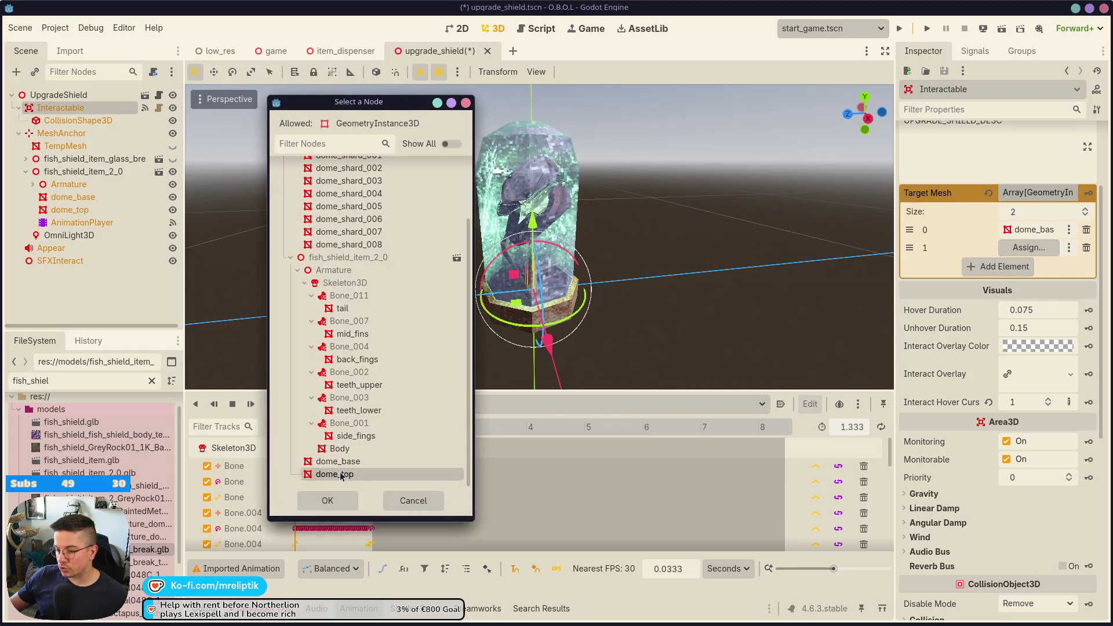
key("ctrl+s")
Collapse the Target Mesh list and launch a playtest of the game
left_click(1028, 197)
scroll(964, 297, "up", 3)
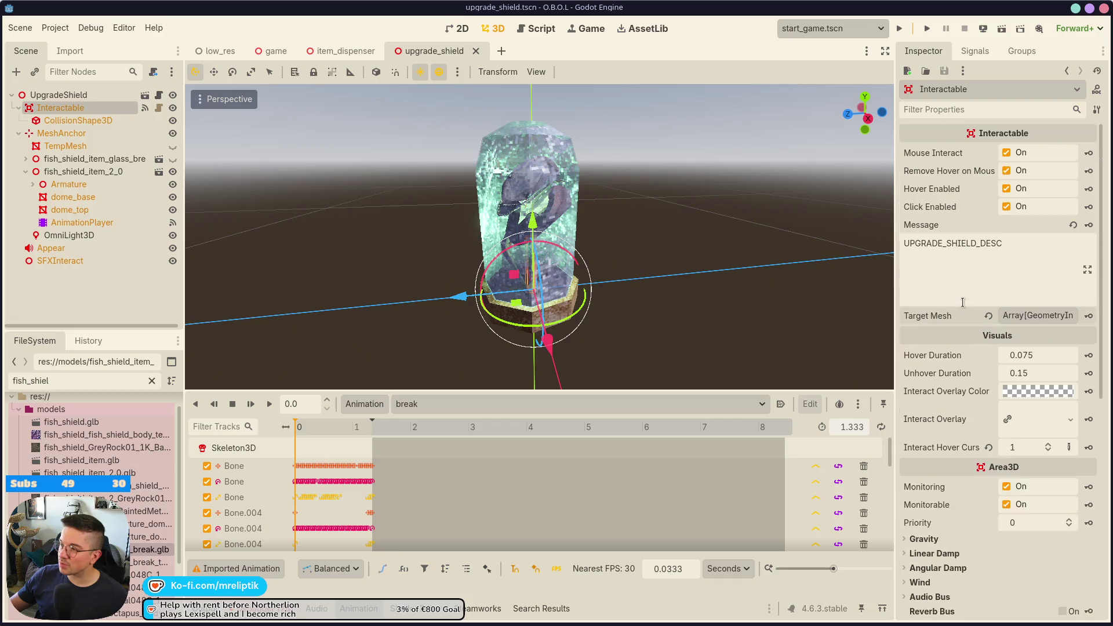
left_click(900, 28)
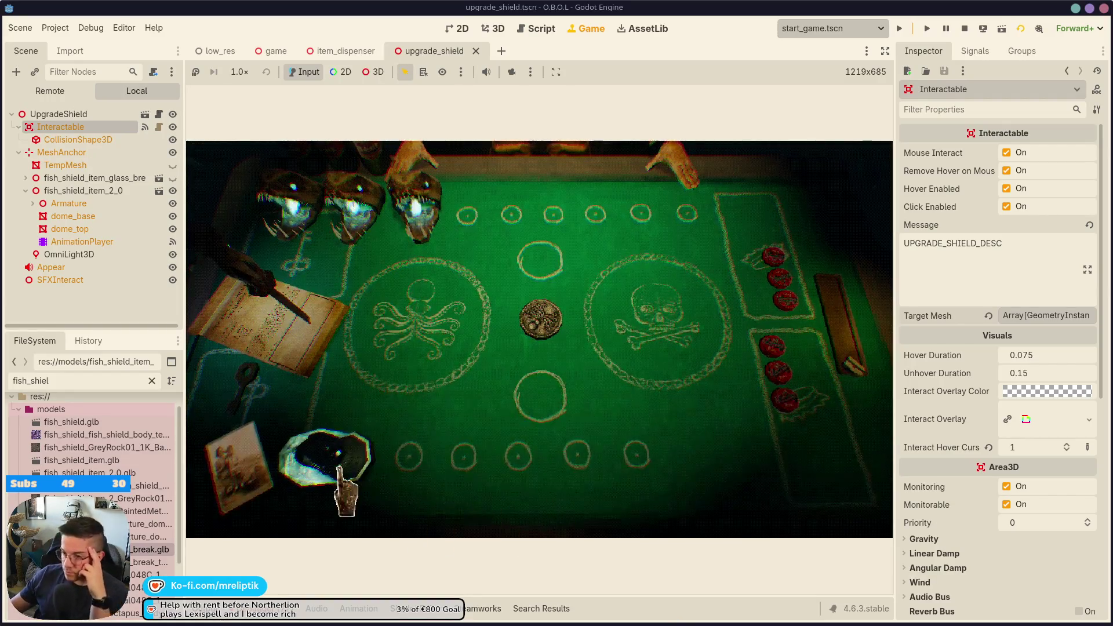
Use the shield upgrade in the running game, hitting the activate_anim error at line 1002
left_click(309, 461)
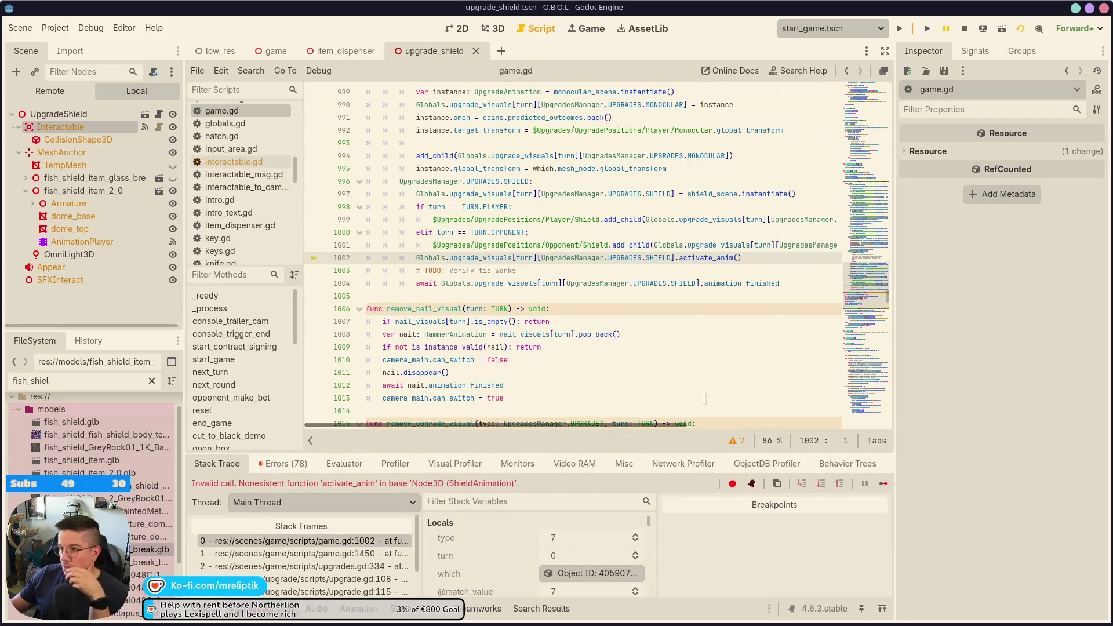
double_click(710, 258)
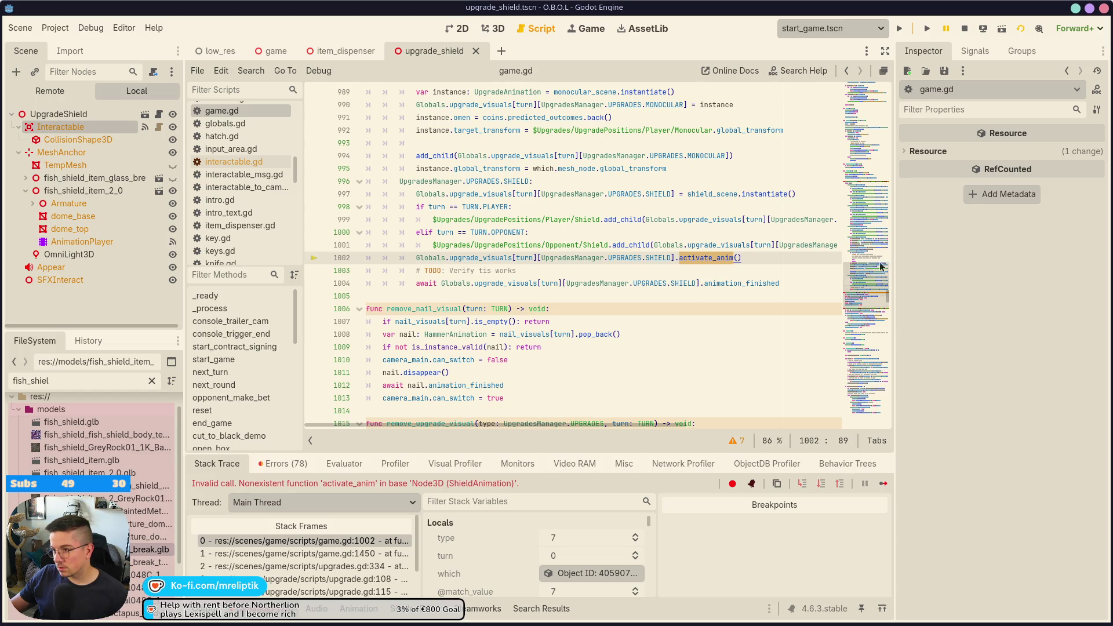
left_click_drag(895, 231, 1021, 232)
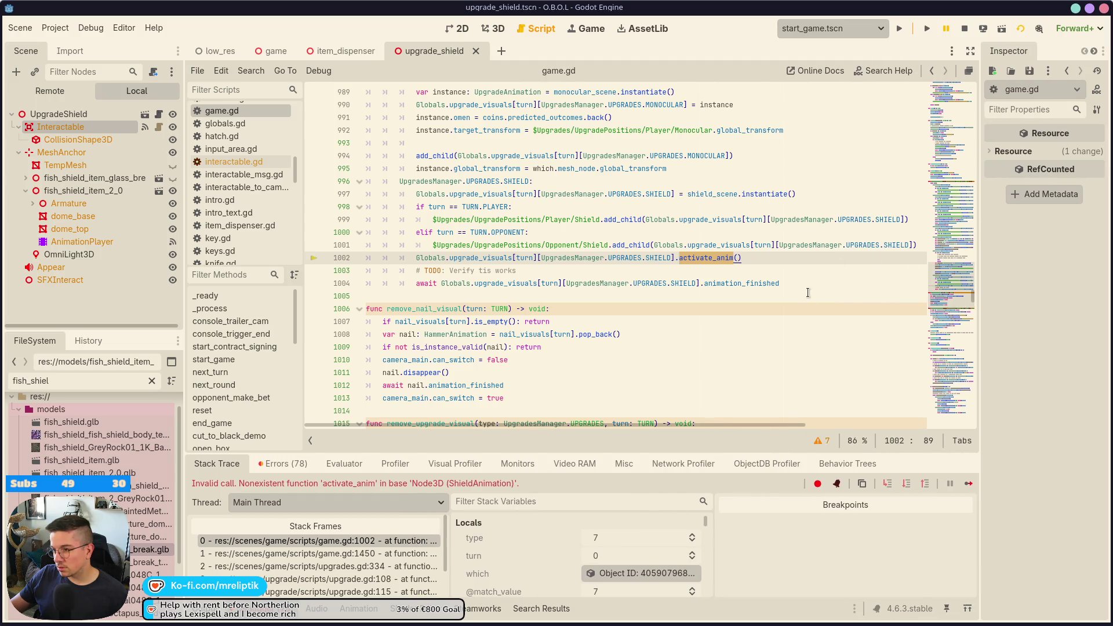
scroll(808, 291, "up", 2)
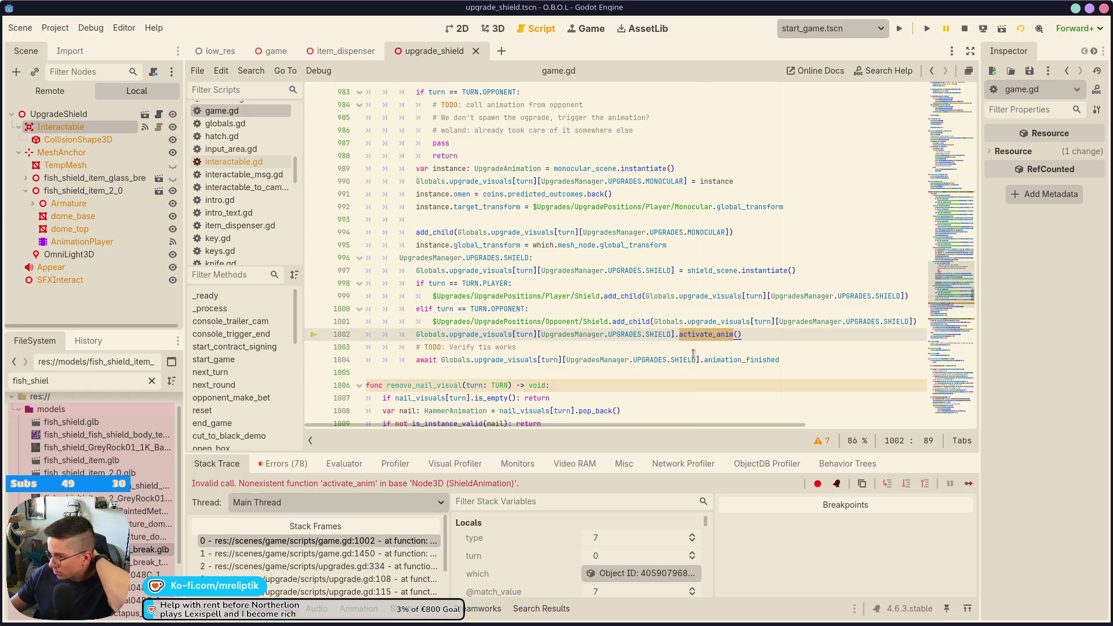
Replace the shield branch's activate_anim, TODO and await lines with pass and save game.gd
left_click(739, 347)
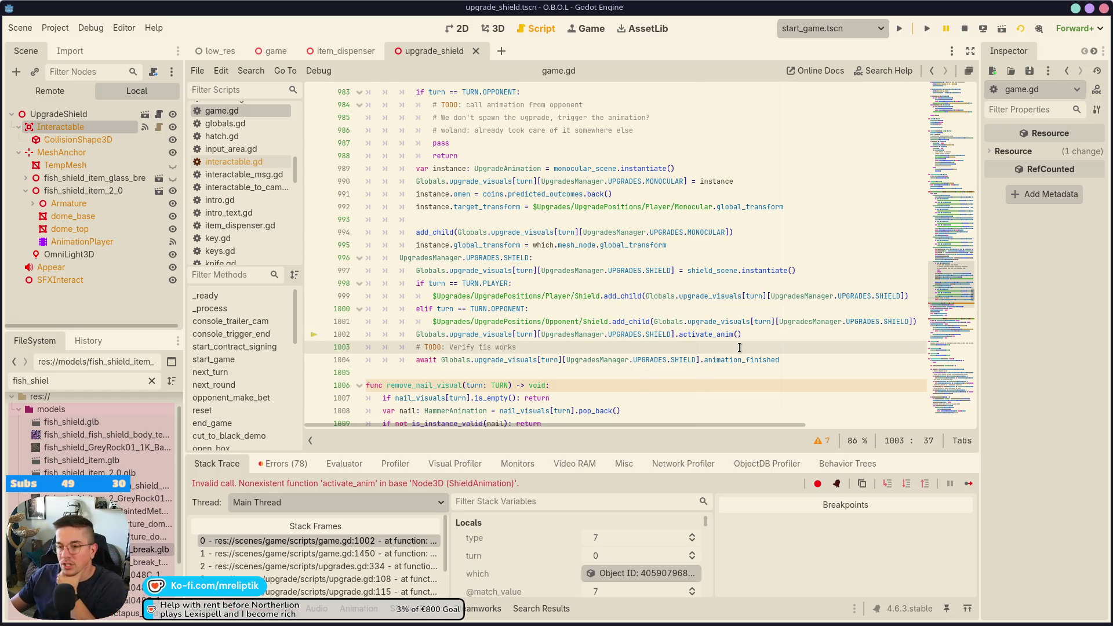
left_click_drag(765, 363, 436, 330)
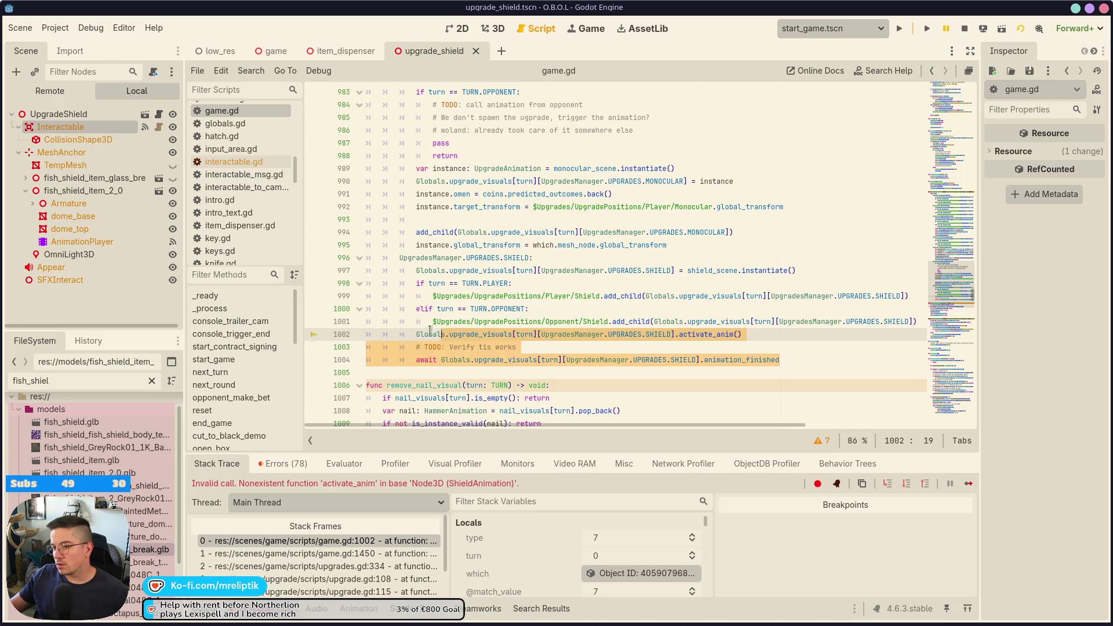
type("pass")
key("ctrl+s")
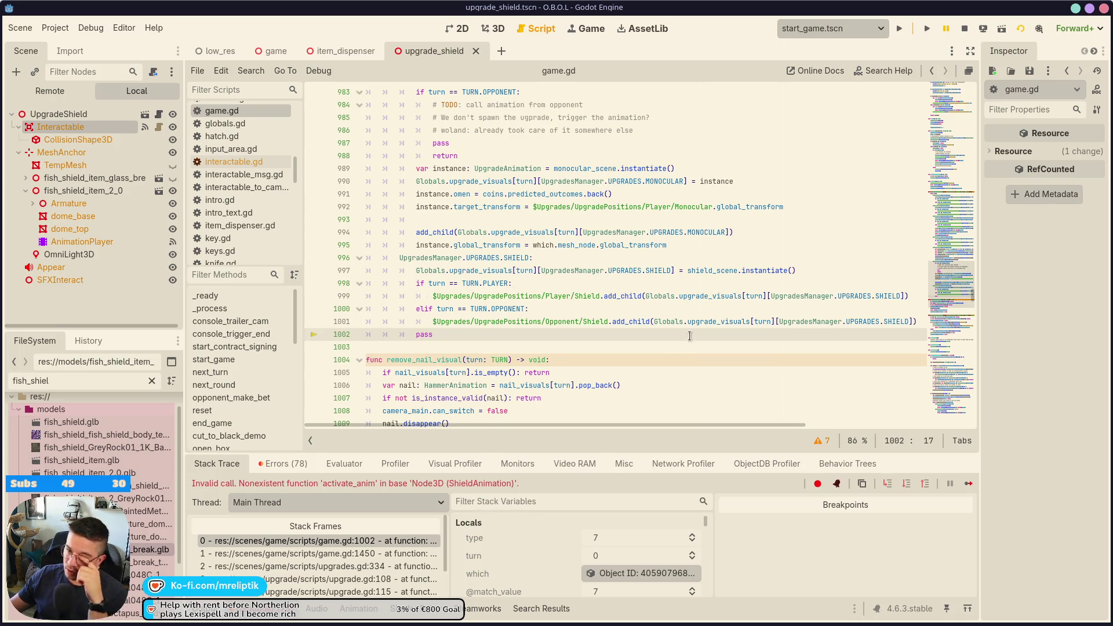
Scroll back up and select the spawn_upgrade_visual function name
scroll(638, 319, "down", 1)
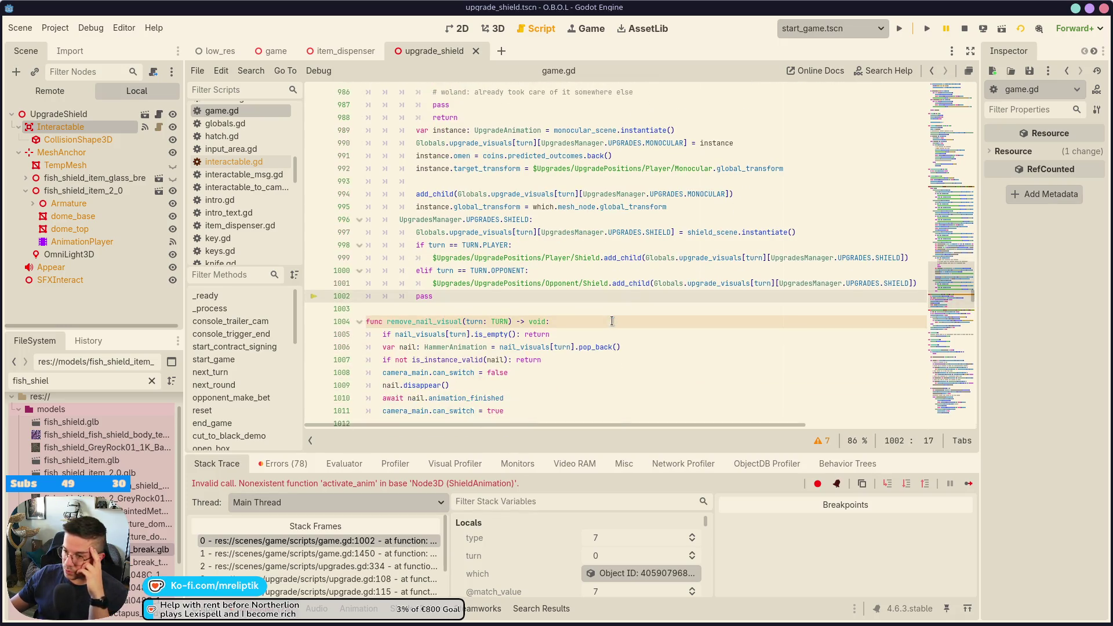
scroll(518, 242, "up", 20)
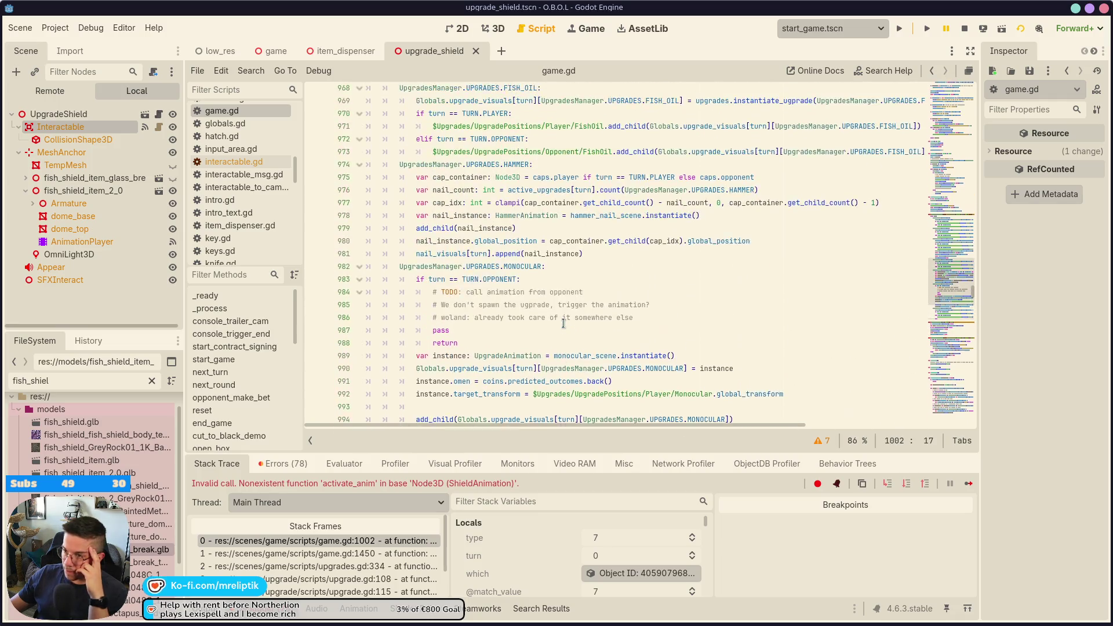
double_click(427, 296)
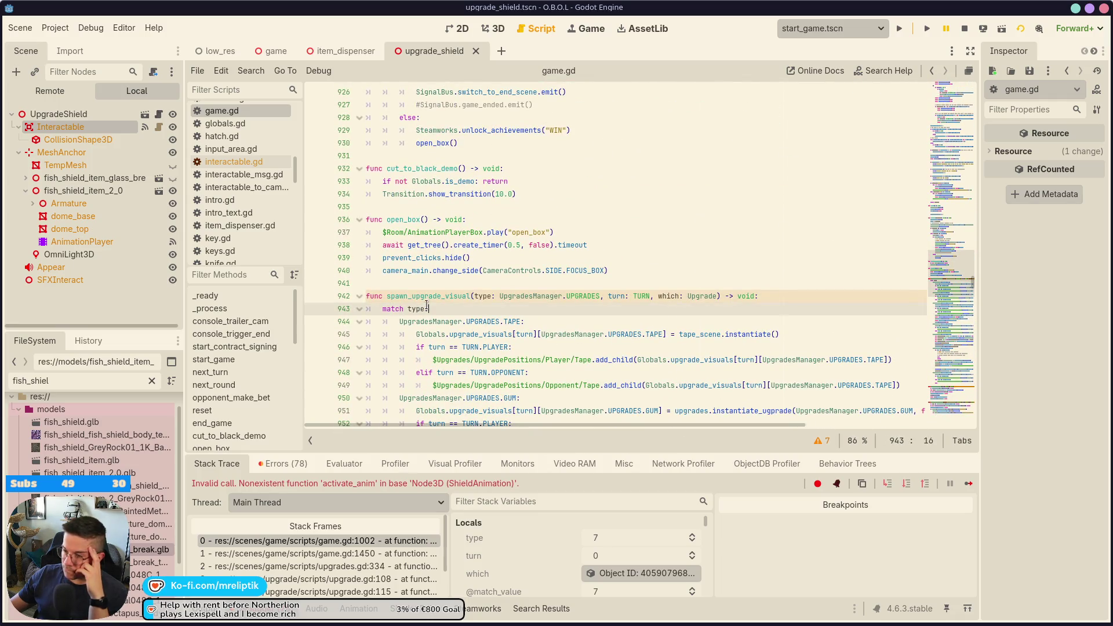
Paste the activate_anim, TODO and await lines above the SHIELD case's spawn_upgrade_visual call, indent them, and save
key("ctrl+f")
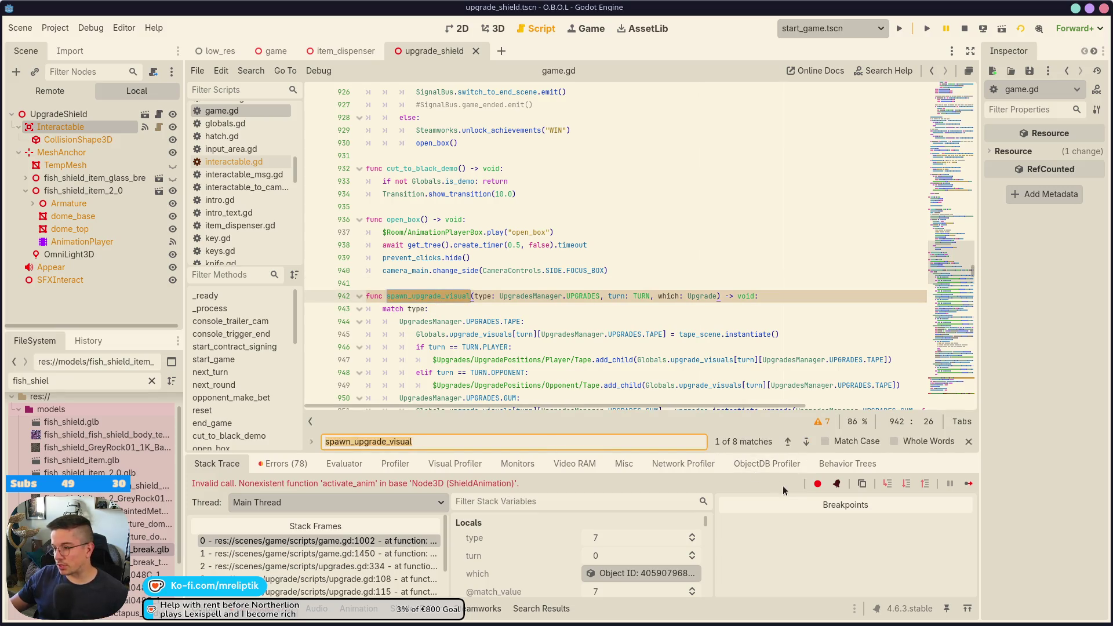
left_click(788, 443)
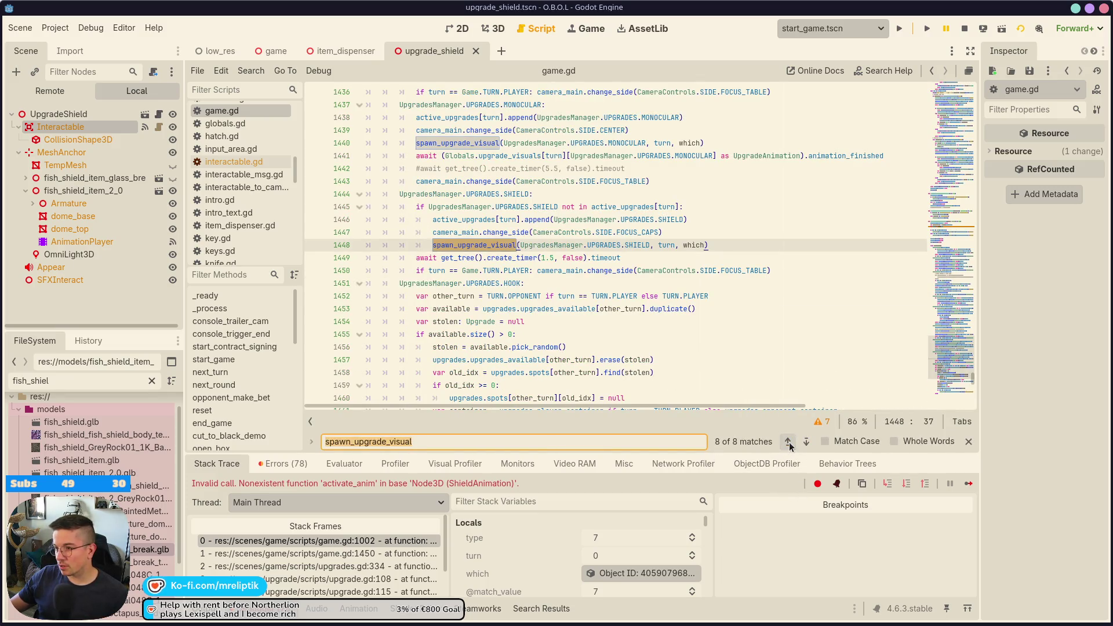
left_click(455, 245)
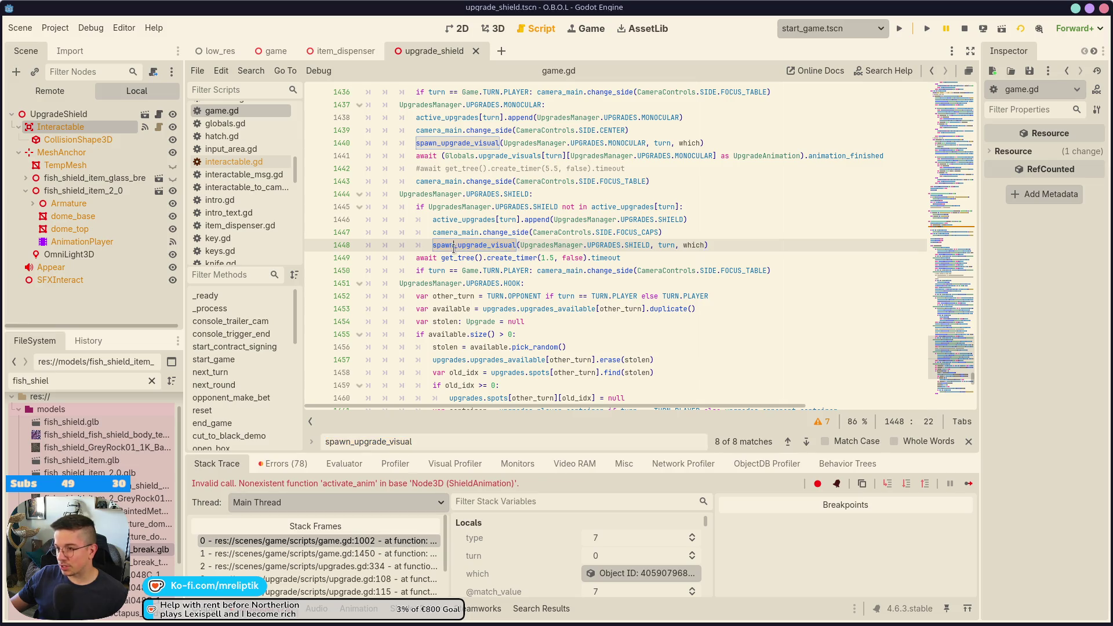
key("Return")
key("Return")
key("Return")
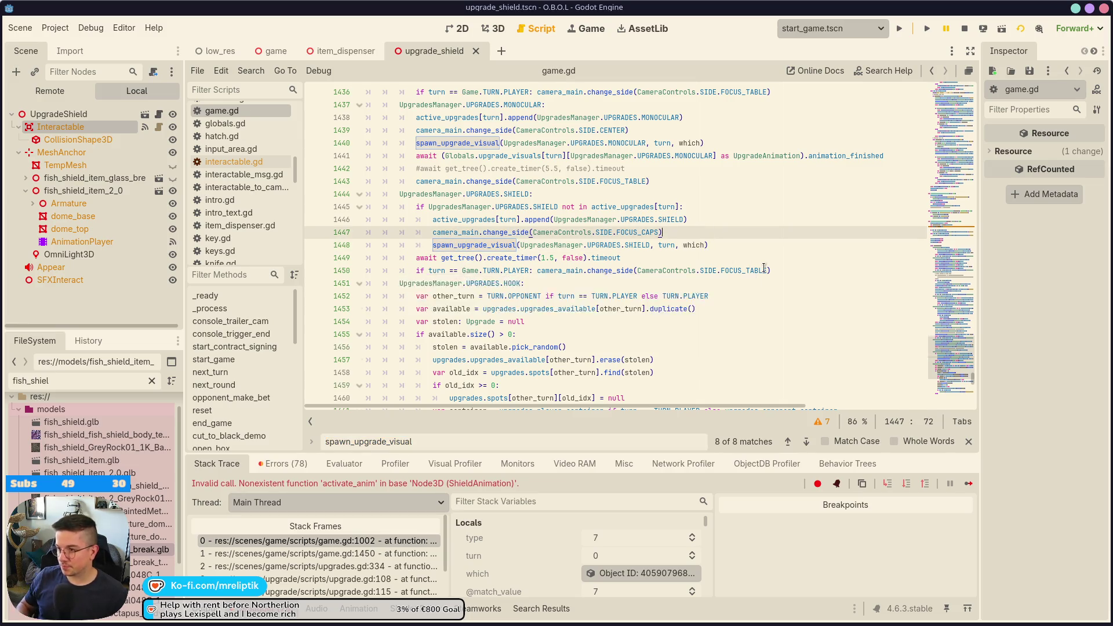
key("Up")
key("Up")
type("Globals.upgrade_visuals[turn][UpgradesManager.UPGRADES.SHIELD].activate_anim() \t\t\t# TODO: Verify tis works \t\t\tawait Globals.upgrade_visuals[turn][UpgradesManager.UPGRADES.SHIELD].animation_finished")
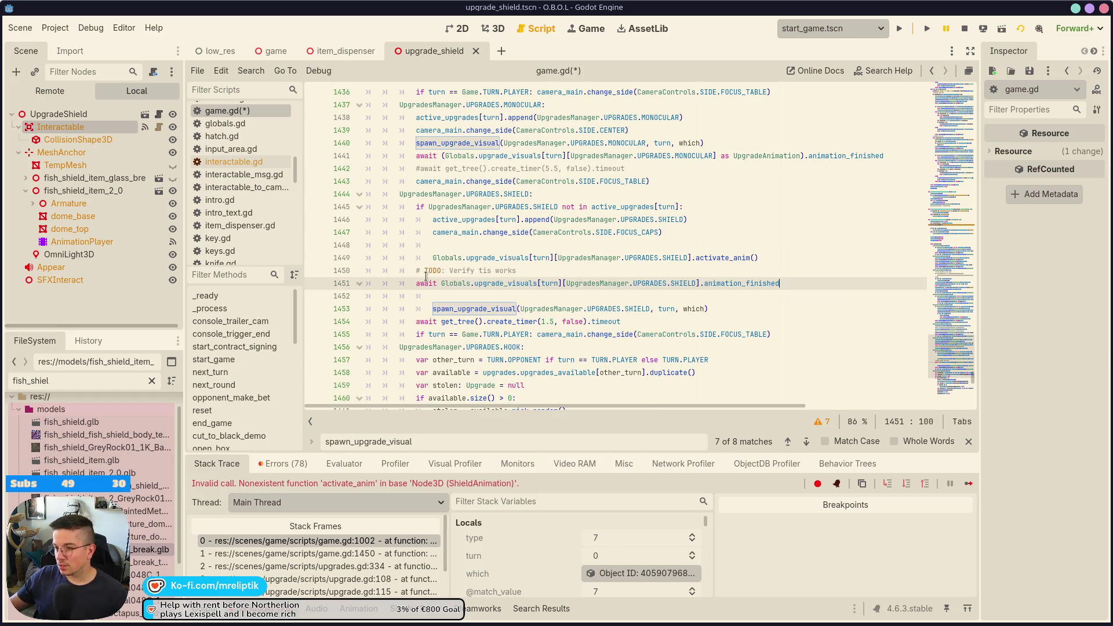
left_click(449, 276)
key("shift+Down")
key("Tab")
left_click(464, 309)
key("ctrl+s")
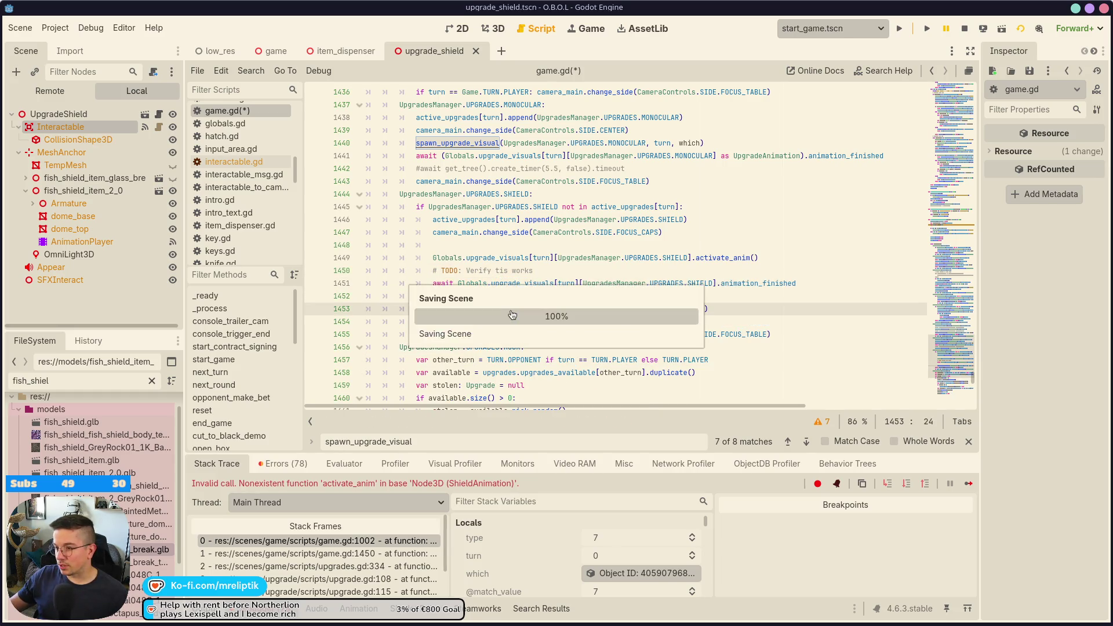
scroll(507, 280, "up", 2)
scroll(493, 300, "down", 1)
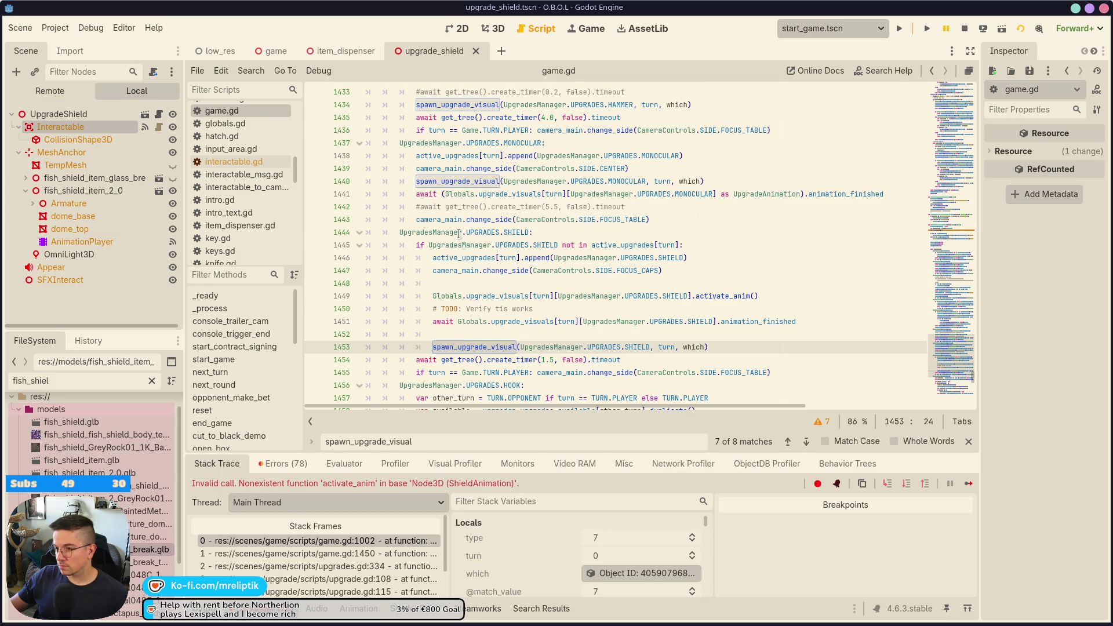
scroll(464, 261, "up", 20)
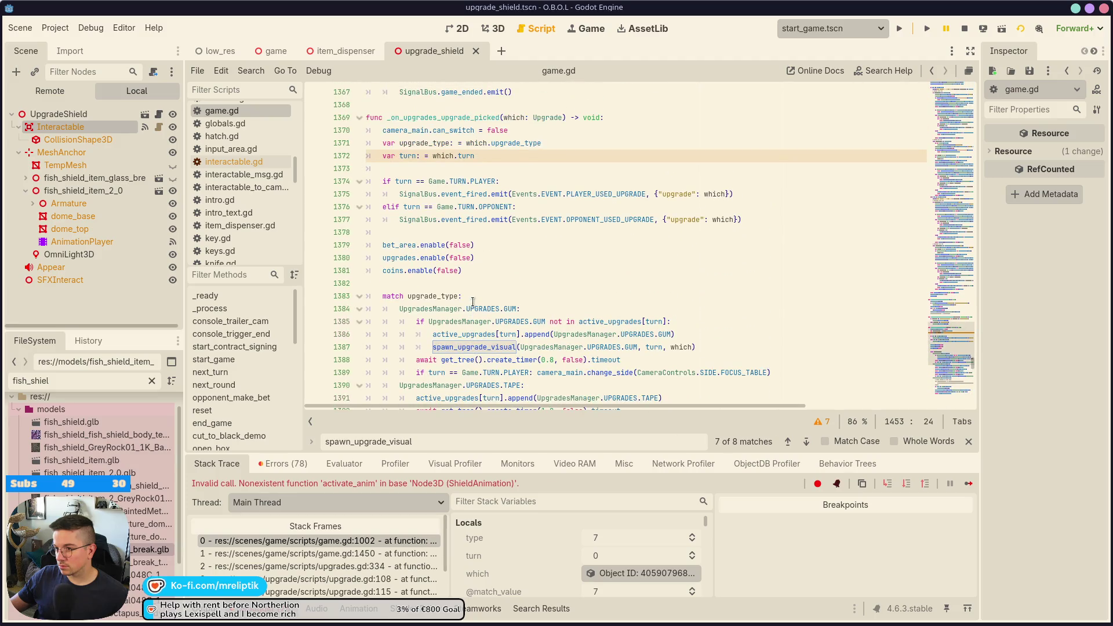
double_click(515, 118)
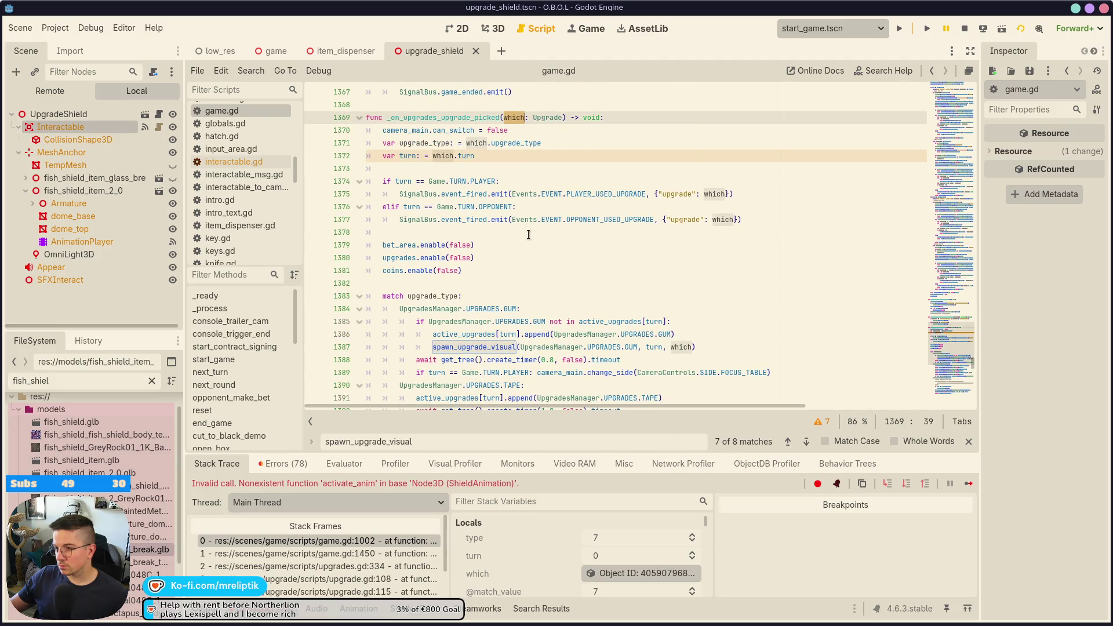
scroll(516, 239, "down", 20)
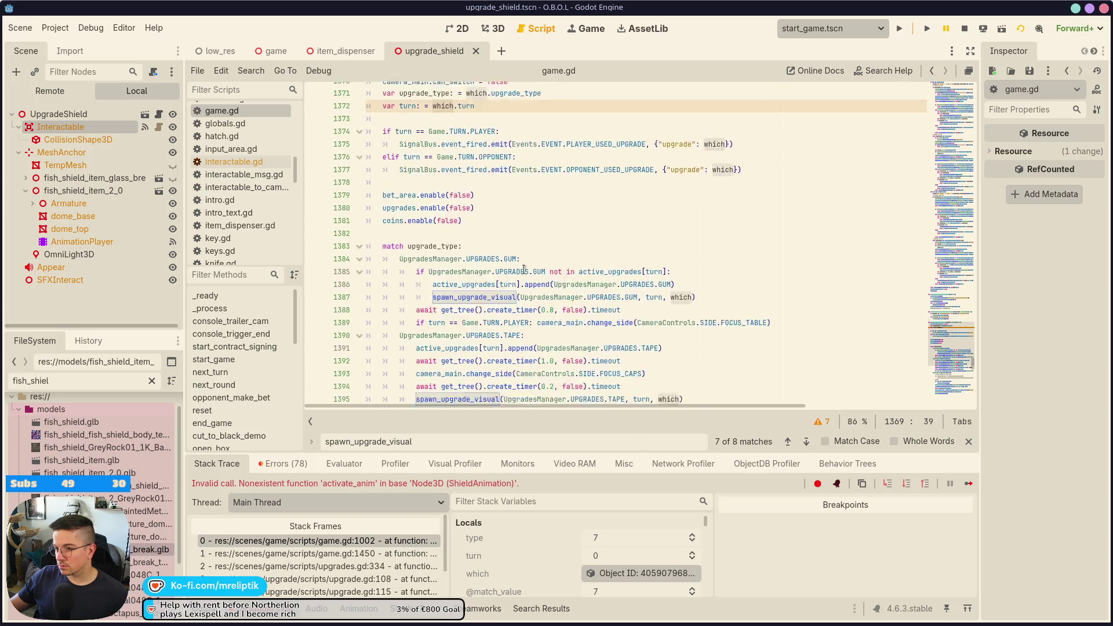
scroll(552, 273, "up", 12)
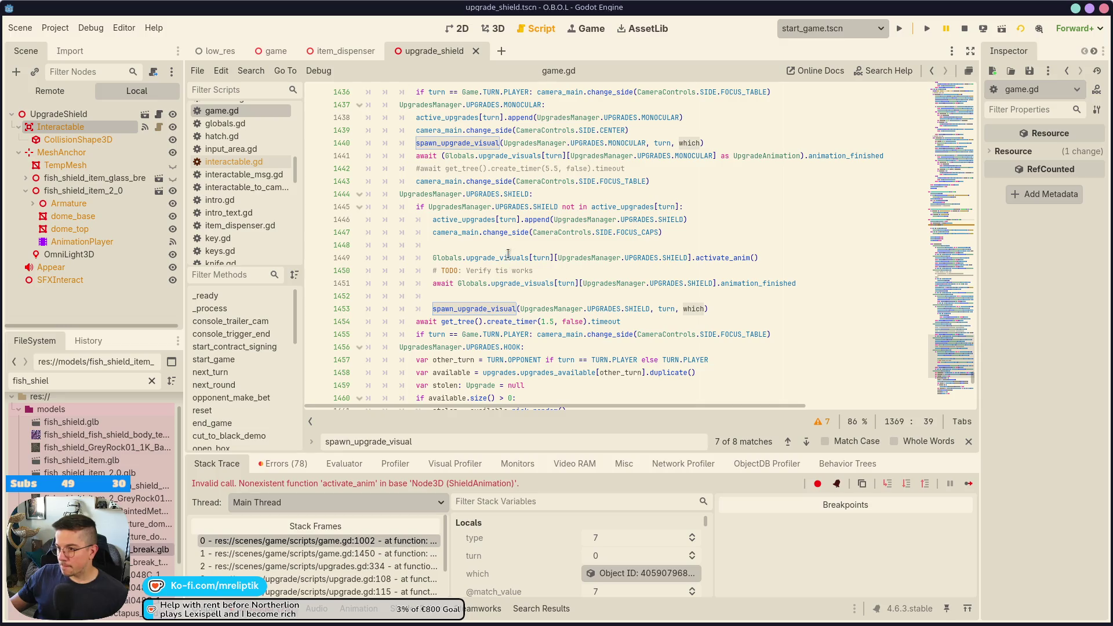
Replace the Globals.upgrade_visuals lookup with which on the activate_anim and await lines, then save game.gd
double_click(504, 257)
left_click(704, 257)
key("ctrl+shift+Left")
key("ctrl+shift+Left")
key("ctrl+shift+Left")
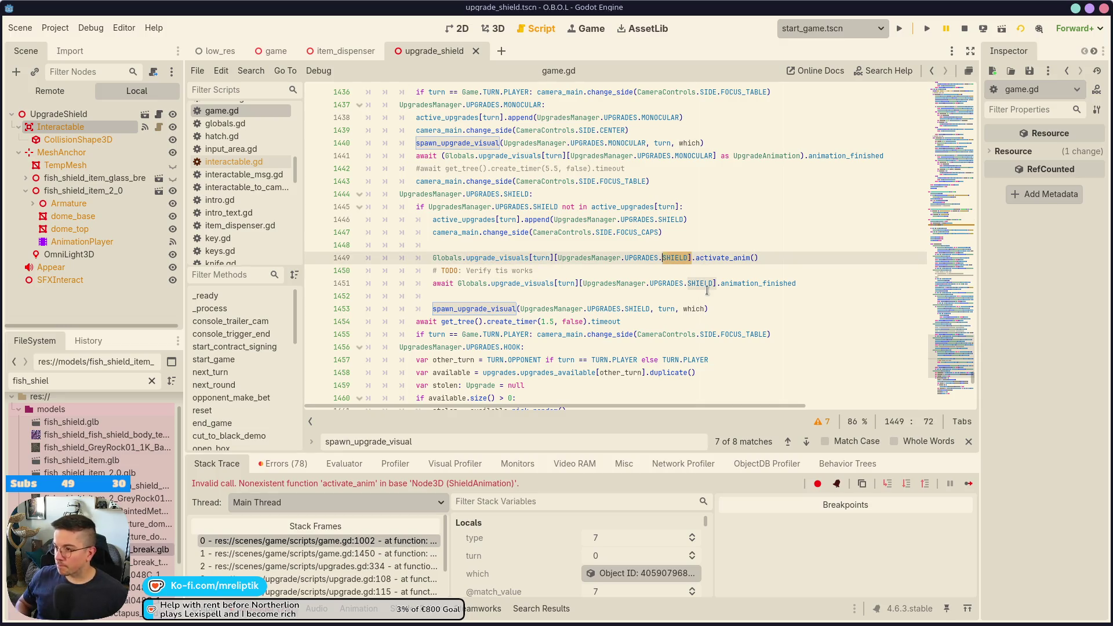
type("which")
key("Down")
key("Down")
key("ctrl+shift+Right")
key("ctrl+shift+Right")
key("ctrl+shift+Right")
key("shift+Left")
key("shift+Left")
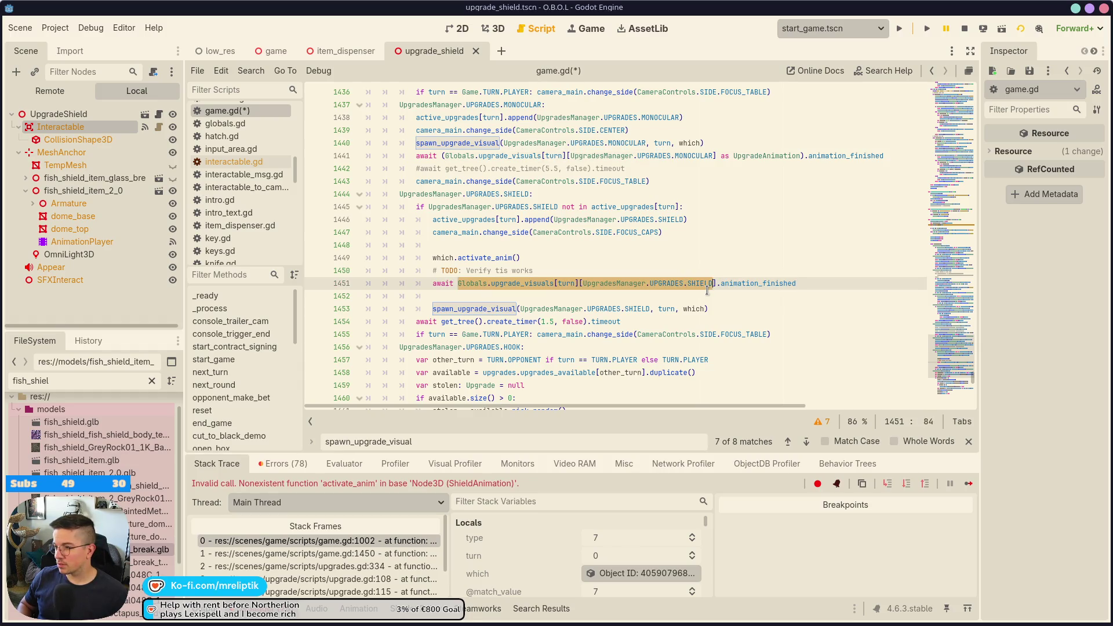
type("which")
key("Delete")
key("ctrl+s")
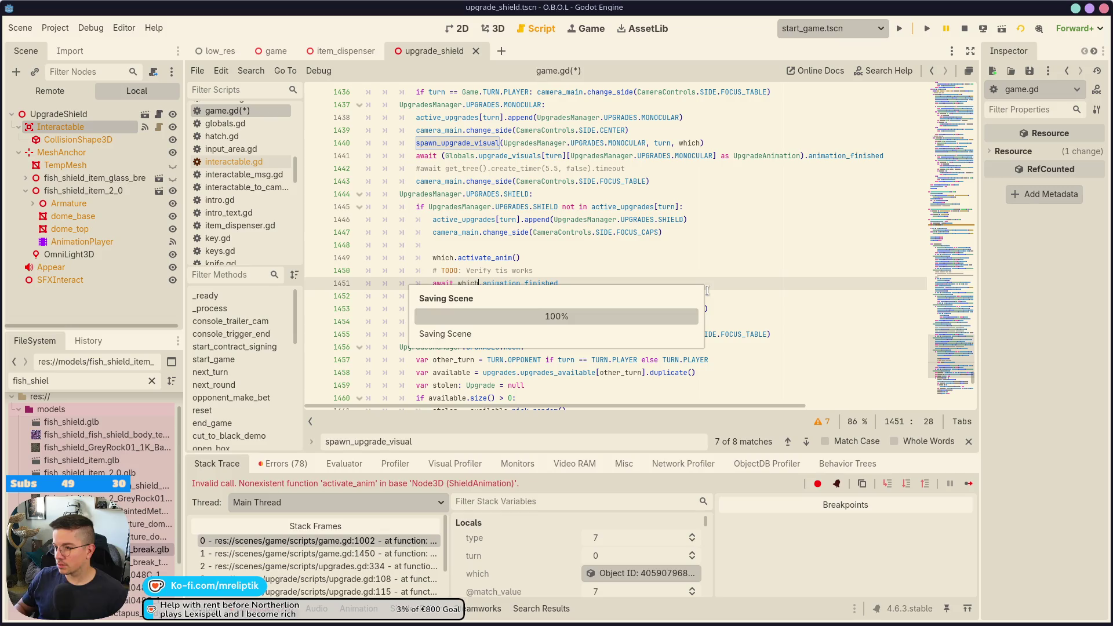
left_click(465, 245)
key("ctrl+s")
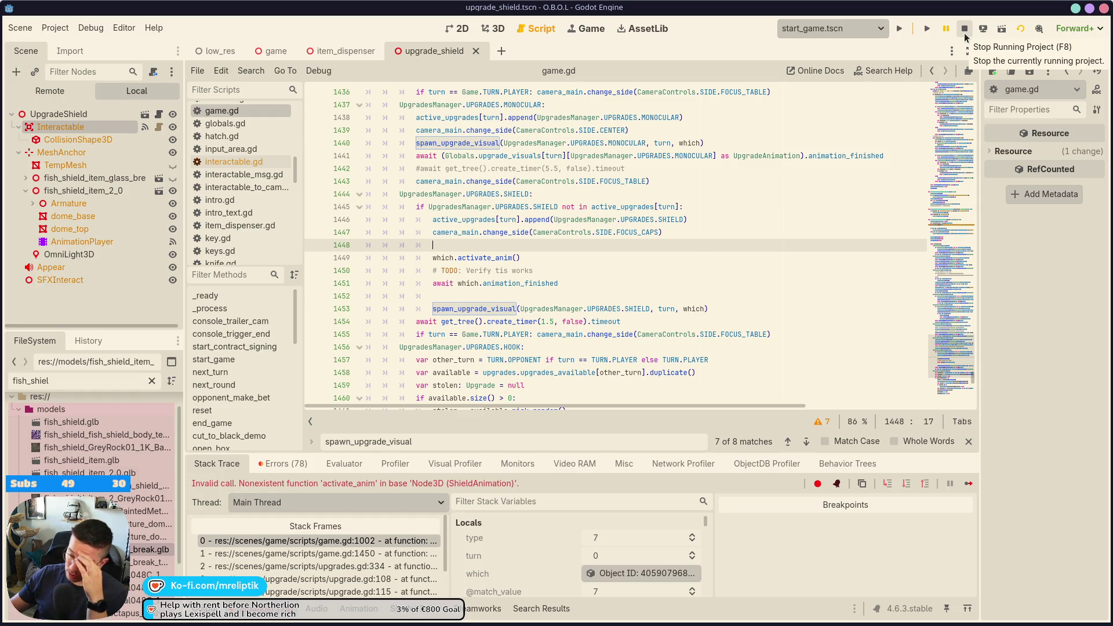
Restart the game, open the dev console, check the Errors list, then stop the game
left_click(965, 29)
left_click(899, 29)
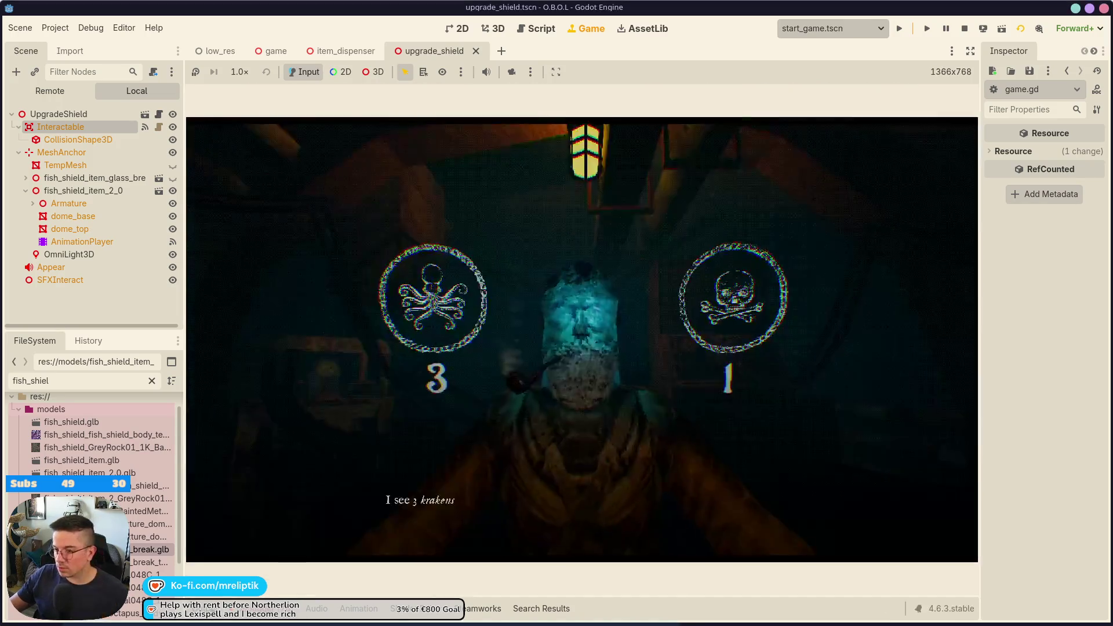
key("grave")
key("grave")
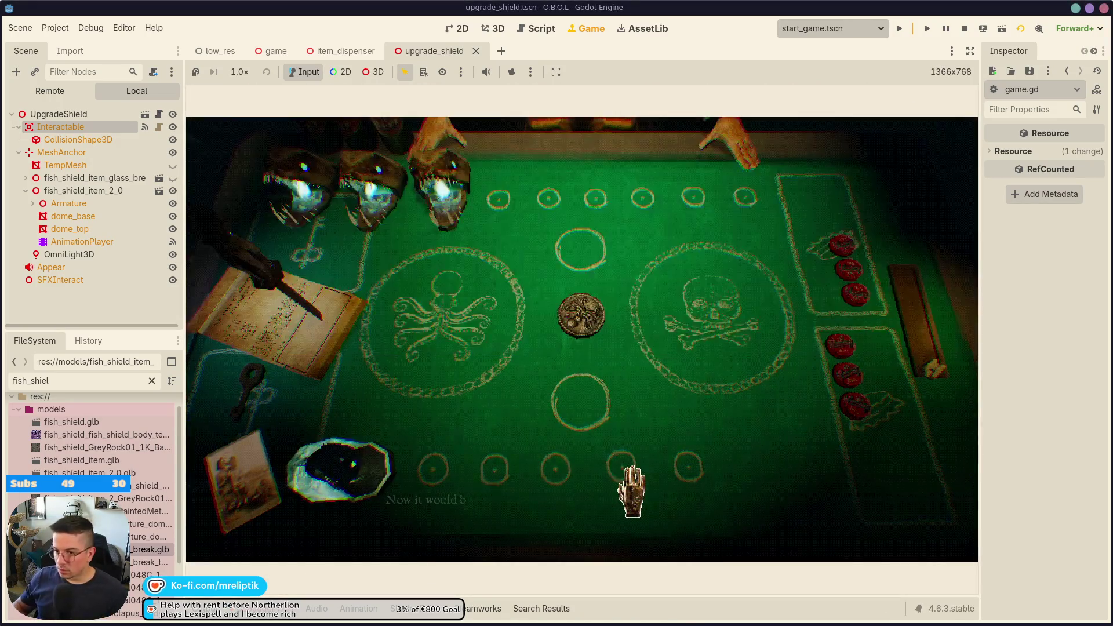
mouse_move(335, 481)
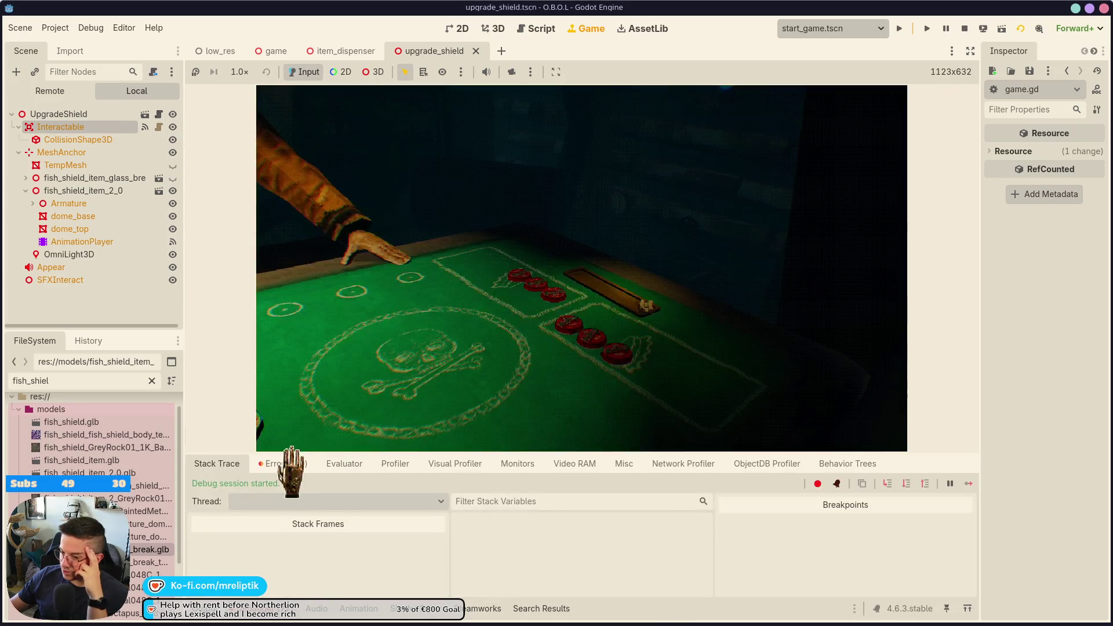
left_click(290, 463)
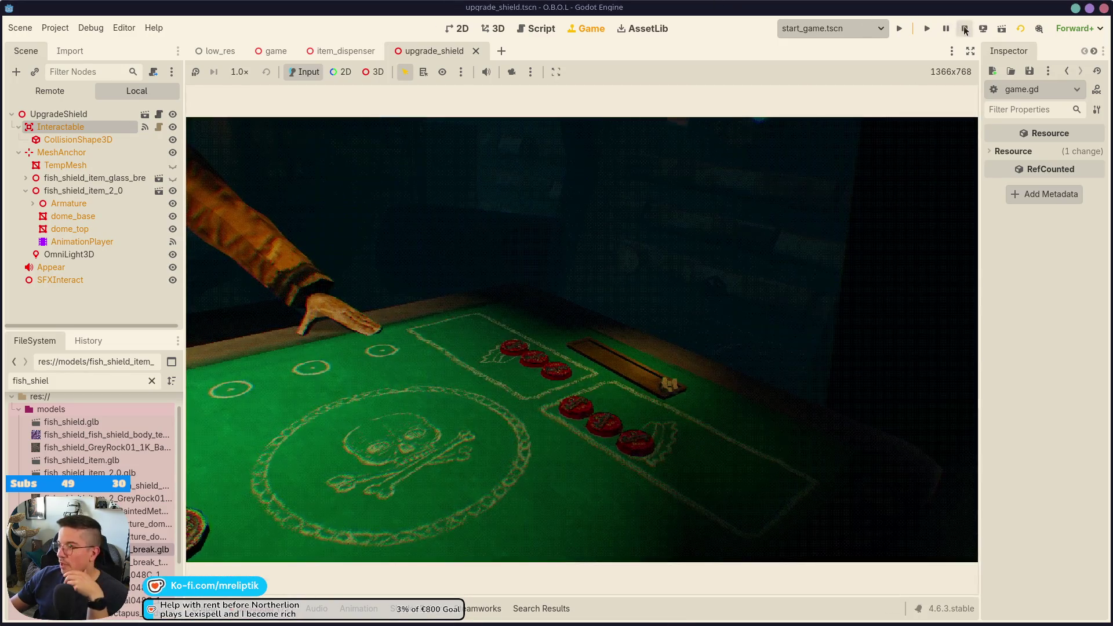
left_click(965, 29)
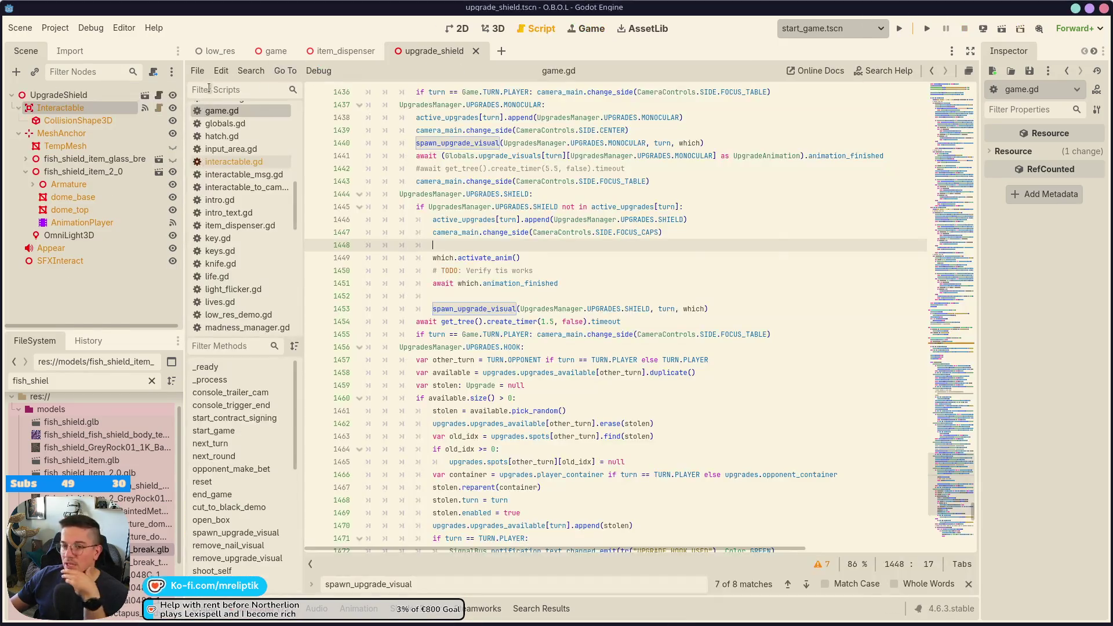
Move the camera focus line two lines down below the await, save game.gd, and relaunch the game
left_click(509, 232)
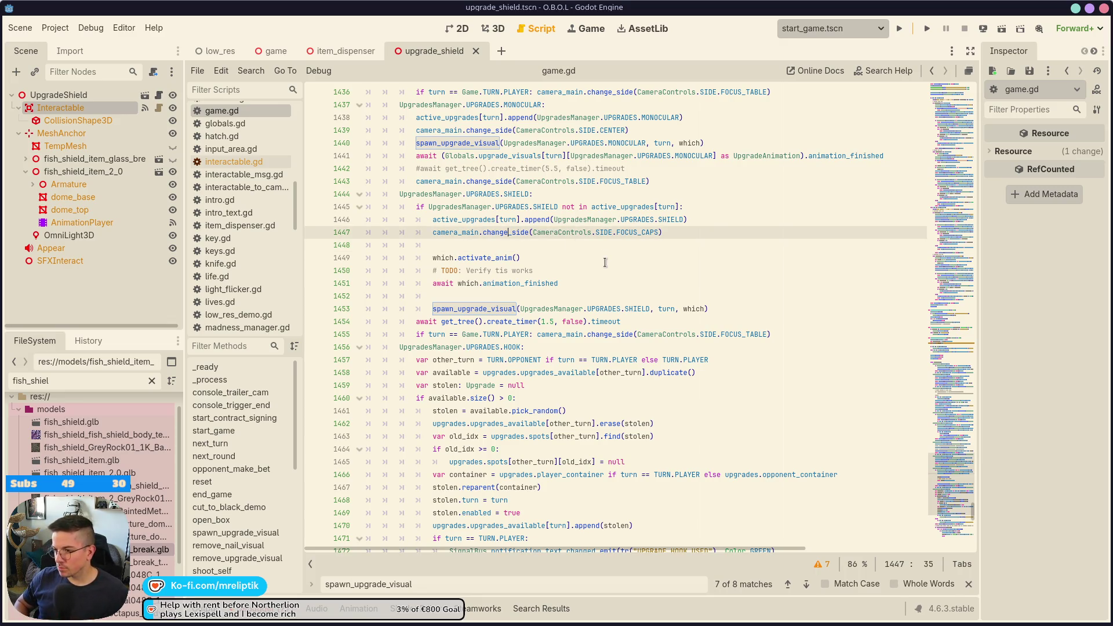
key("alt+Down")
key("alt+Down")
key("alt+Down")
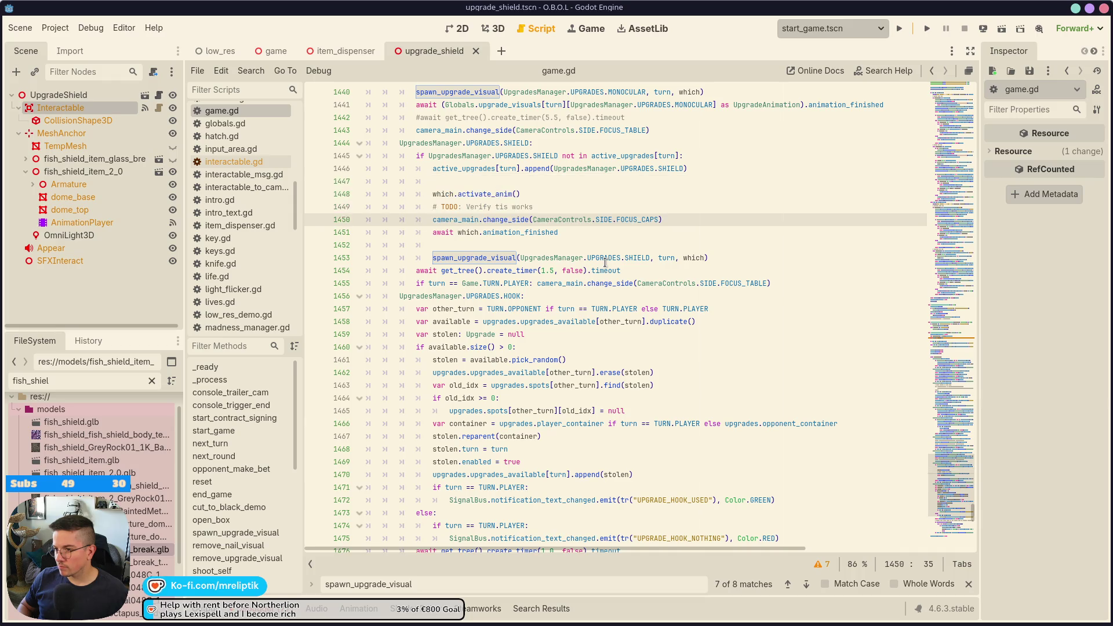
key("alt+Down")
key("ctrl+s")
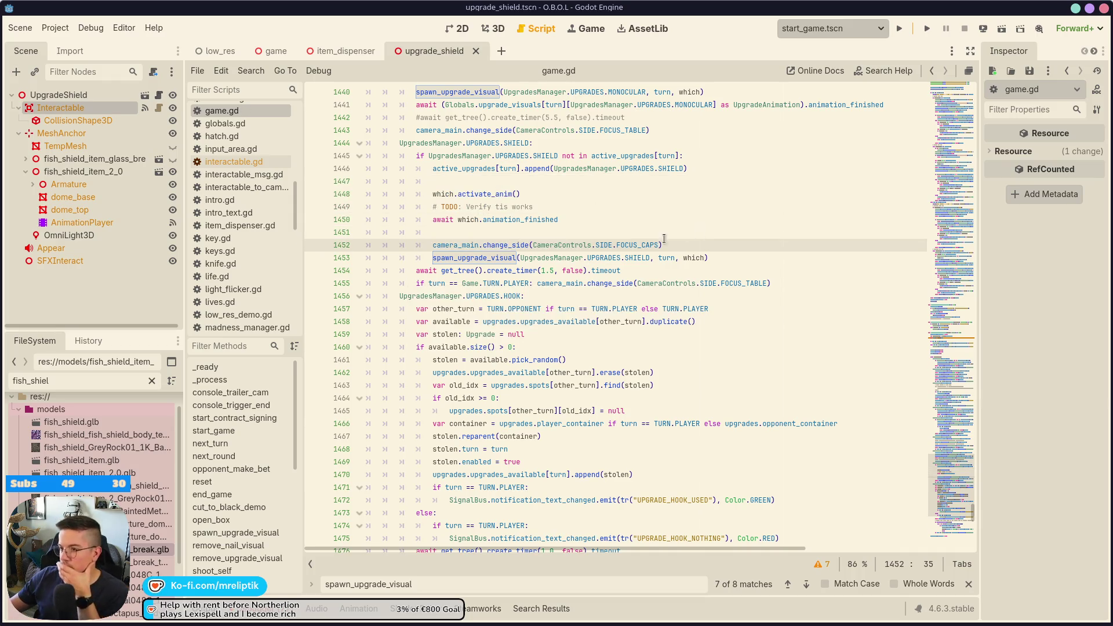
left_click(513, 194)
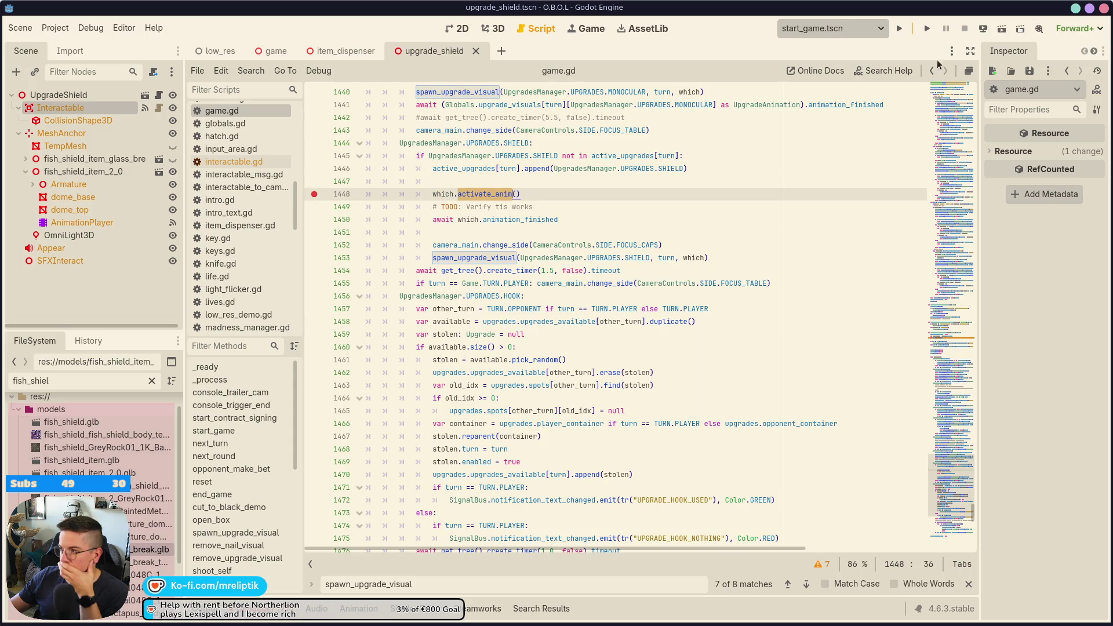
left_click(899, 29)
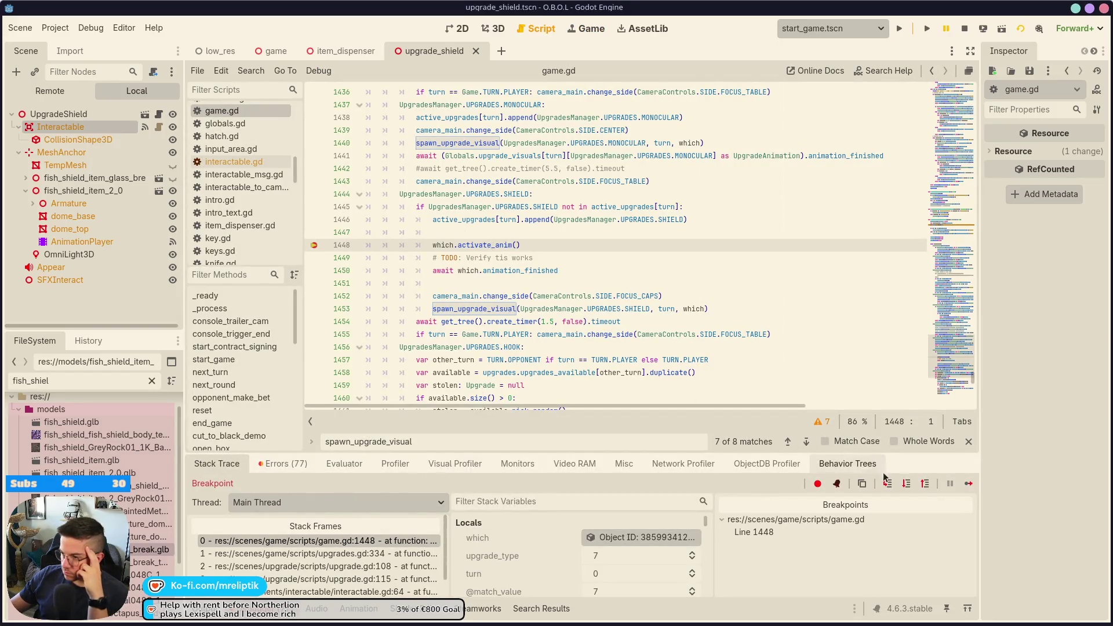
Step into activate_anim, resume execution, view the enlarged game, then stop it with F8
left_click(888, 484)
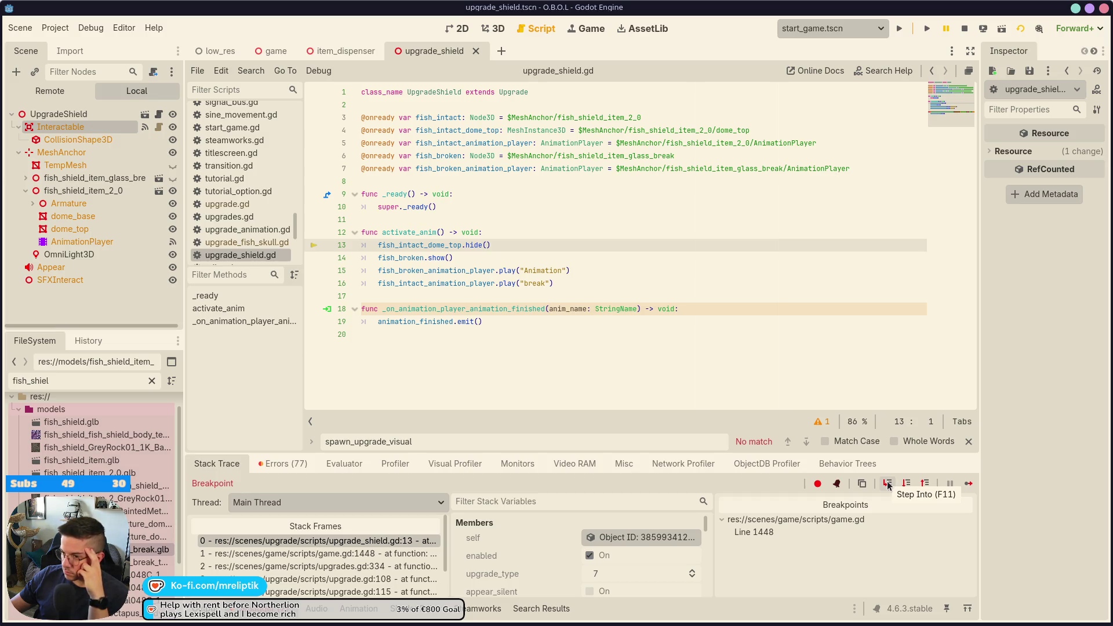
left_click(887, 484)
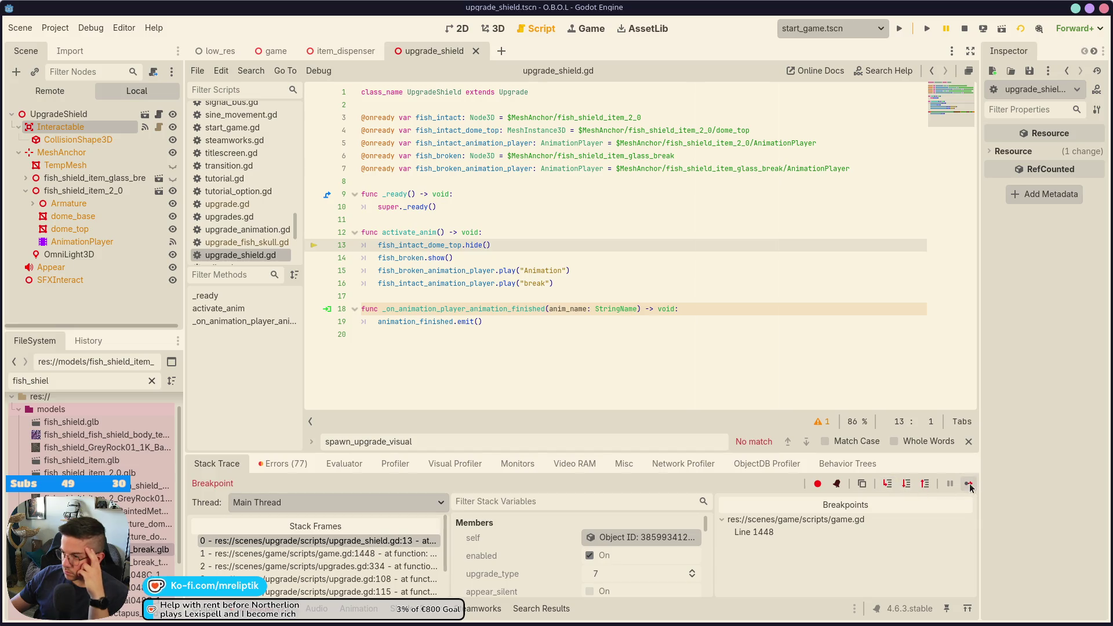
left_click(593, 33)
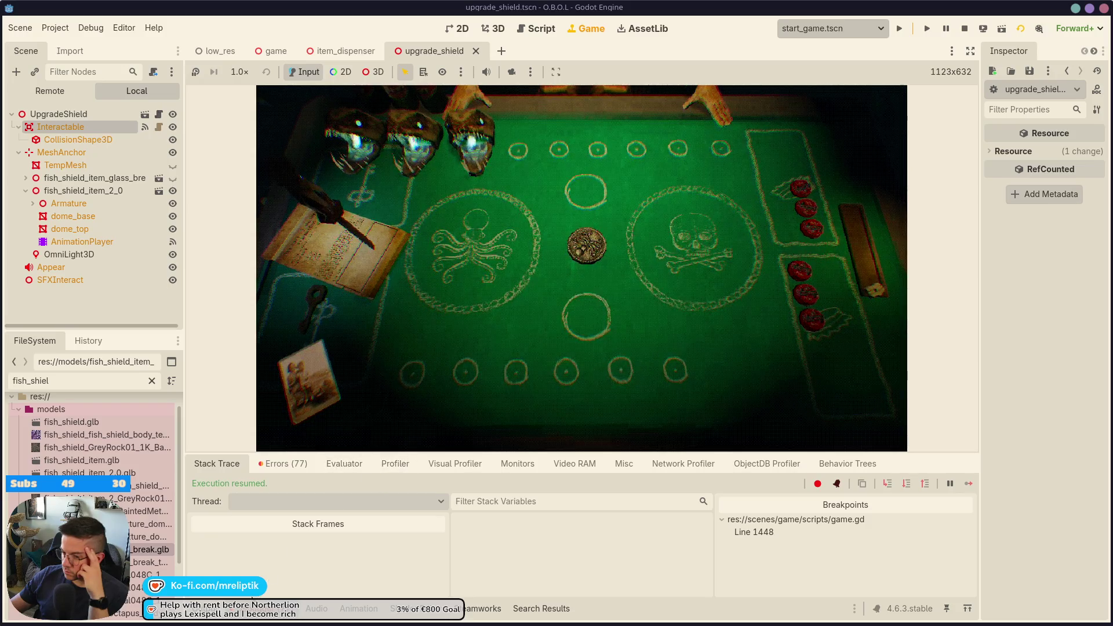
left_click(205, 609)
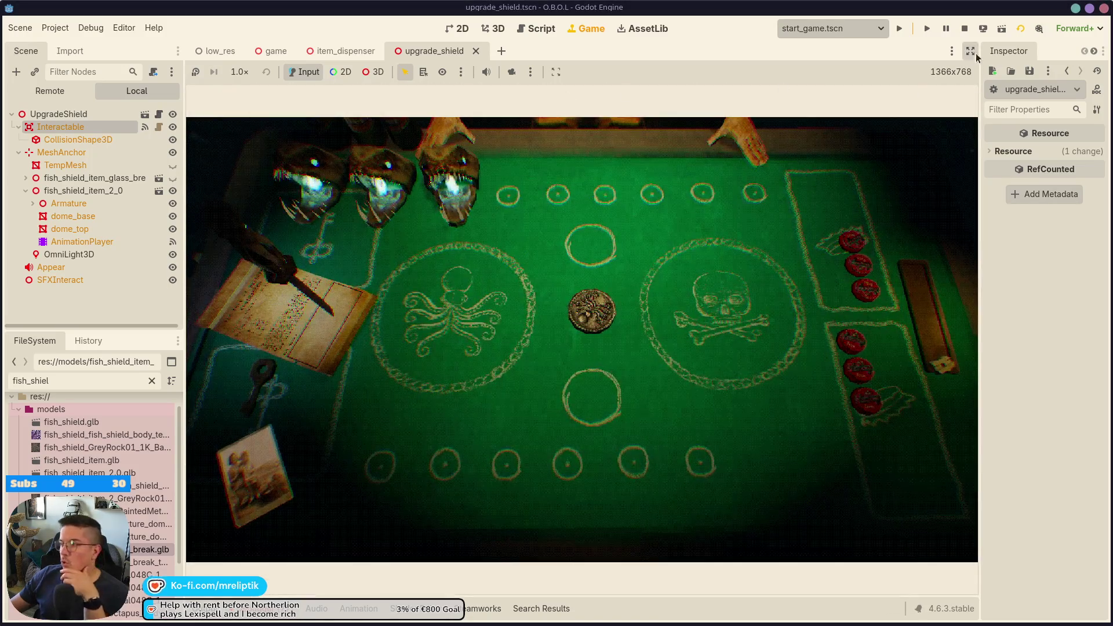
key("F8")
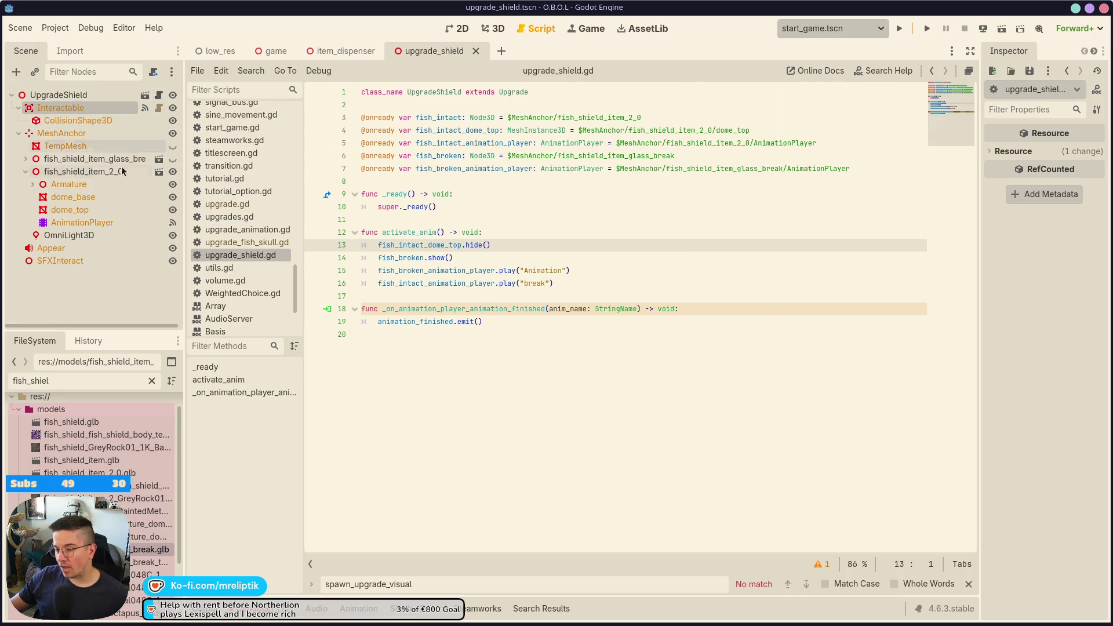
left_click(160, 108)
scroll(460, 326, "down", 8)
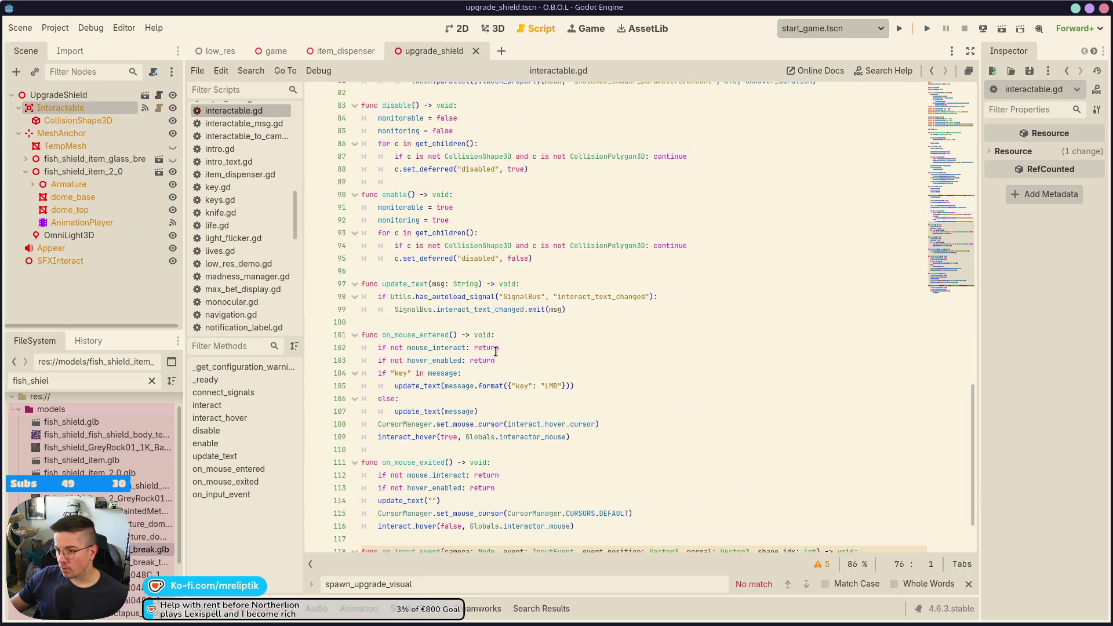
left_click(413, 480)
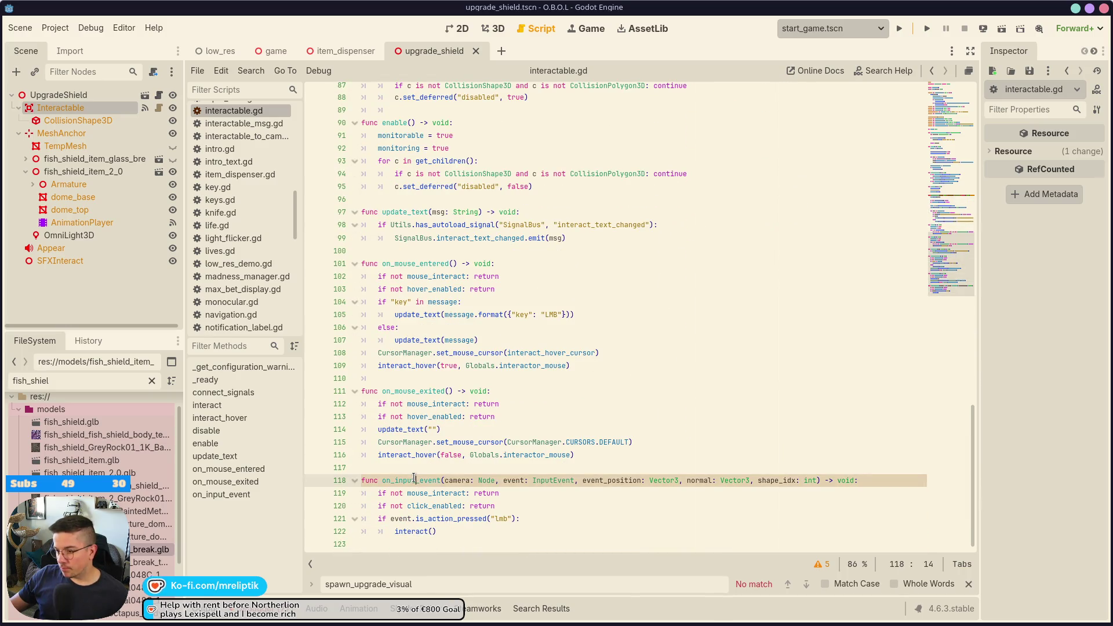
left_click(407, 531)
left_click(407, 532, "ctrl")
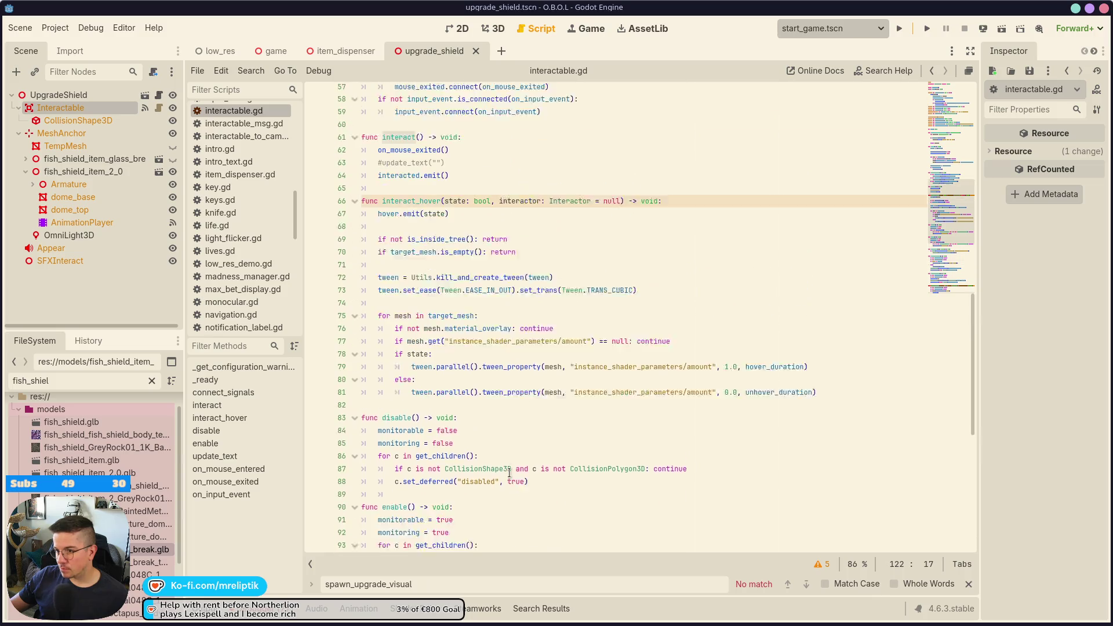
left_click(469, 327)
mouse_move(482, 329)
left_mouse_down()
mouse_move(336, 278)
mouse_move(332, 287)
left_mouse_up()
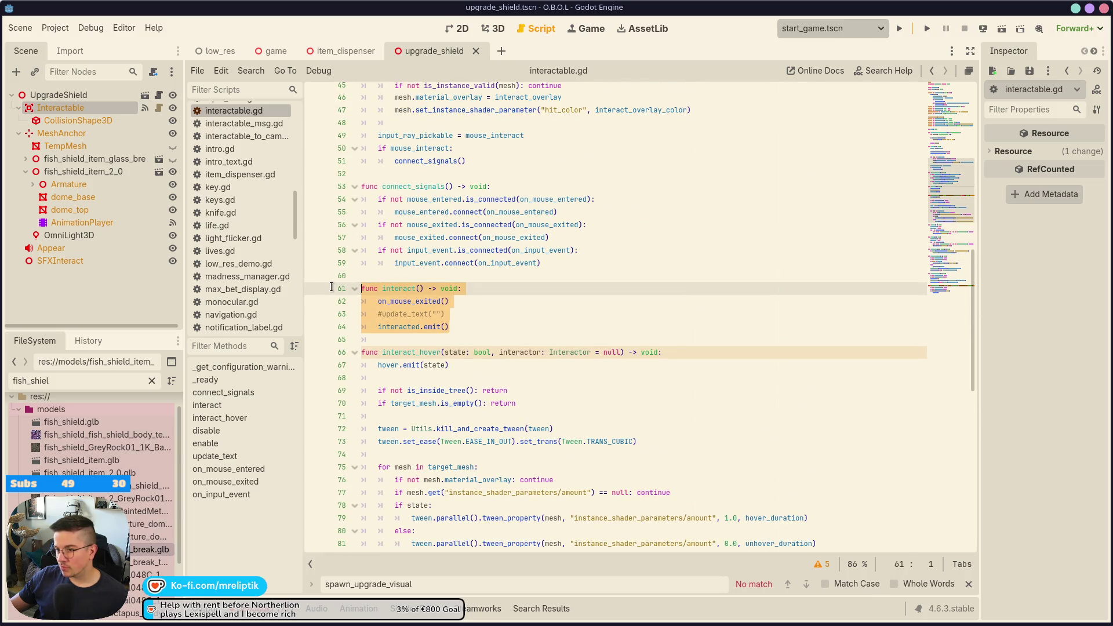
left_click(394, 328)
scroll(464, 307, "up", 15)
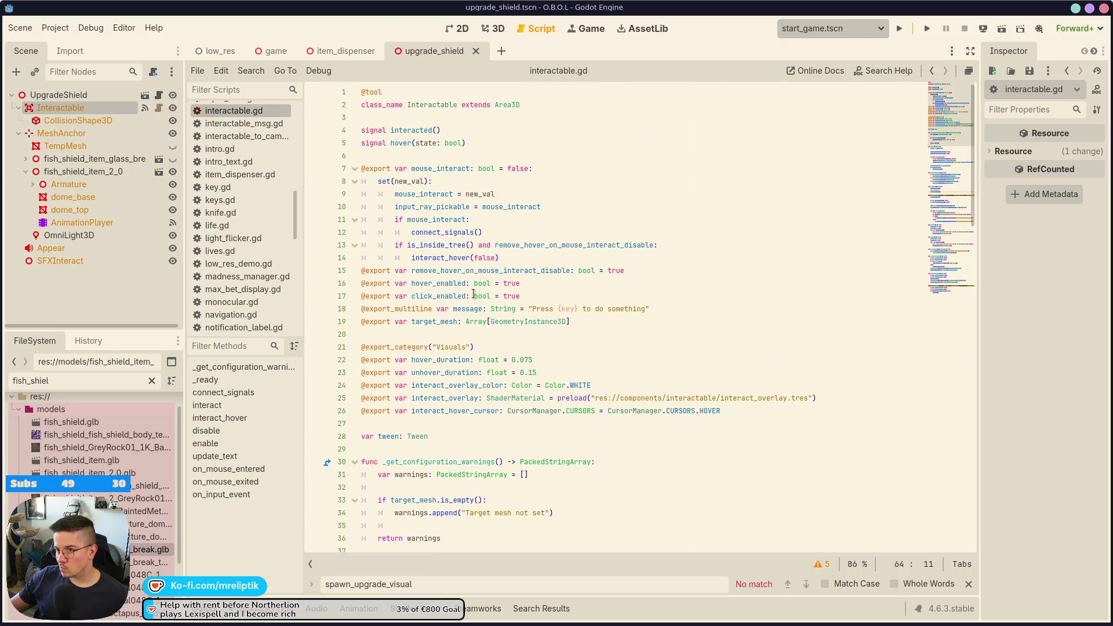
double_click(418, 130)
key("ctrl+f")
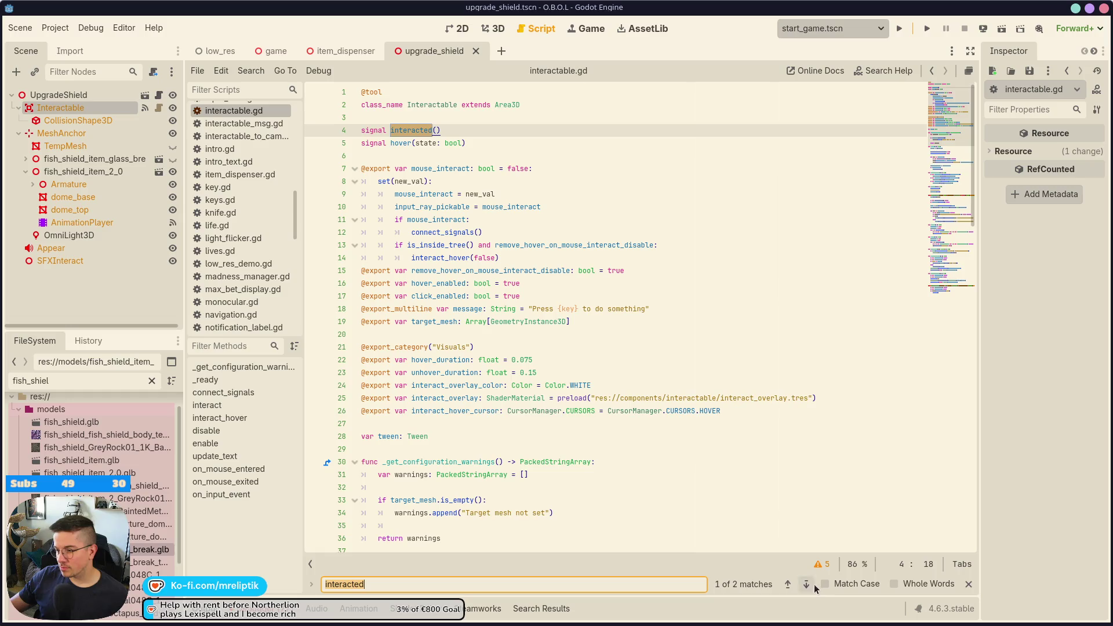
left_click(812, 586)
scroll(586, 388, "down", 8)
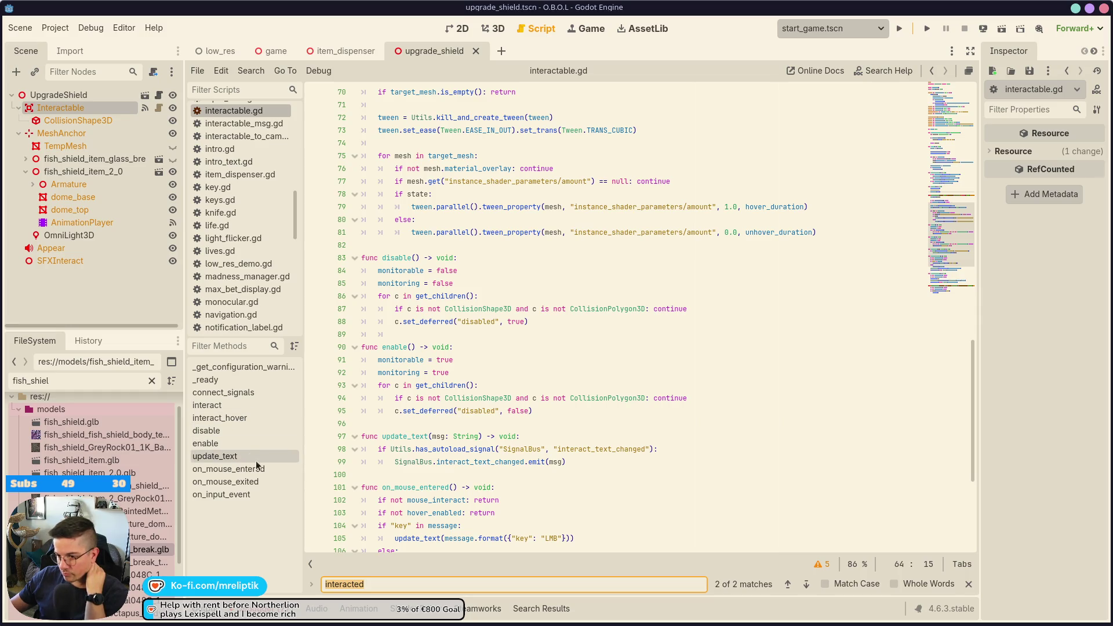
left_click(158, 94)
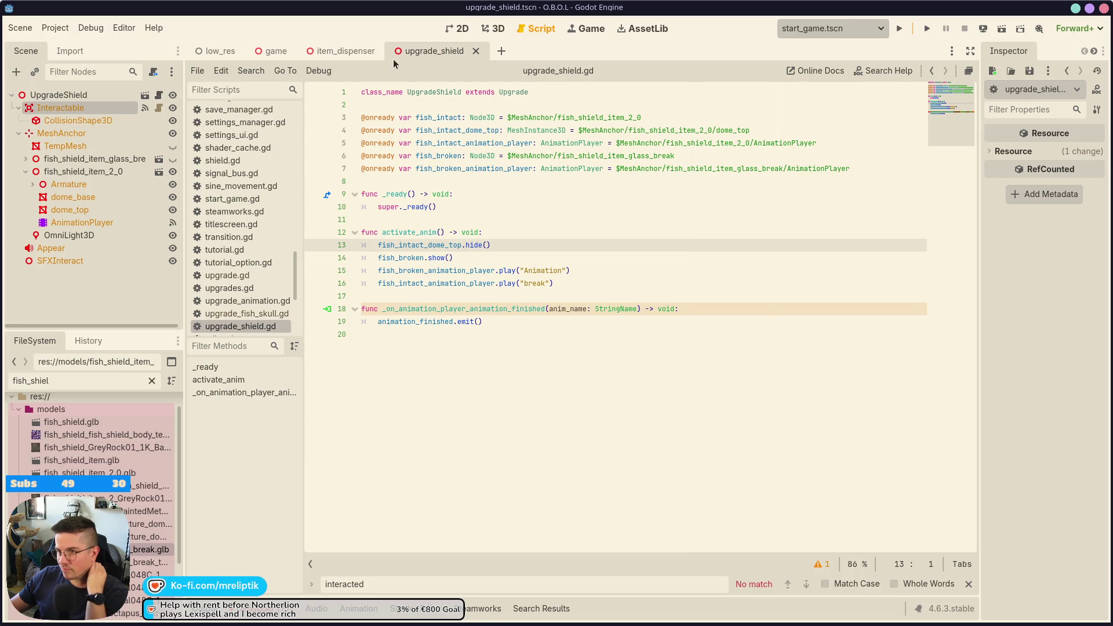
Switch to the game scene and review _on_upgrades_upgrade_picked in game.gd
left_click(269, 55)
left_click(153, 94)
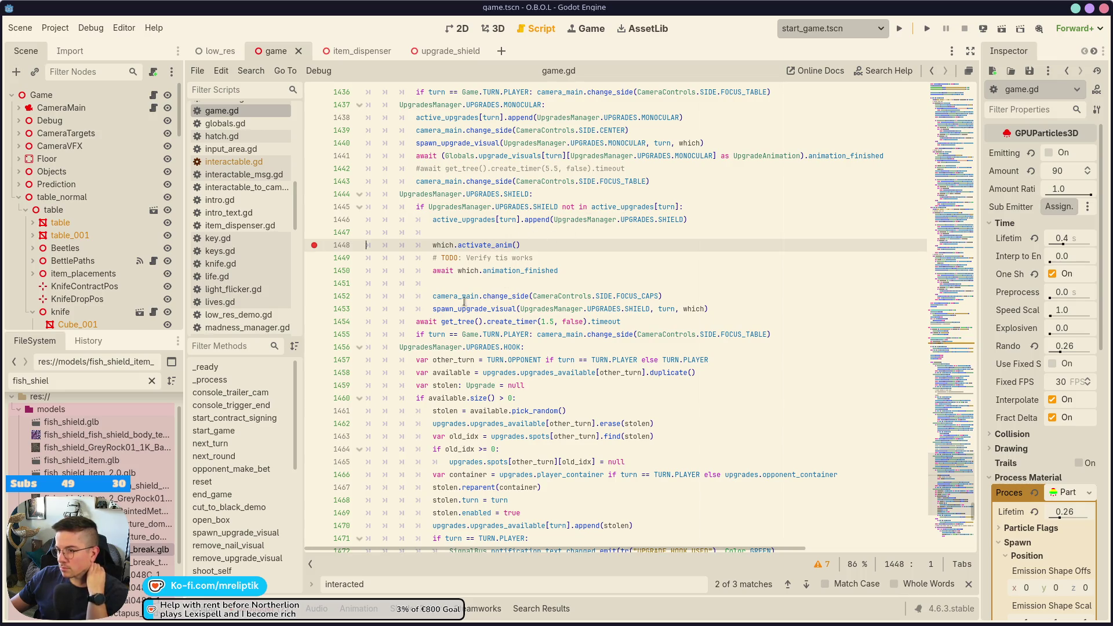
scroll(433, 298, "up", 20)
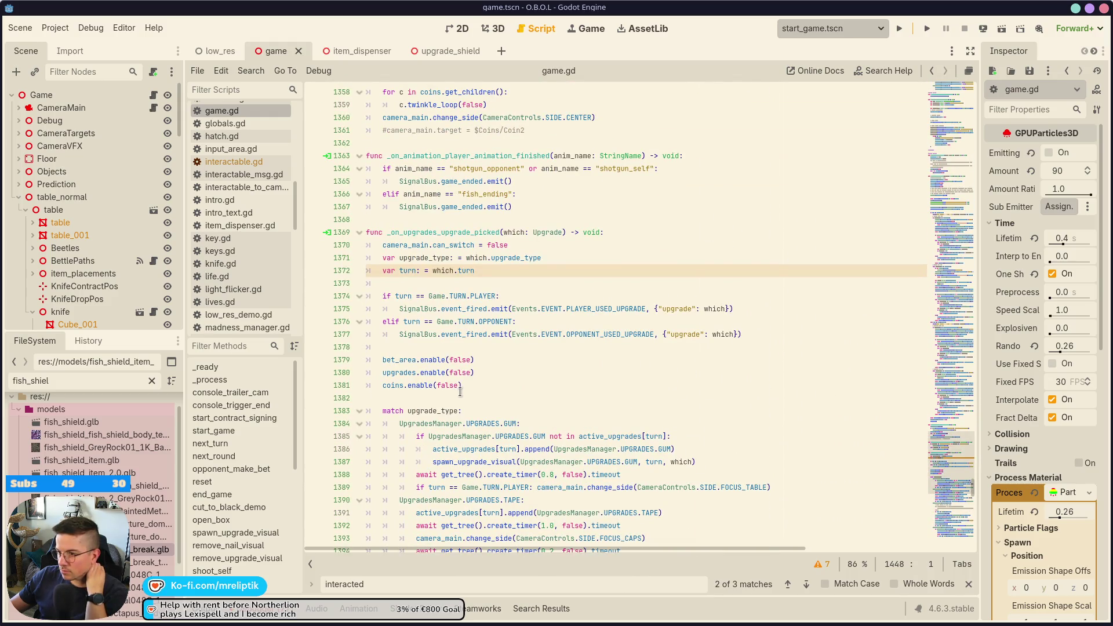
left_click(404, 258)
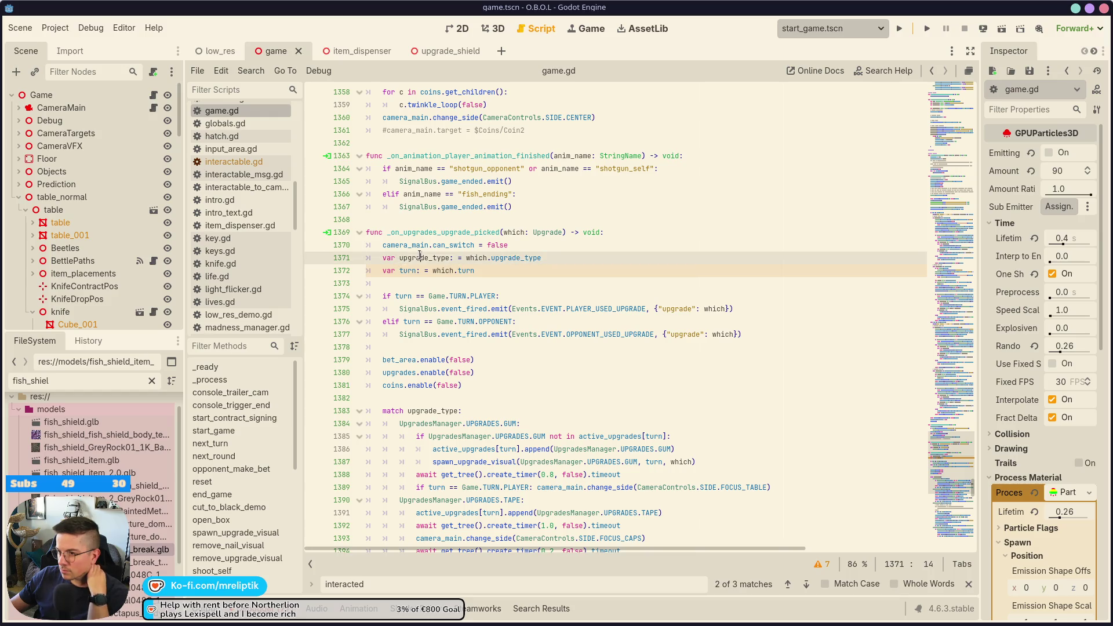
left_click(522, 233)
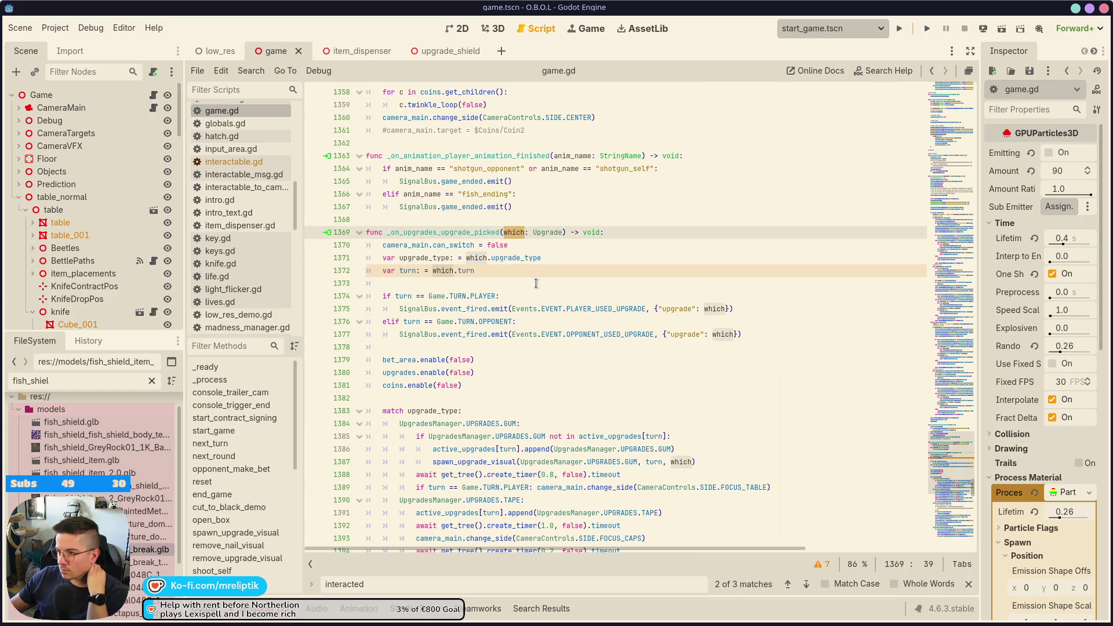
double_click(444, 233)
scroll(109, 257, "down", 10)
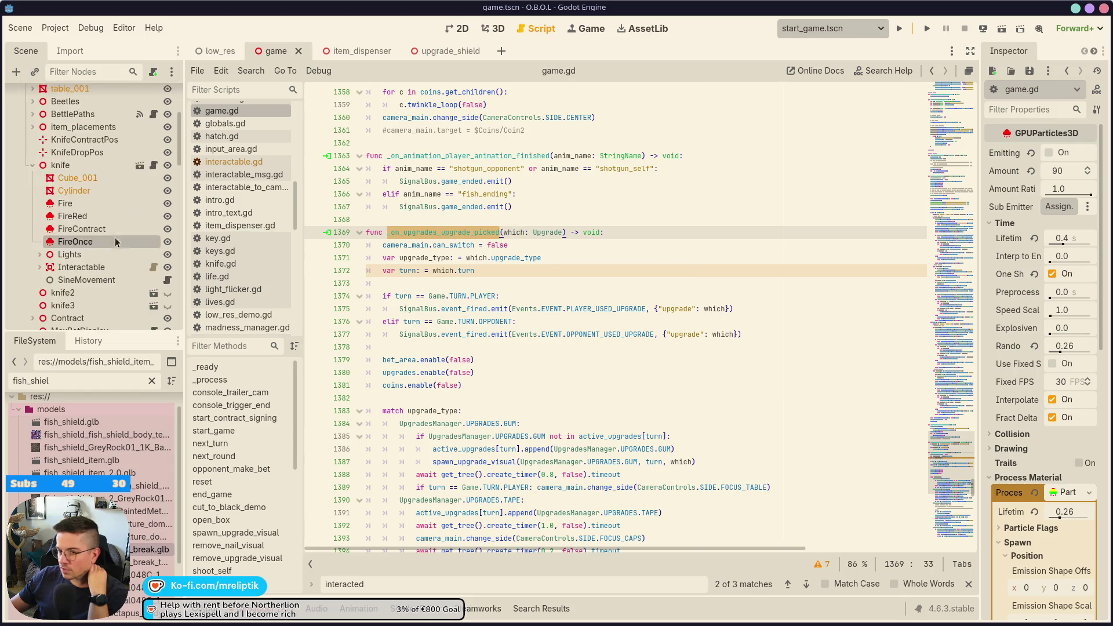
scroll(94, 277, "down", 15)
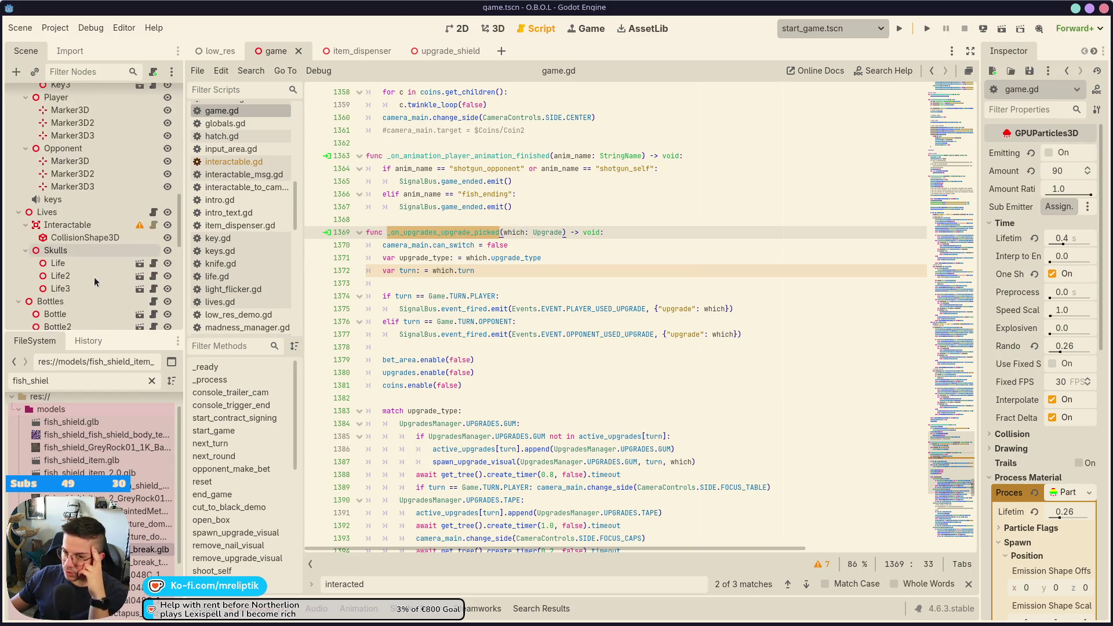
scroll(93, 280, "down", 8)
scroll(92, 277, "up", 5)
Open the Upgrades node's upgrades.gd at on_upgrade_picked and inspect upgrades_available on line 335
left_click(153, 223)
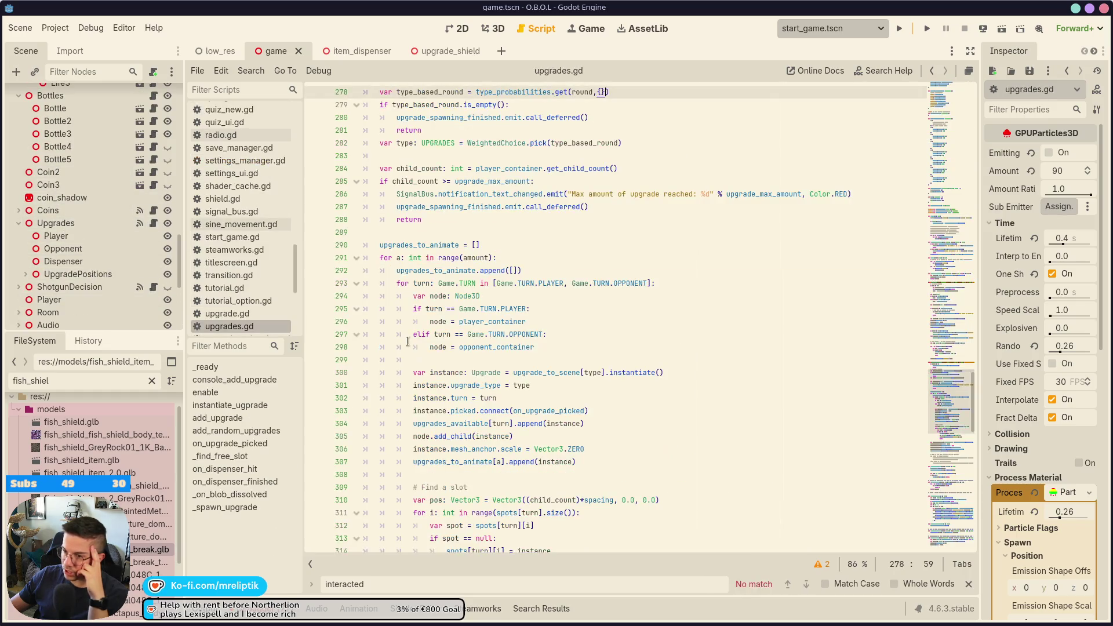
scroll(462, 317, "up", 3)
scroll(462, 317, "down", 3)
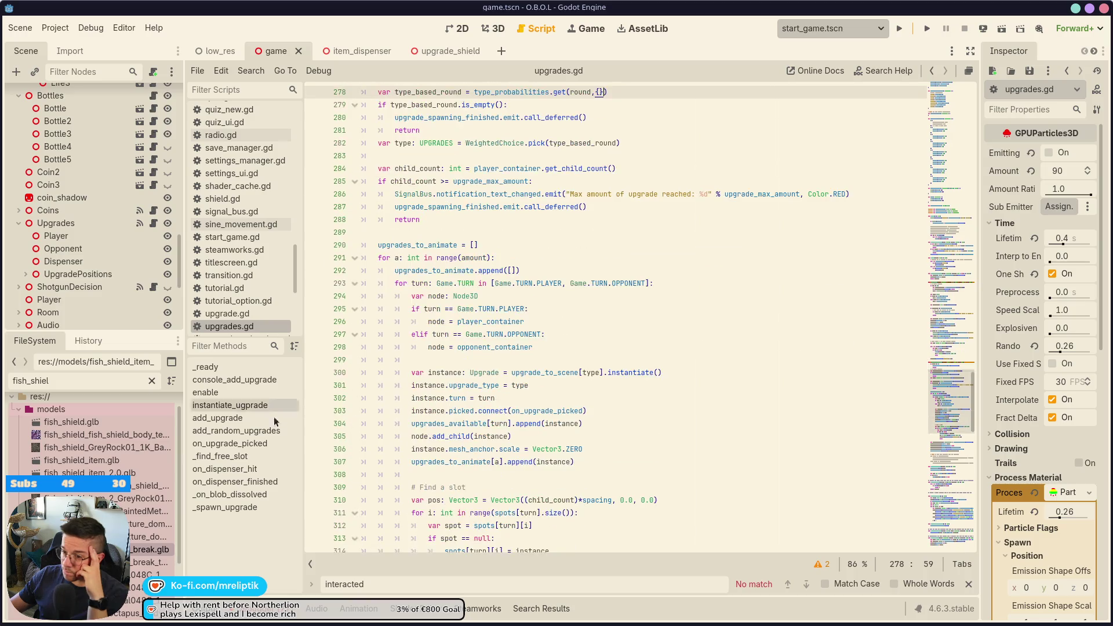
left_click(228, 446)
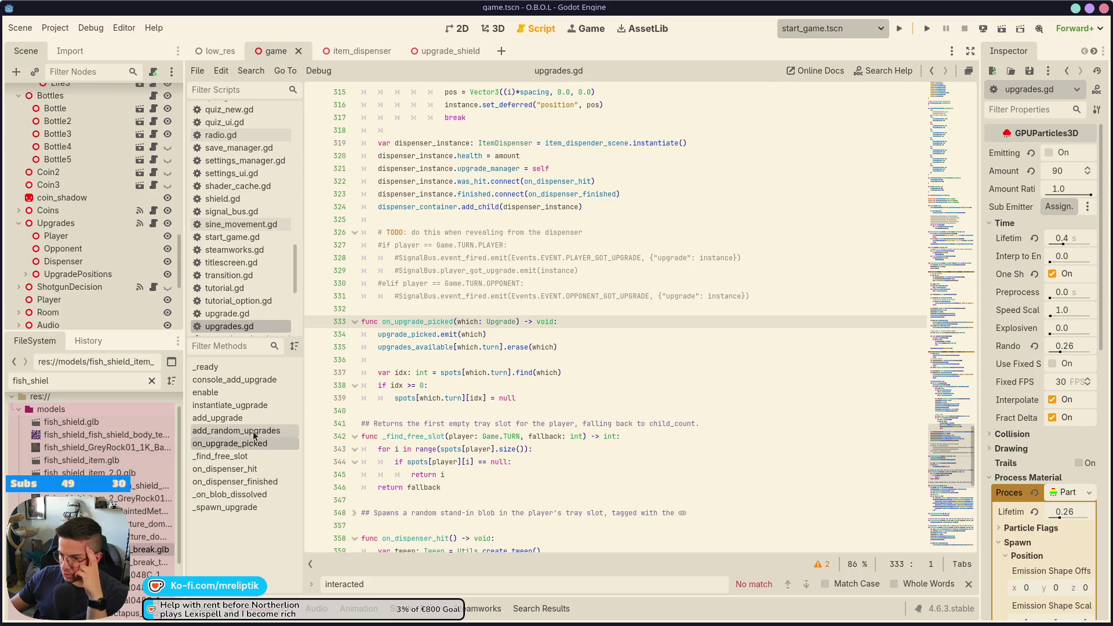
double_click(425, 323)
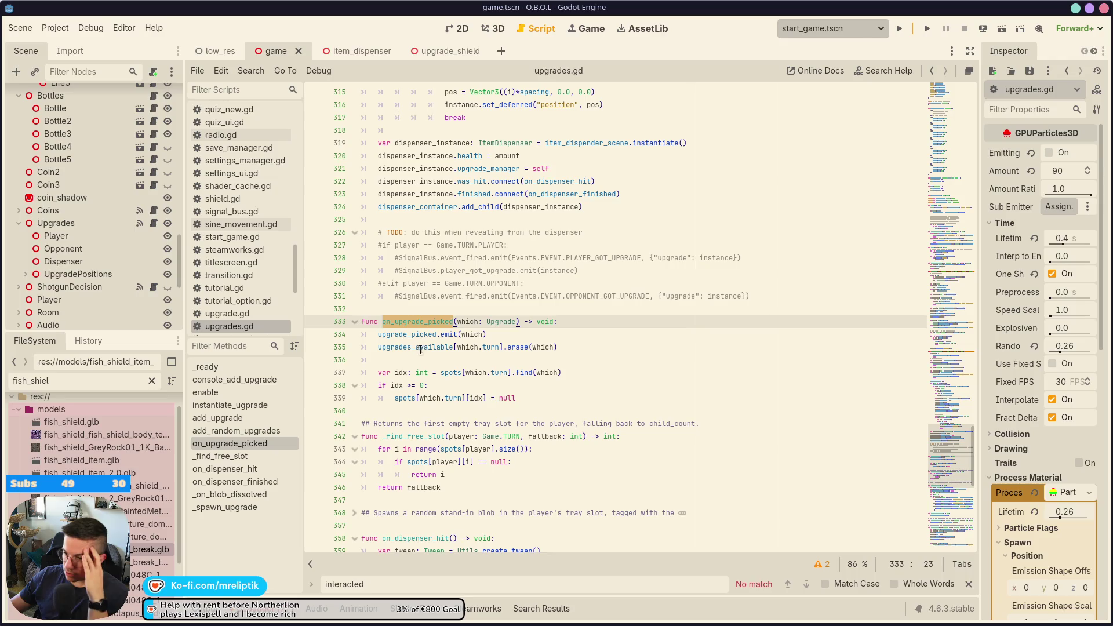
double_click(415, 347)
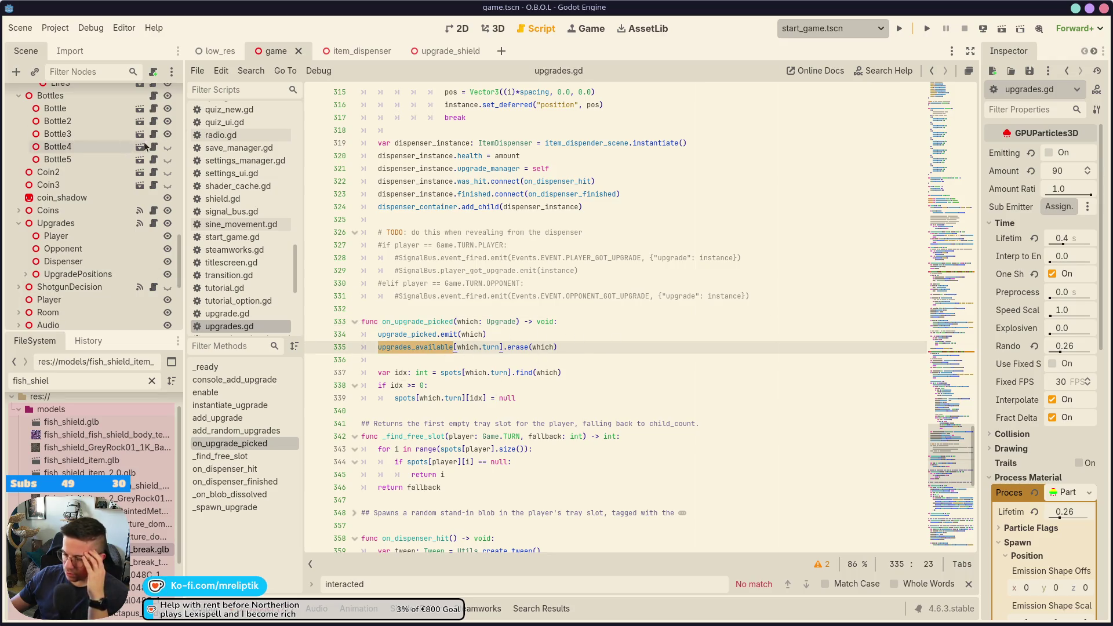
scroll(136, 169, "down", 5)
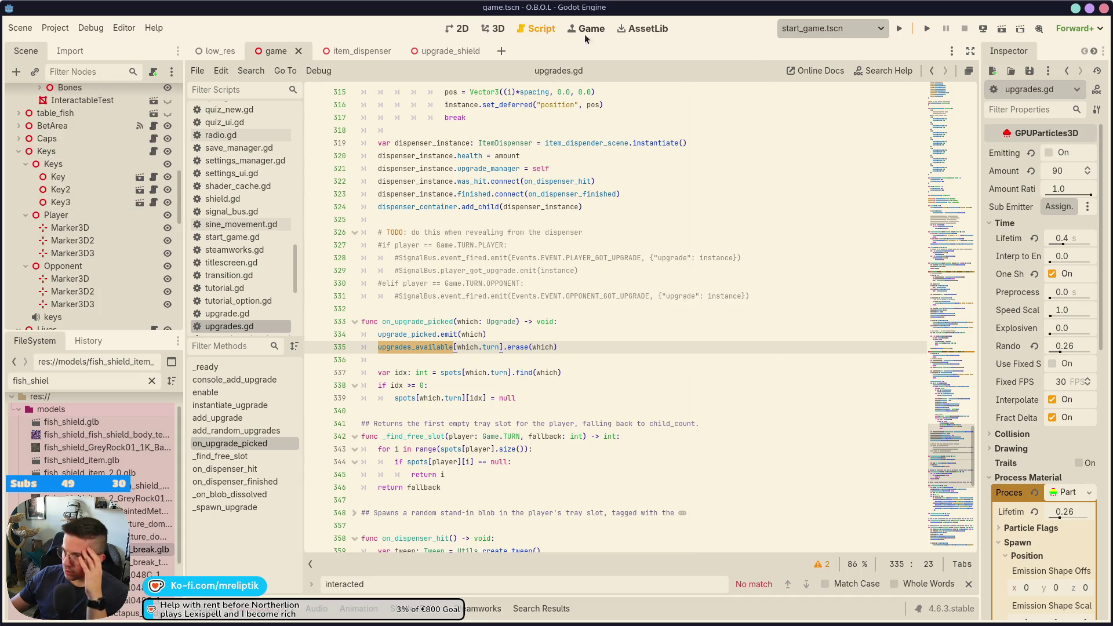
Run the game, grant the shield with the console's 'upgrade shield player' command, and resume from the breakpoint
left_click(600, 36)
left_click(899, 29)
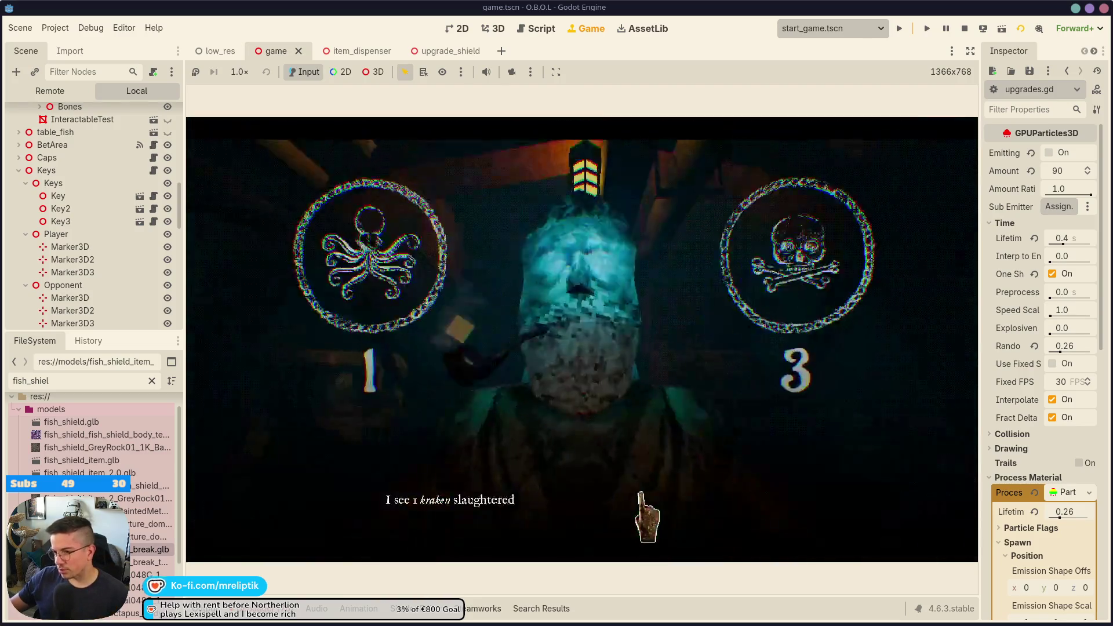
key("grave")
key("Up")
key("Return")
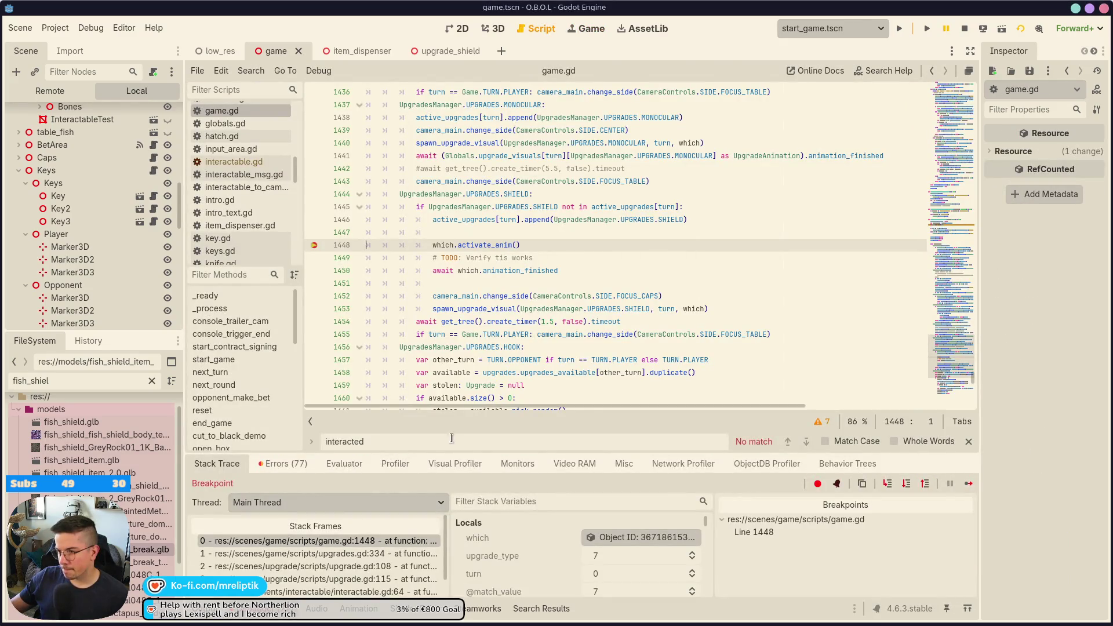
left_click(968, 483)
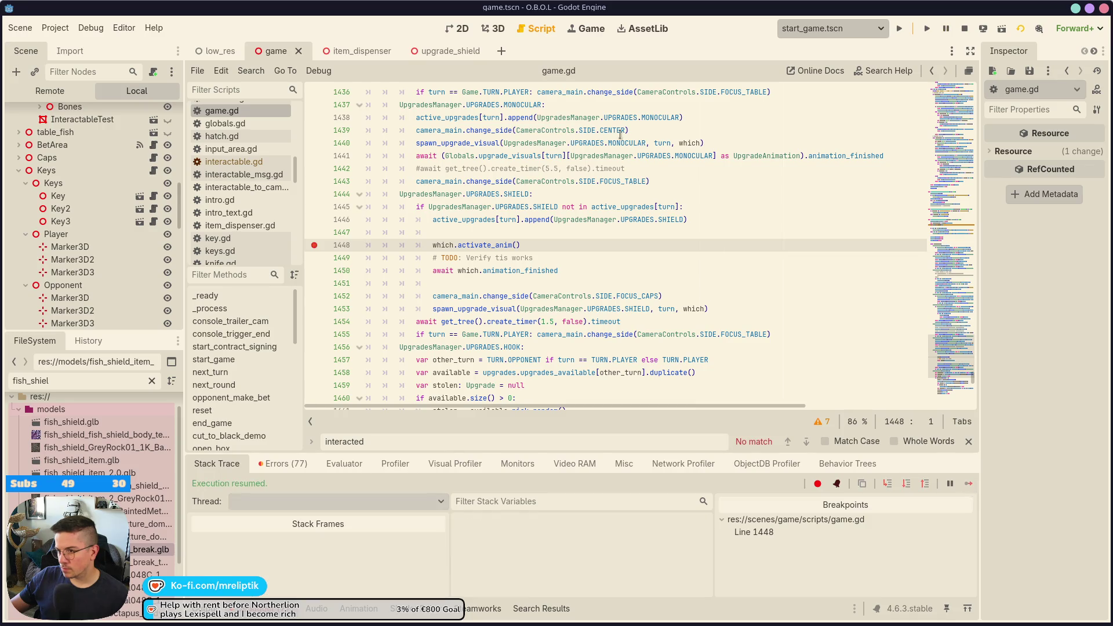
Check the running game, then remove the breakpoint on line 1448 of game.gd
left_click(582, 29)
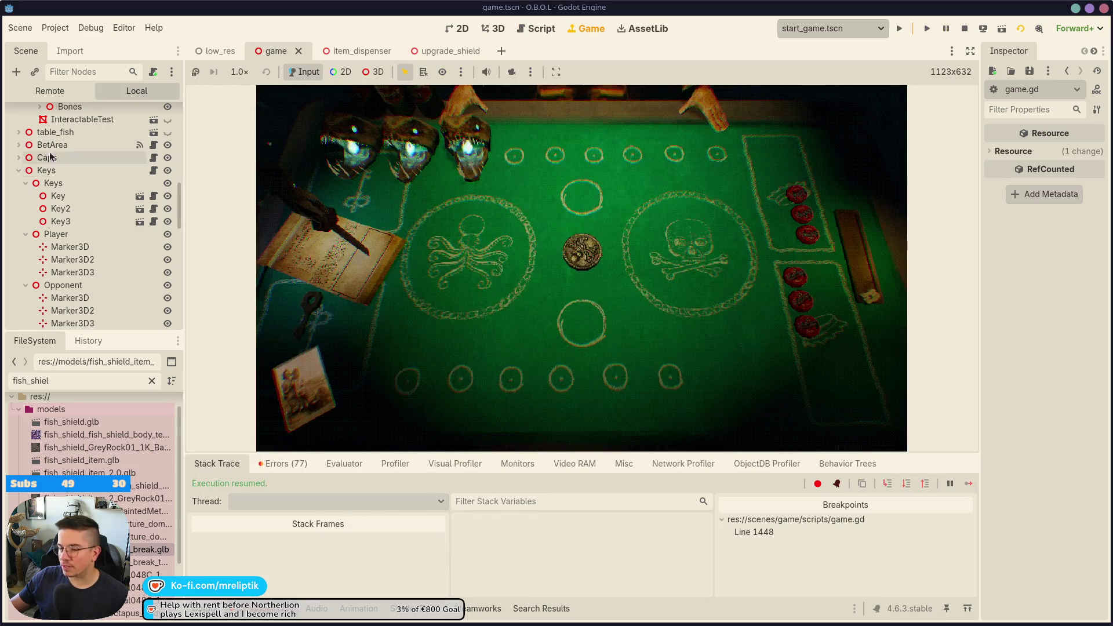
scroll(121, 196, "up", 5)
scroll(121, 196, "up", 5)
key("ctrl+F3")
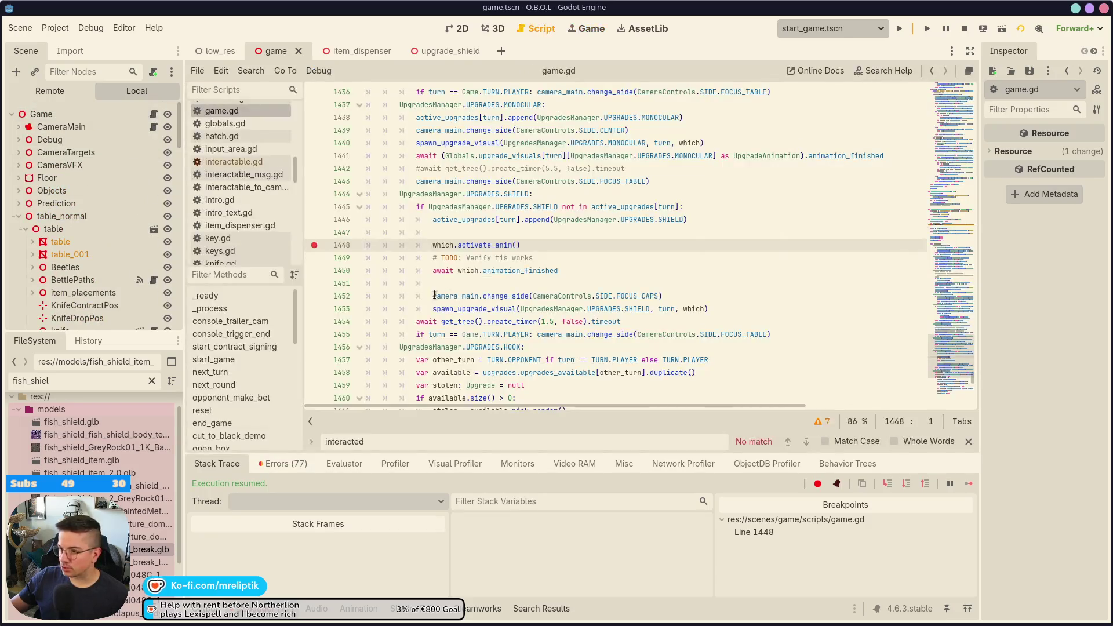
left_click(315, 246)
scroll(501, 305, "down", 14)
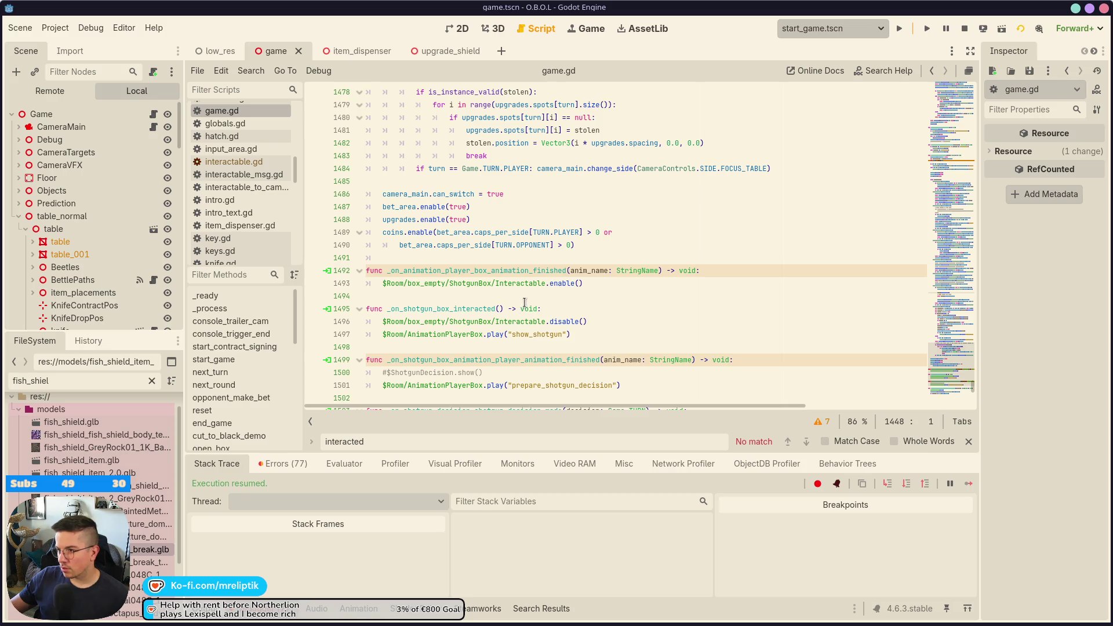
scroll(524, 302, "up", 17)
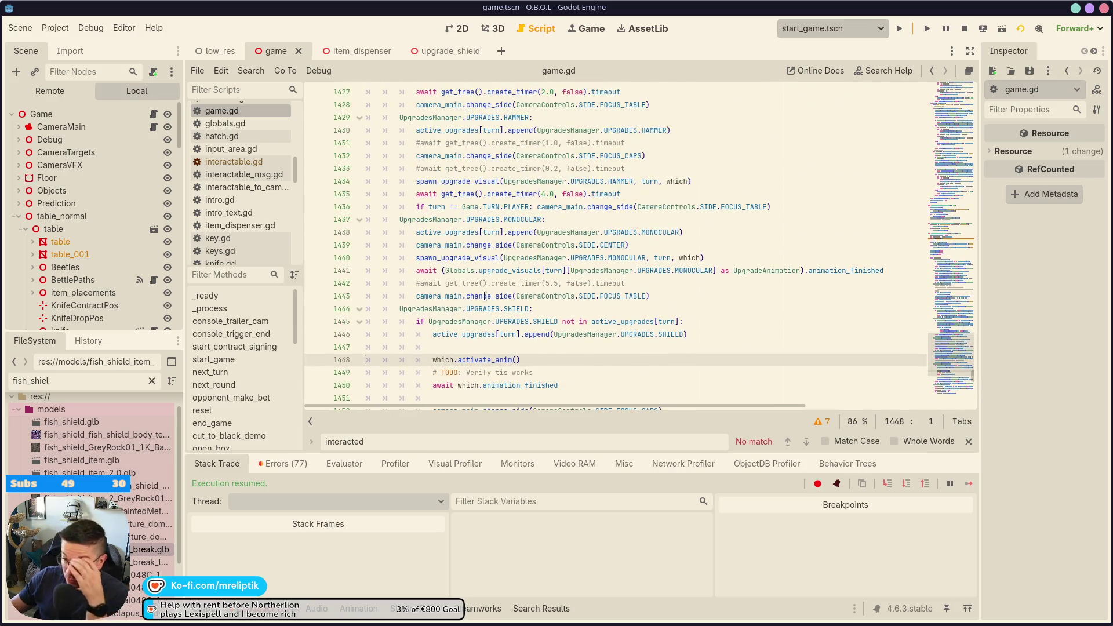
Highlight every use of active_upgrades in game.gd and review them
double_click(623, 323)
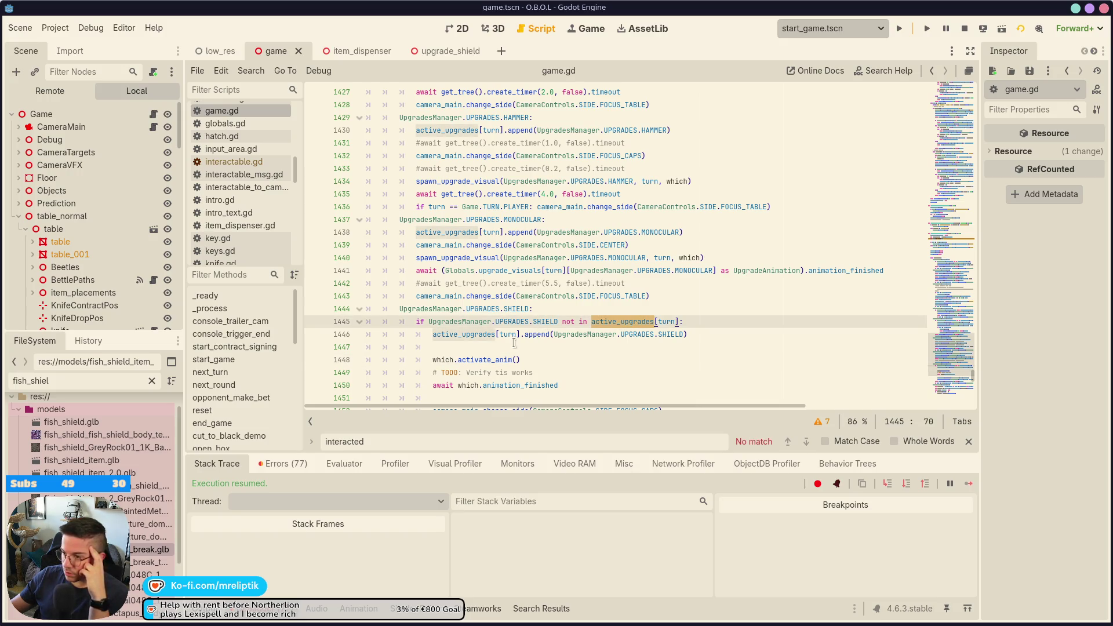
scroll(514, 342, "down", 7)
scroll(492, 335, "up", 20)
scroll(505, 337, "down", 19)
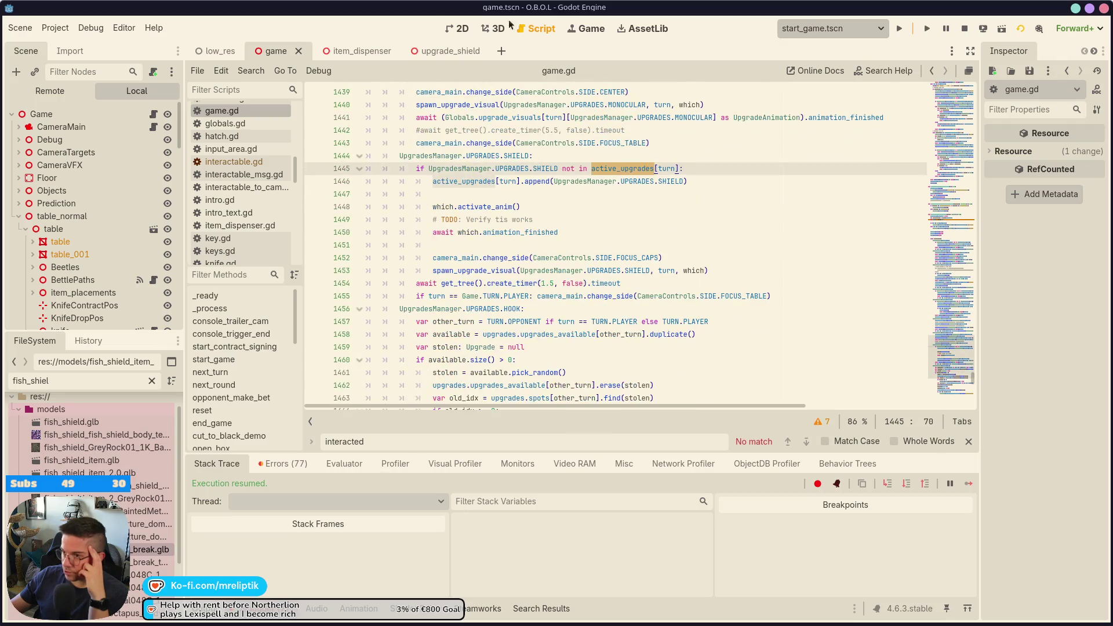
Collapse table_normal in the scene tree and open the Upgrades node's script, upgrades.gd
left_click(19, 216)
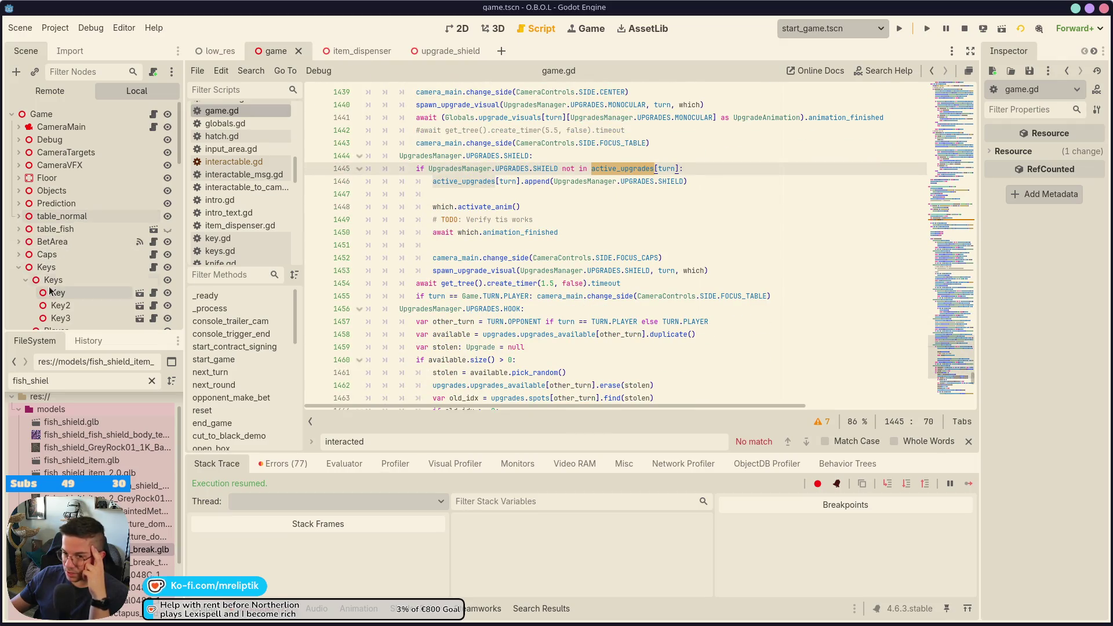
scroll(26, 300, "down", 6)
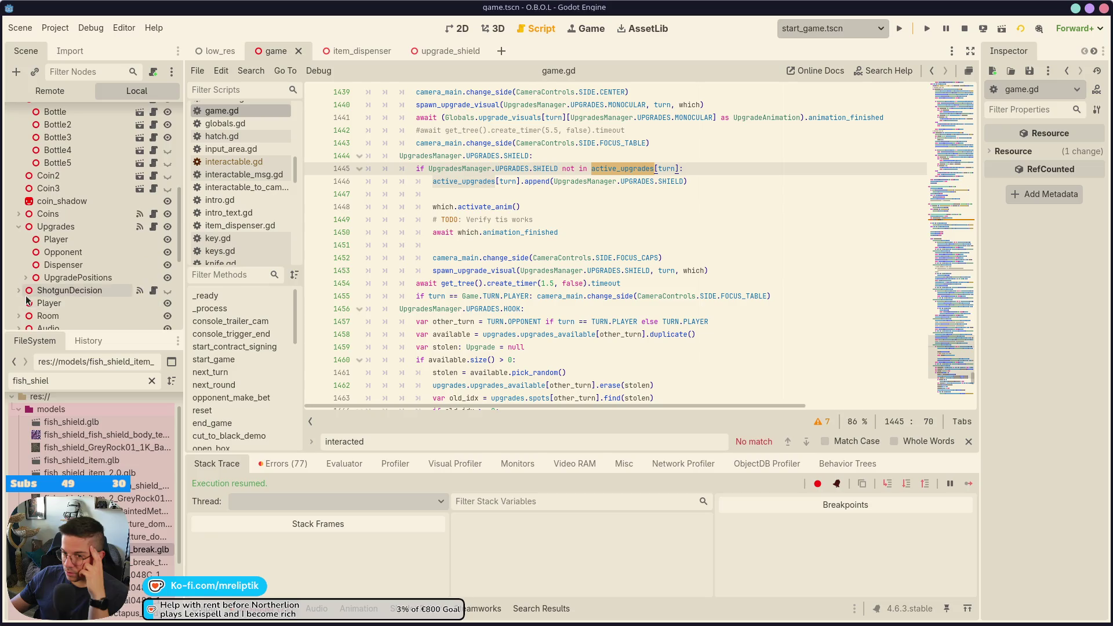
left_click(154, 235)
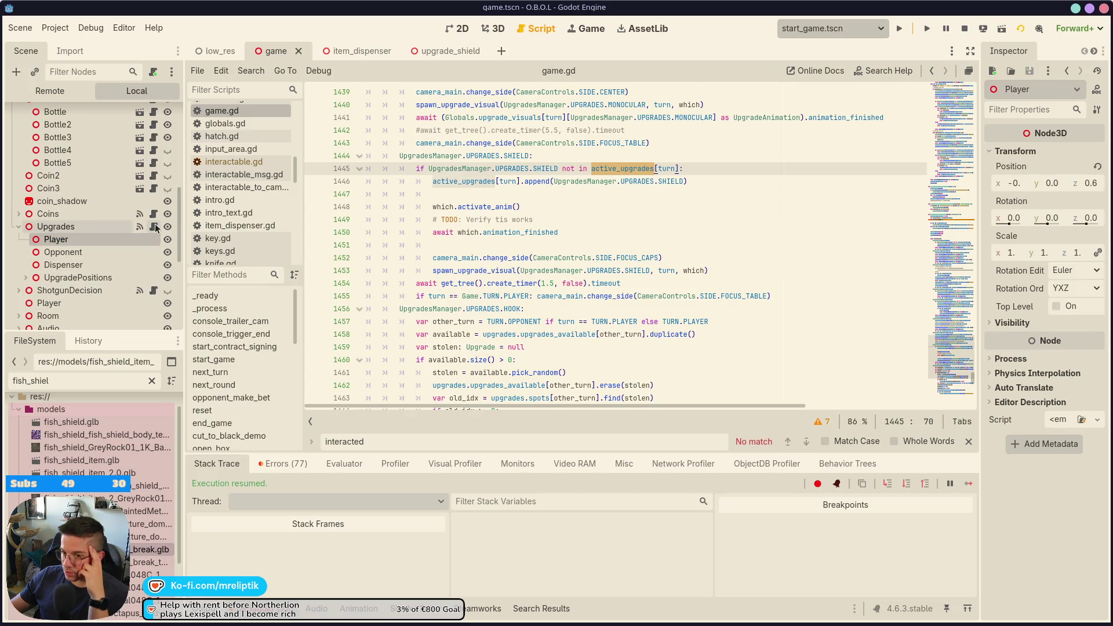
left_click(155, 227)
scroll(496, 288, "down", 3)
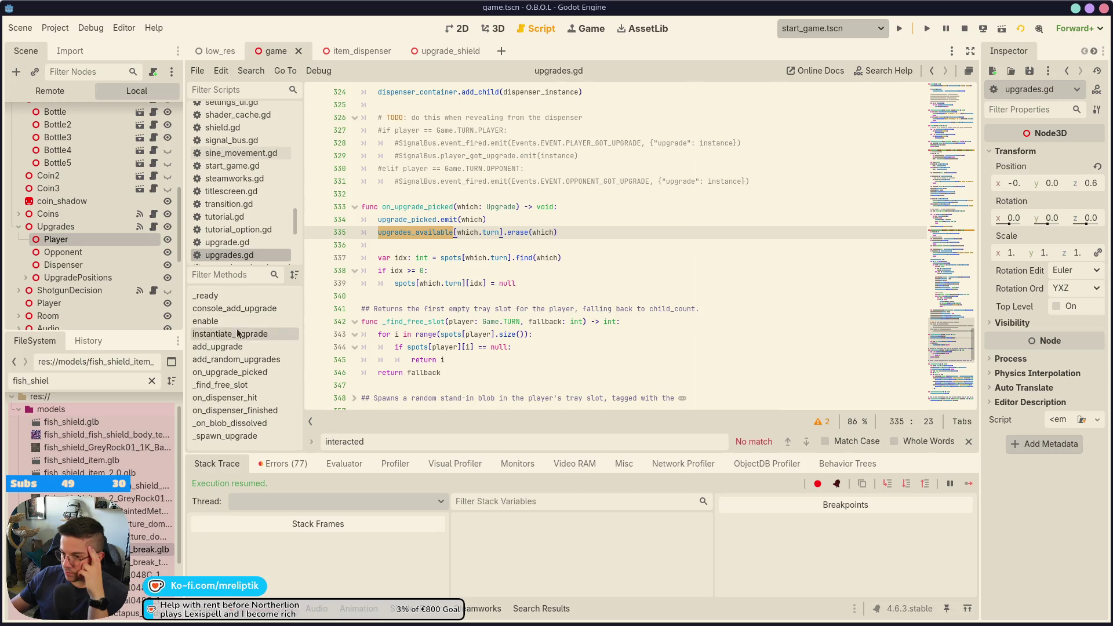
Jump to on_upgrade_picked and review the Upgrades node's signal connections in a widened dock
left_click(229, 373)
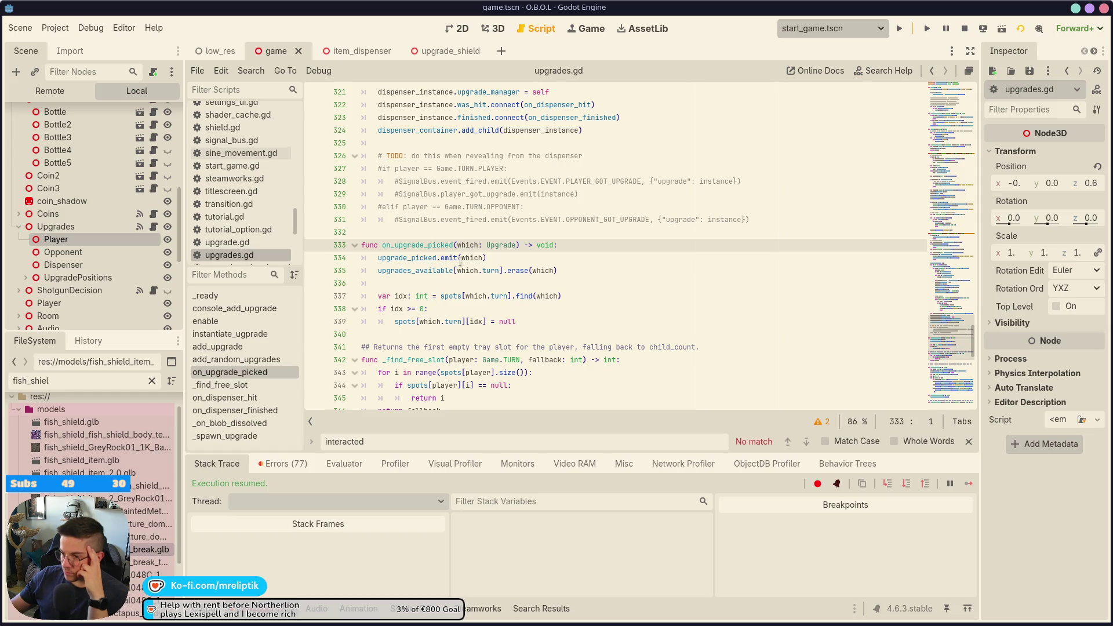
double_click(400, 258)
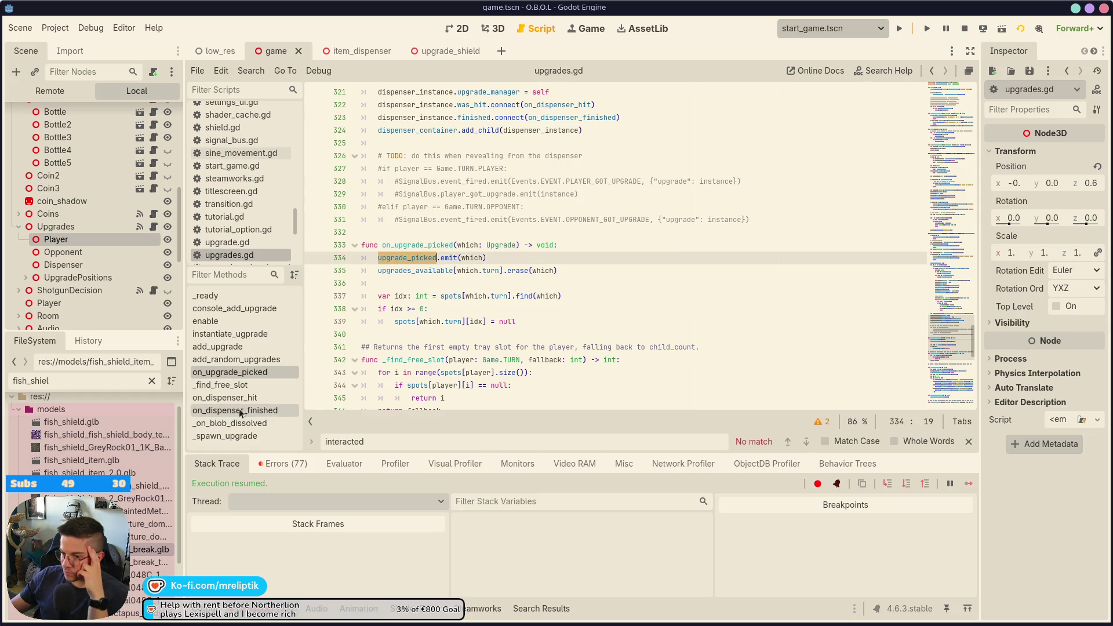
left_click(85, 227)
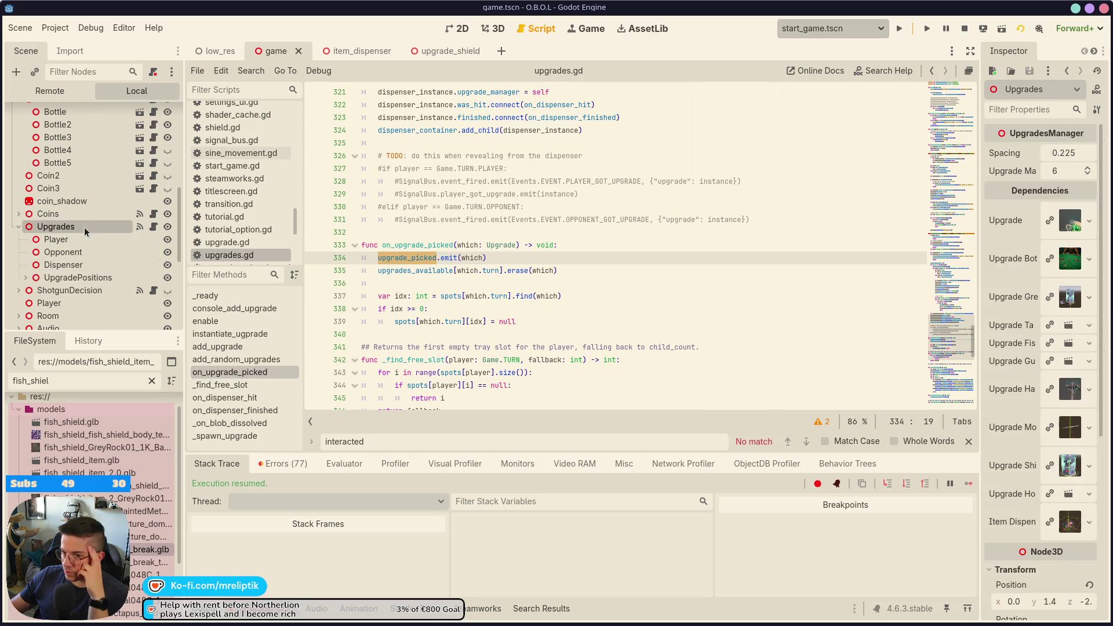
left_click_drag(979, 83, 818, 83)
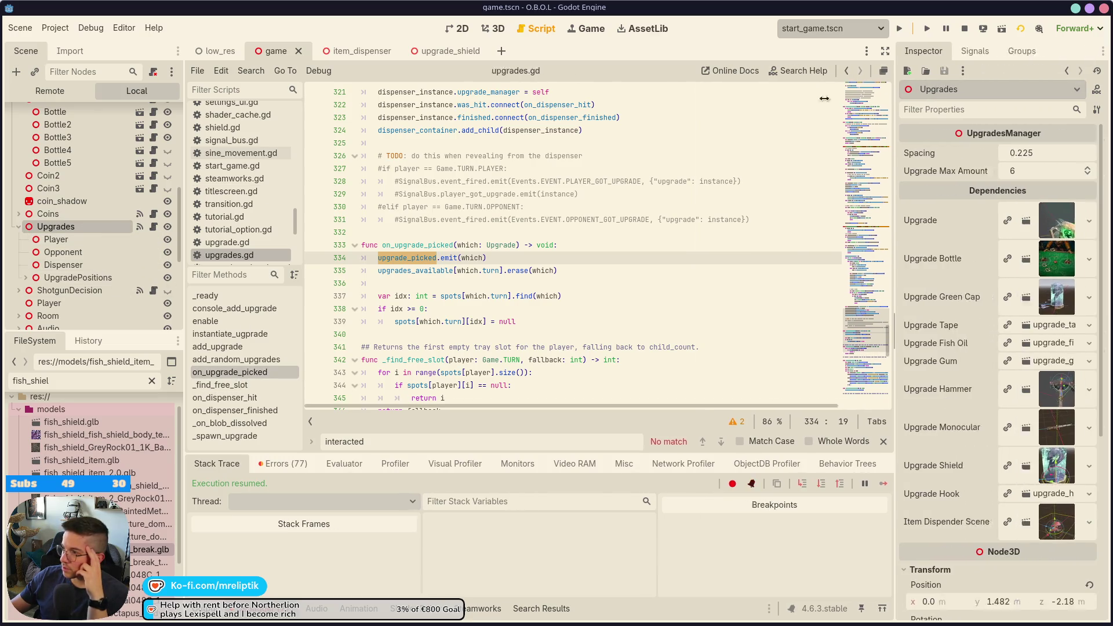
left_click(898, 51)
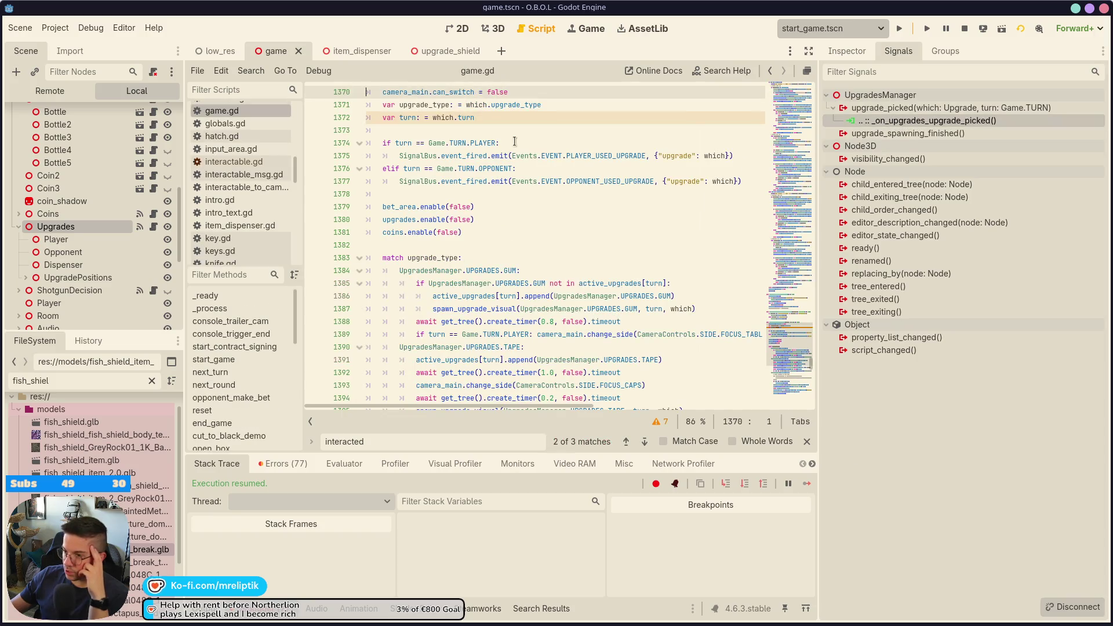
scroll(448, 263, "up", 2)
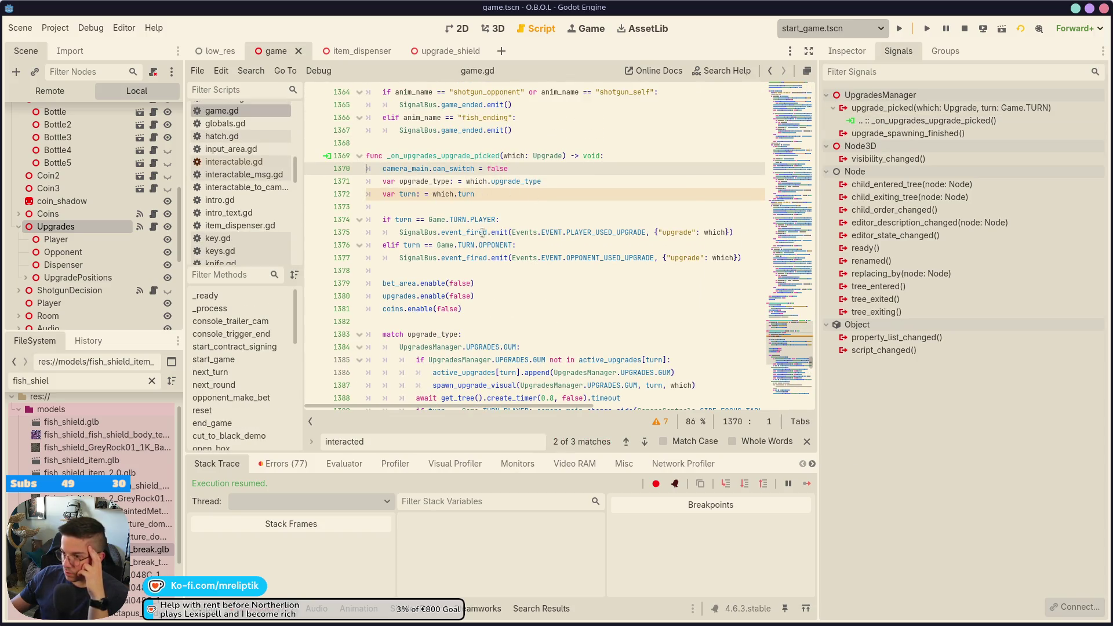
scroll(481, 230, "down", 2)
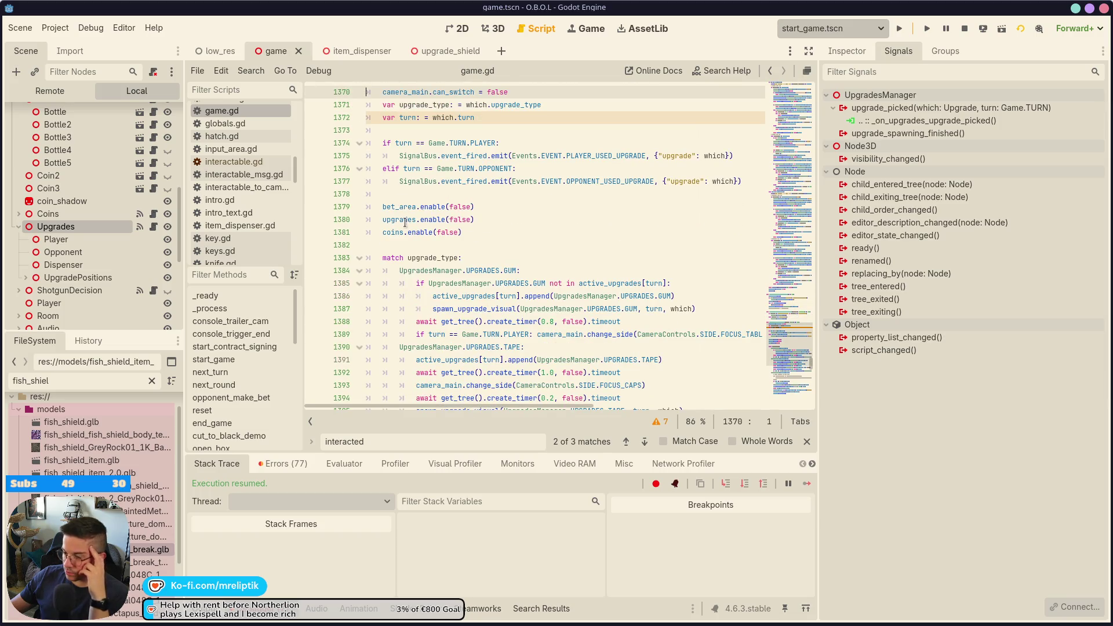
scroll(406, 211, "down", 2)
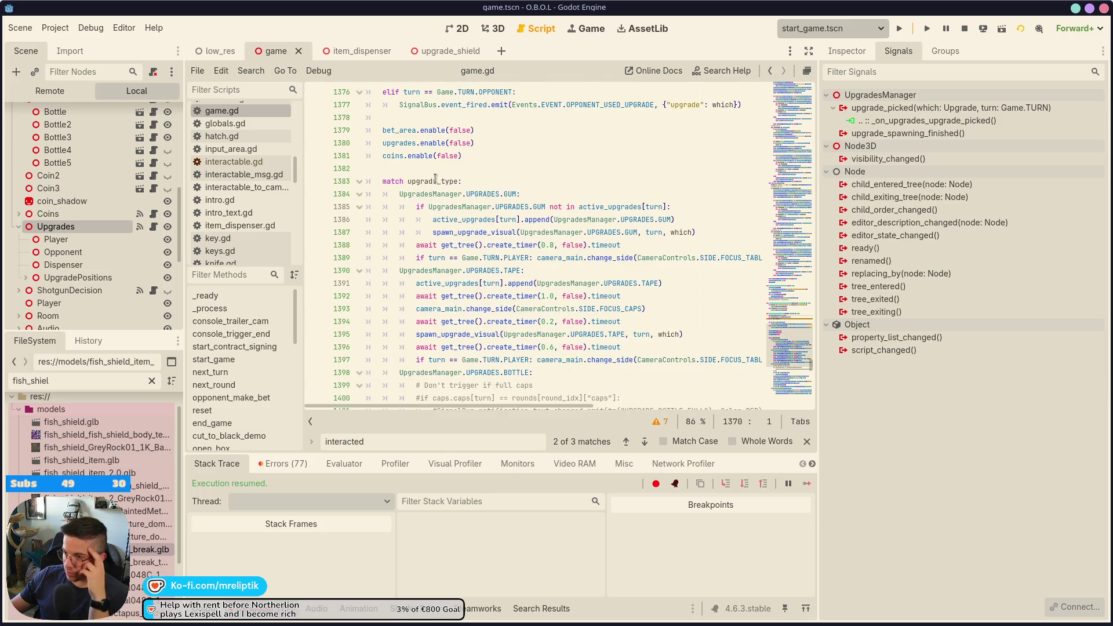
scroll(452, 186, "down", 18)
scroll(487, 255, "down", 3)
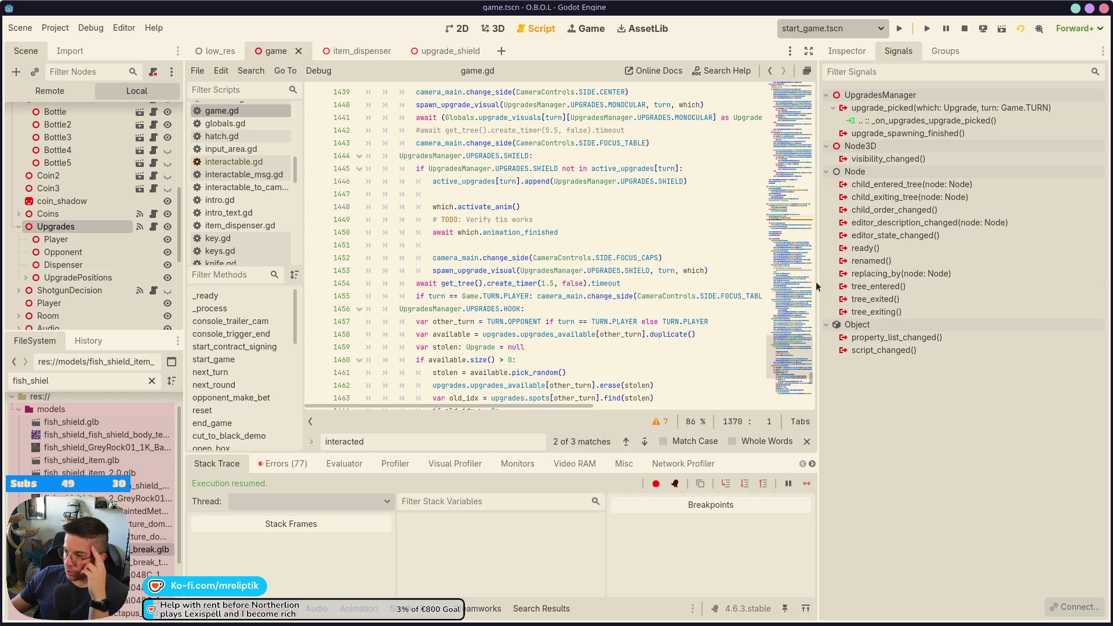
Inspect the spawn_upgrade_visual definition in game.gd, then return to the running game
left_click_drag(819, 284, 927, 284)
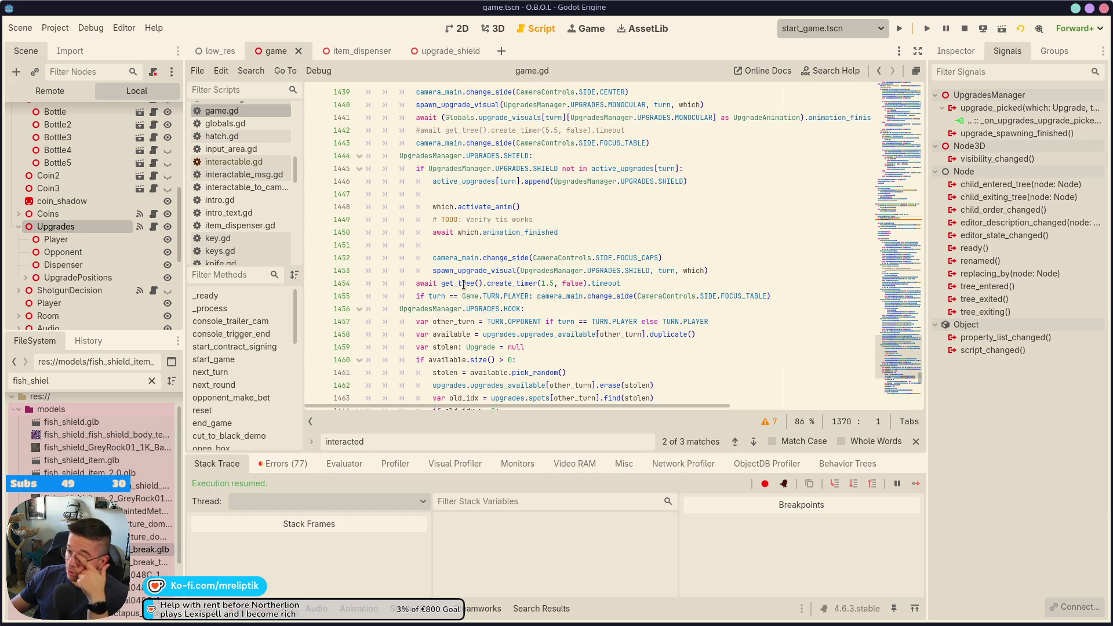
double_click(496, 269)
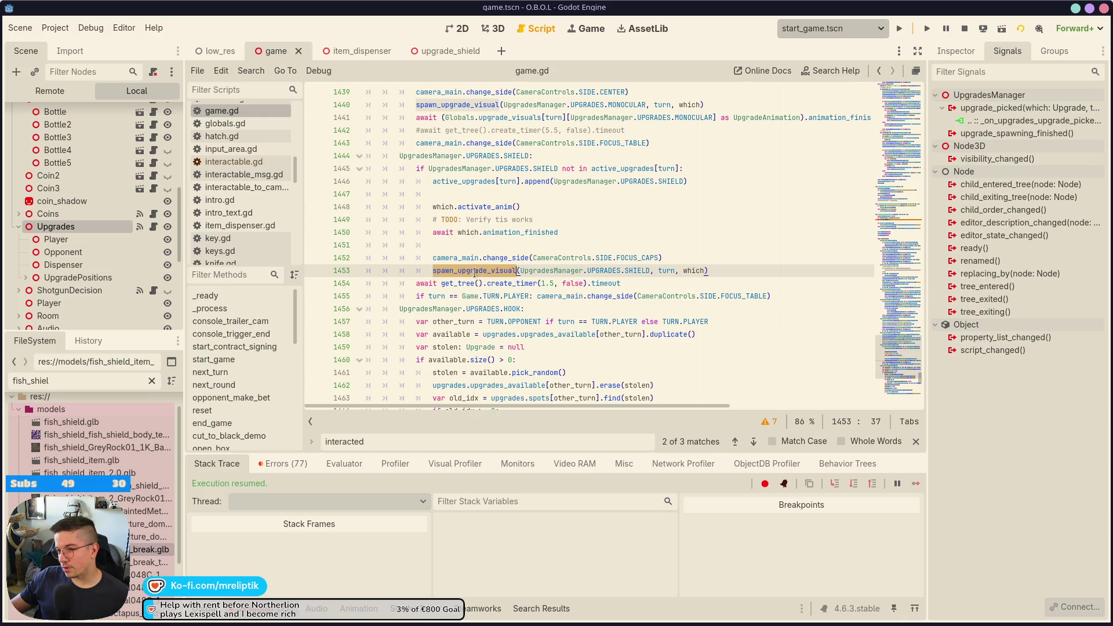
left_click(470, 271, "ctrl")
scroll(575, 273, "up", 5)
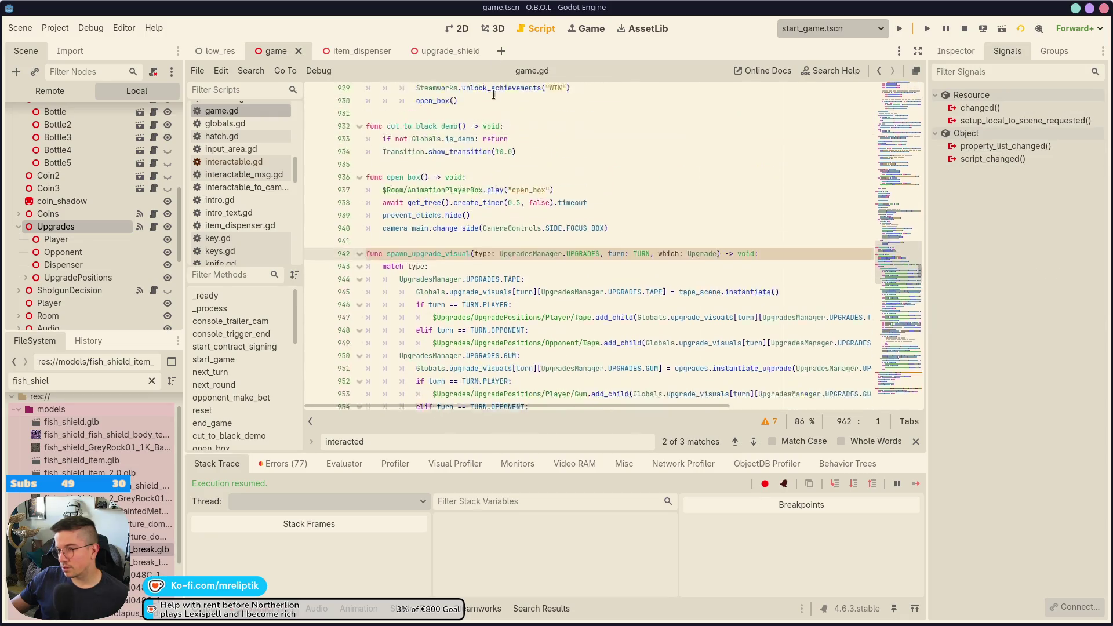
left_click(574, 30)
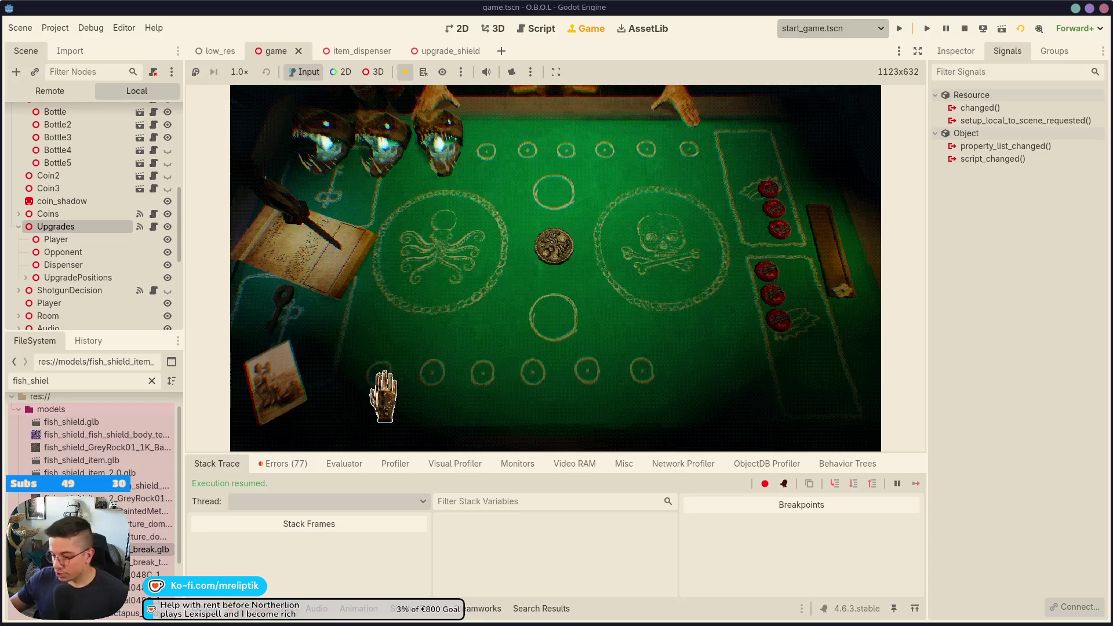
Use the glass-dome shield upgrade in game, stop the playtest, and open upgrade_shield.gd
left_click(351, 382)
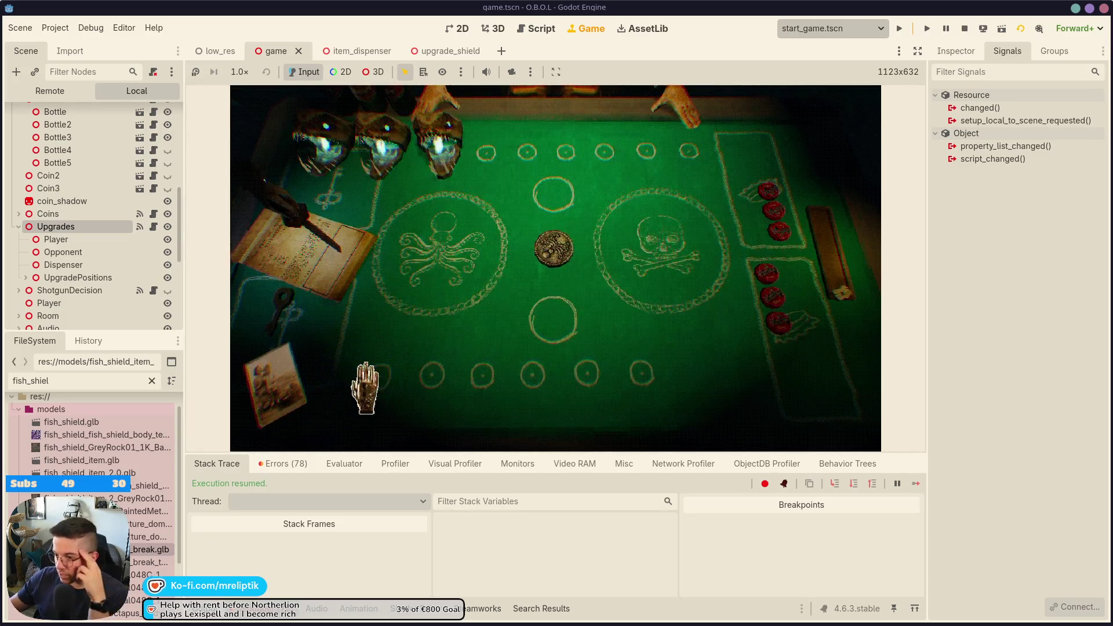
left_click(965, 28)
left_click(435, 51)
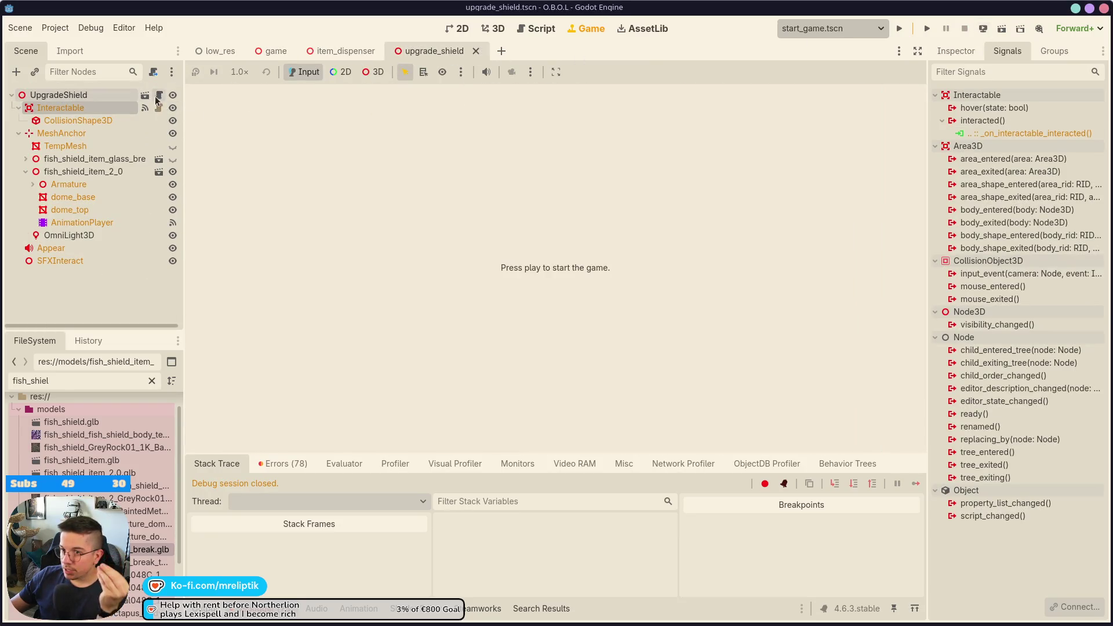
left_click(159, 94)
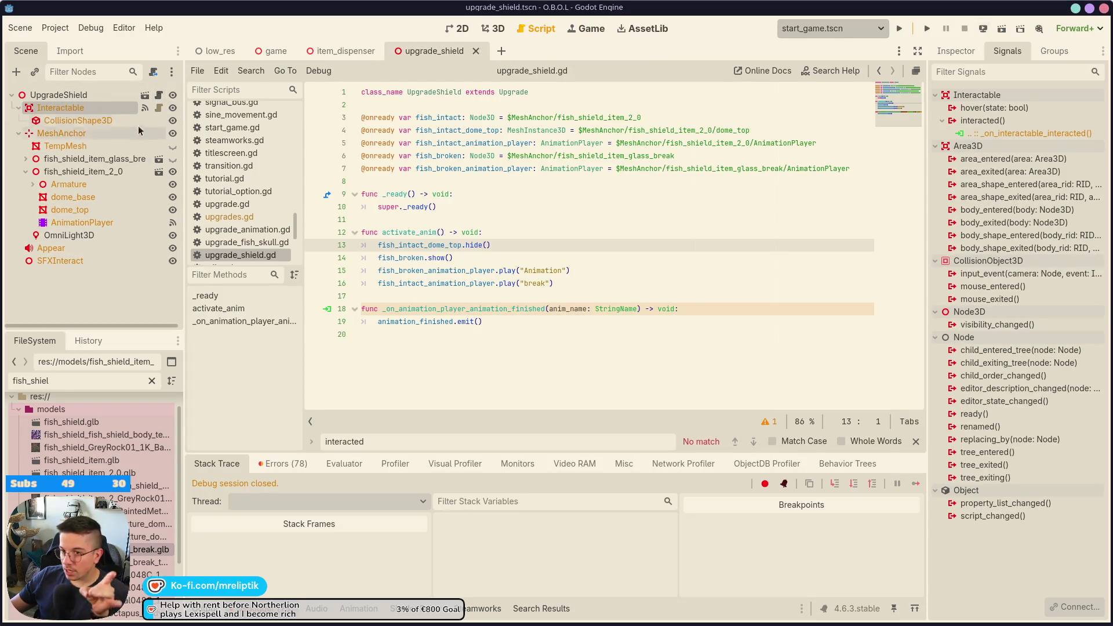
Open the parent Upgrade class script upgrade.gd and read its picked signal and exports
left_click(514, 102)
left_click(517, 96, "ctrl")
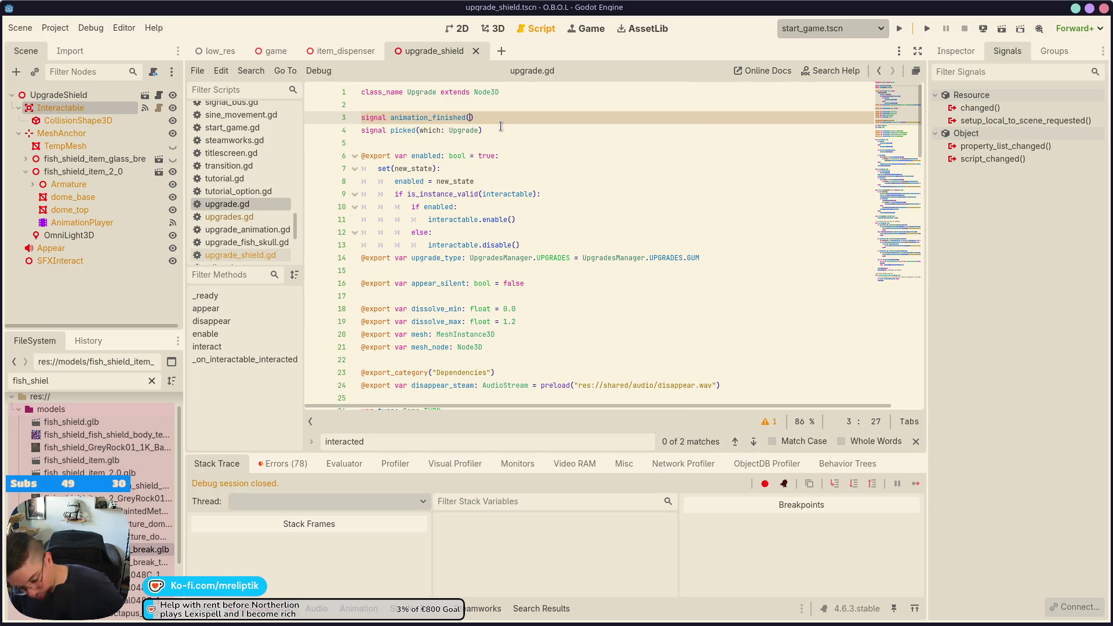
left_click(527, 131)
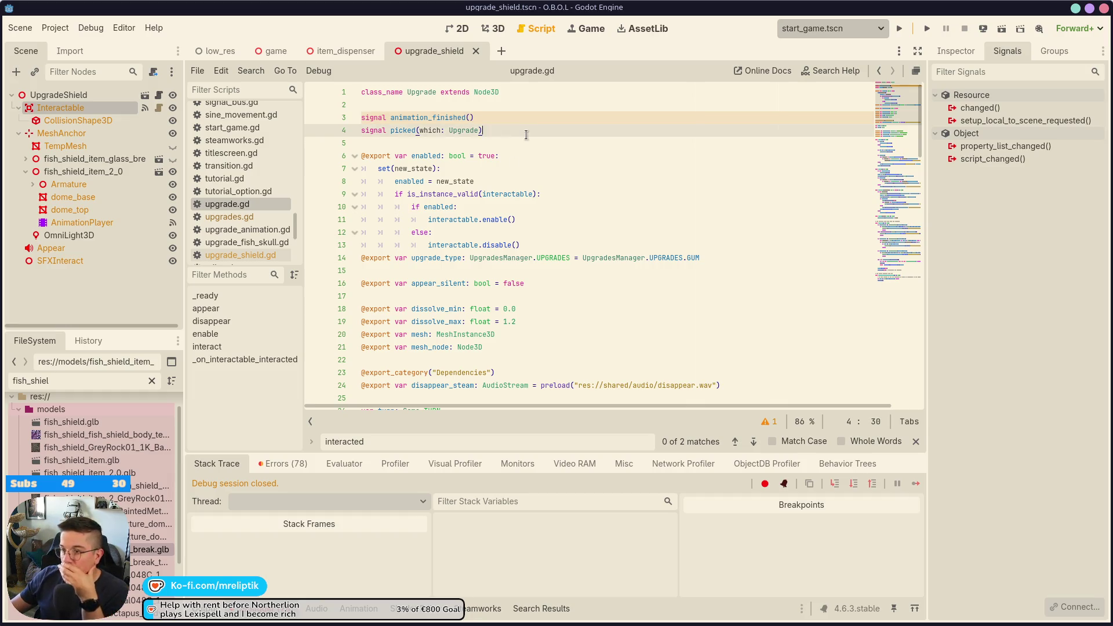
left_click(586, 201)
Set a breakpoint on line 64 at the start of disappear() in upgrade.gd
key("ctrl+f")
type("queue")
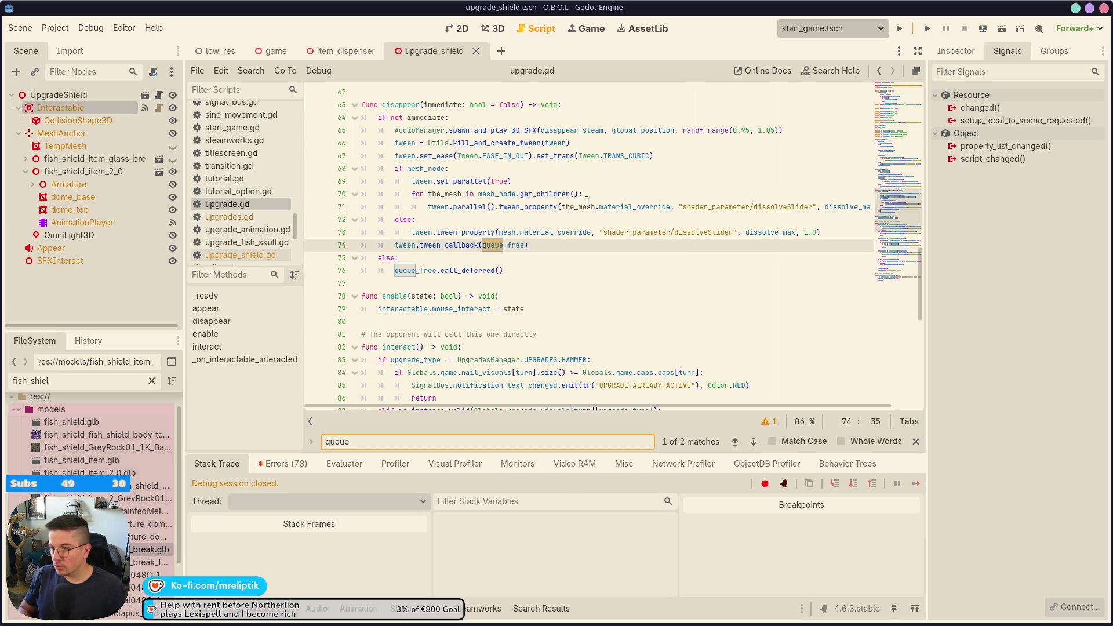
double_click(410, 106)
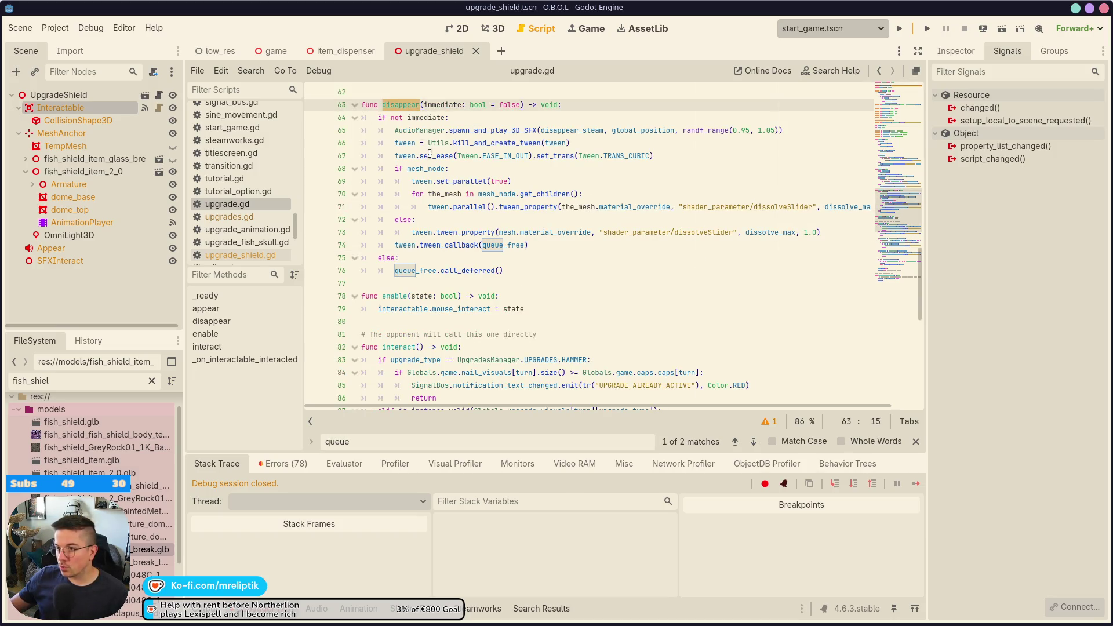
left_click(314, 117)
Find the disappear(true) call in interact(), hide the debugger panel, and reopen upgrade_shield.gd
key("ctrl+f")
left_click(754, 441)
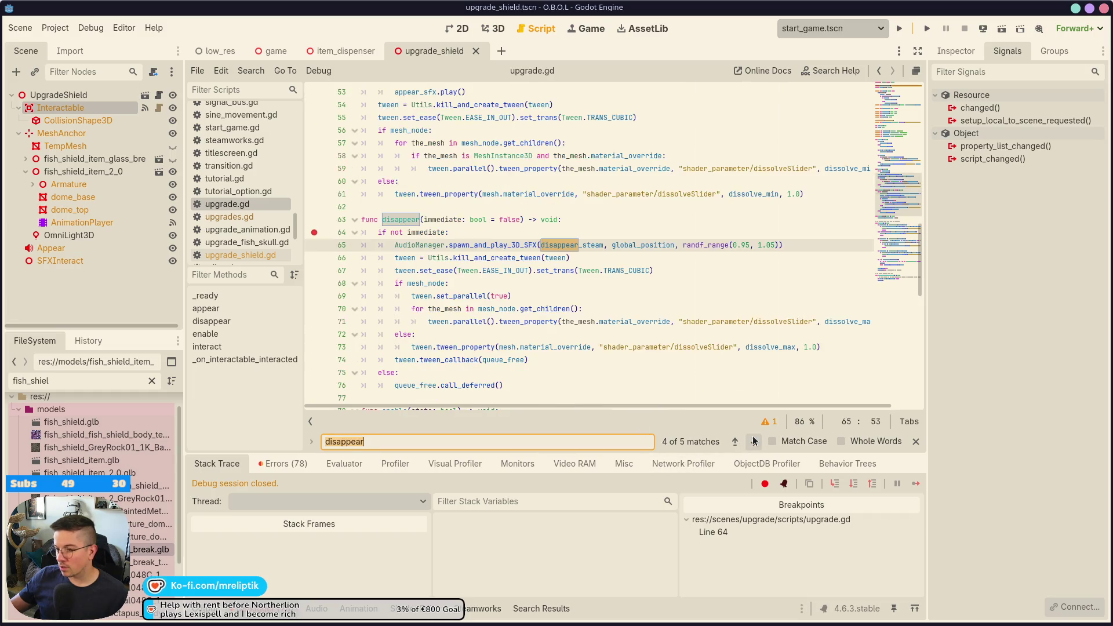
left_click(753, 441)
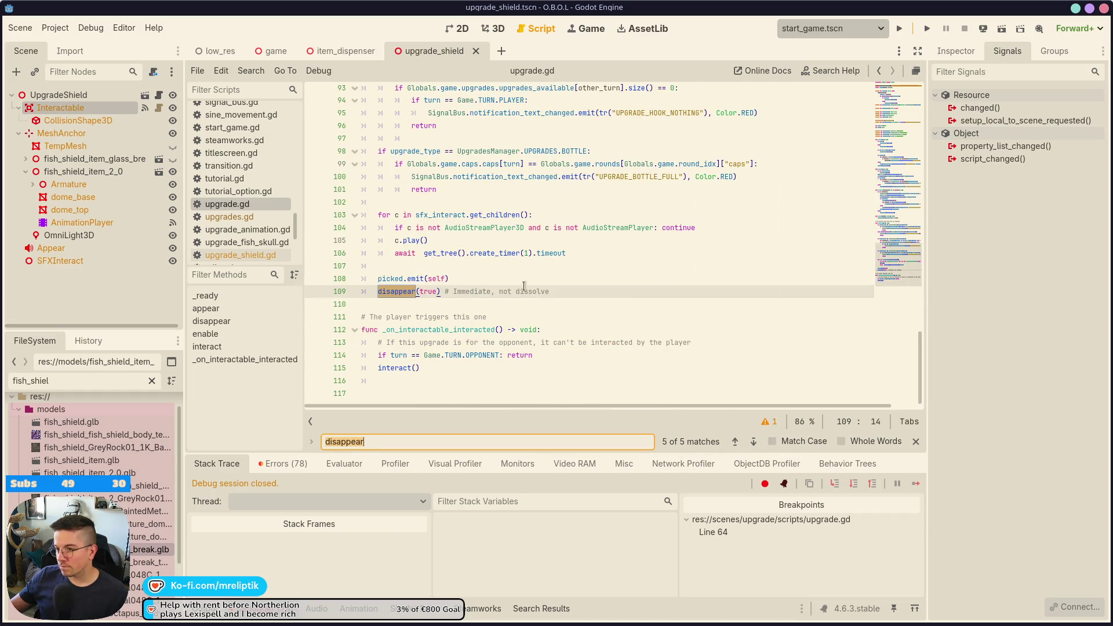
scroll(545, 304, "up", 5)
scroll(494, 319, "down", 3)
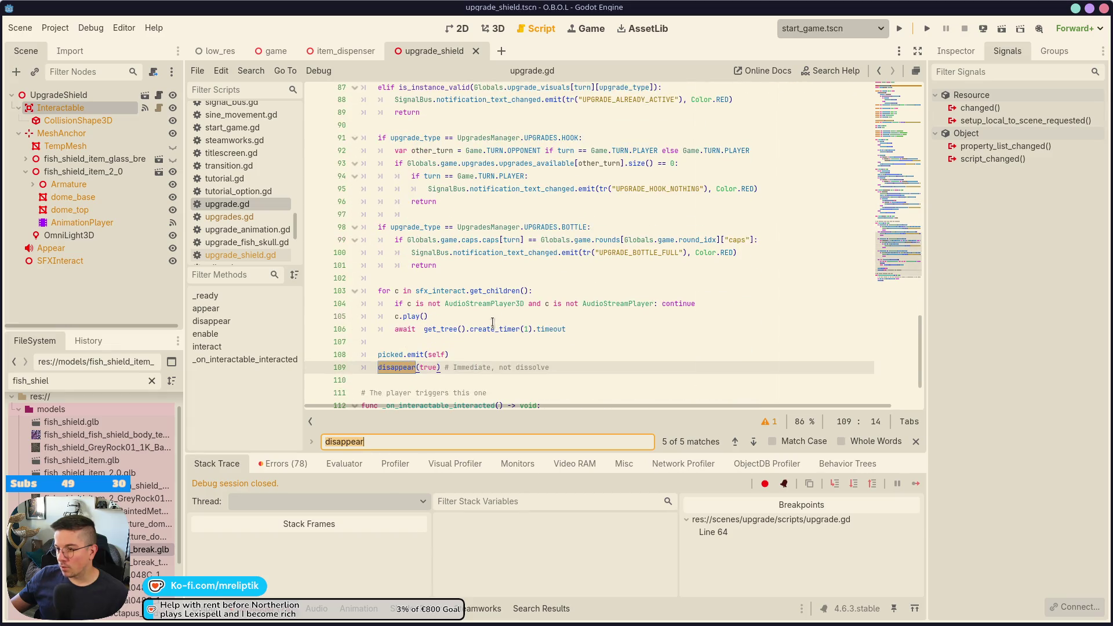
left_click(492, 367)
key("ctrl+j")
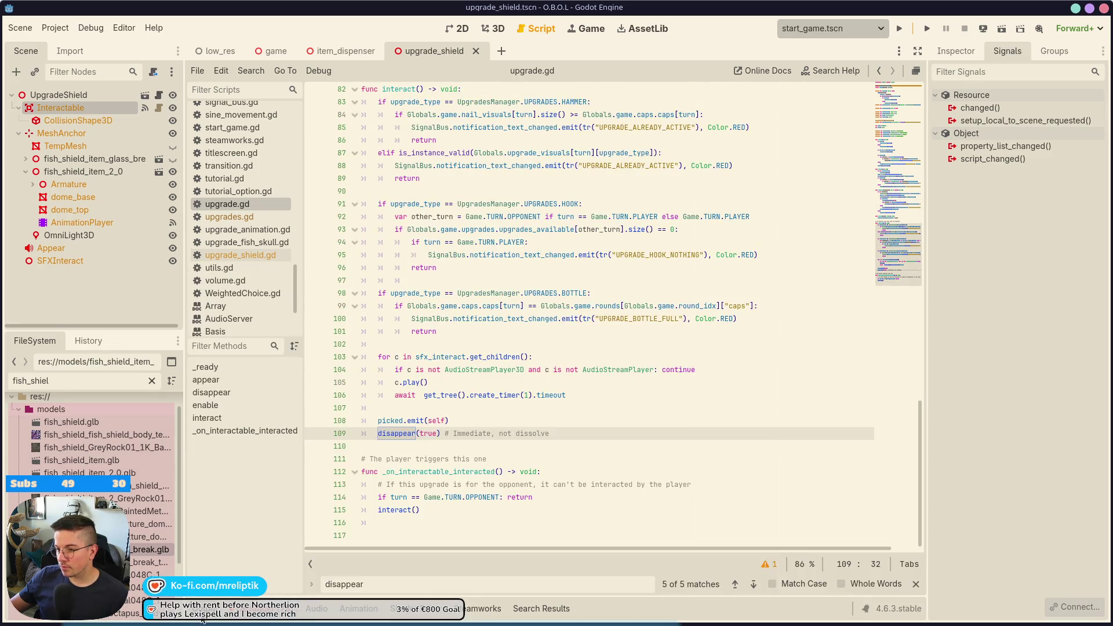
left_click(686, 421)
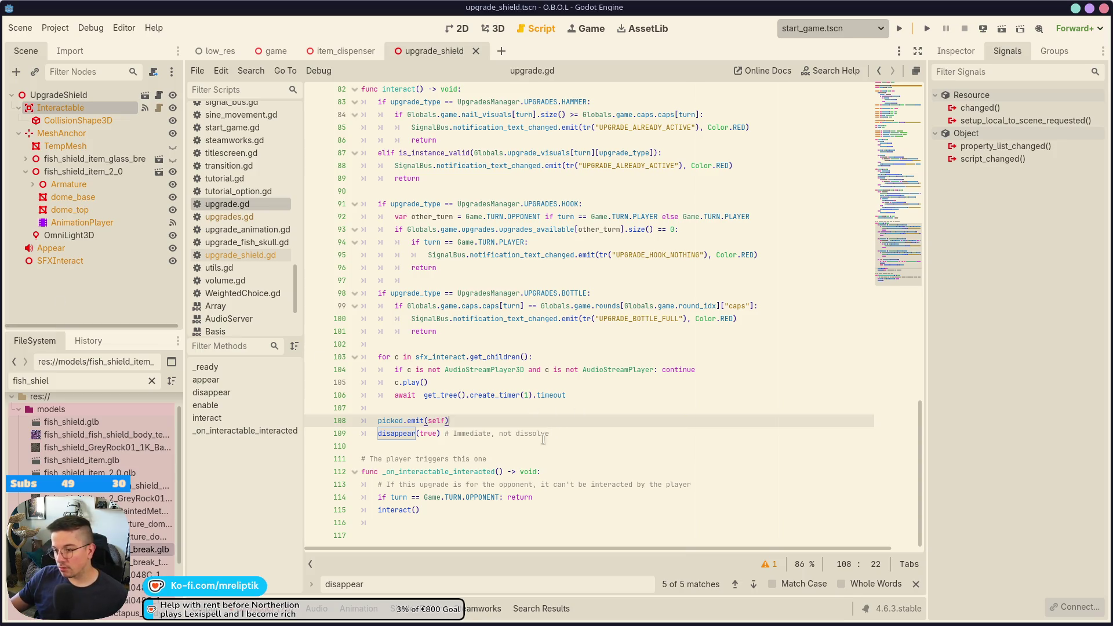
left_click(74, 95)
left_click(159, 95)
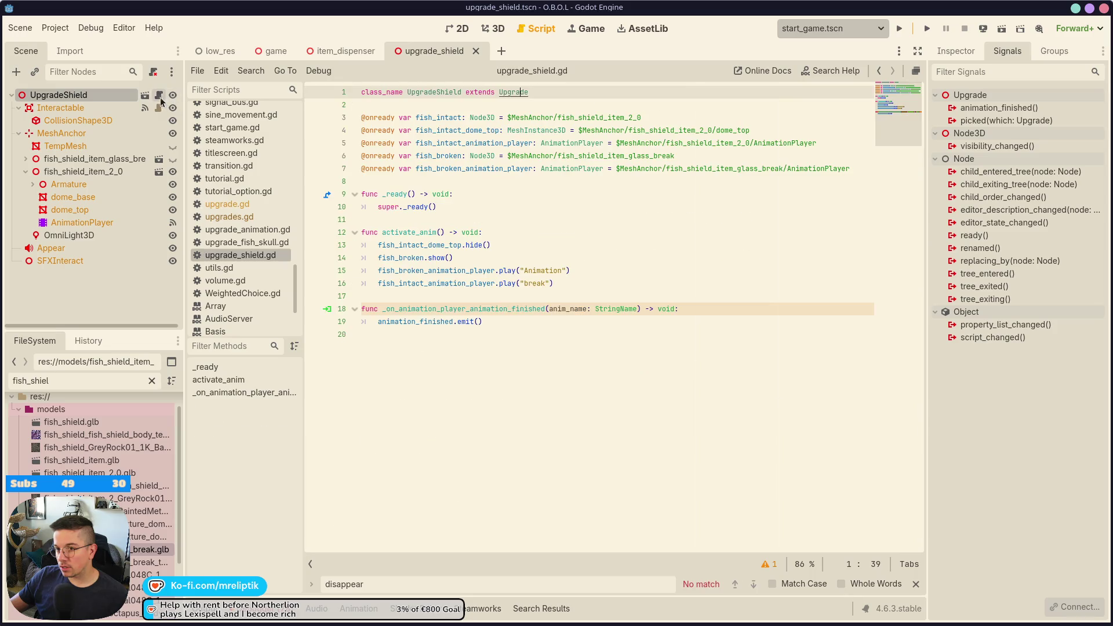
Review the exported variables in interactable.gd from its top
left_click(159, 108)
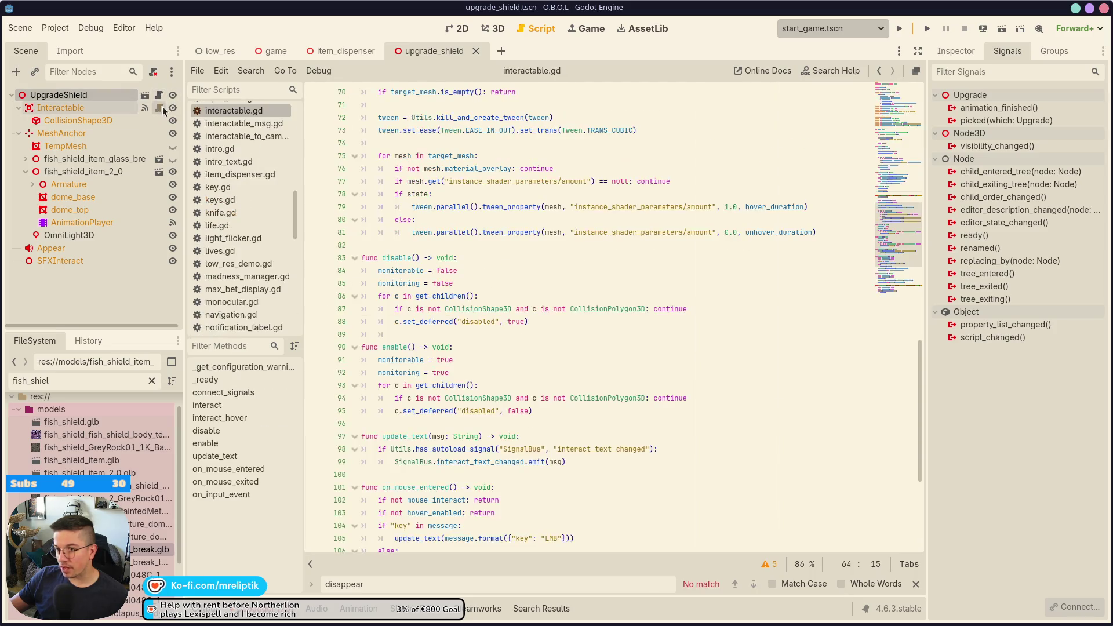
scroll(584, 345, "up", 10)
left_click(557, 257)
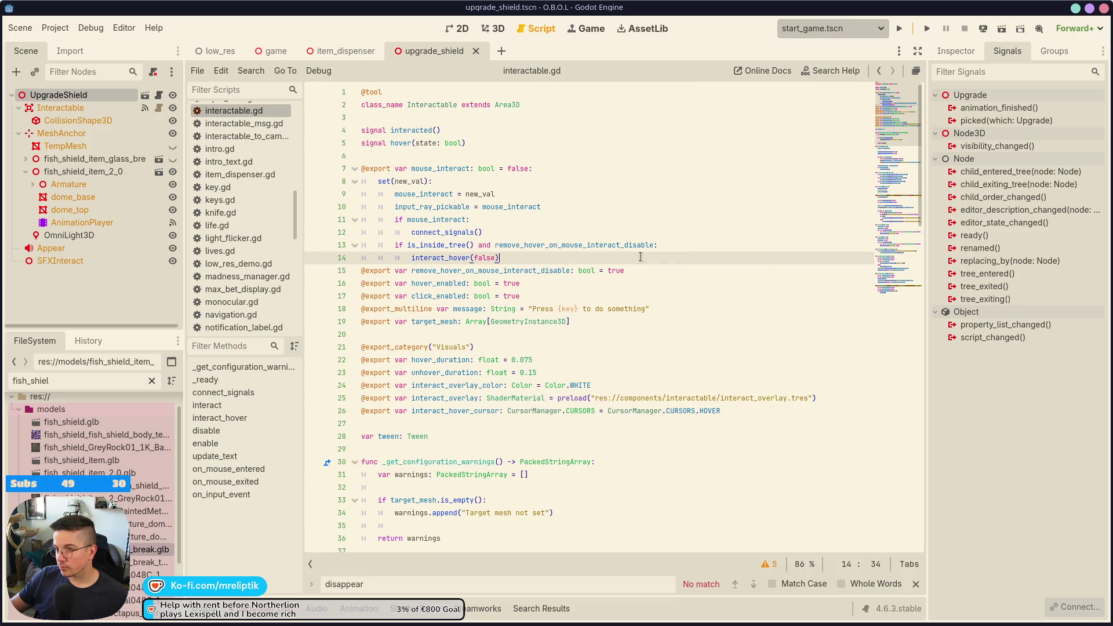
left_click(432, 152)
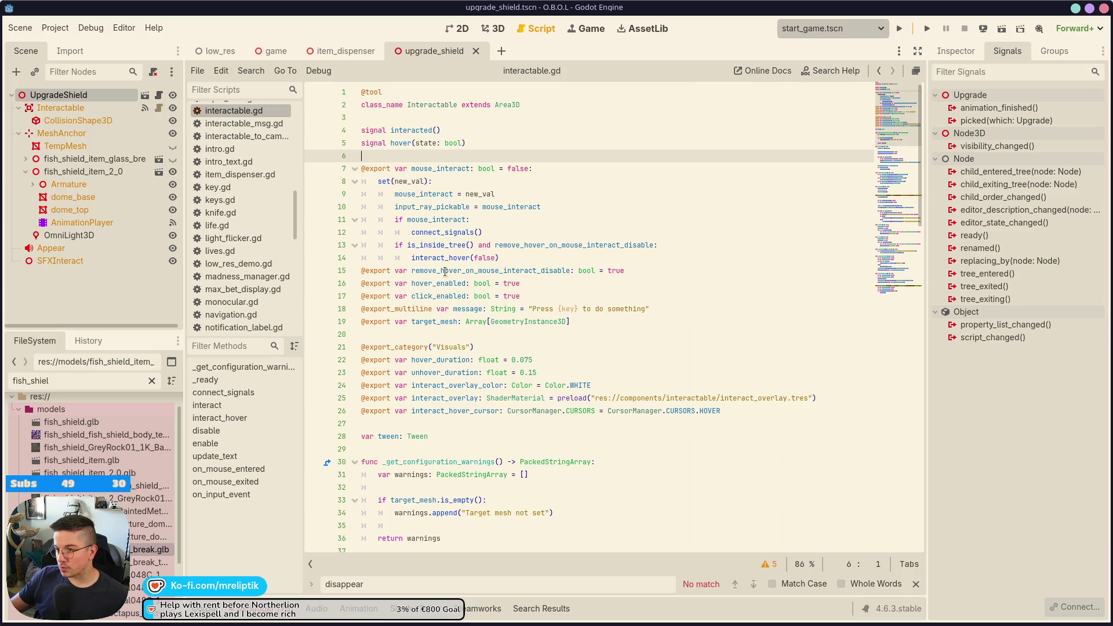
left_click(413, 336)
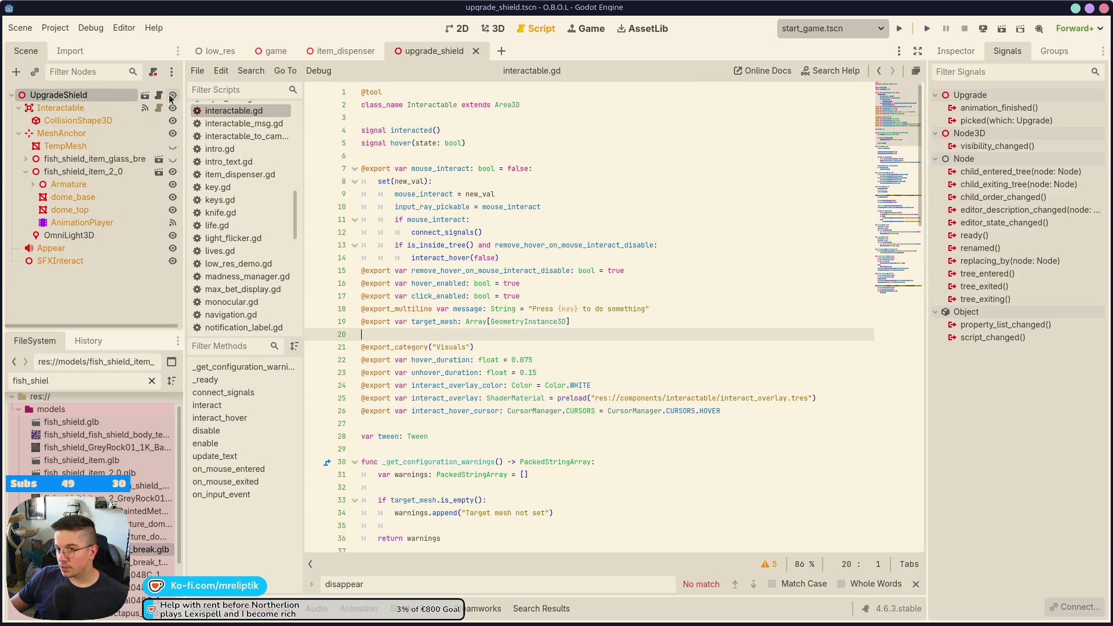
Go back through upgrade_shield.gd to upgrade.gd and view its signal declarations at the top
left_click(159, 96)
left_click(533, 92, "ctrl")
scroll(551, 334, "up", 15)
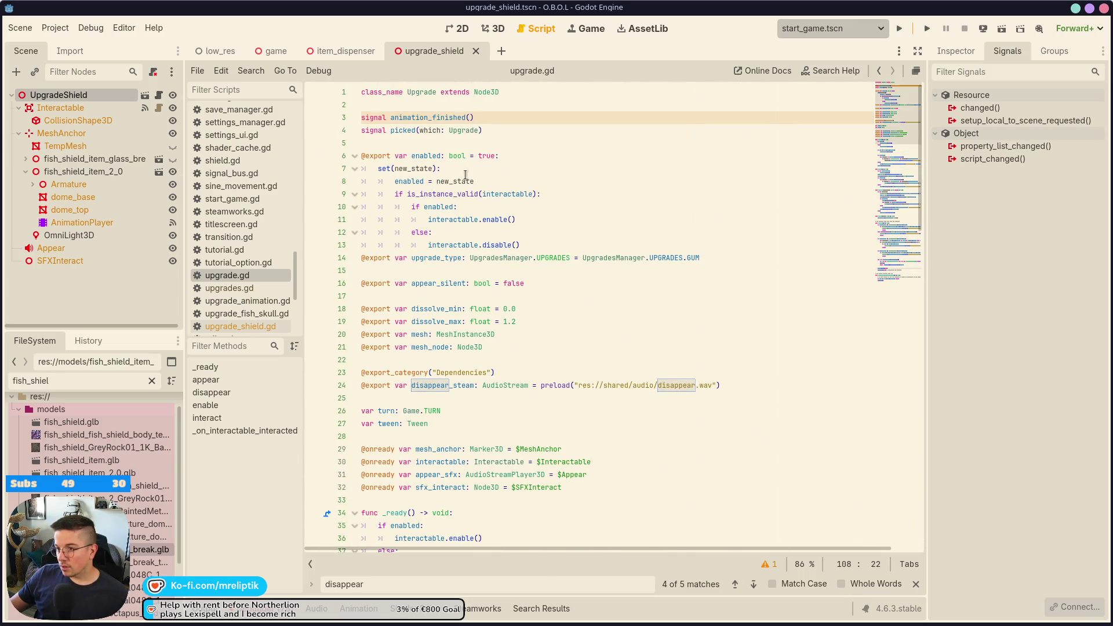
left_click(403, 131)
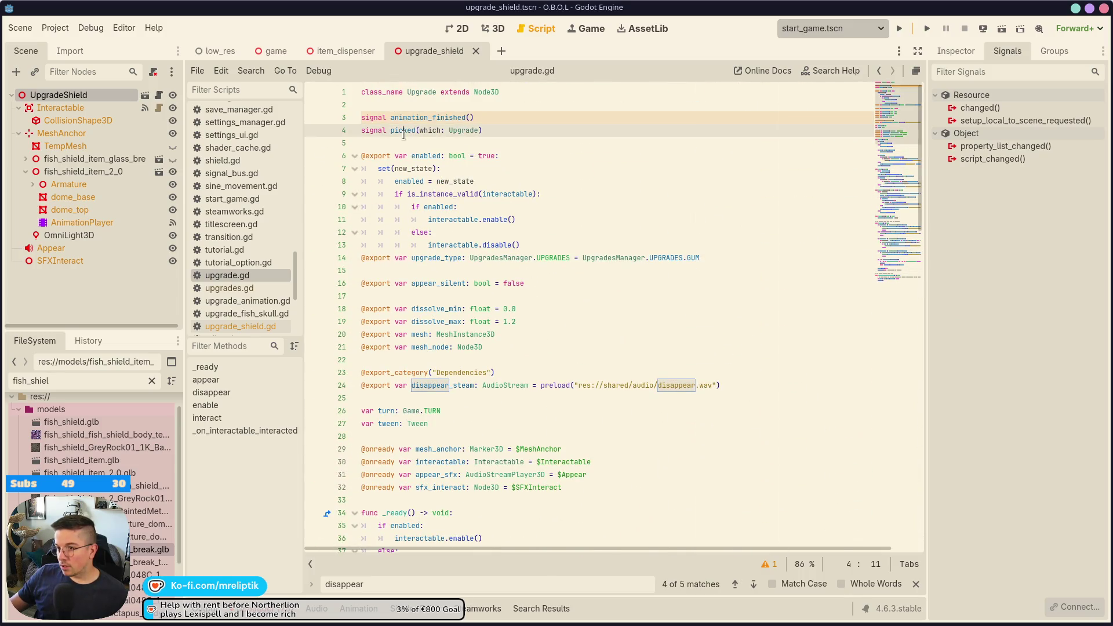
left_click(403, 297)
key("Return")
key("Up")
type("@export var free_on_intera")
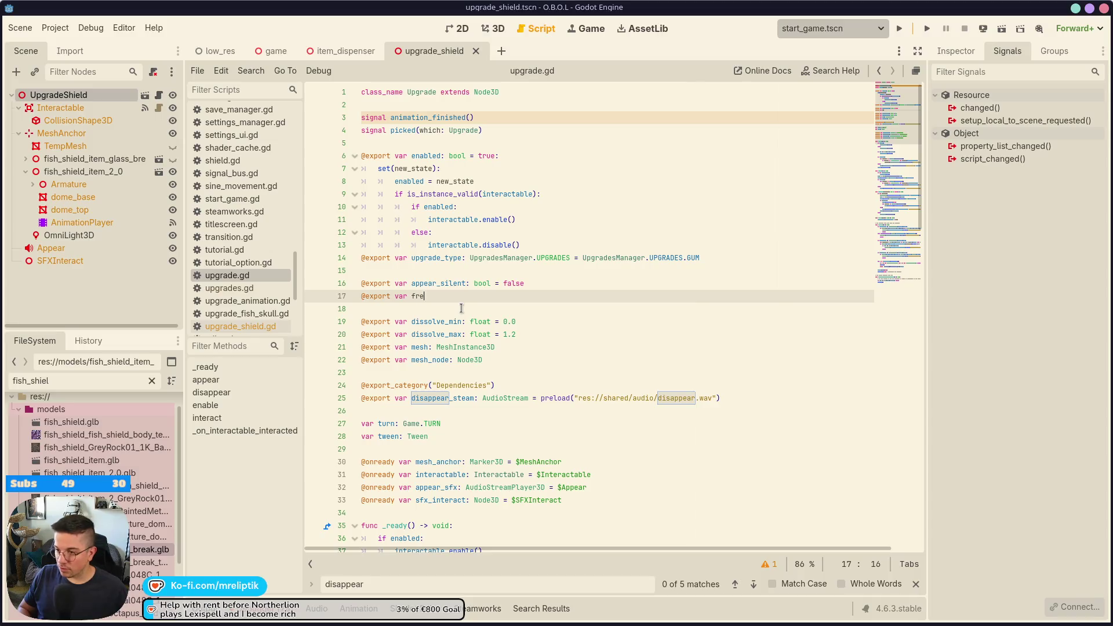
type("ct: boo")
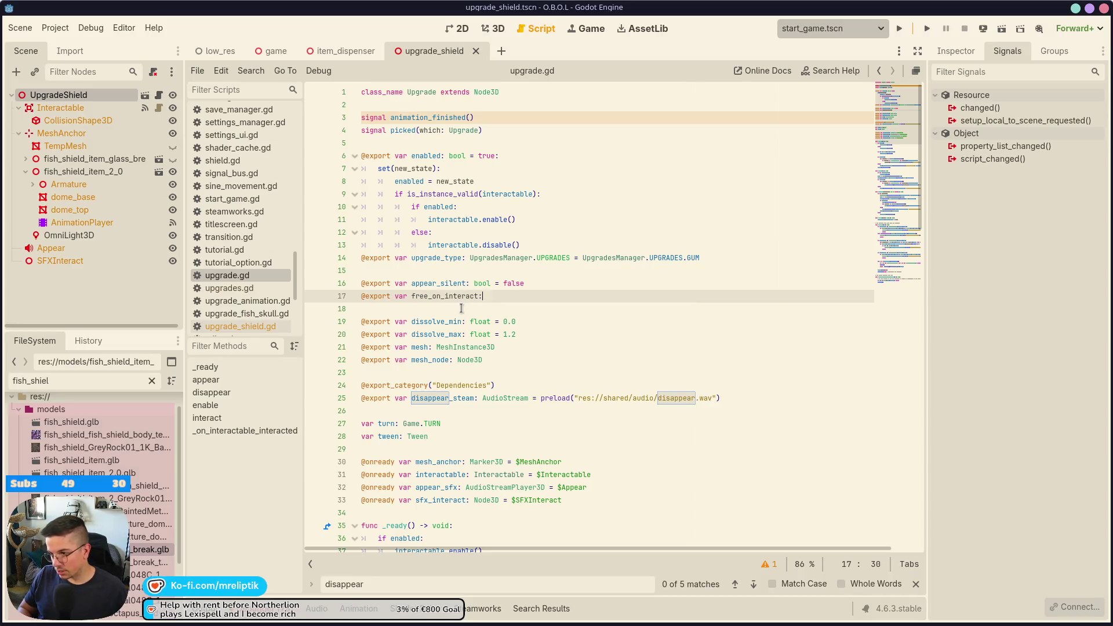
type("l = true")
key("ctrl+s")
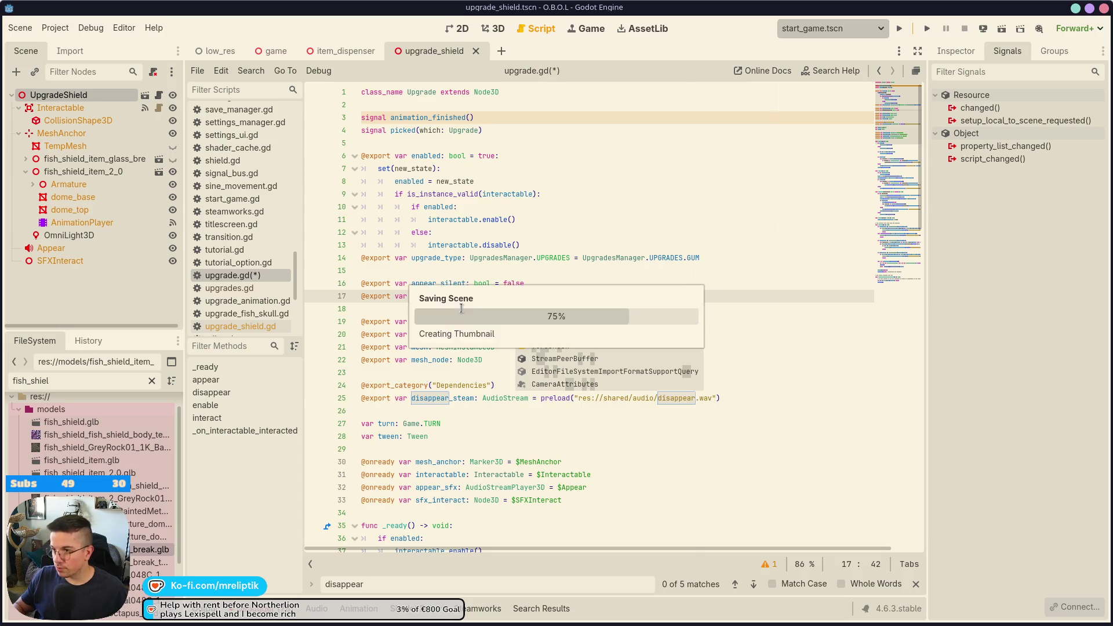
Turn off Free on Interact for UpgradeShield in the Inspector and save the scene
left_click(81, 95)
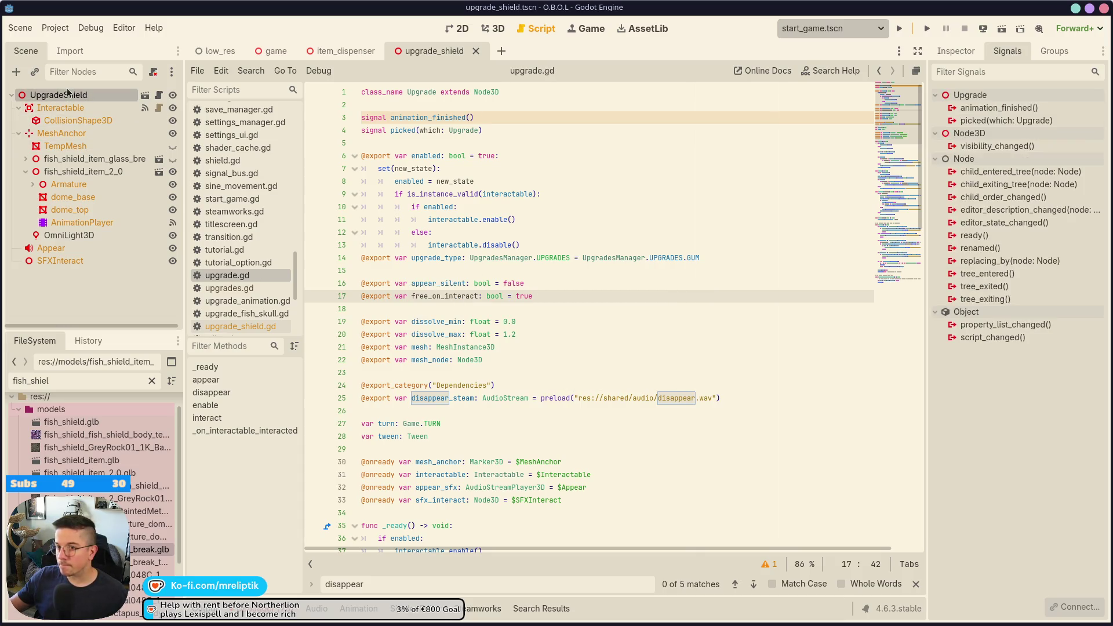
left_click(962, 52)
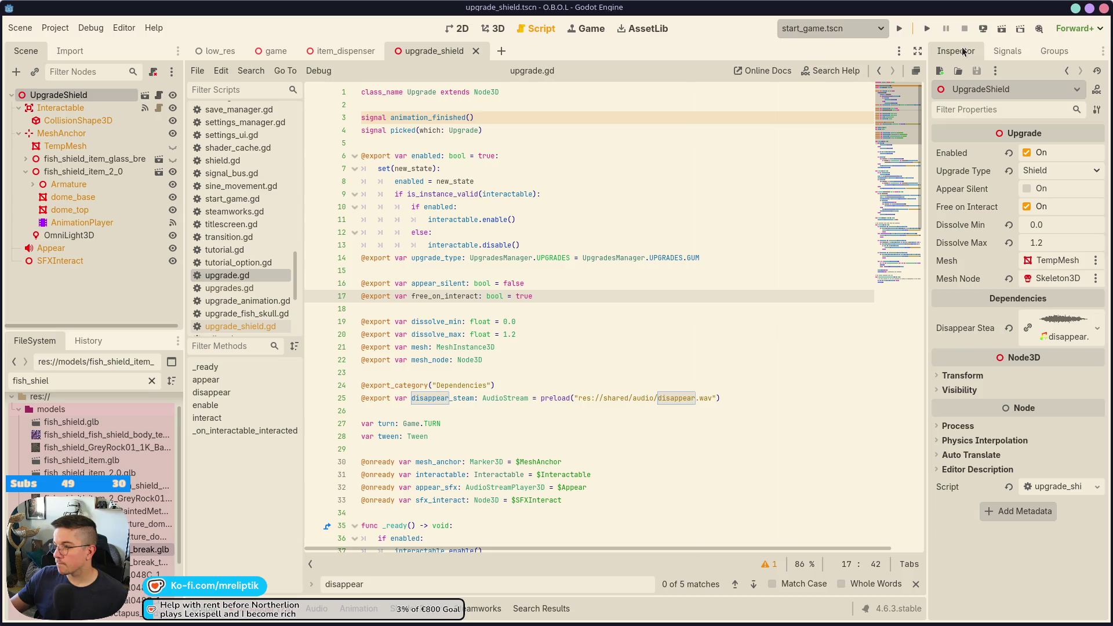
left_click(1027, 207)
key("ctrl+s")
In interact(), nest disappear(true) under a new 'if free_on_interact' check after picked.emit(self)
double_click(425, 297)
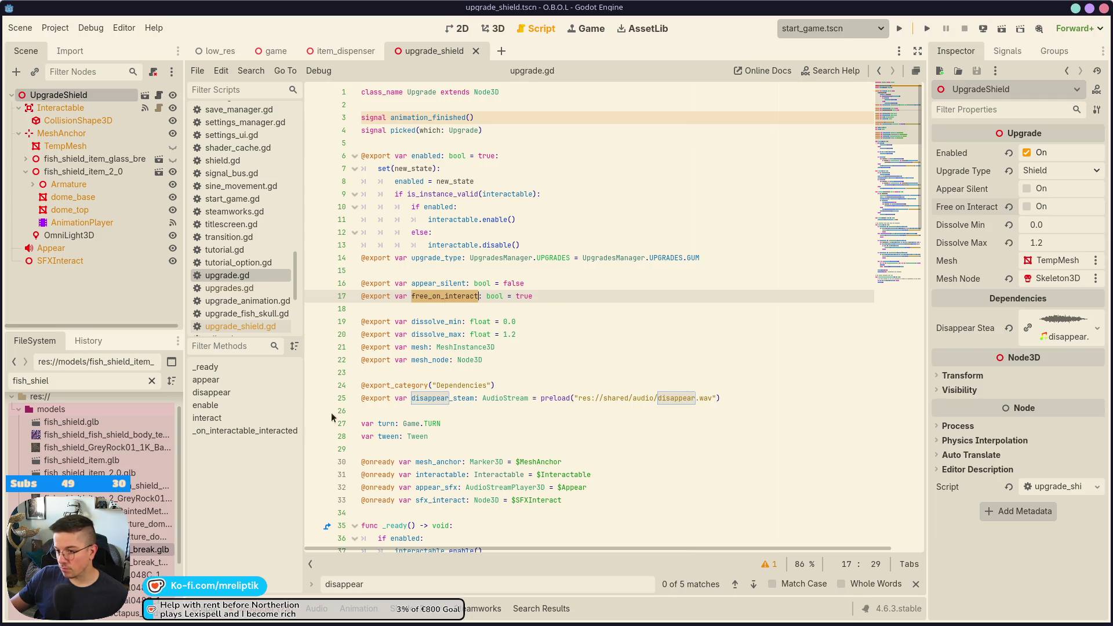
left_click(227, 392)
double_click(391, 308)
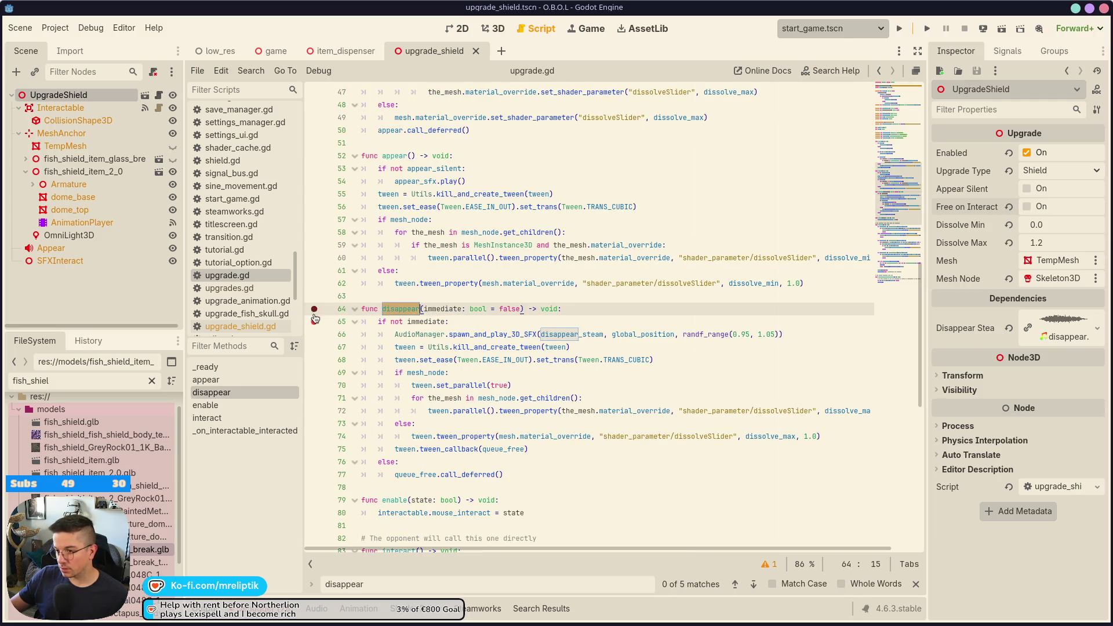
left_click(215, 417)
left_click(452, 486)
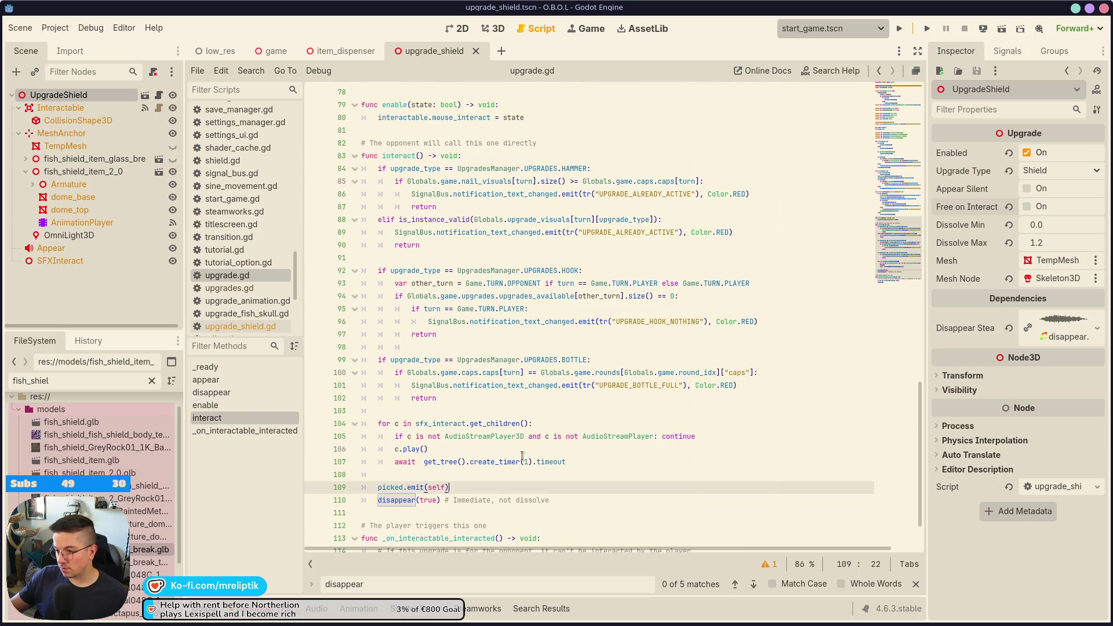
key("Return")
type("if free_on_interact")
key("Down")
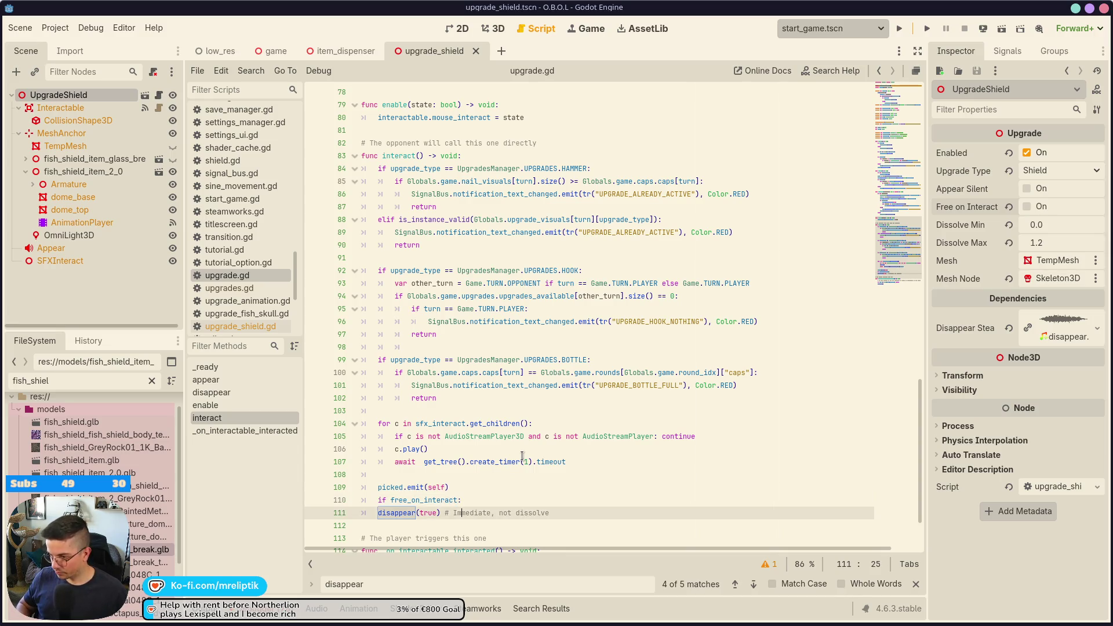
key("Tab")
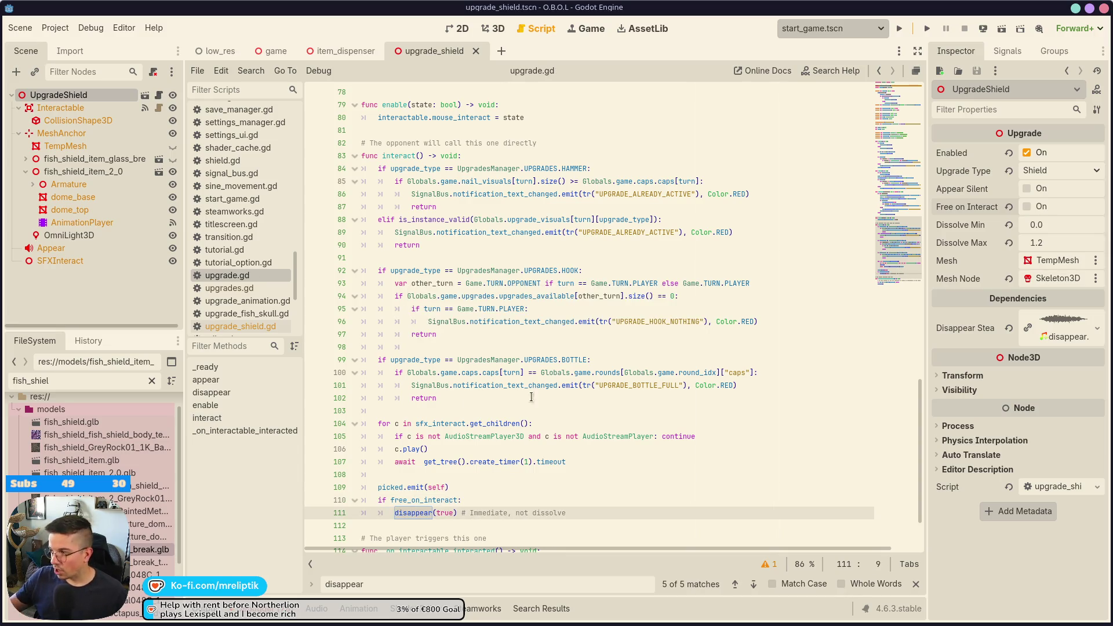
left_click_drag(898, 217, 899, 87)
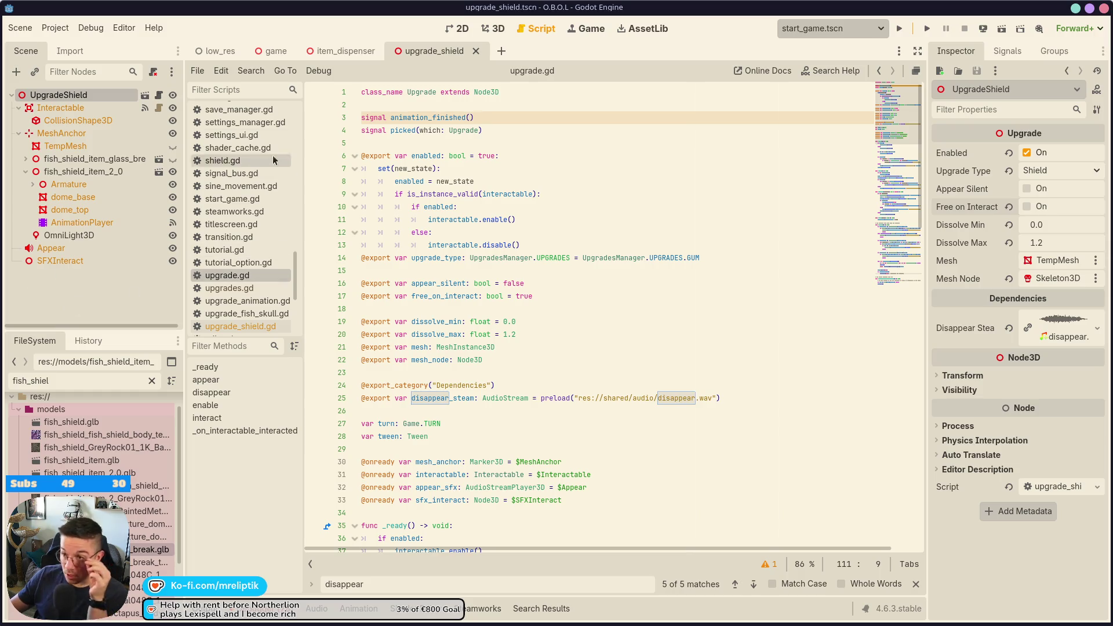
Open game.gd from the game scene and look over the MONOCULAR and SHIELD upgrade branches
left_click(289, 55)
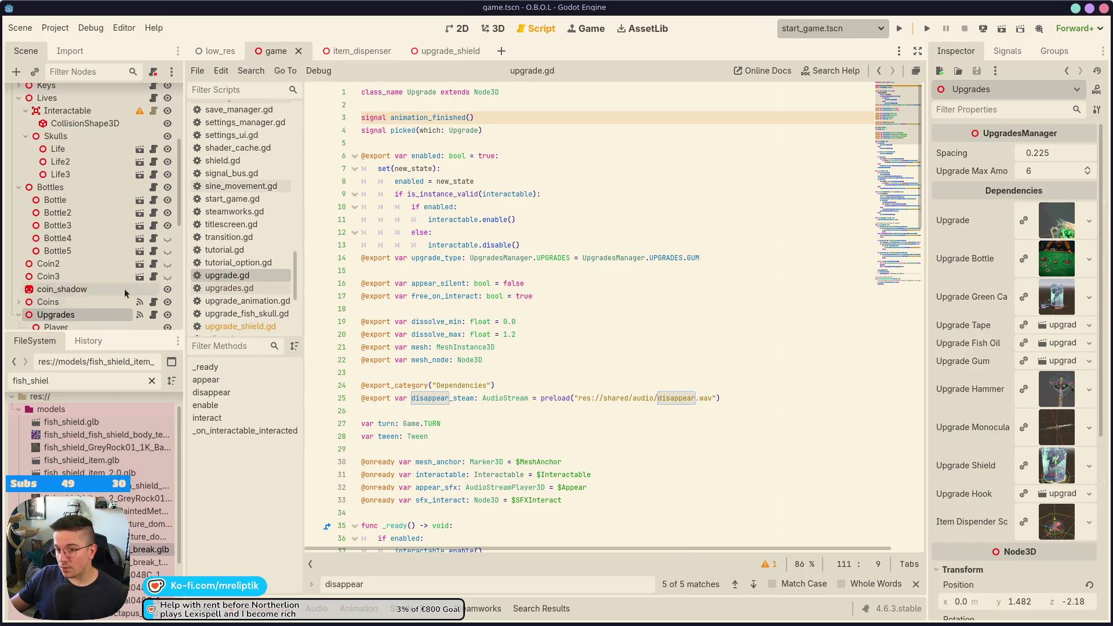
scroll(159, 104, "up", 5)
left_click(154, 96)
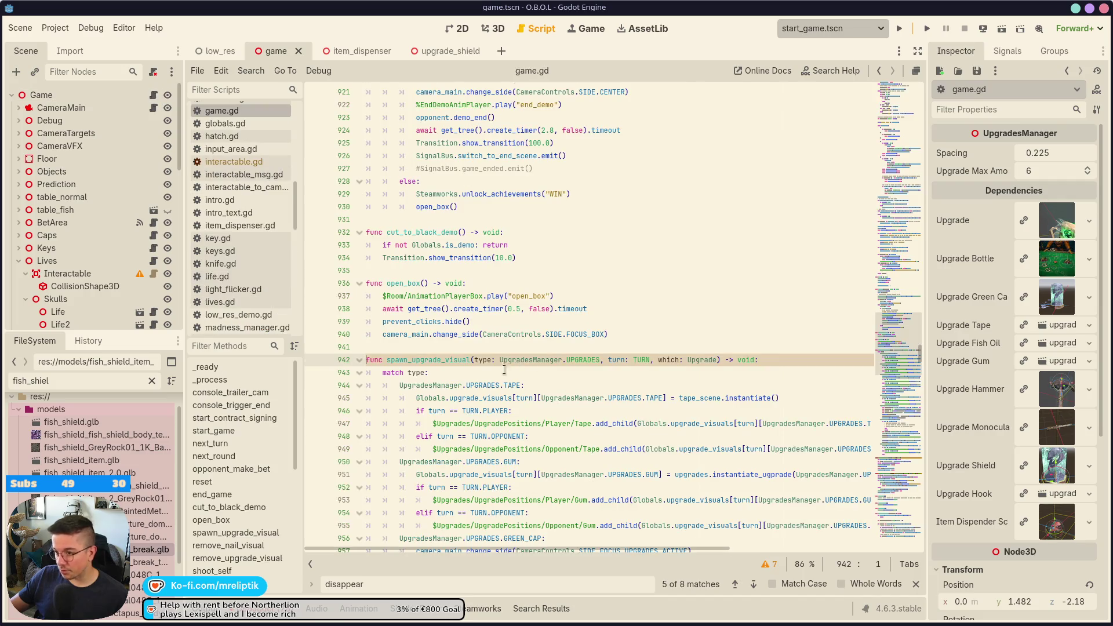
scroll(487, 390, "down", 15)
scroll(443, 335, "up", 4)
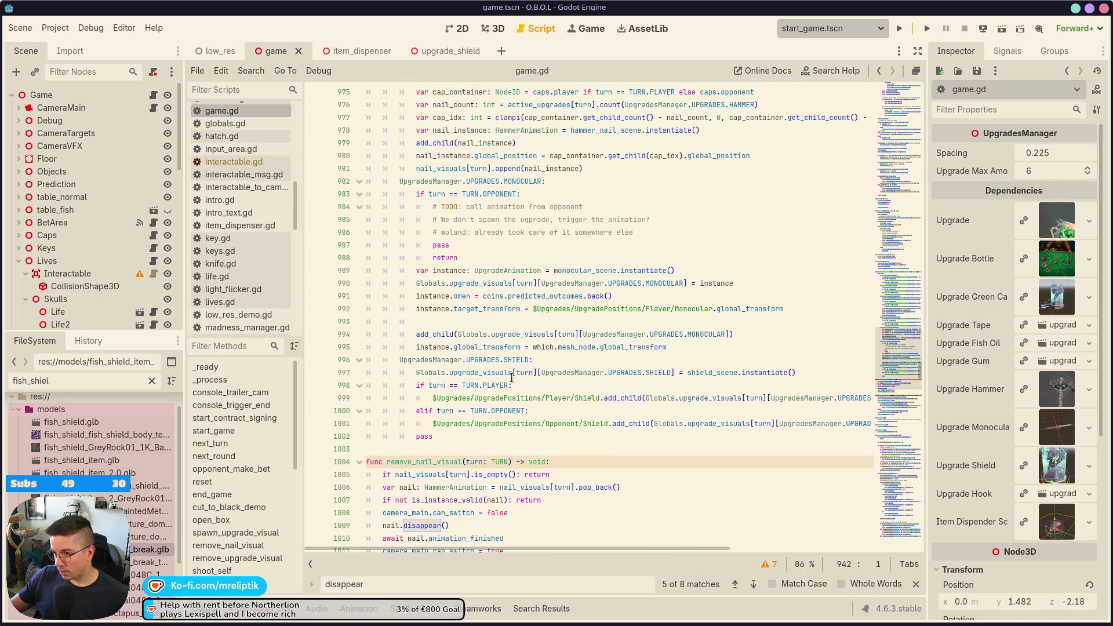
scroll(434, 362, "up", 3)
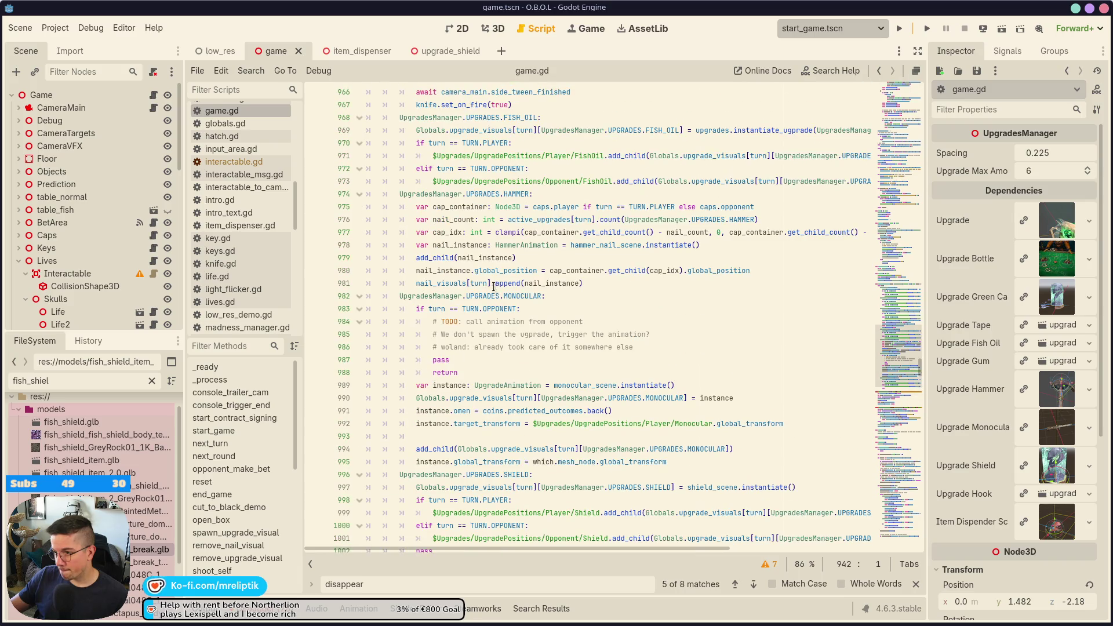
left_click(520, 296)
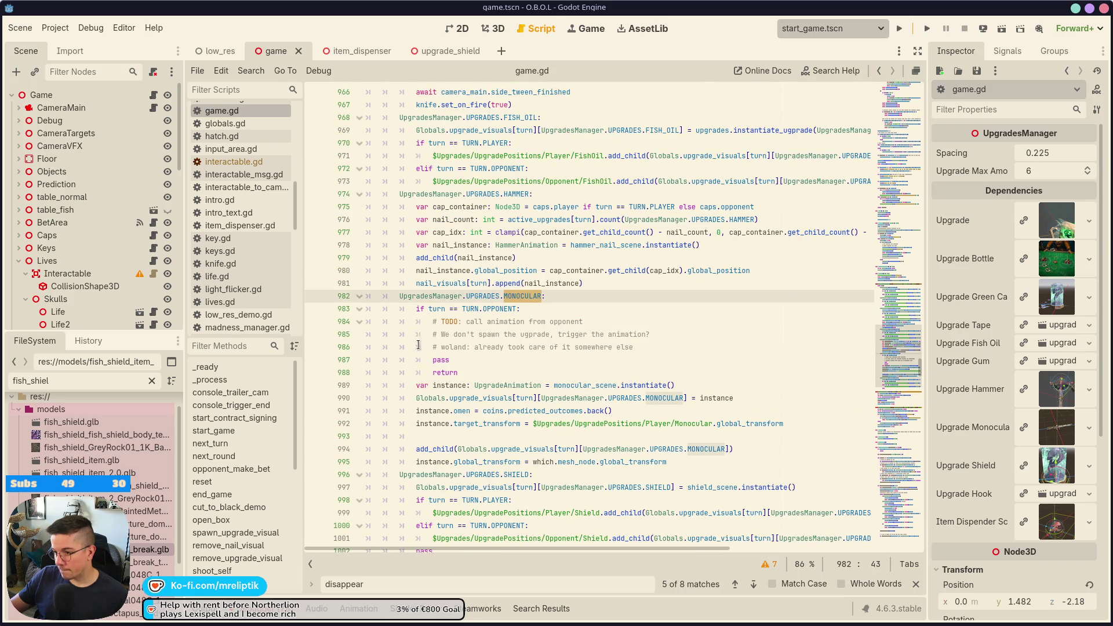
scroll(381, 383, "down", 3)
key("Down")
key("Down")
key("Down")
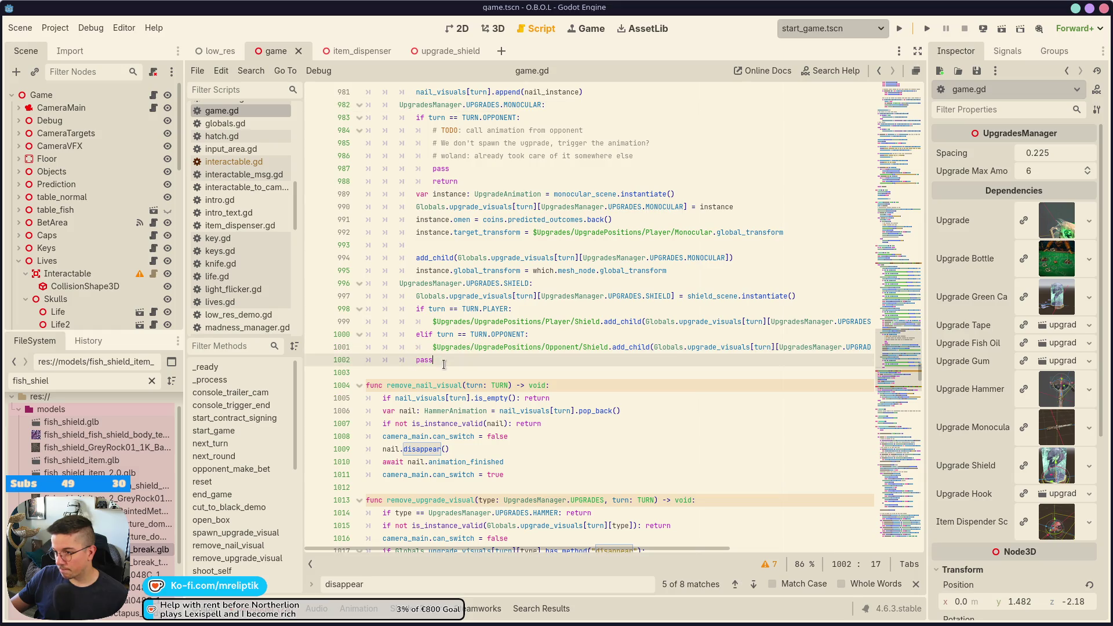
scroll(441, 381, "up", 10)
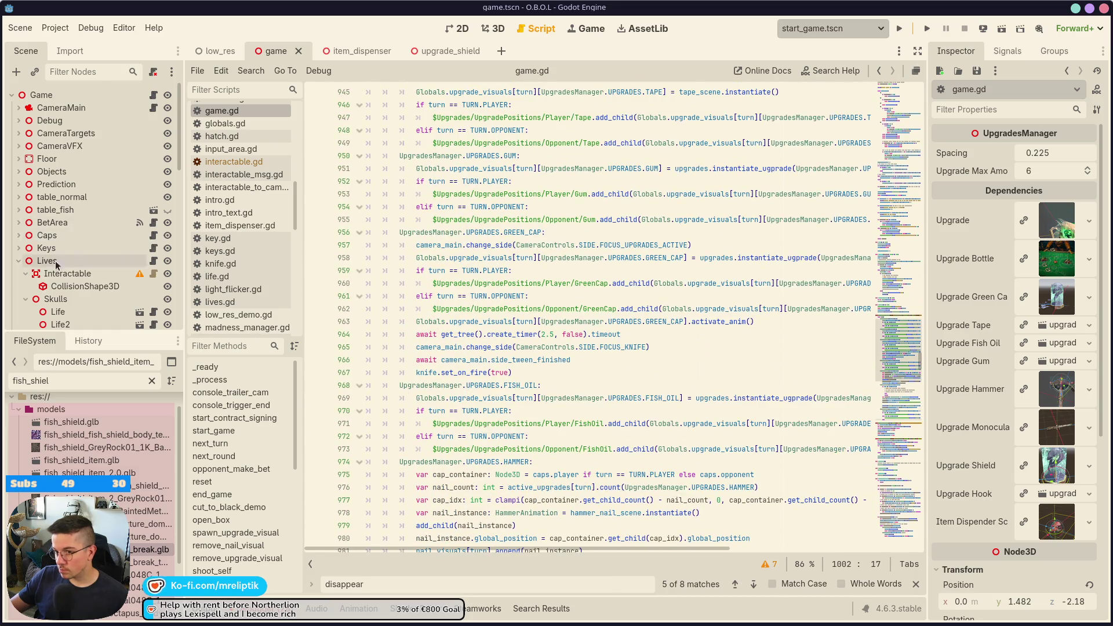
scroll(499, 388, "up", 14)
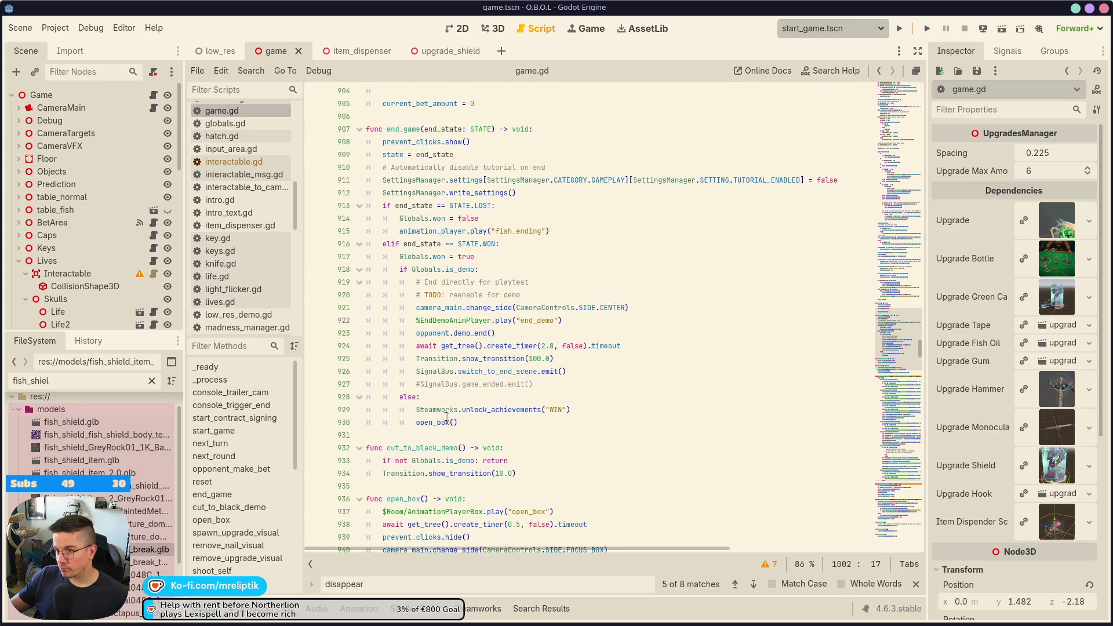
scroll(499, 387, "up", 2)
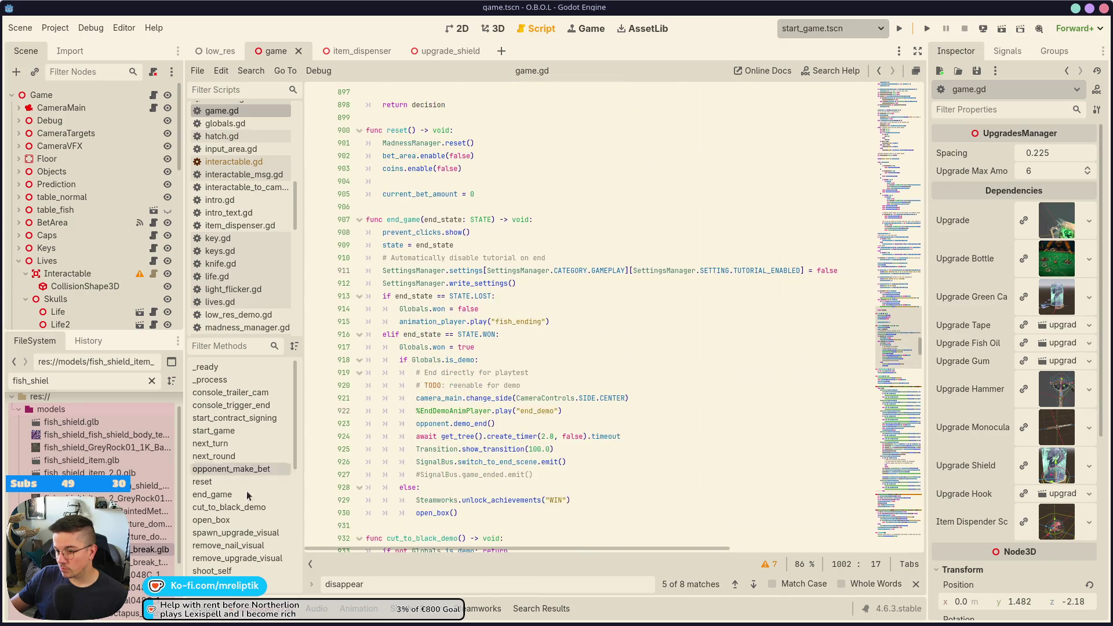
scroll(269, 425, "down", 5)
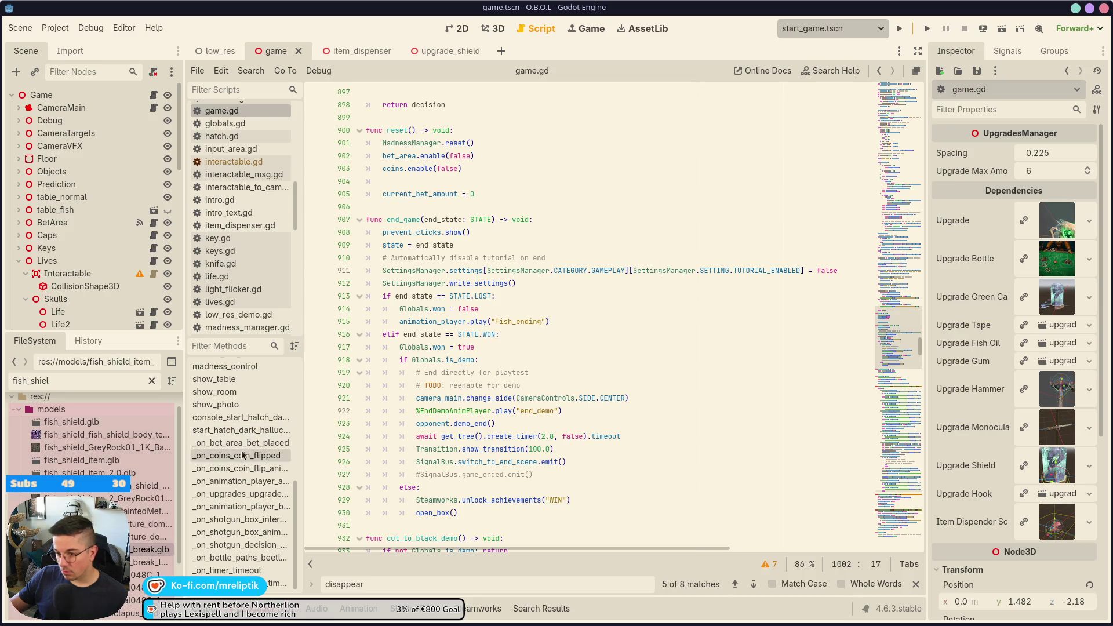
Jump to the upgrade-used handler and put the caret below the SHIELD branch's animation await
left_click(242, 498)
scroll(457, 398, "down", 19)
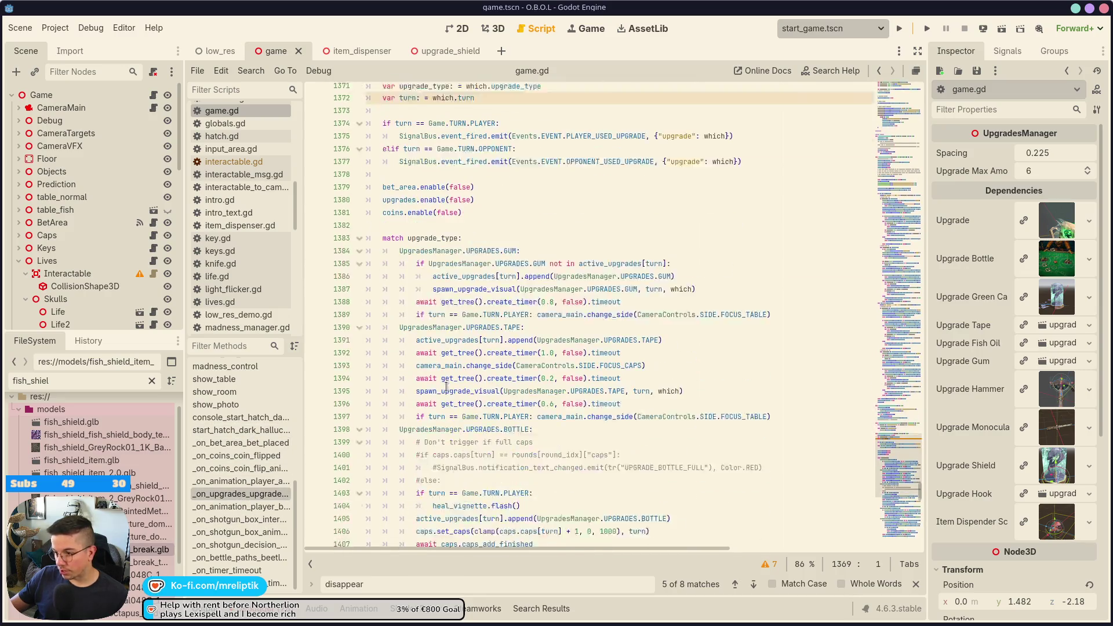
scroll(458, 398, "down", 7)
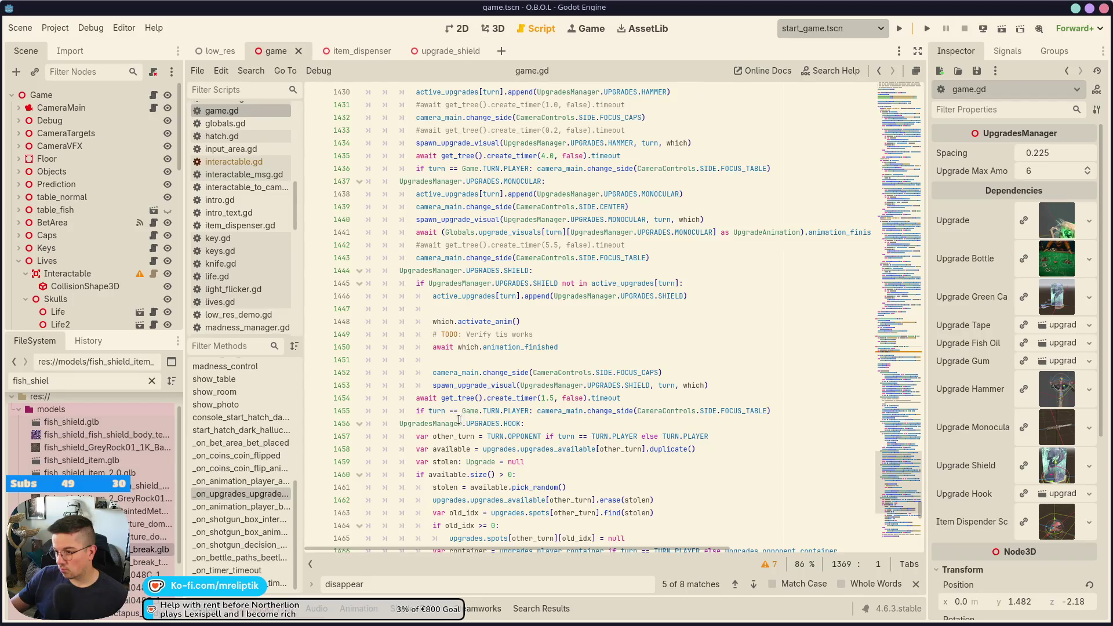
scroll(459, 419, "down", 5)
scroll(522, 415, "up", 5)
scroll(556, 413, "up", 7)
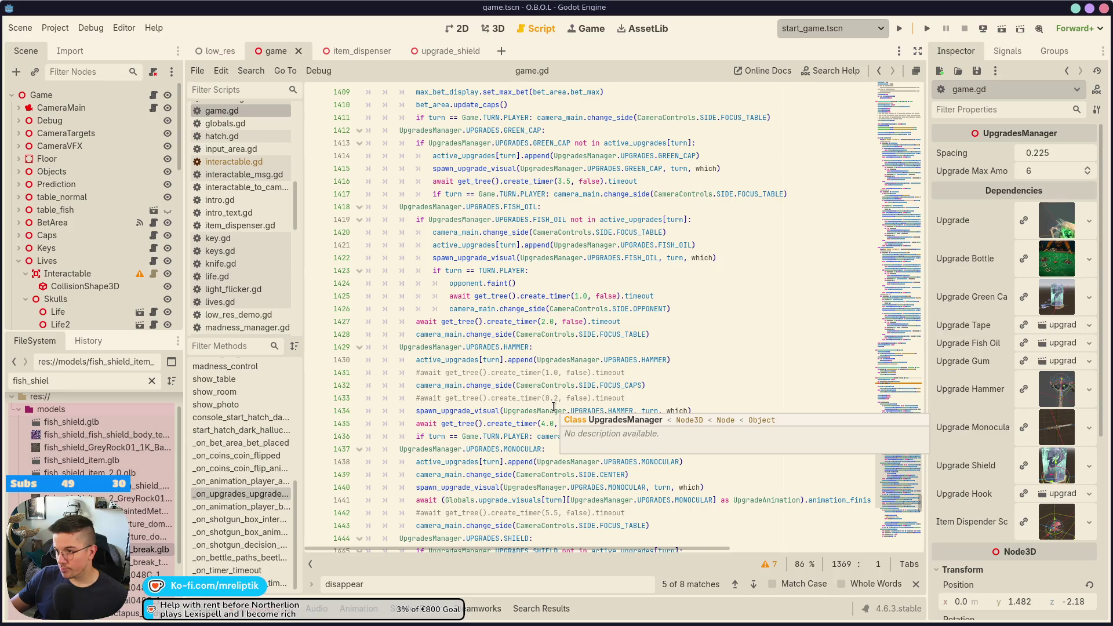
scroll(560, 394, "down", 8)
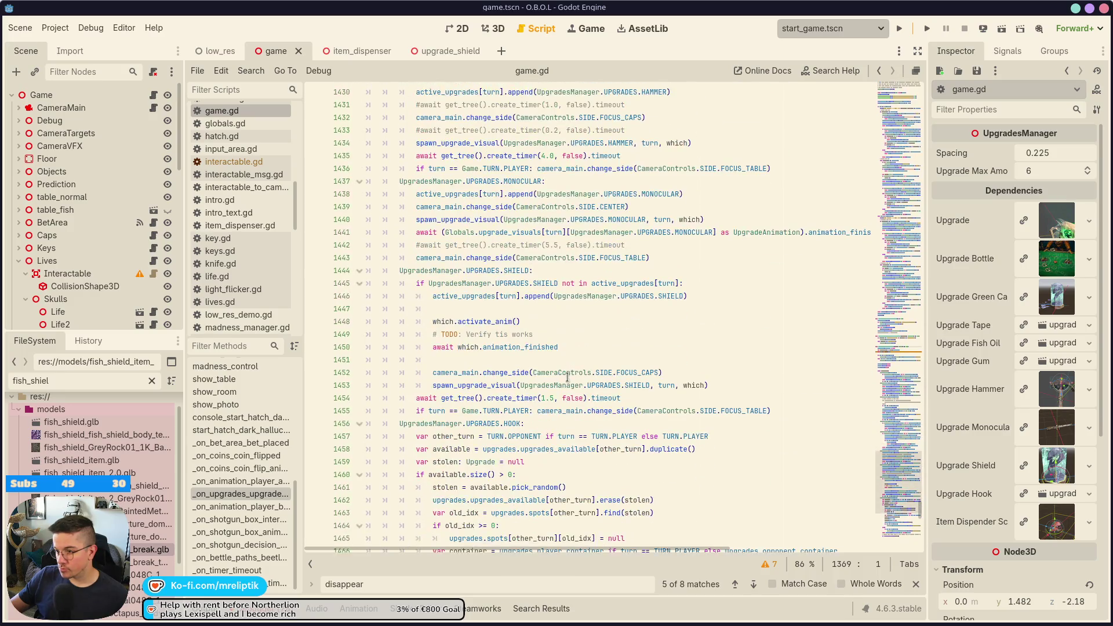
scroll(568, 378, "down", 1)
left_click(455, 283)
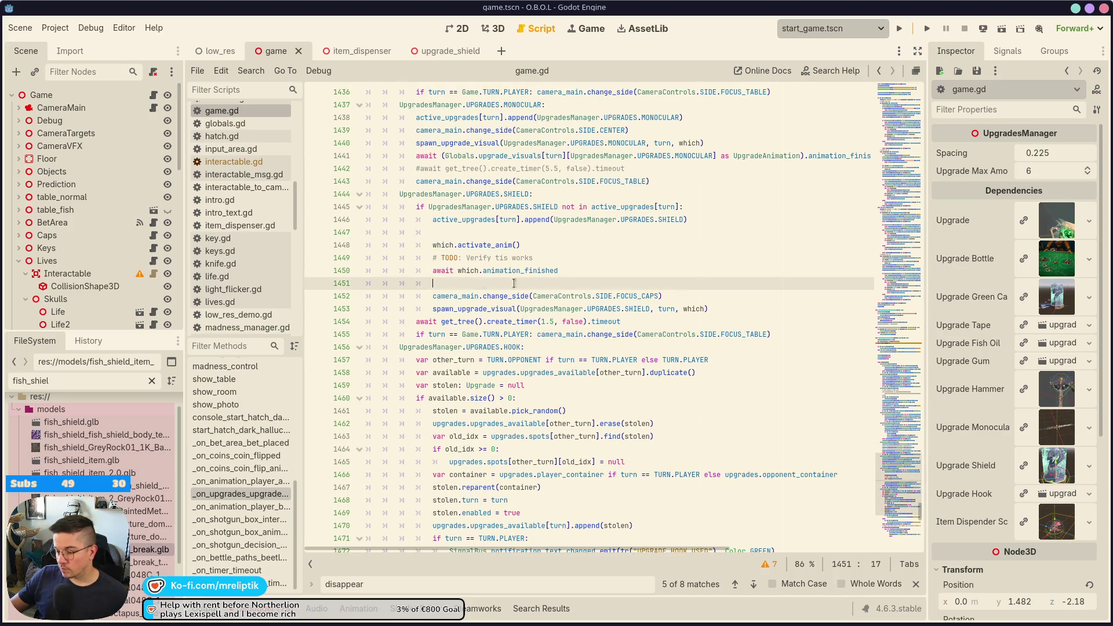
Remove the blank line after 'await which.animation_finished' in the SHIELD branch
key("Return")
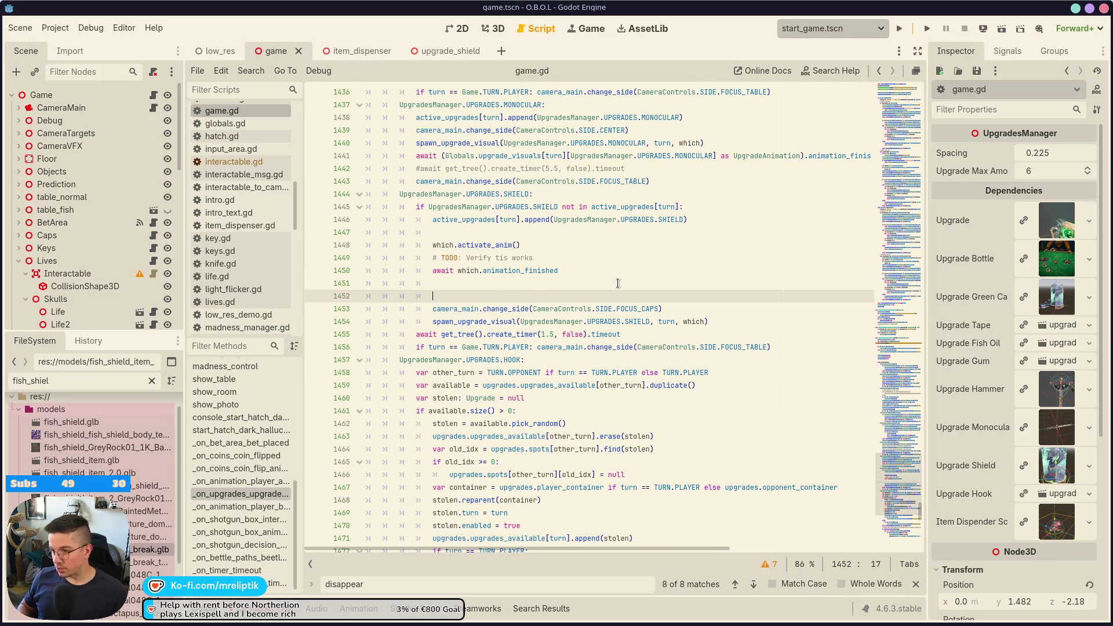
left_click(618, 282)
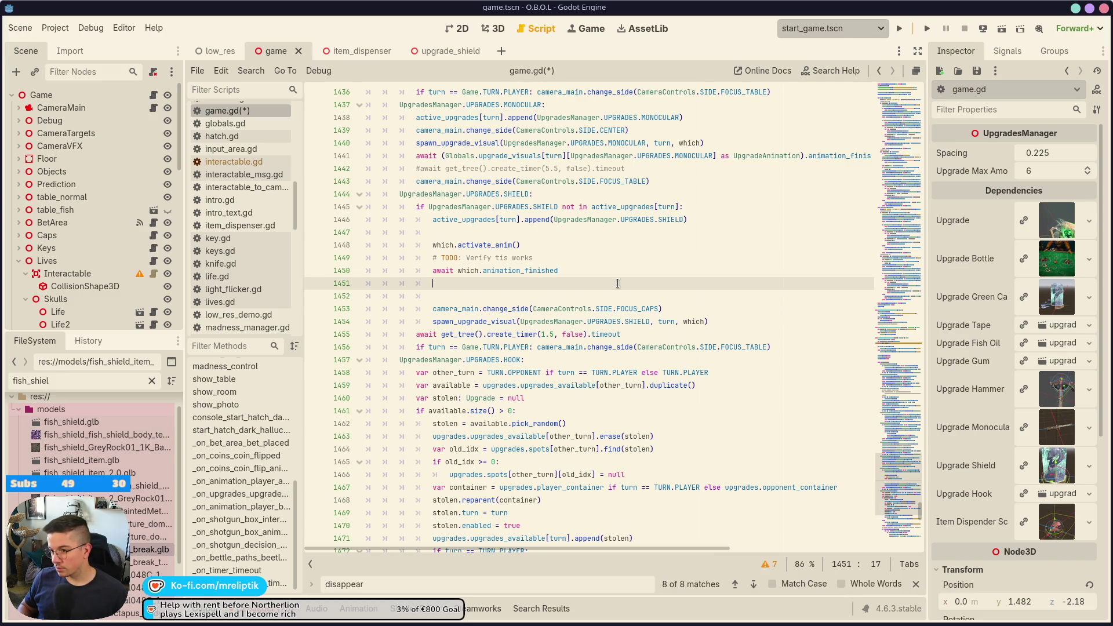
key("ctrl+z")
key("ctrl+z")
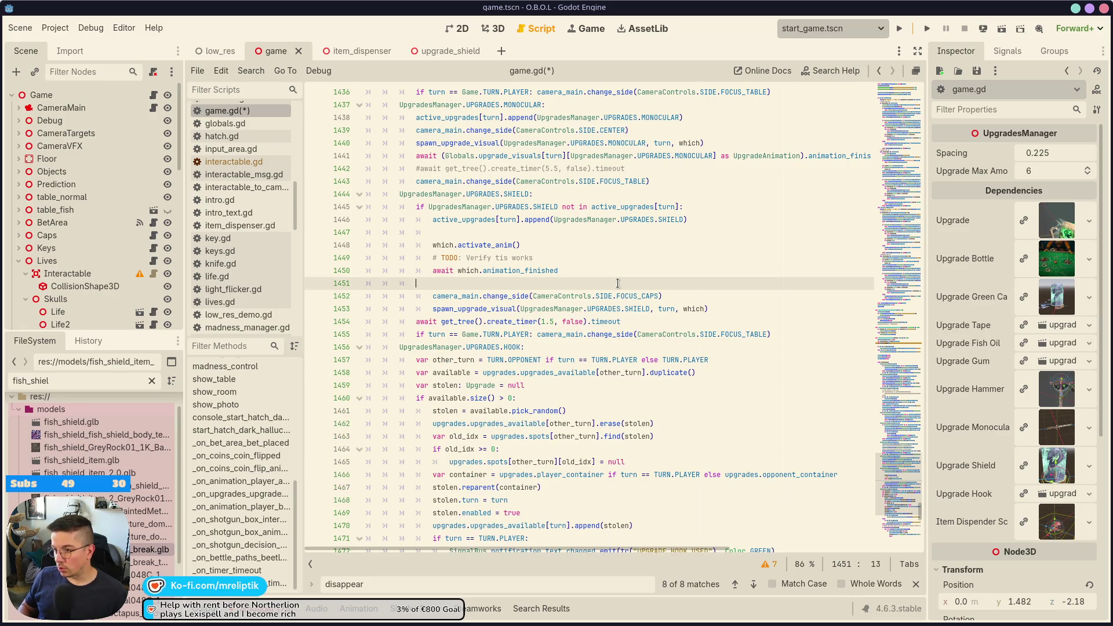
key("BackSpace")
key("BackSpace")
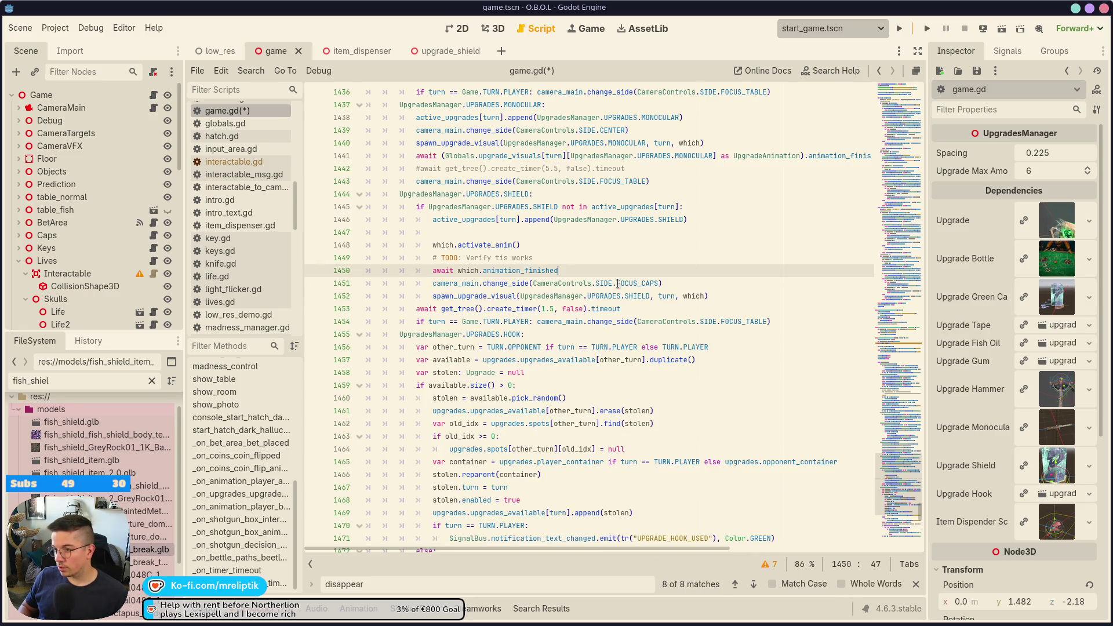
Add which.disappear() on a new line after spawn_upgrade_visual and save game.gd
key("Down")
key("ctrl+Right")
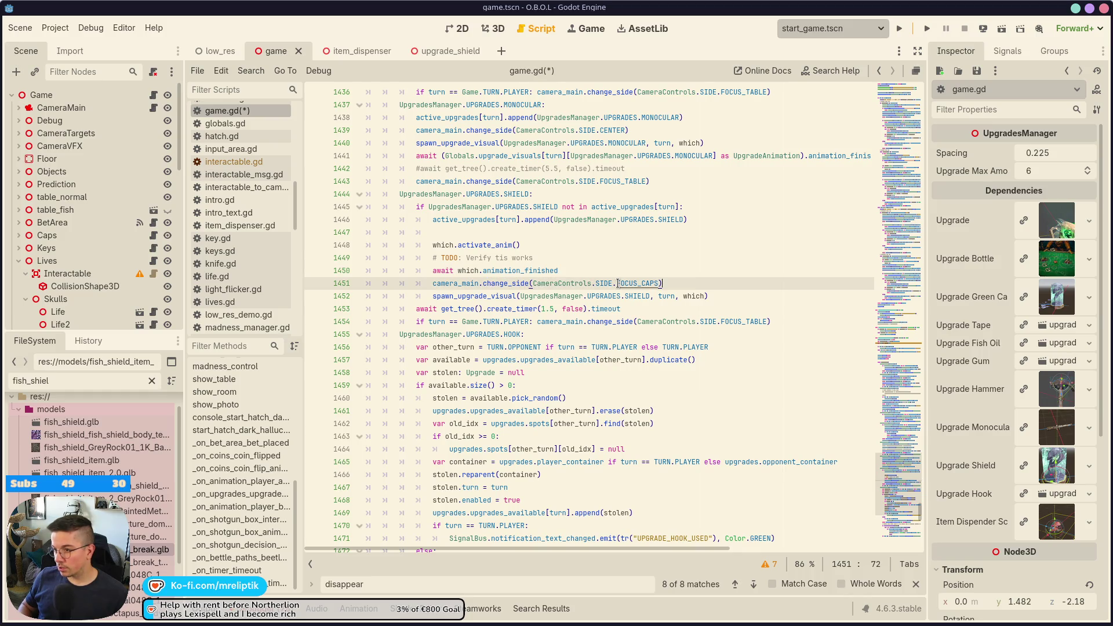
key("Down")
key("End")
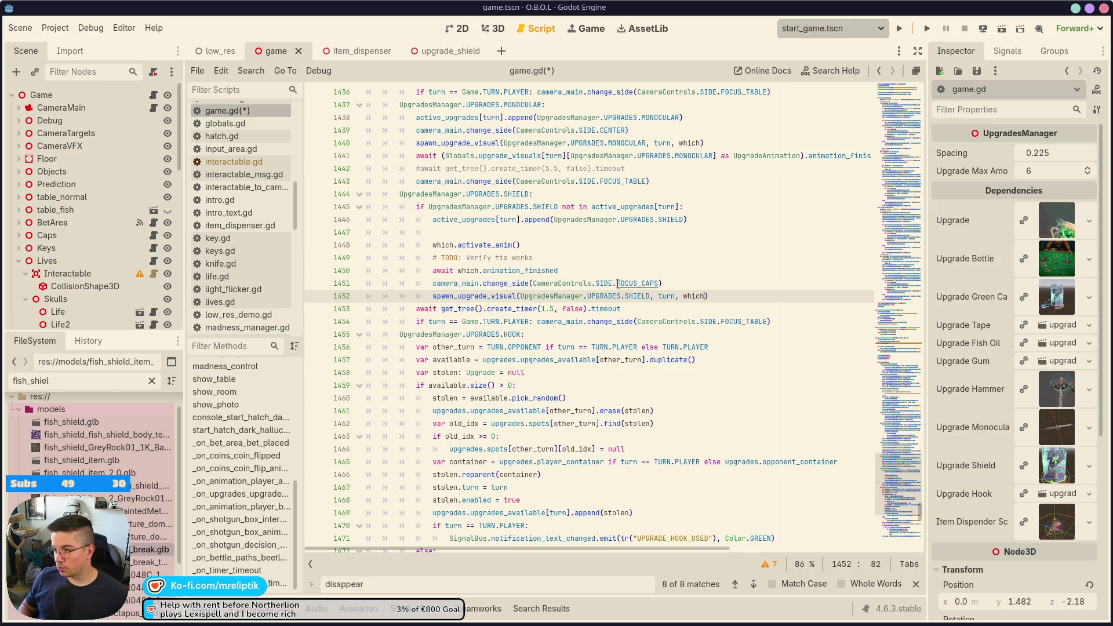
key("Return")
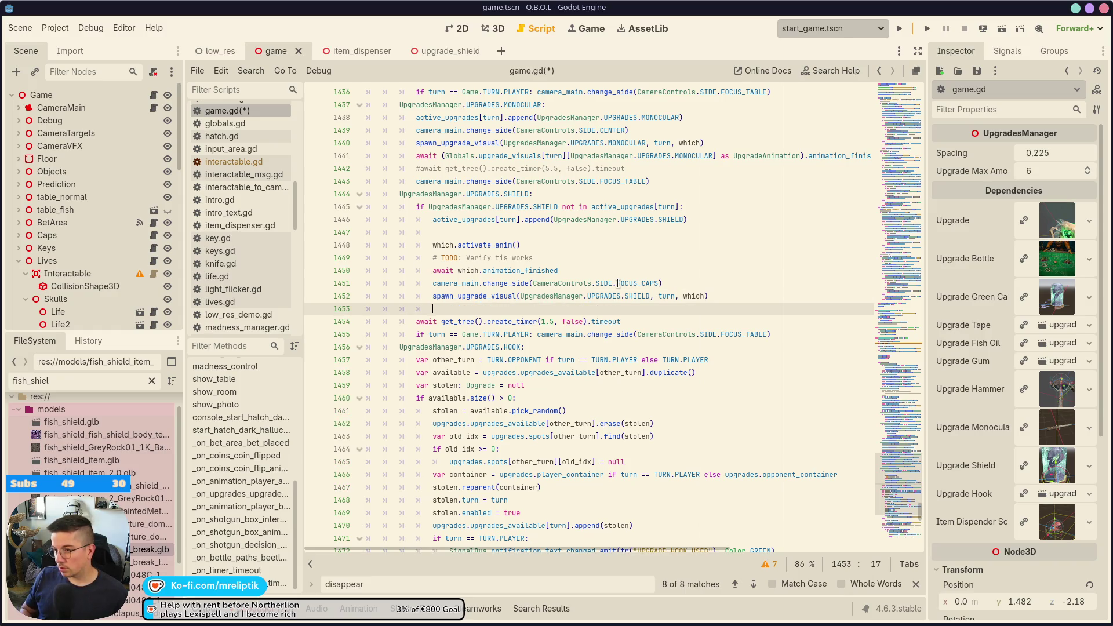
type("which.dis")
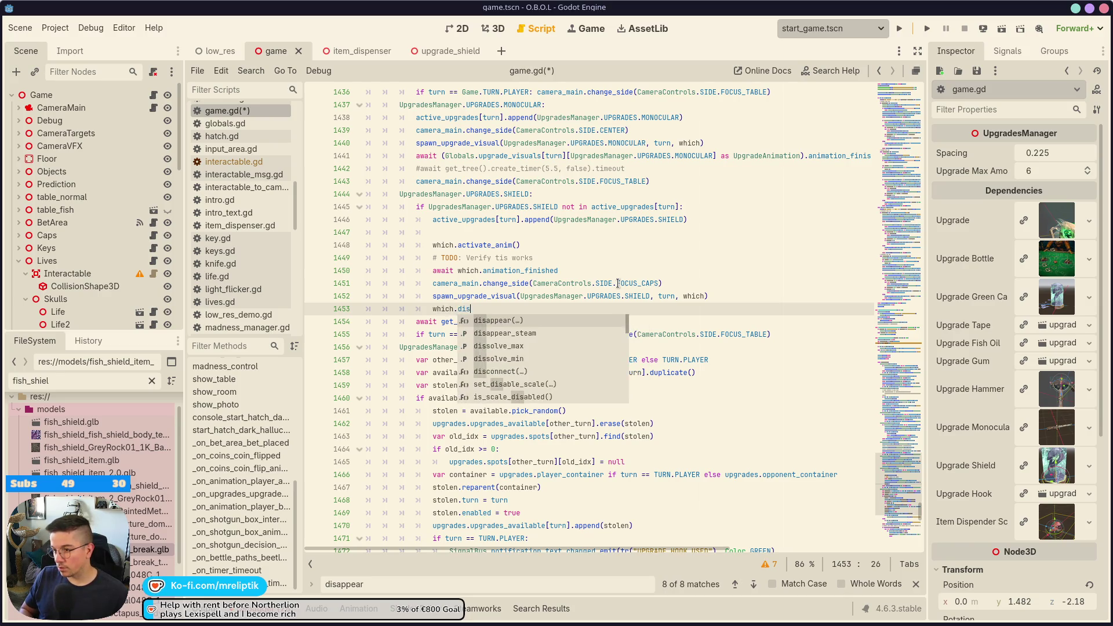
key("Return")
key("ctrl+s")
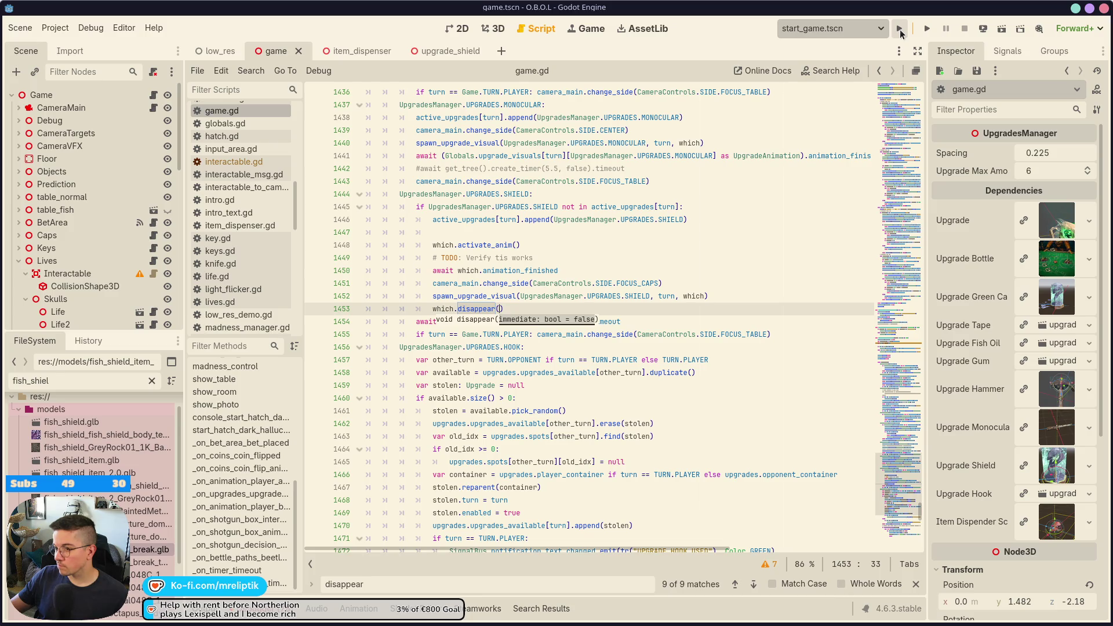
Run the project, enlarge the game view, and advance the opening dialogue
left_click(899, 29)
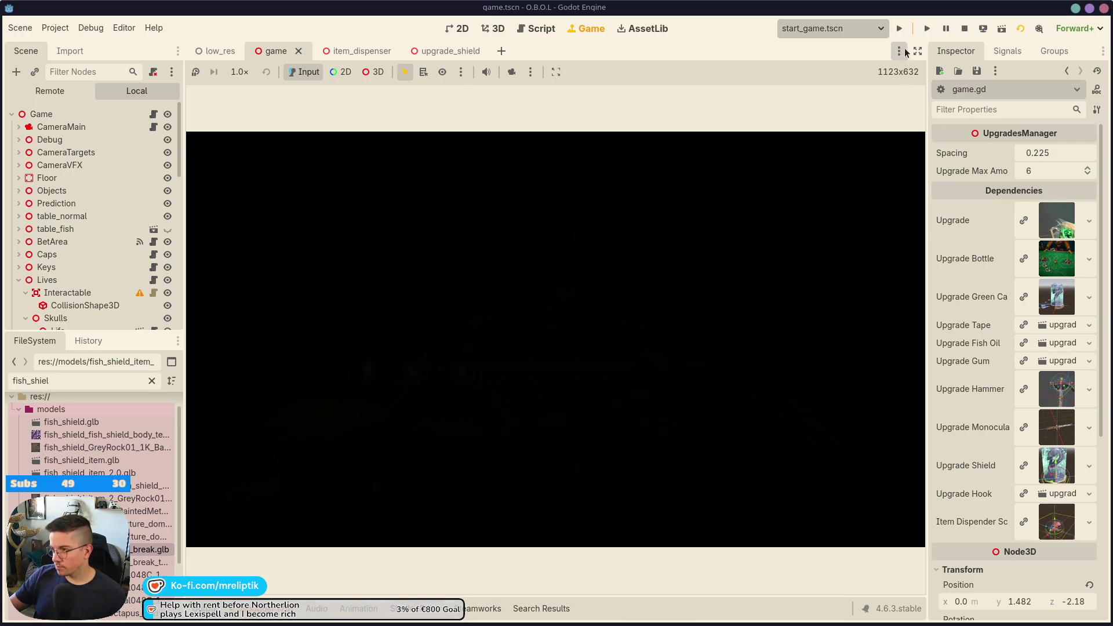
left_click(918, 51)
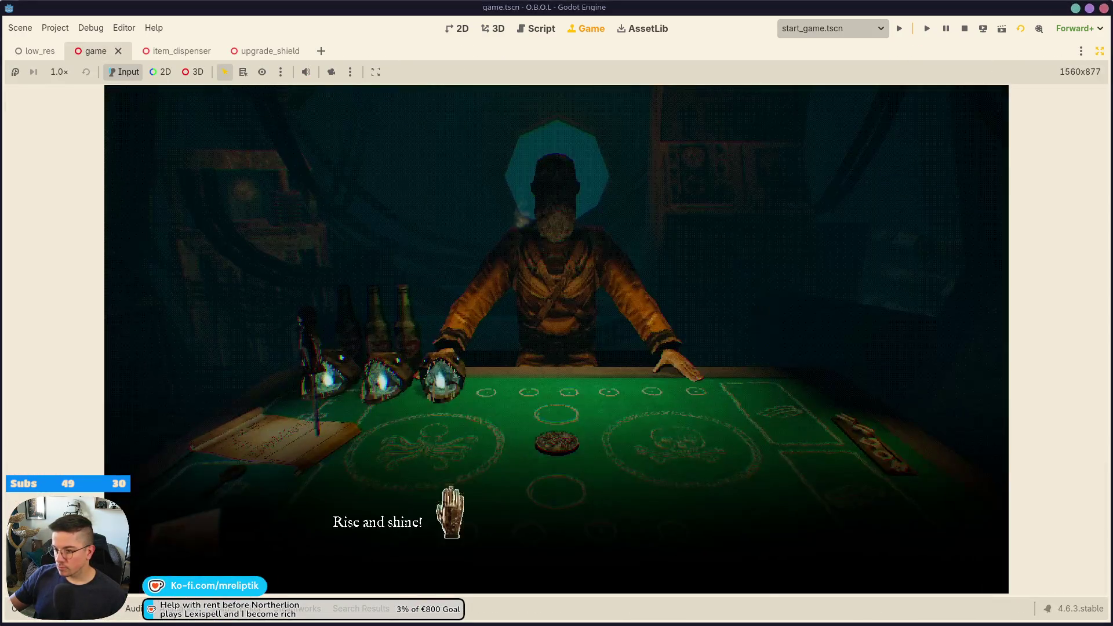
left_click(461, 482)
left_click(470, 480)
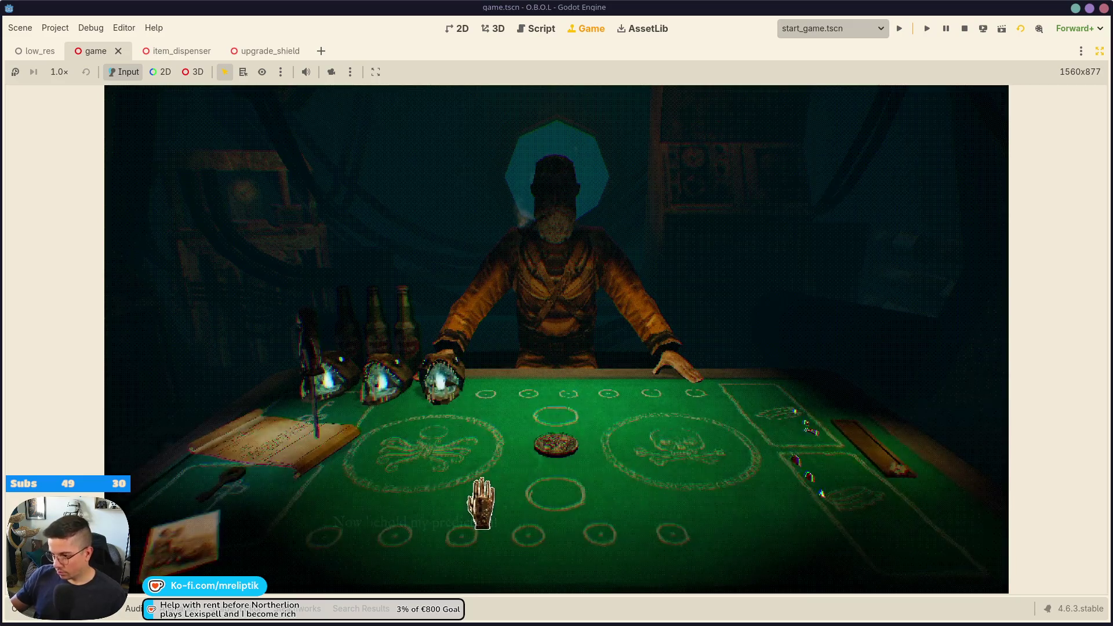
Enter 'upgrade shield player' in the developer console and advance the dialogue to the table
key("grave")
type("upgrade shield player")
key("Return")
key("grave")
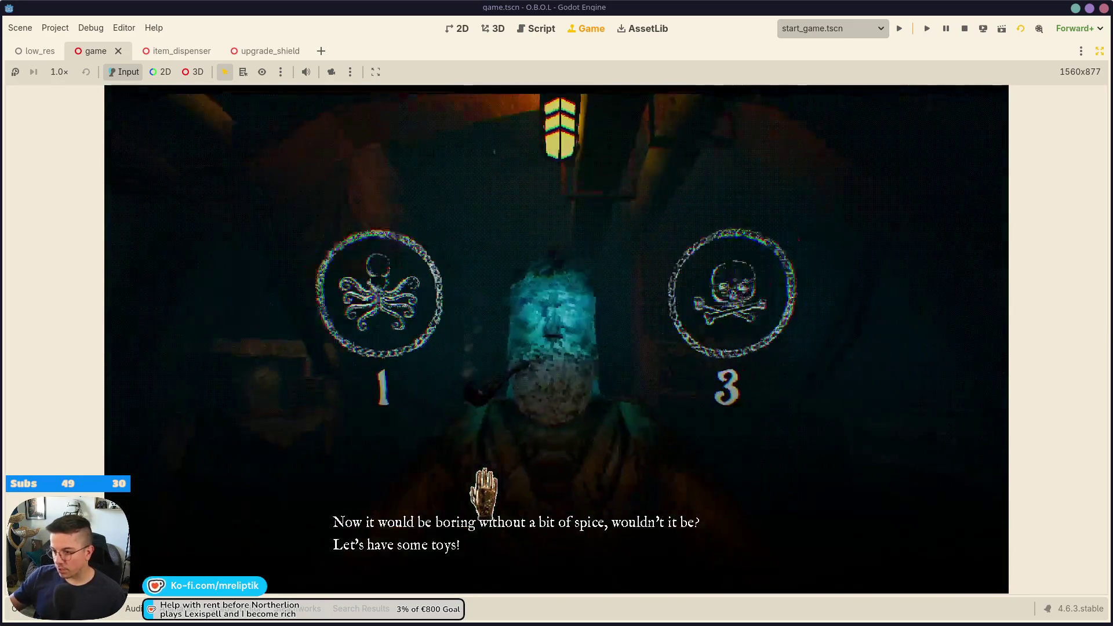
left_click(494, 480)
left_click(487, 510)
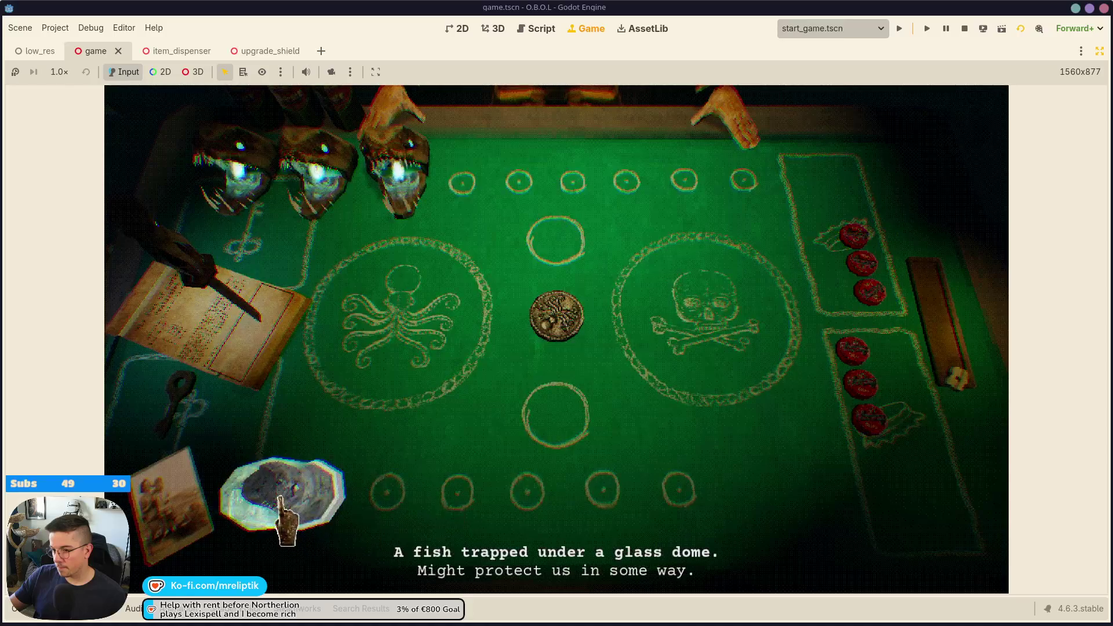
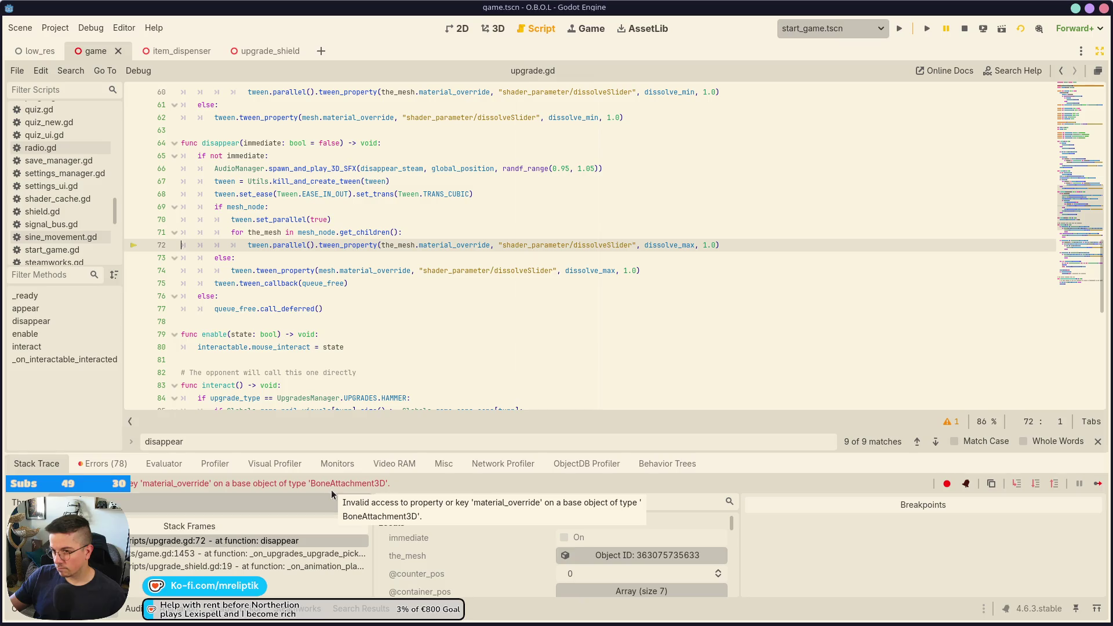
Stop the running game and show the upgrade_shield scene with its fish shield in 3D
double_click(396, 245)
left_click(964, 29)
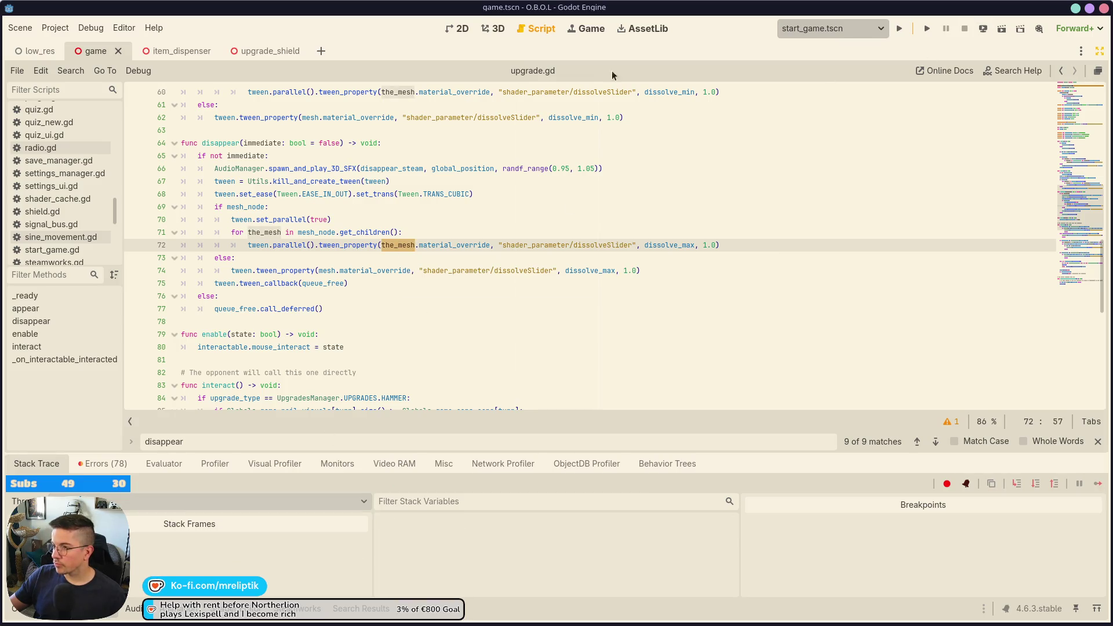
left_click(594, 29)
left_click(1082, 51)
left_click(1100, 51)
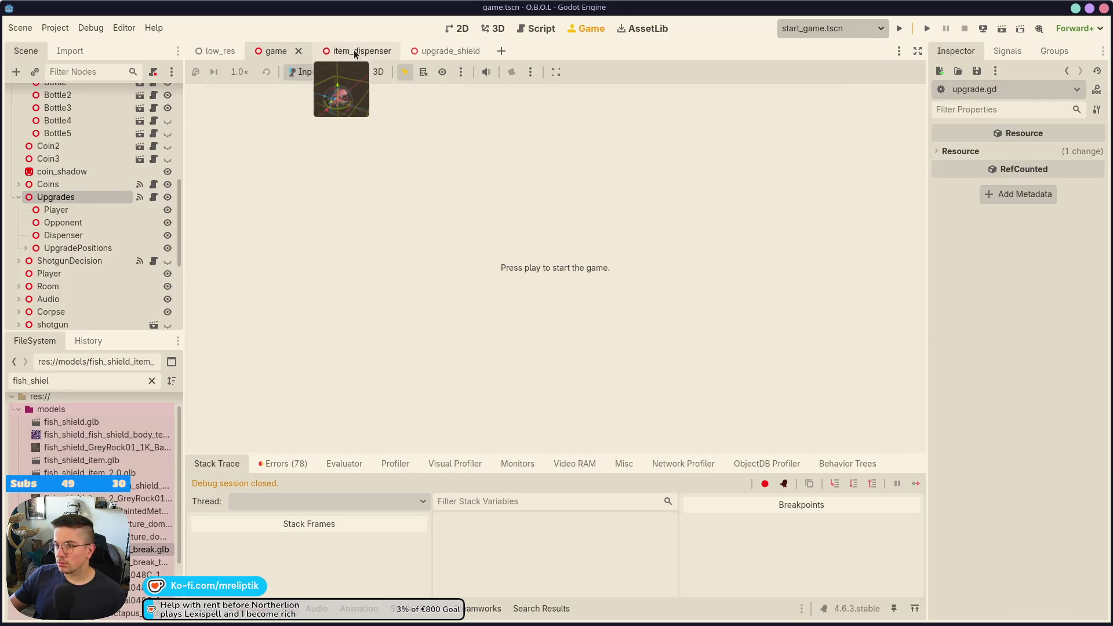
left_click(446, 51)
left_click(494, 29)
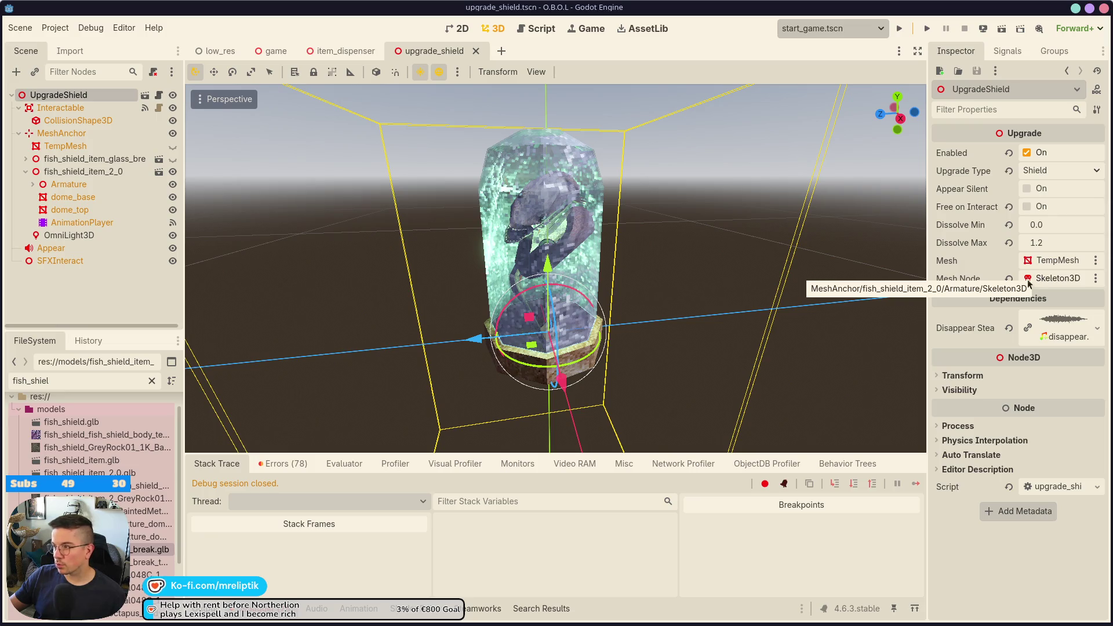
Review upgrade_shield.gd and its parent upgrade.gd, then return to the Game workspace with a wider Inspector
left_click(158, 95)
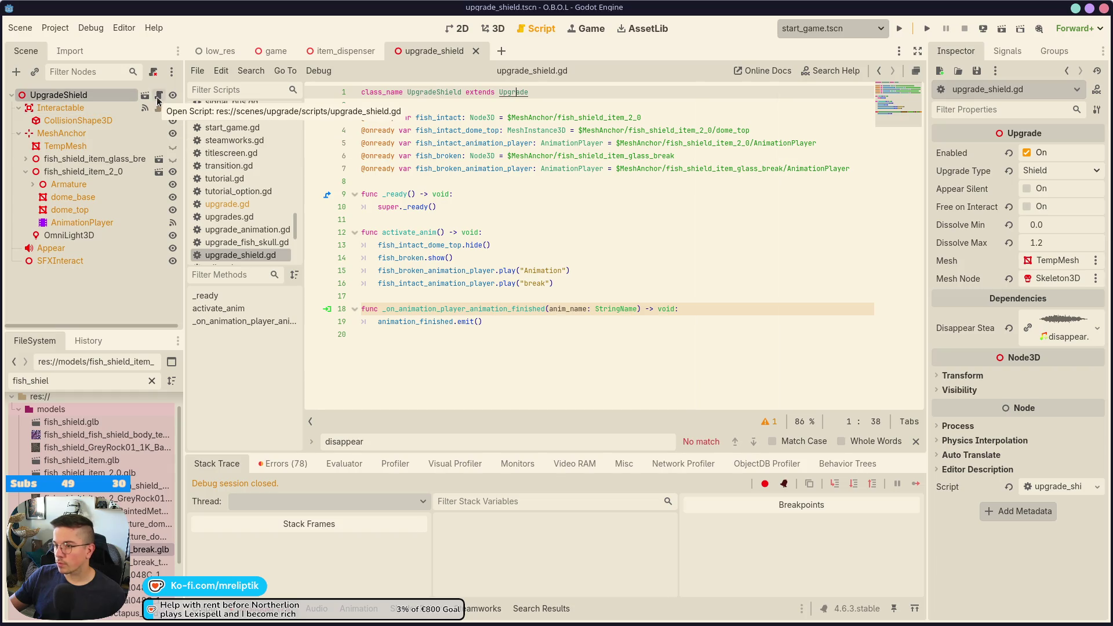
left_click(506, 94, "ctrl")
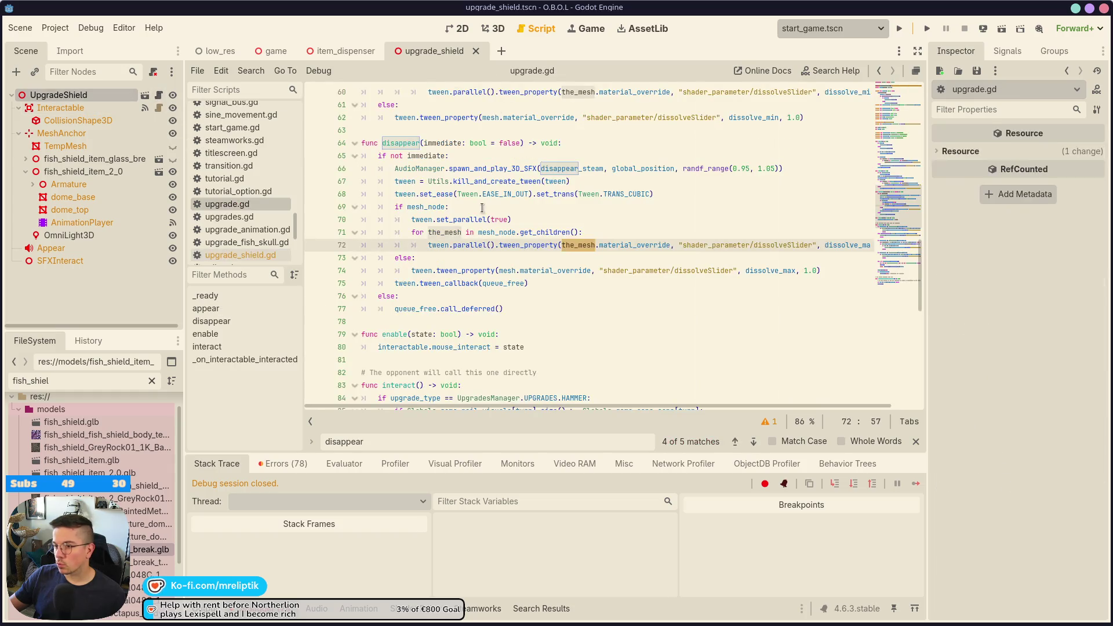
double_click(447, 270)
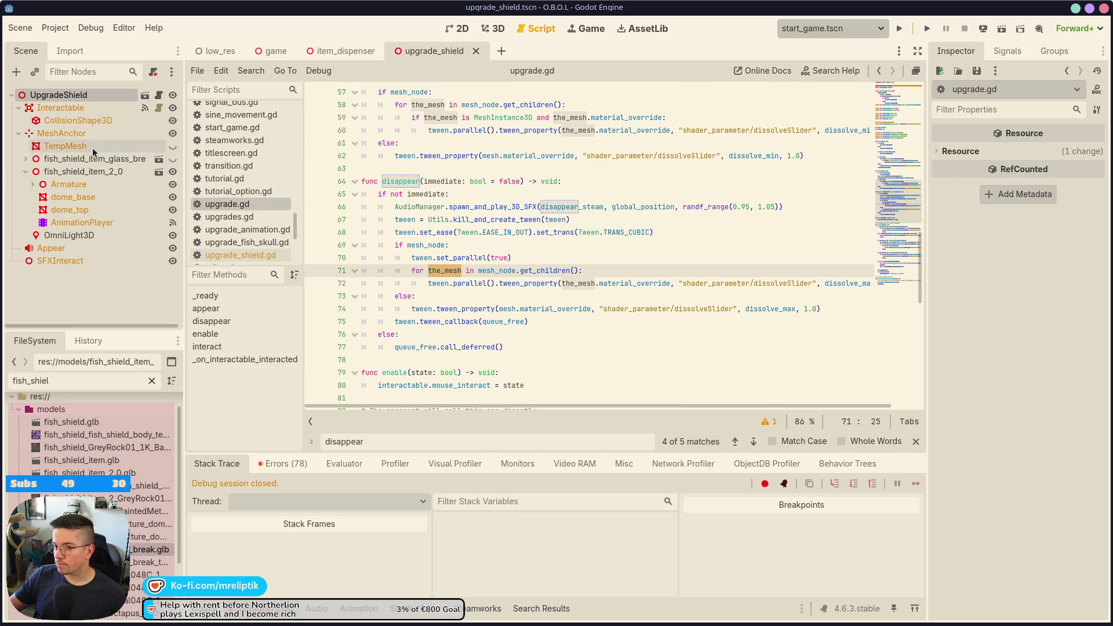
left_click(586, 29)
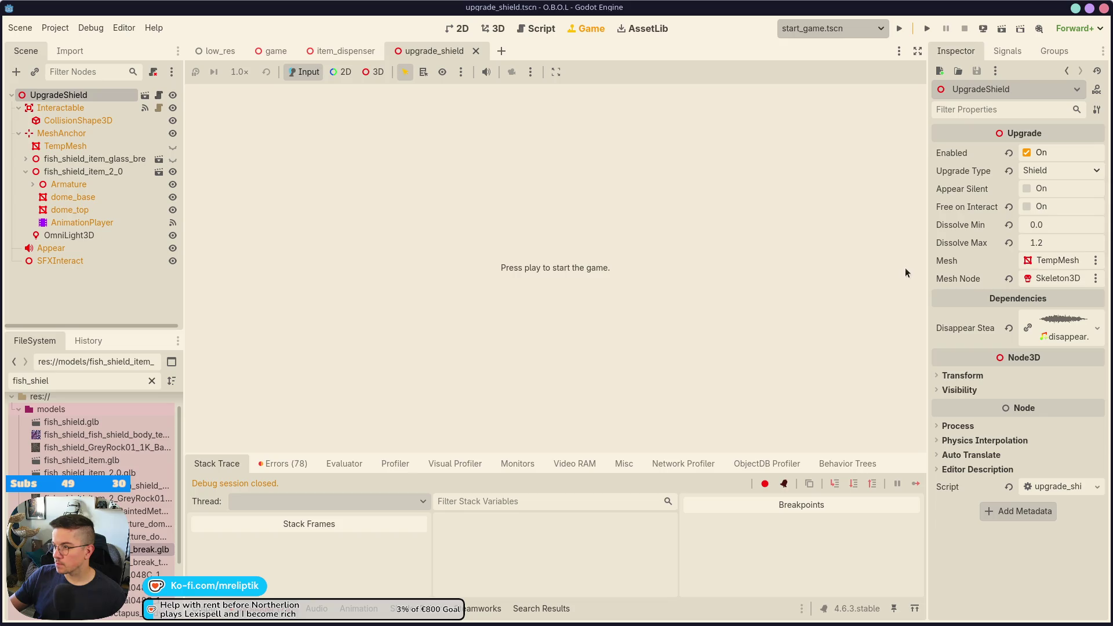
left_click_drag(926, 258, 873, 259)
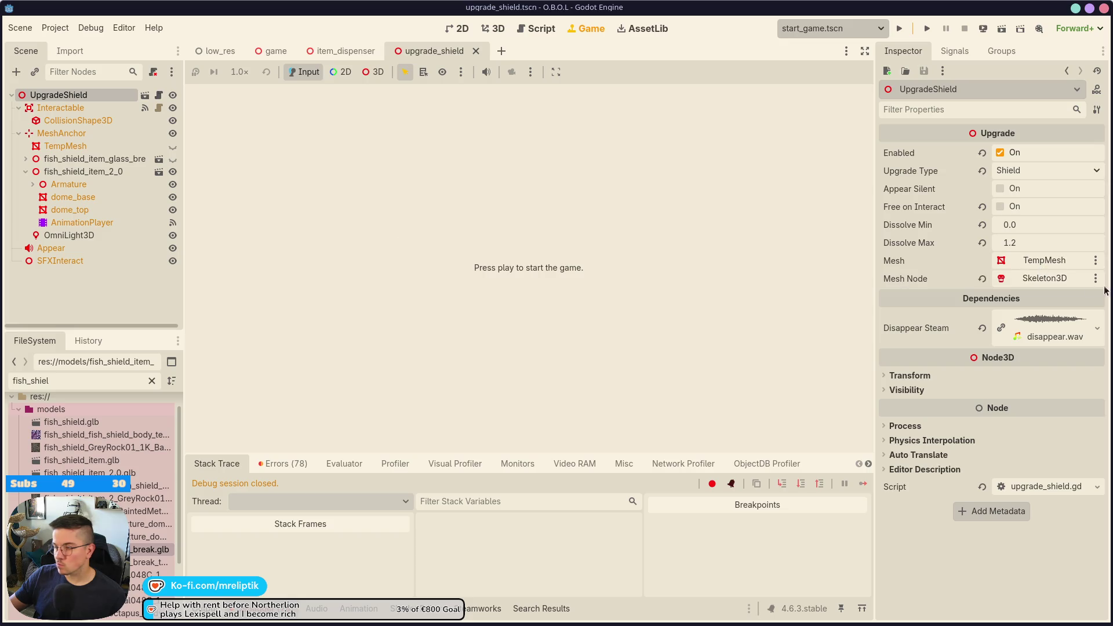
Clear UpgradeShield's Mesh Node, set its Mesh to dome_base, and save
left_click(981, 280)
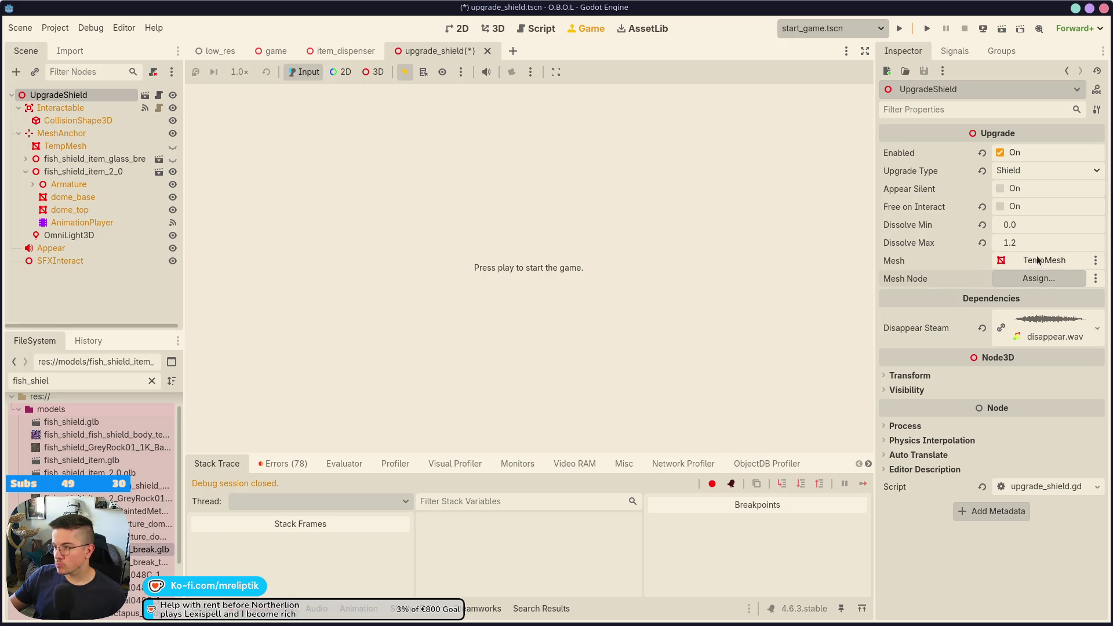
left_click(1038, 280)
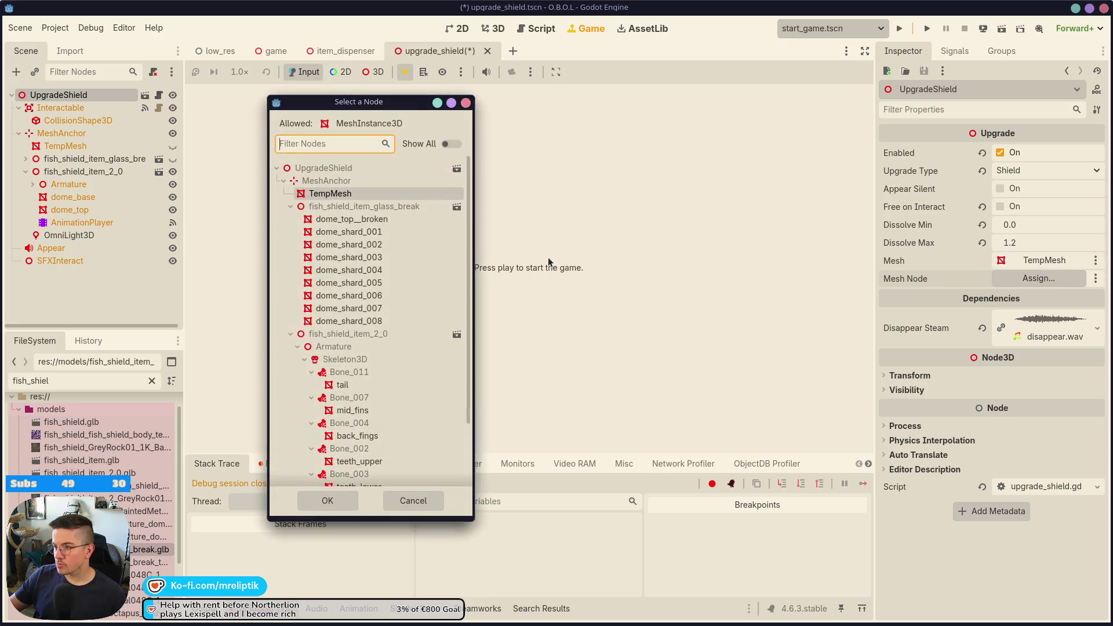
scroll(371, 382, "down", 3)
double_click(347, 462)
key("ctrl+s")
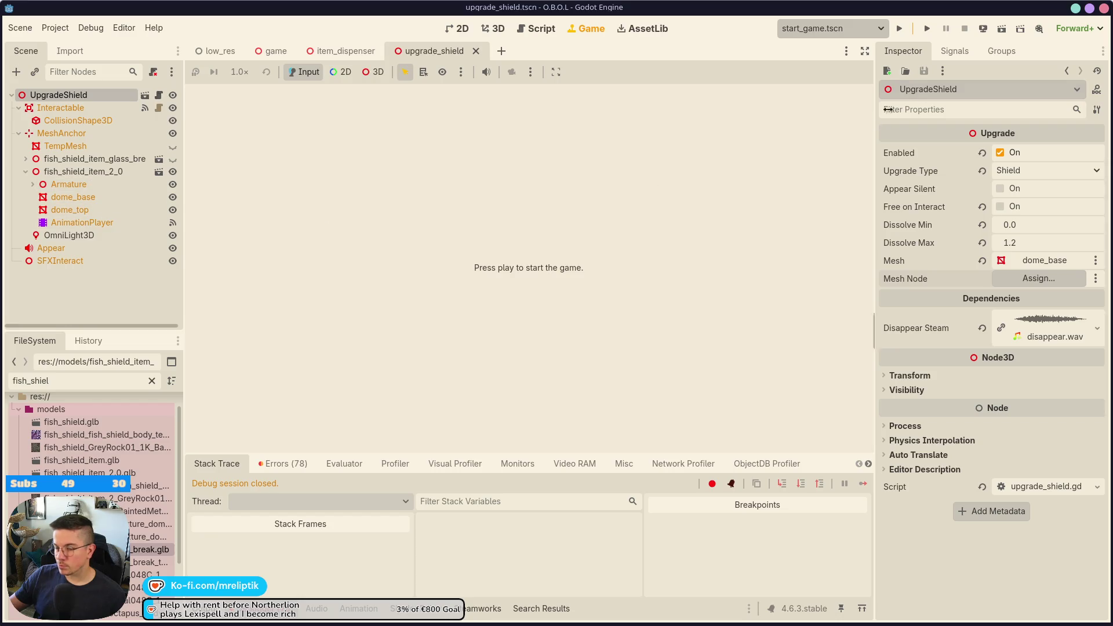
Switch the Mesh to dome_top, save the scene, and run the game
left_click(1038, 260)
double_click(346, 474)
key("ctrl+s")
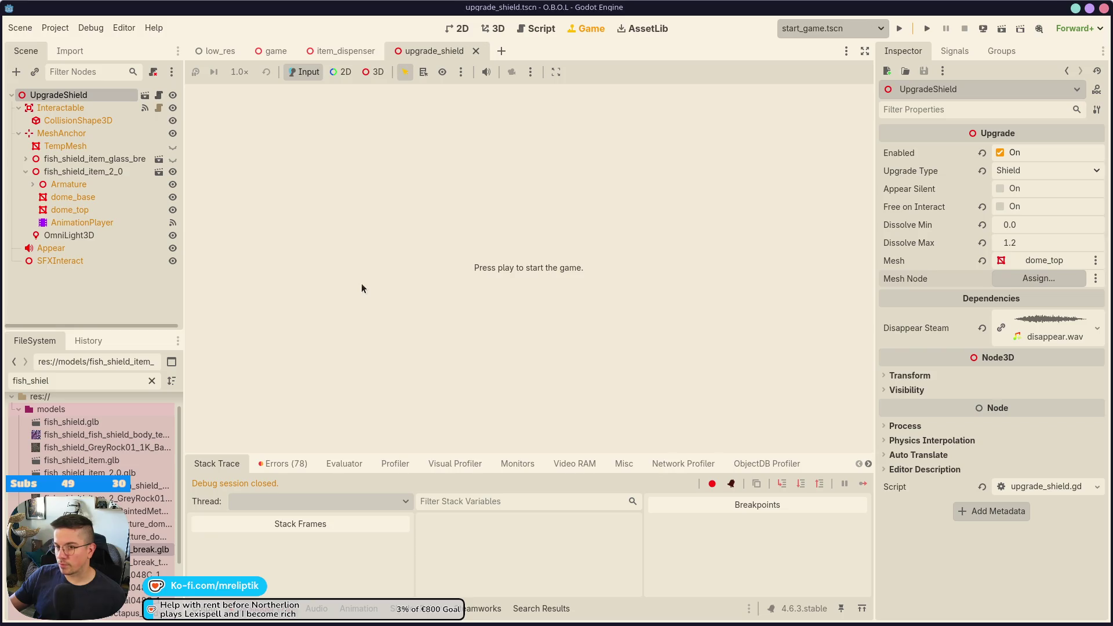
left_click(900, 28)
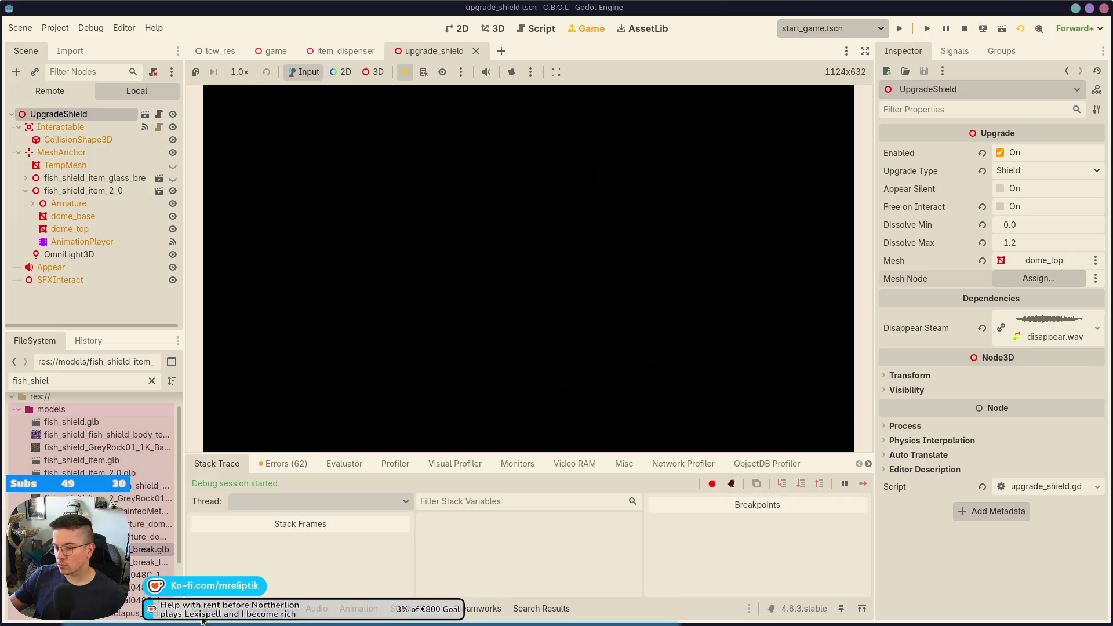
Inspect the null-instance error at upgrade.gd line 49, then stop the game and return to 3D
left_click(203, 615)
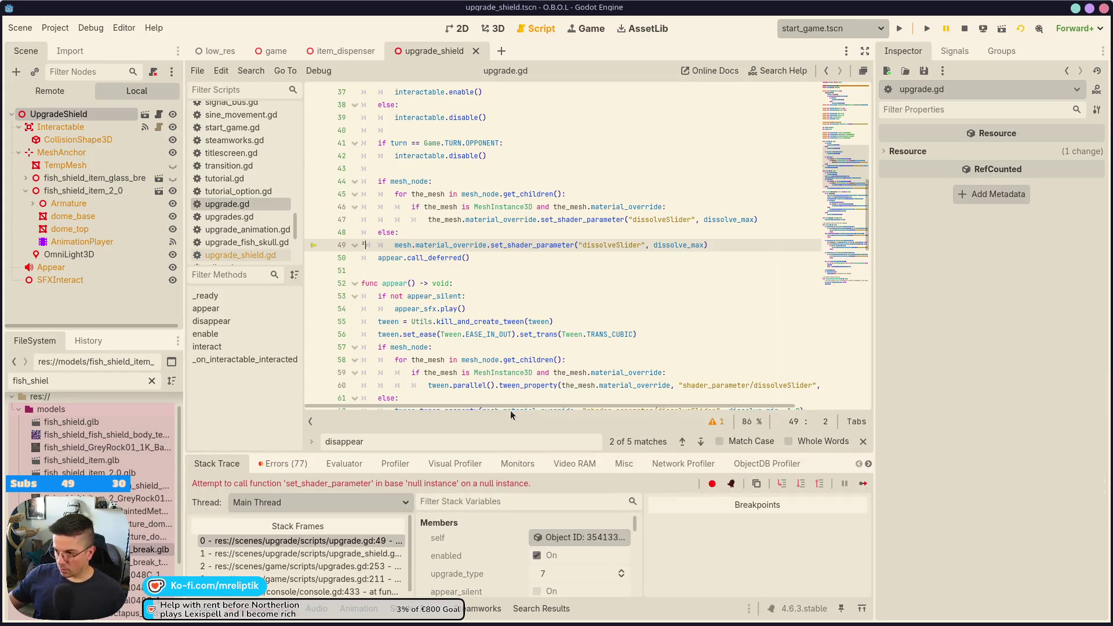
mouse_move(522, 321)
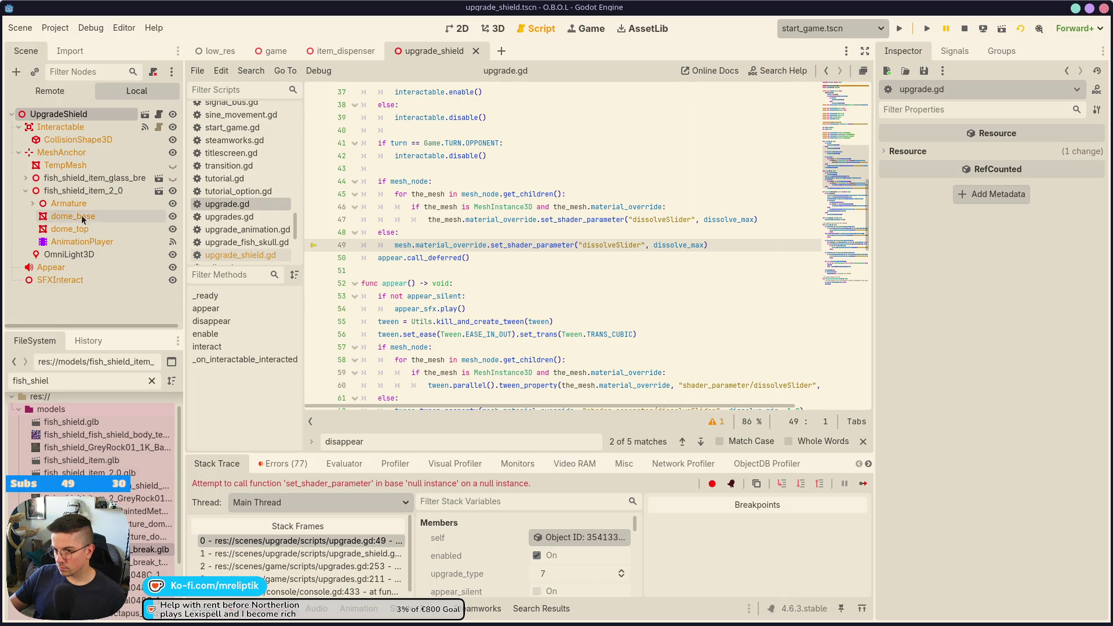
left_click(65, 116)
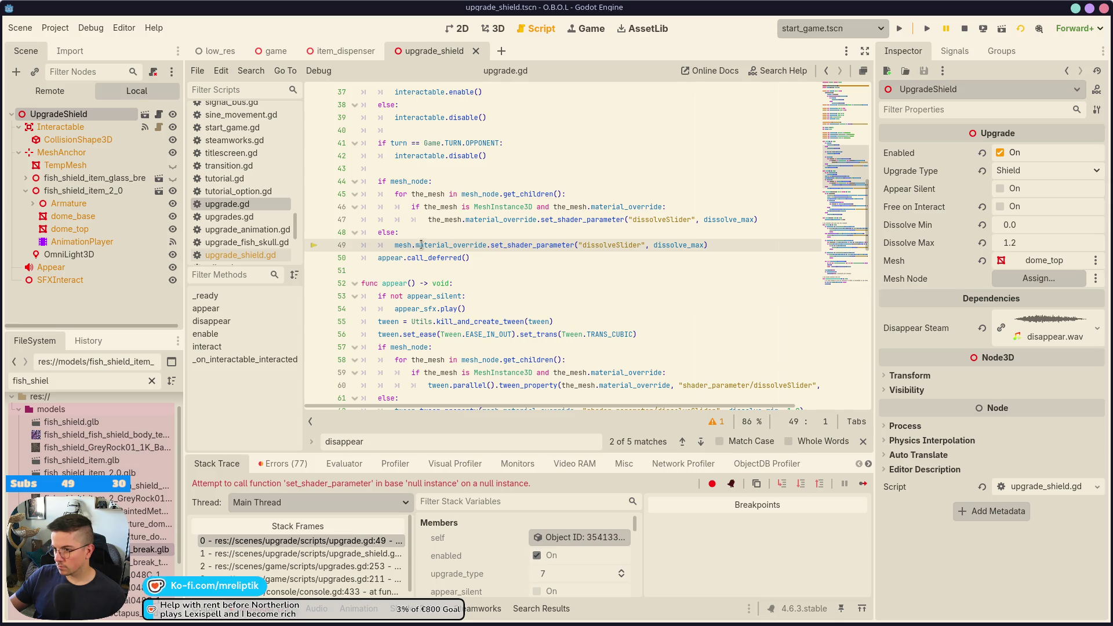
mouse_move(395, 244)
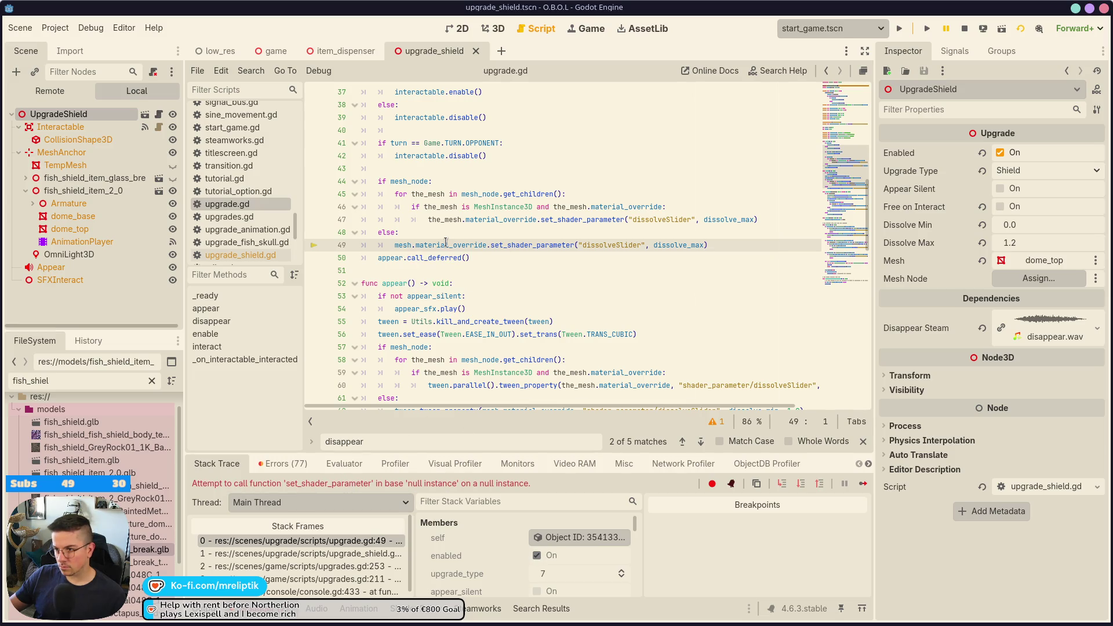
mouse_move(446, 242)
left_click(964, 28)
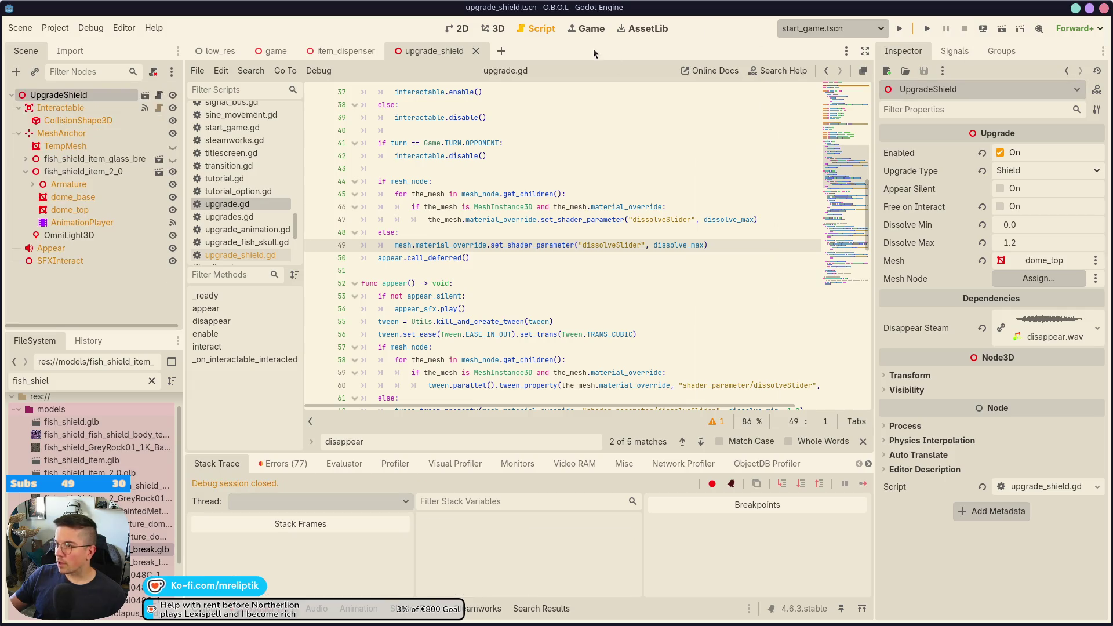
left_click(587, 29)
left_click(493, 28)
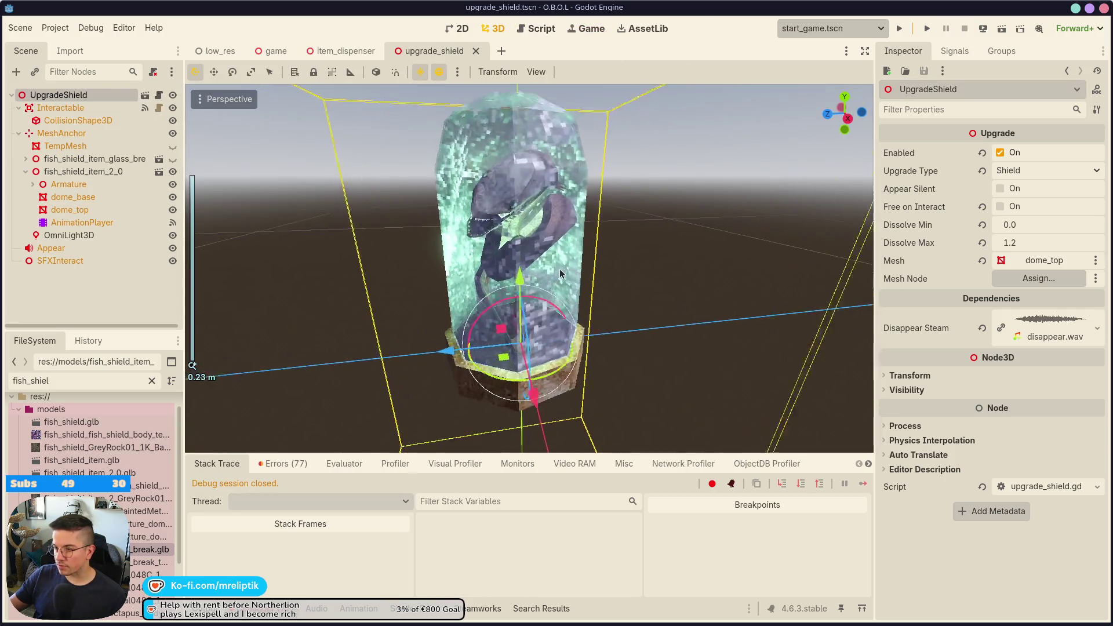
Give dome_top a new ShaderMaterial as its Material Override
left_click(67, 209)
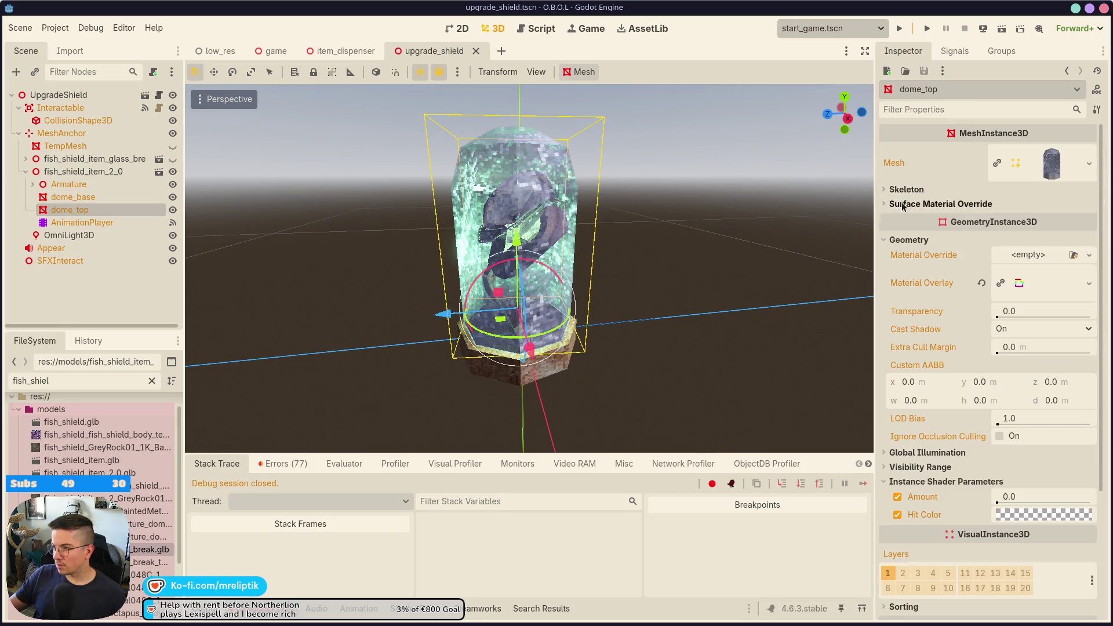
left_click(33, 183)
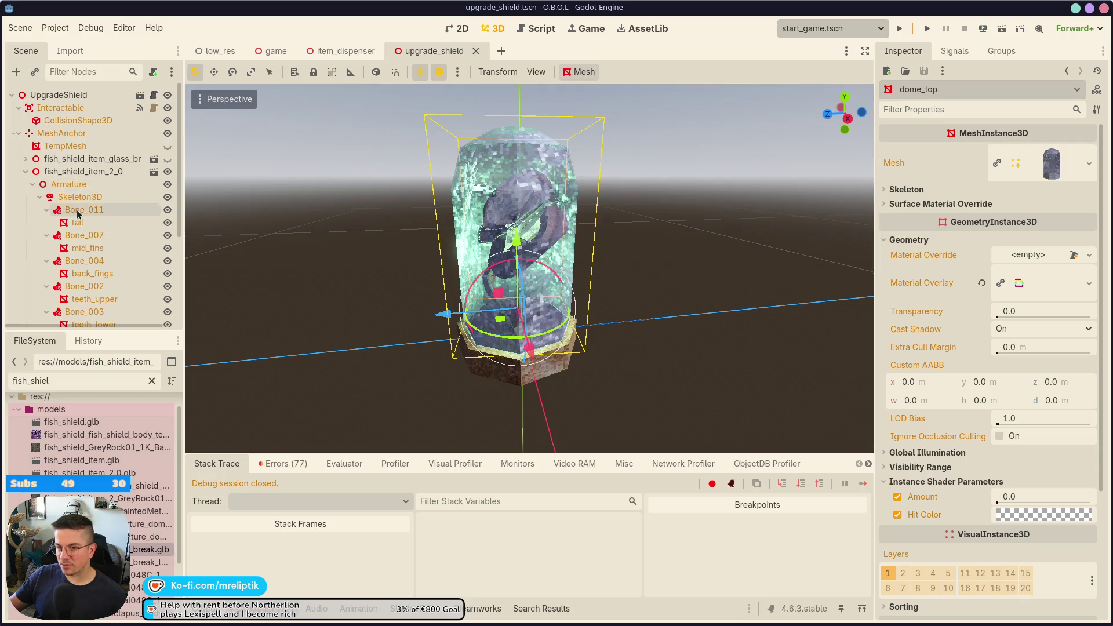
left_click(78, 222)
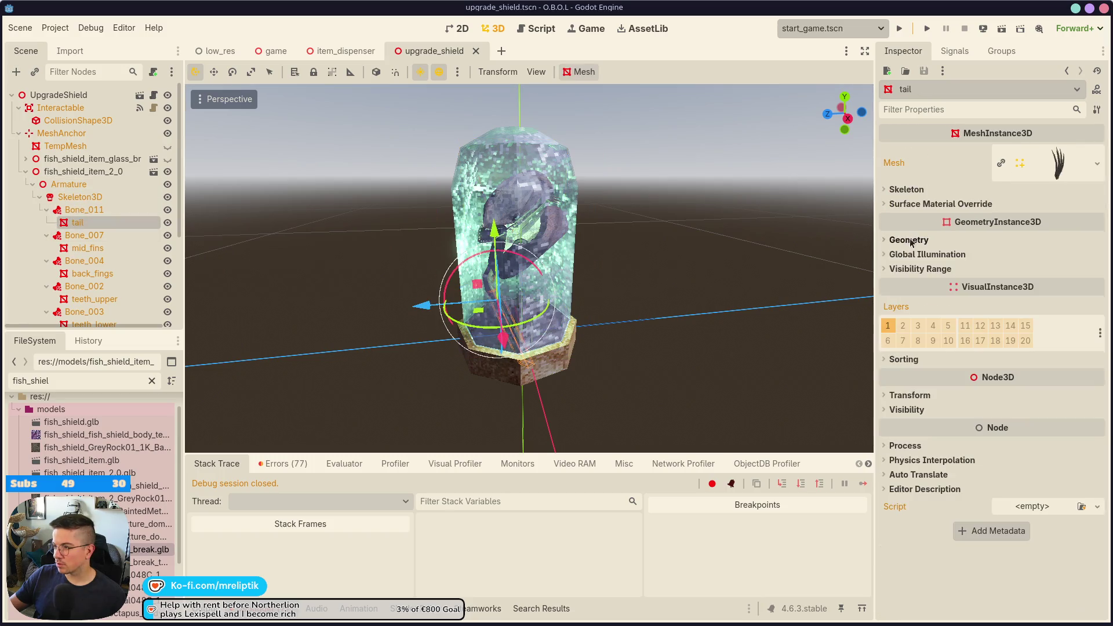
left_click(33, 184)
left_click(65, 209)
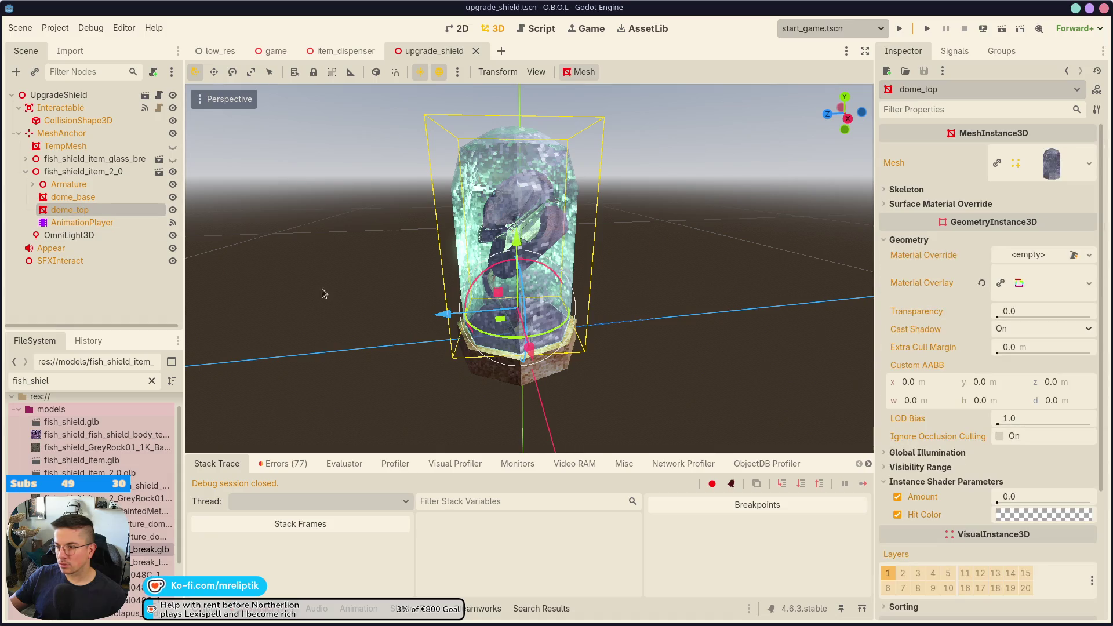
left_click(1025, 256)
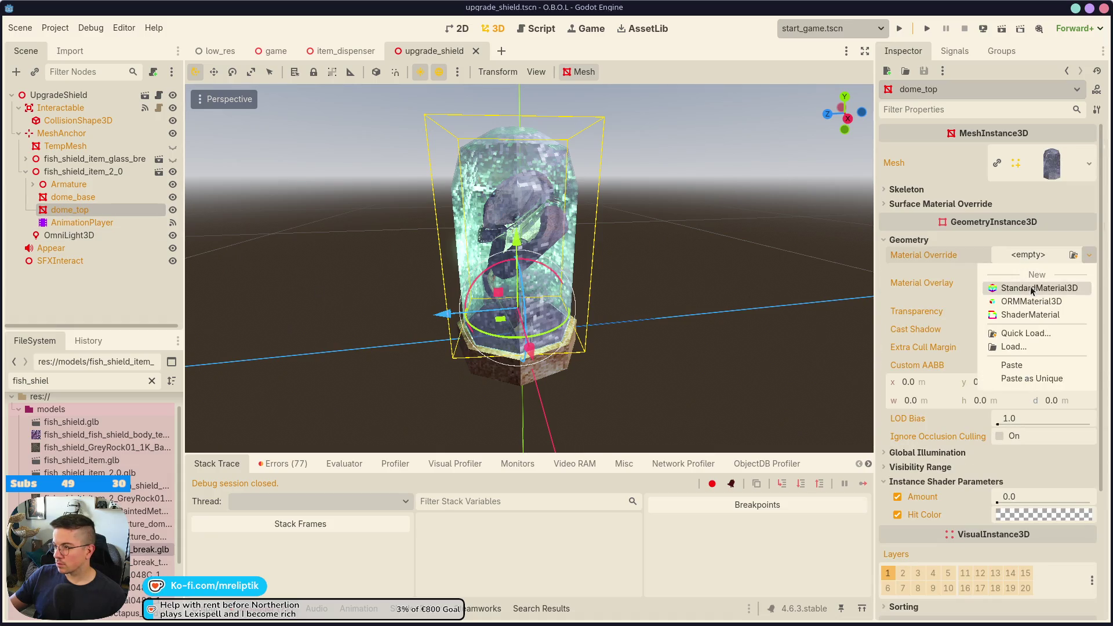
left_click(1030, 315)
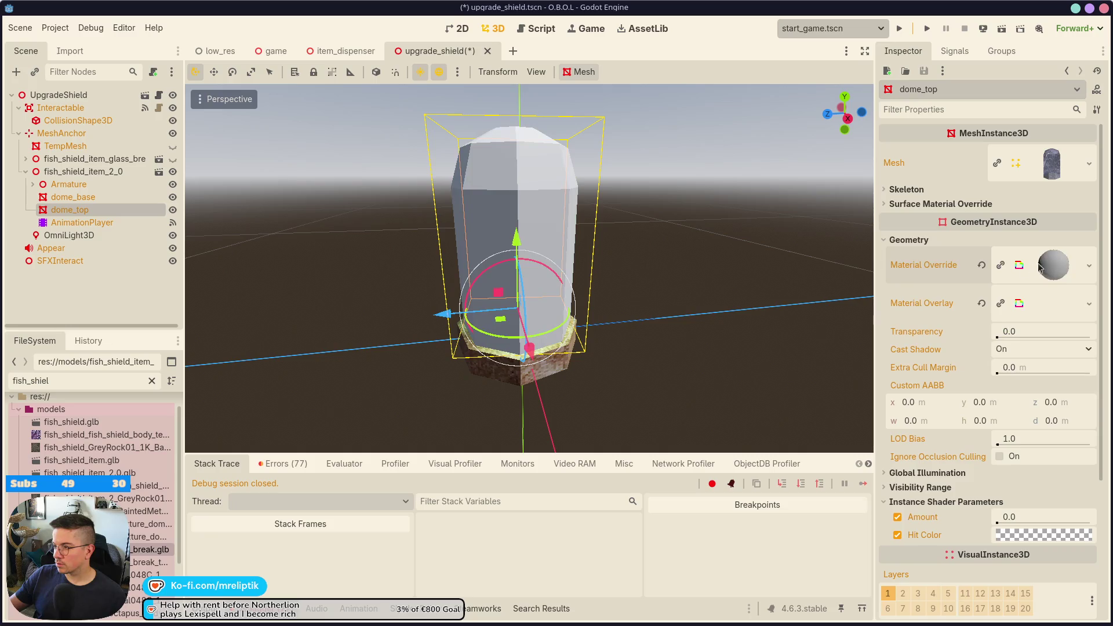
left_click(1038, 266)
left_click(1050, 270)
left_click(1050, 269)
Quick-load dissolve.gdshader as the new material's shader
left_click(1030, 384)
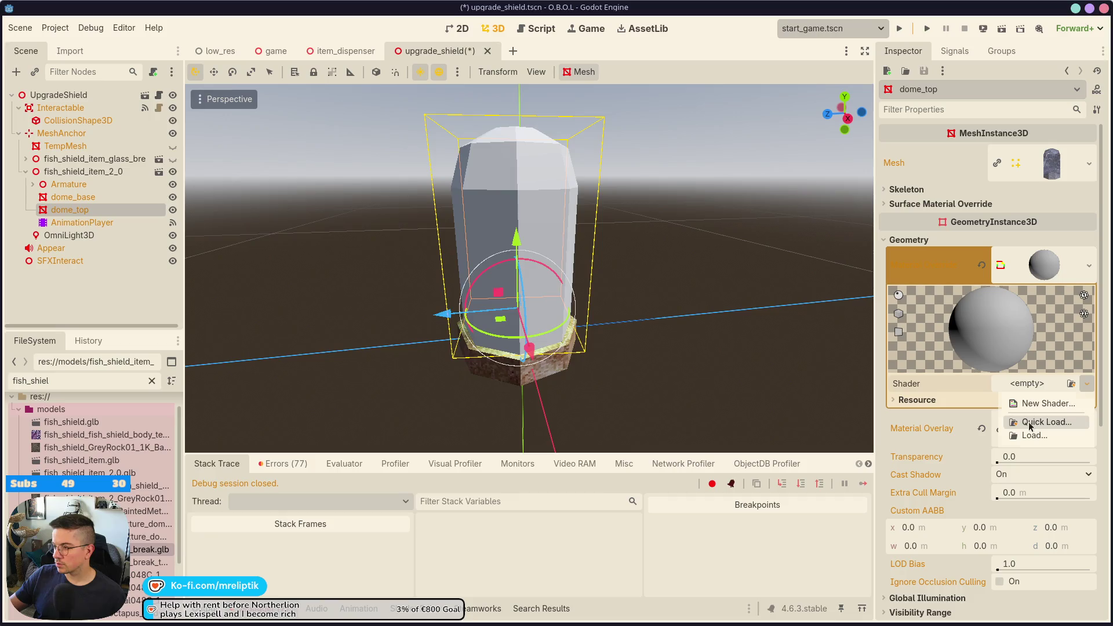
left_click(1032, 429)
type("dis")
key("Return")
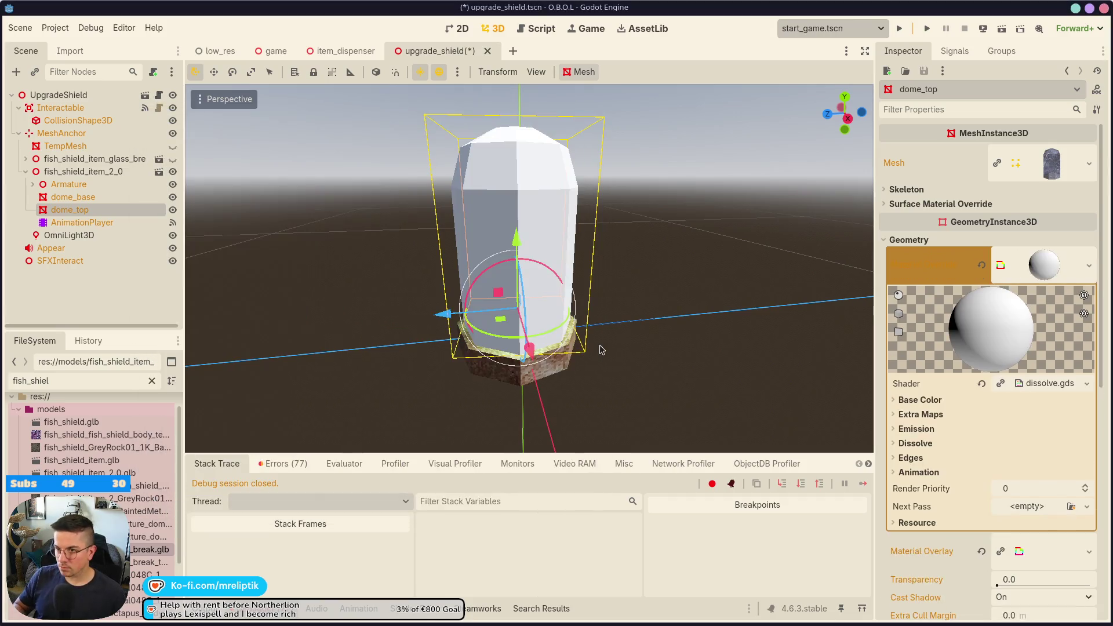
Quick-load a brown fish texture as the material's Base Color Texture
left_click(920, 400)
left_click(1032, 433)
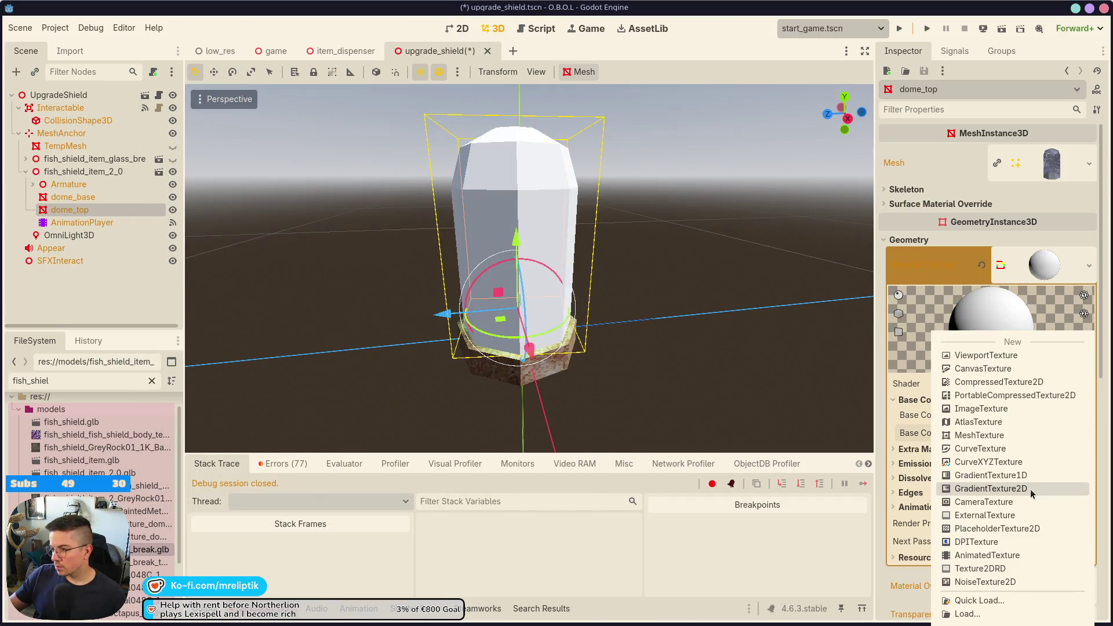
left_click(979, 600)
type("dome")
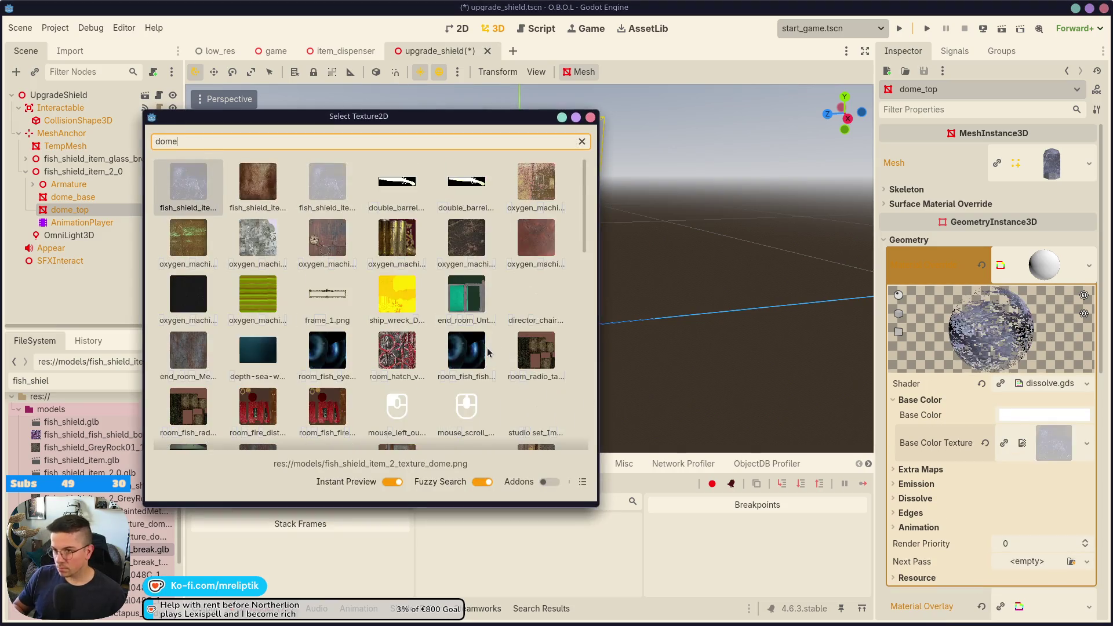
key("BackSpace")
key("BackSpace")
key("BackSpace")
type("fish")
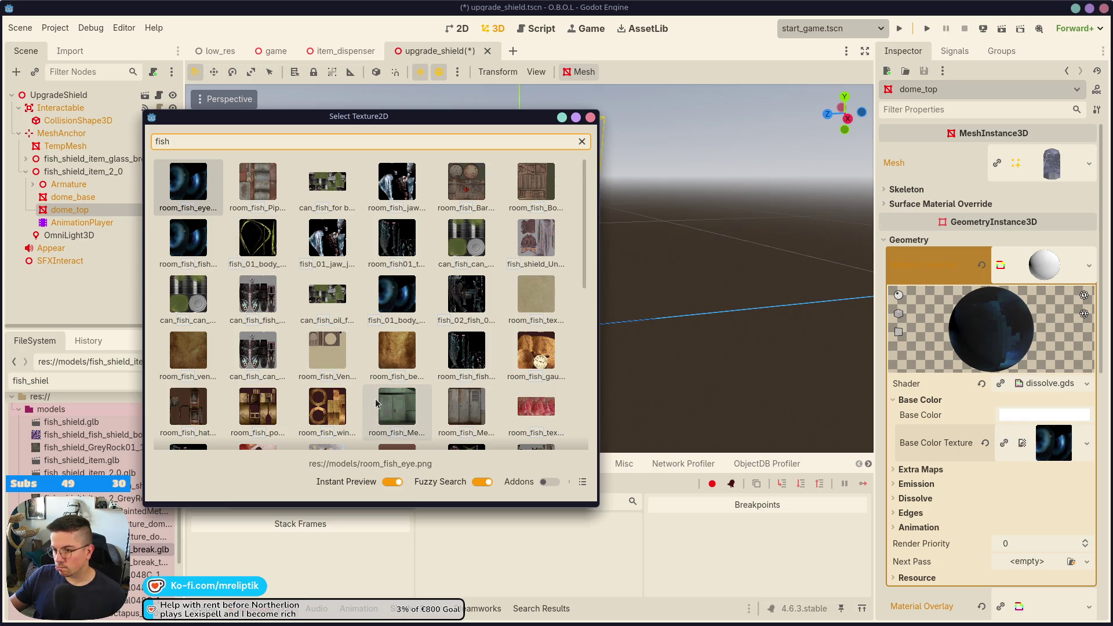
scroll(482, 377, "down", 2)
scroll(482, 376, "down", 2)
double_click(467, 390)
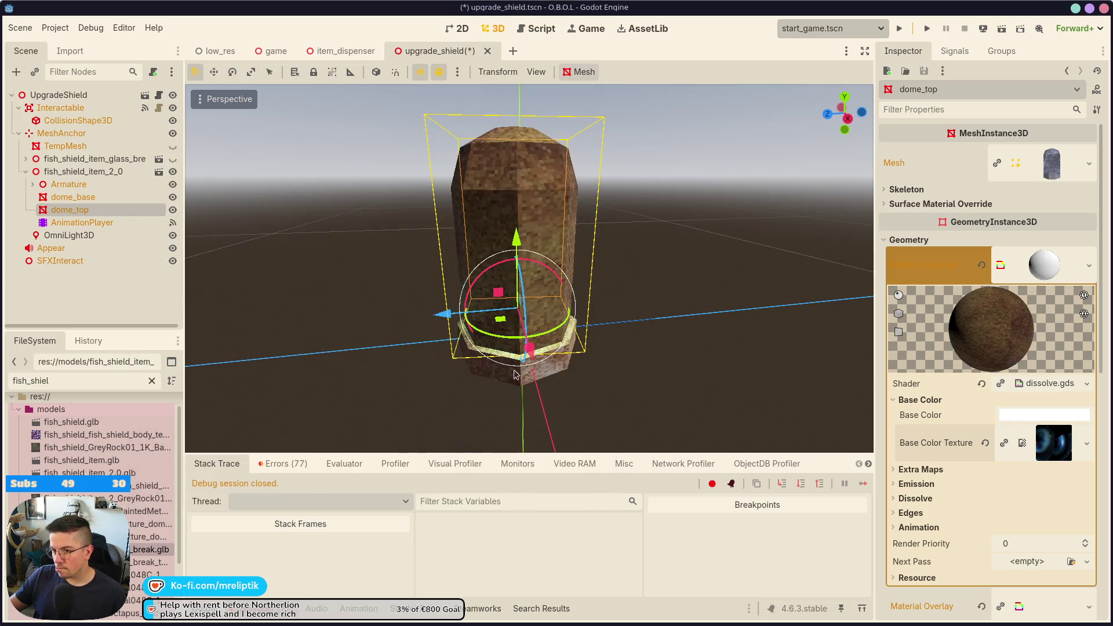
Copy the Albedo texture from dome_top's mesh Surface 0 material
left_click(1052, 163)
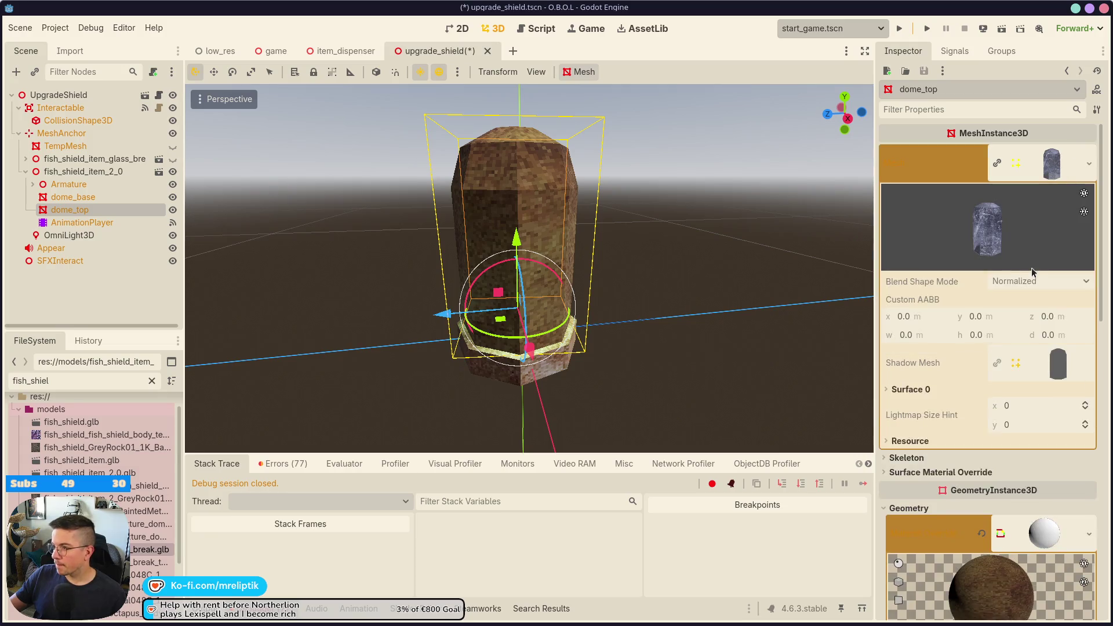
left_click(910, 389)
left_click(916, 425)
scroll(920, 417, "down", 3)
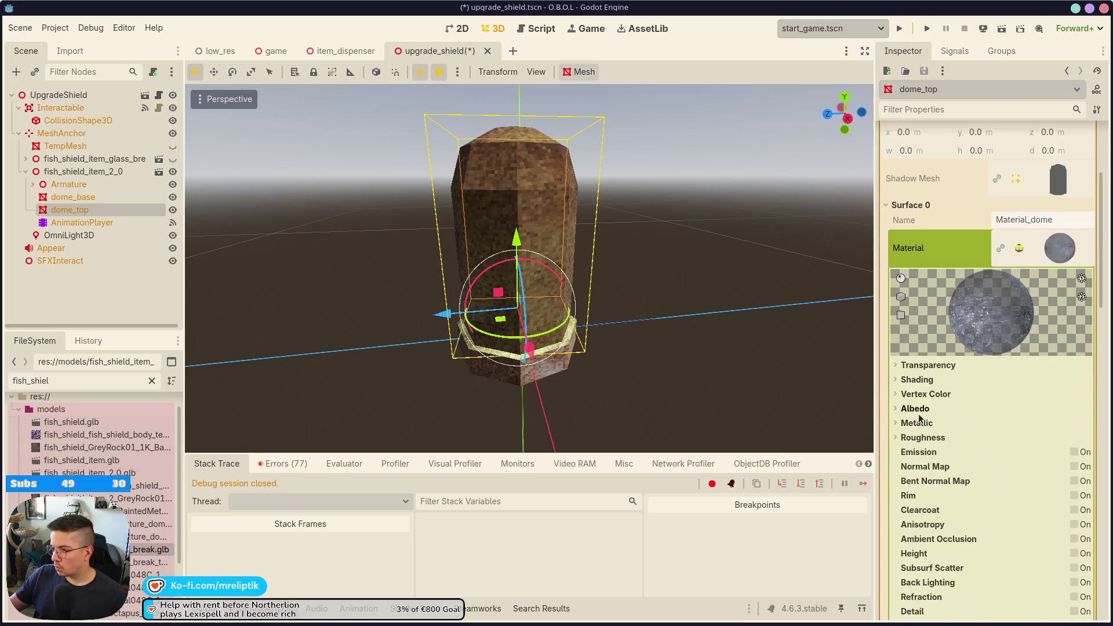
left_click(916, 409)
right_click(1052, 453)
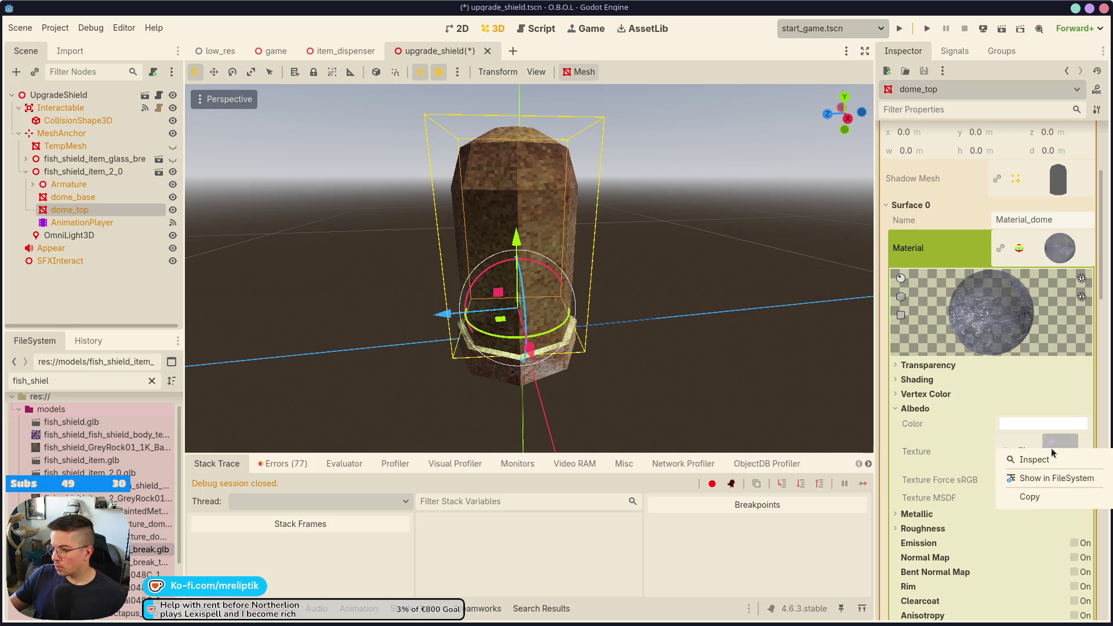
left_click(1025, 494)
Paste that texture into the override's Base Color Texture and save the scene
scroll(1035, 429, "down", 10)
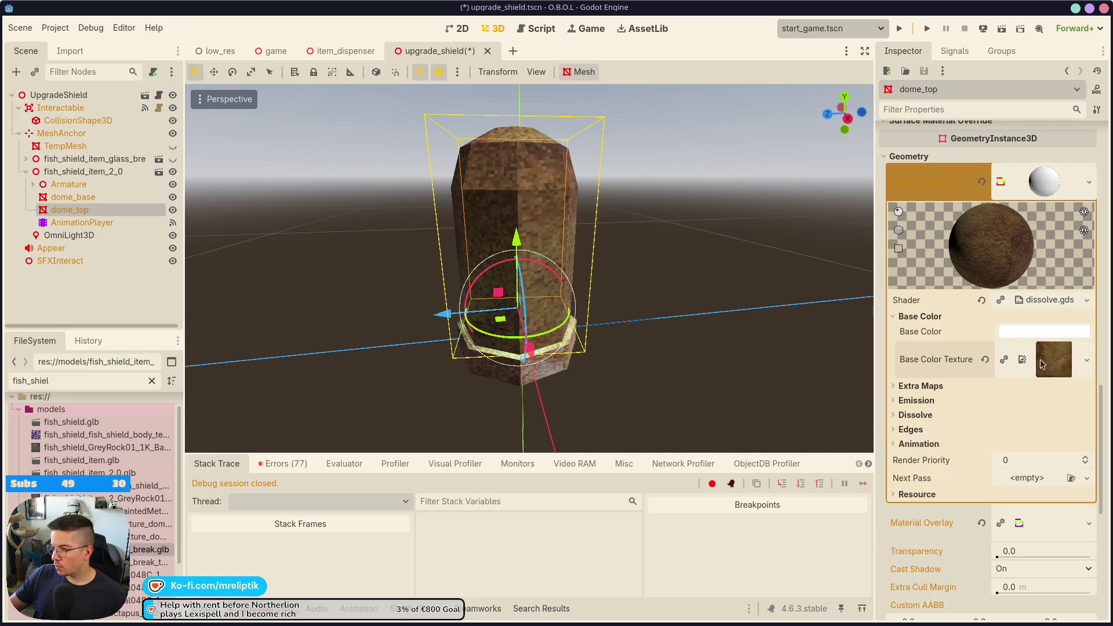
right_click(1054, 368)
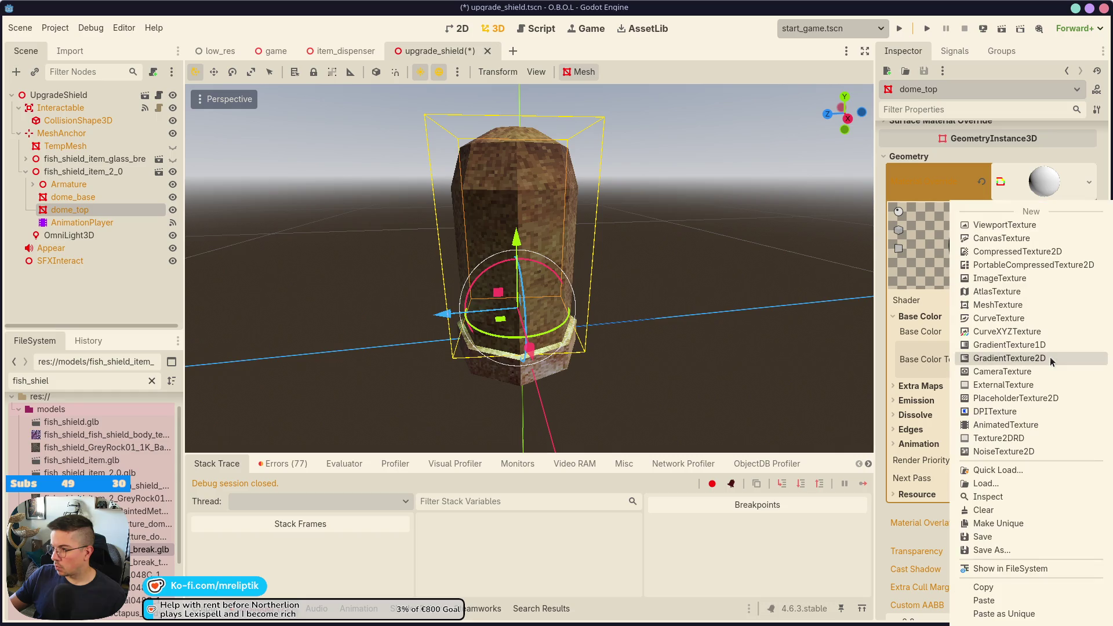
left_click(985, 600)
scroll(518, 371, "up", 6)
key("ctrl+s")
scroll(517, 371, "up", 3)
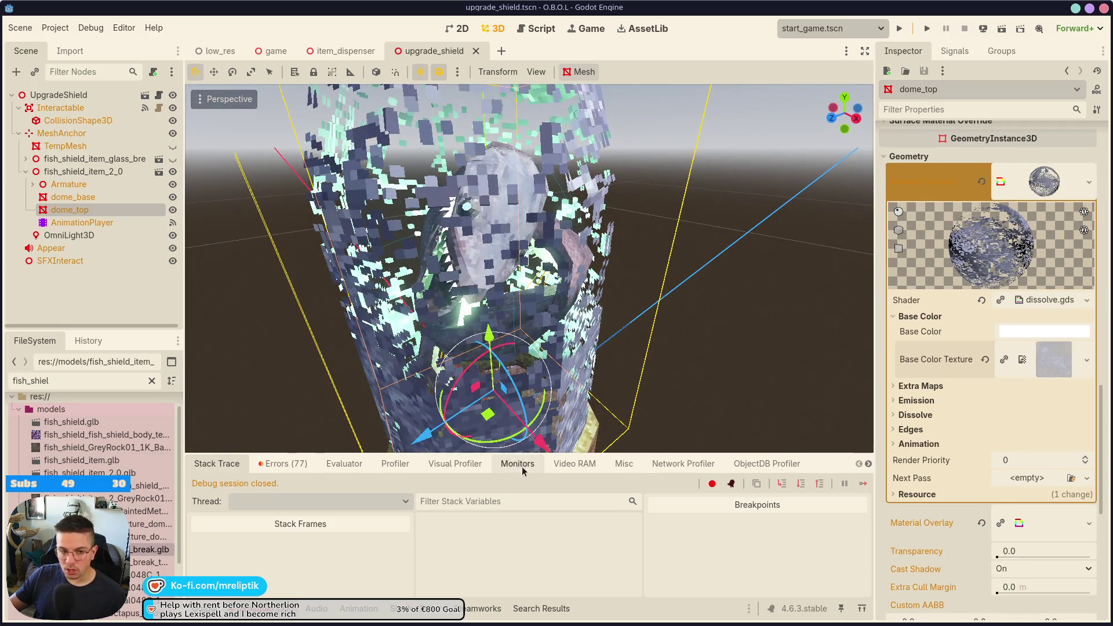
left_click(217, 609)
left_click(218, 608)
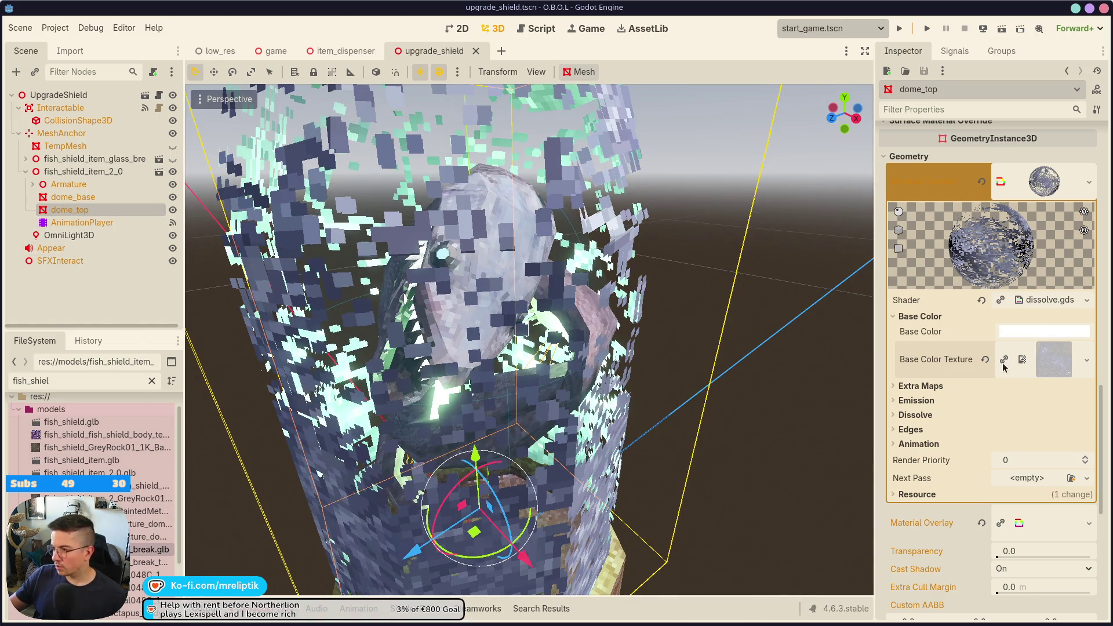
Clear dome_top's Material Override and select dome_base
scroll(1042, 476, "up", 2)
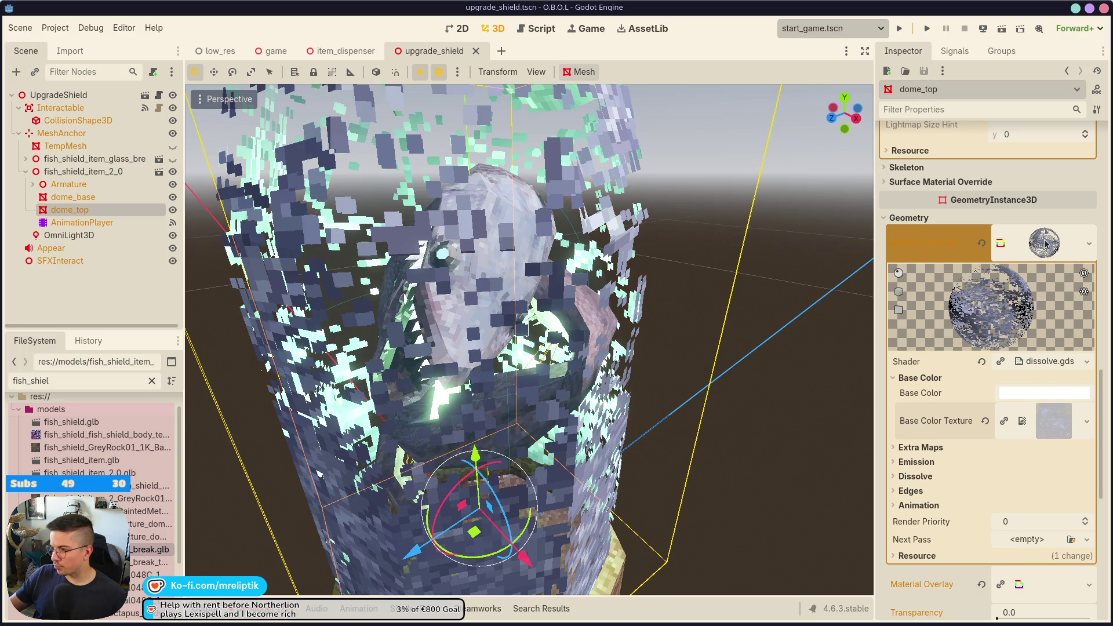
left_click(1044, 242)
scroll(1018, 413, "up", 2)
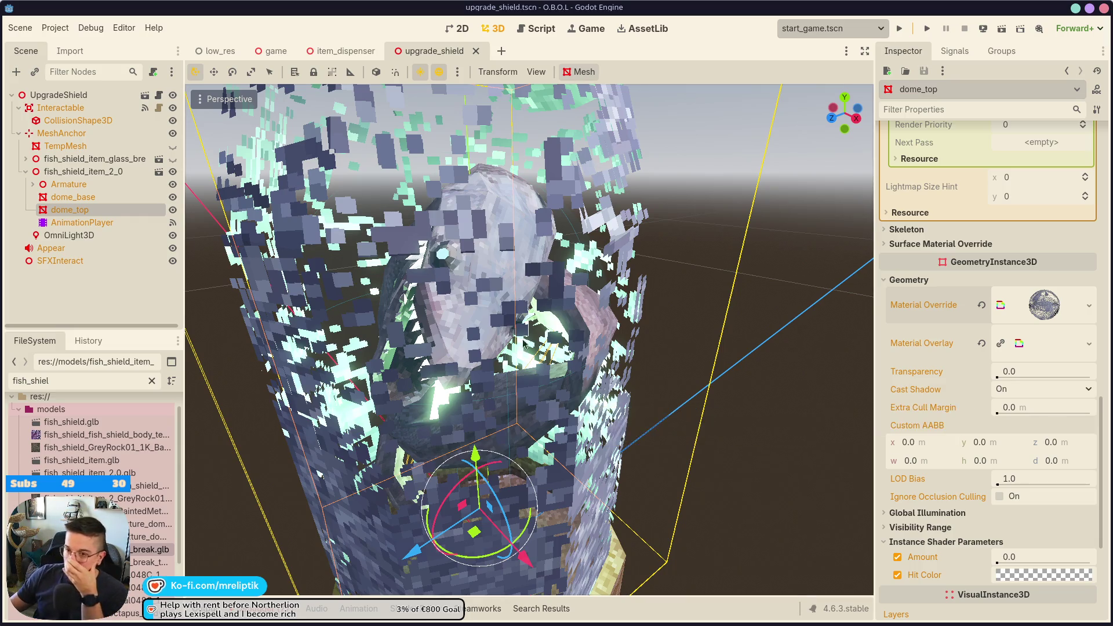
left_click(1090, 308)
left_click(971, 458)
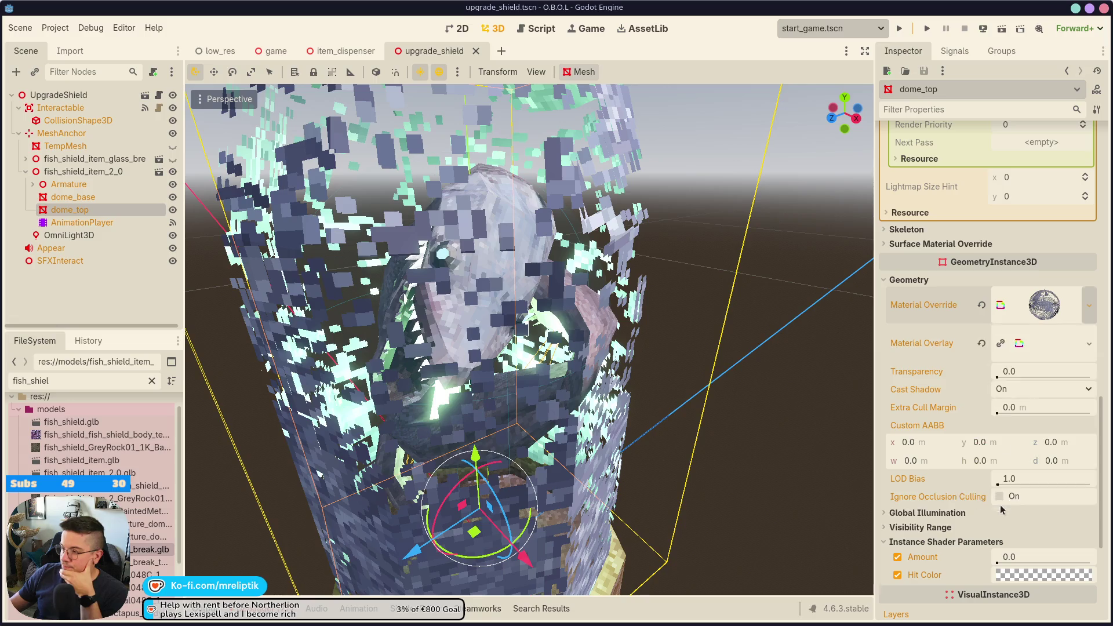
left_click(90, 198)
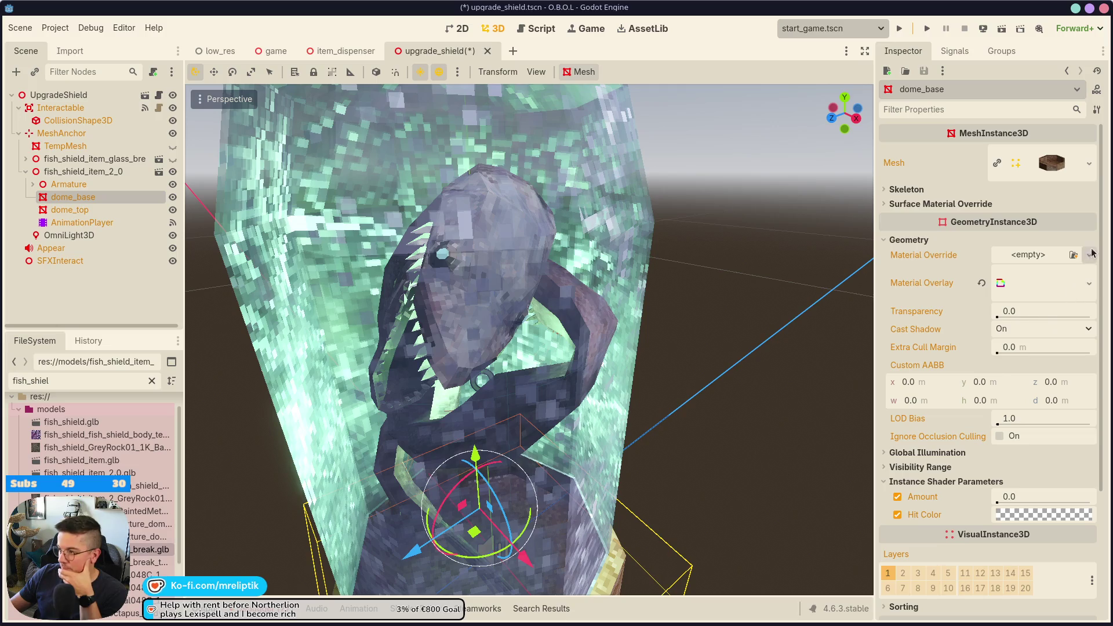
Paste the dissolve shader material into dome_base's Material Override
left_click(1089, 255)
left_click(1015, 376)
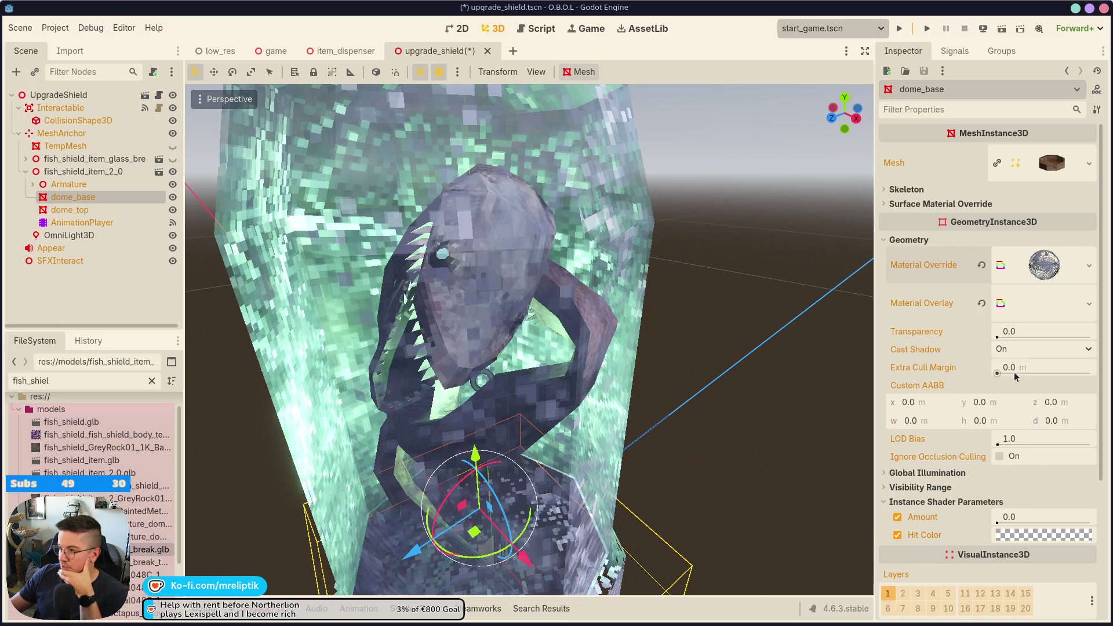
left_click(1044, 265)
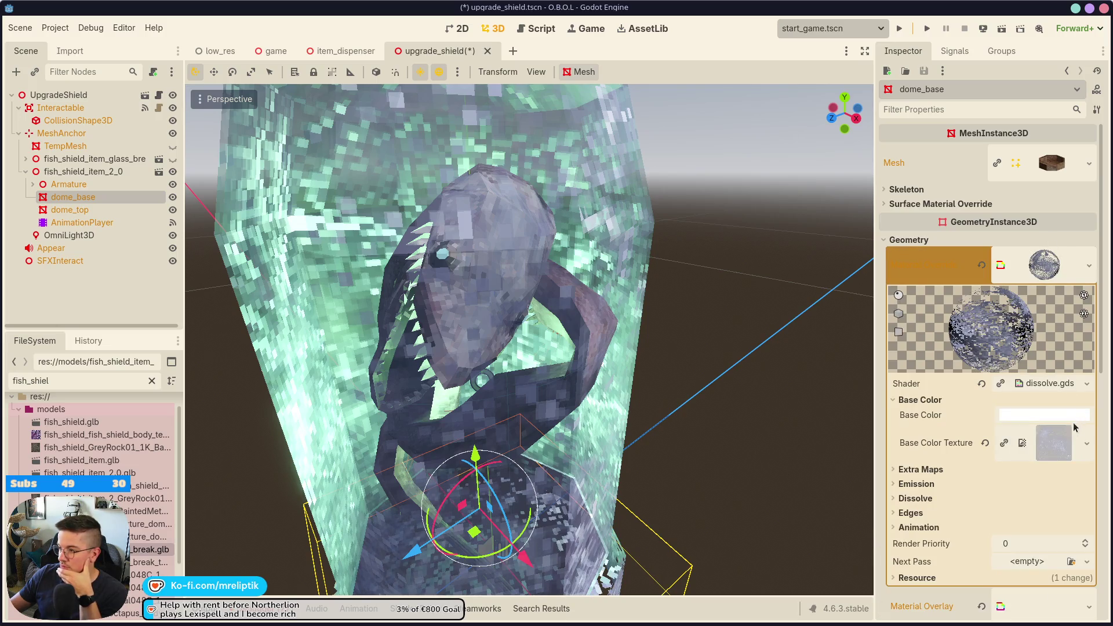
left_click(1087, 443)
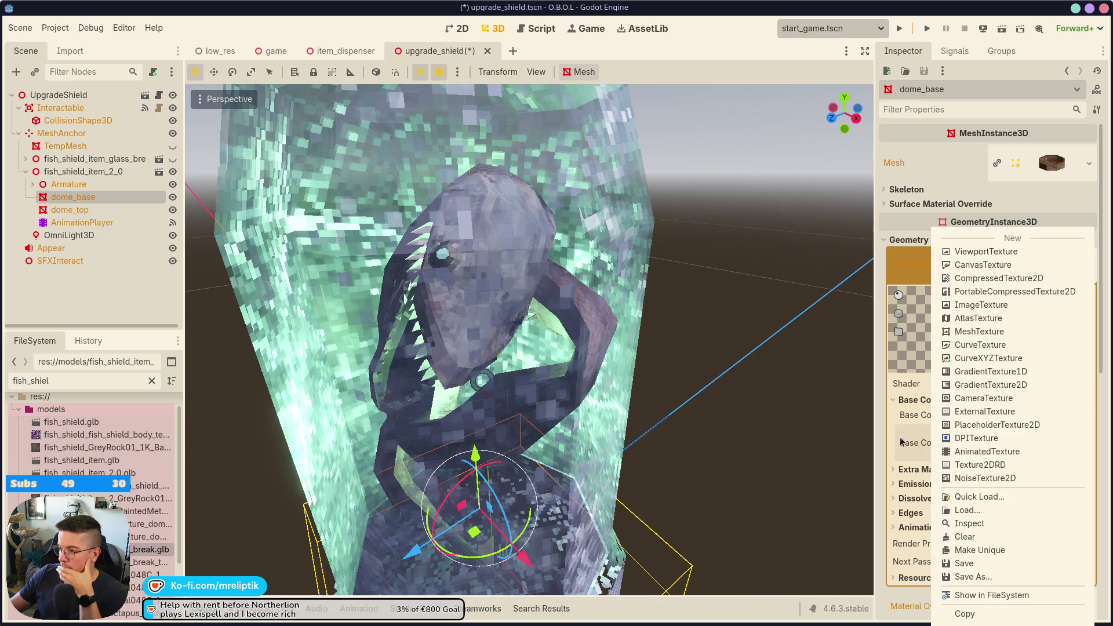
key("Escape")
Quick-load fish_shield_Untitled.png as dome_base's base colour texture and save the scene
mouse_move(1035, 444)
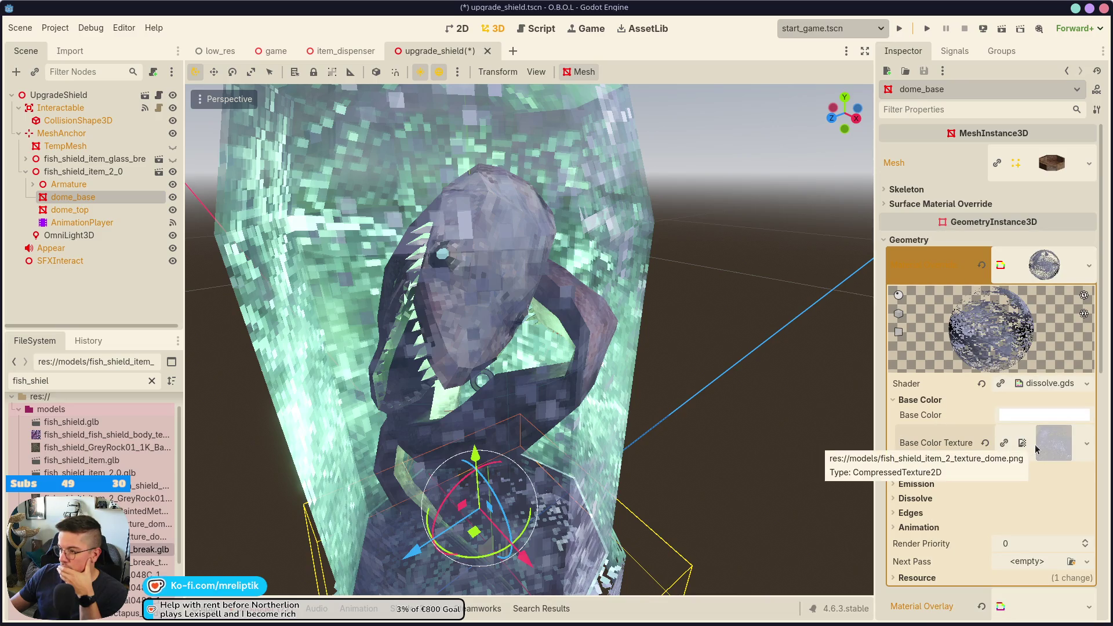
left_click(1086, 444)
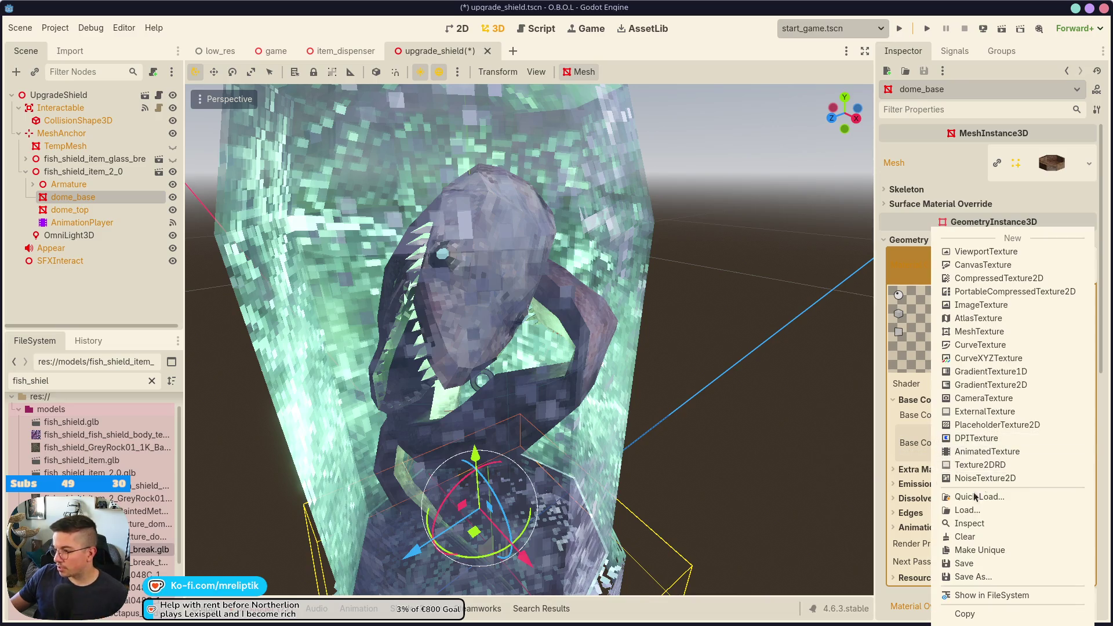
left_click(969, 494)
type("fish_shiekld")
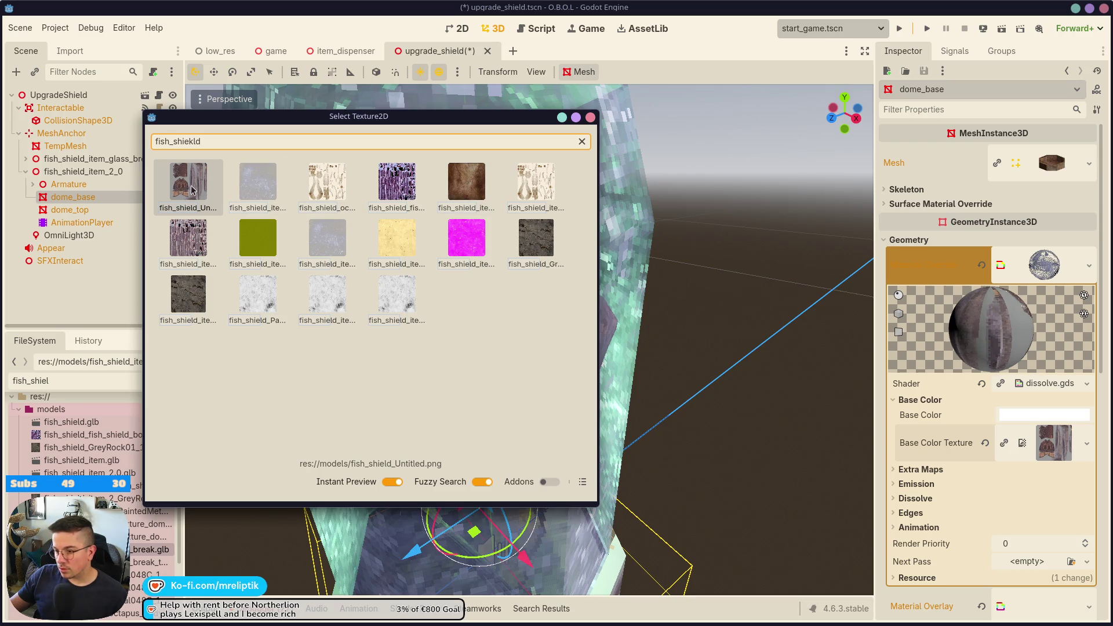
left_click(464, 185)
double_click(464, 186)
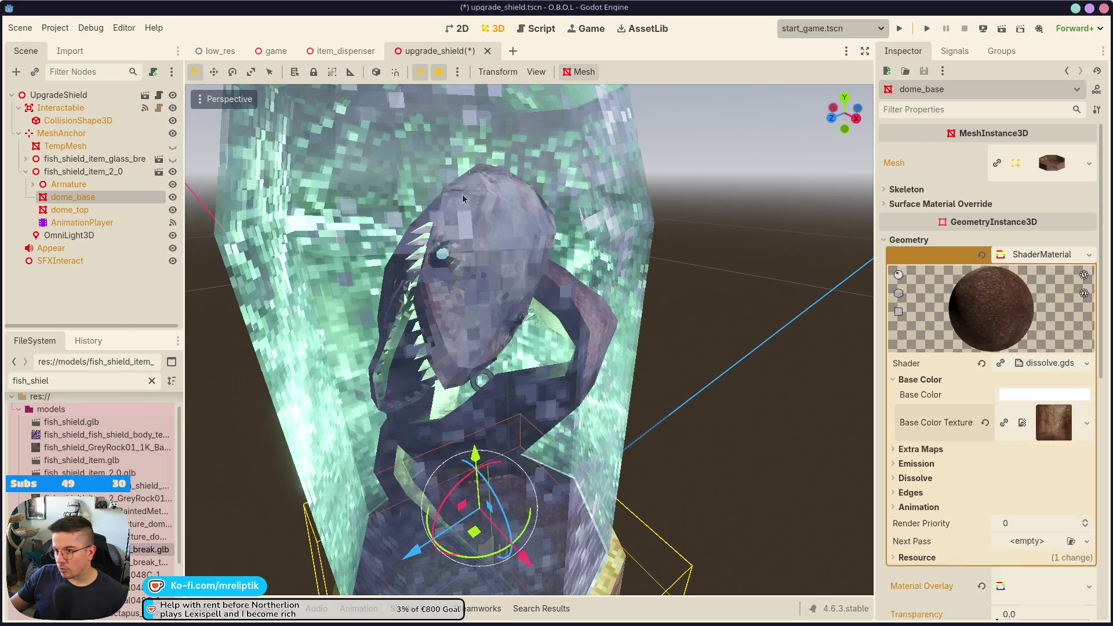
scroll(647, 473, "down", 5)
key("ctrl+s")
double_click(70, 210)
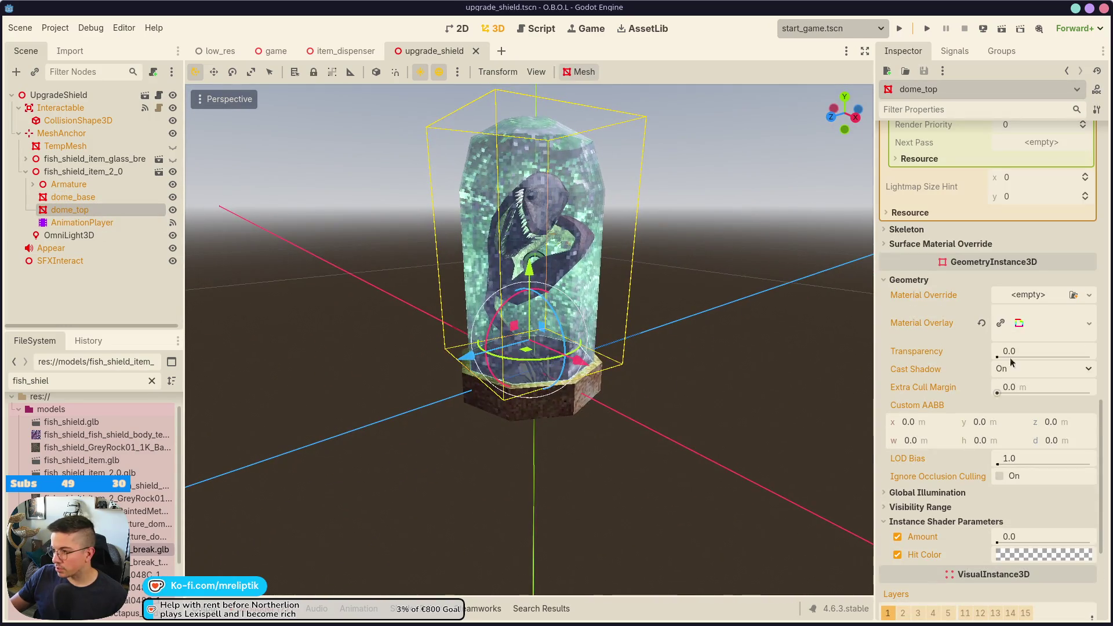
Set UpgradeShield's Mesh Node to dome_base, save, and run the game
left_click(73, 197)
key("ctrl+s")
left_click(57, 94)
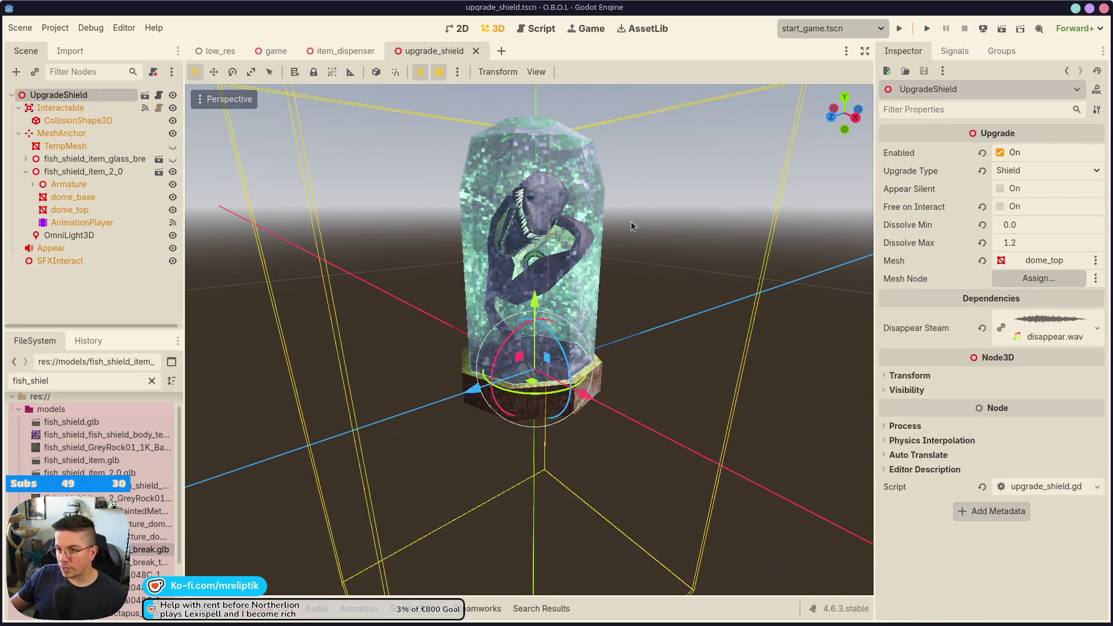
left_click(1039, 278)
scroll(395, 378, "down", 3)
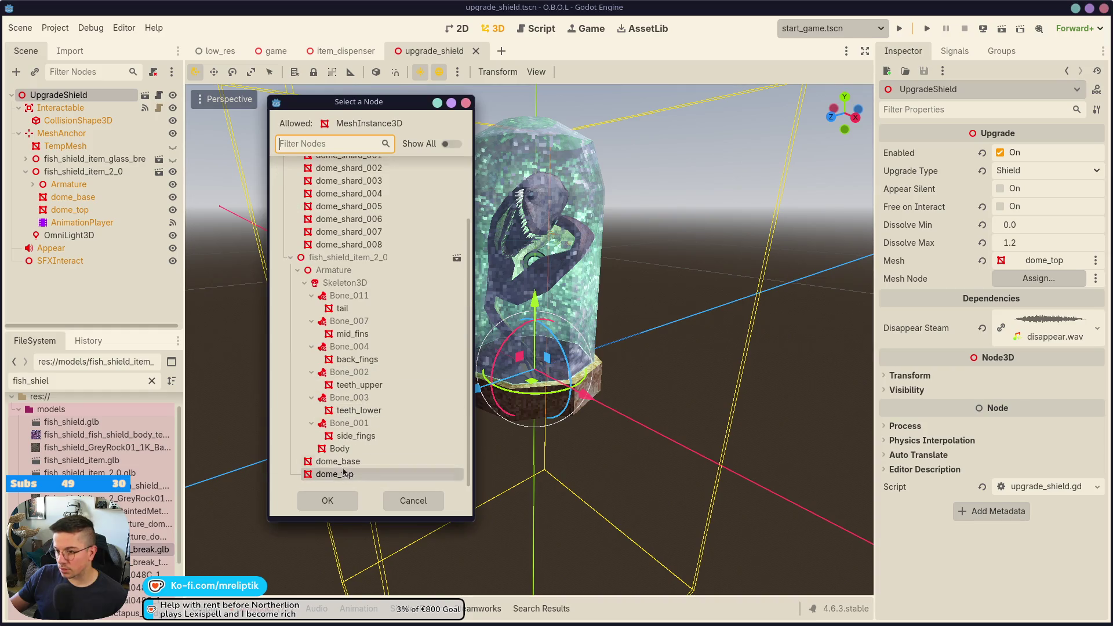
double_click(383, 472)
left_click(901, 32)
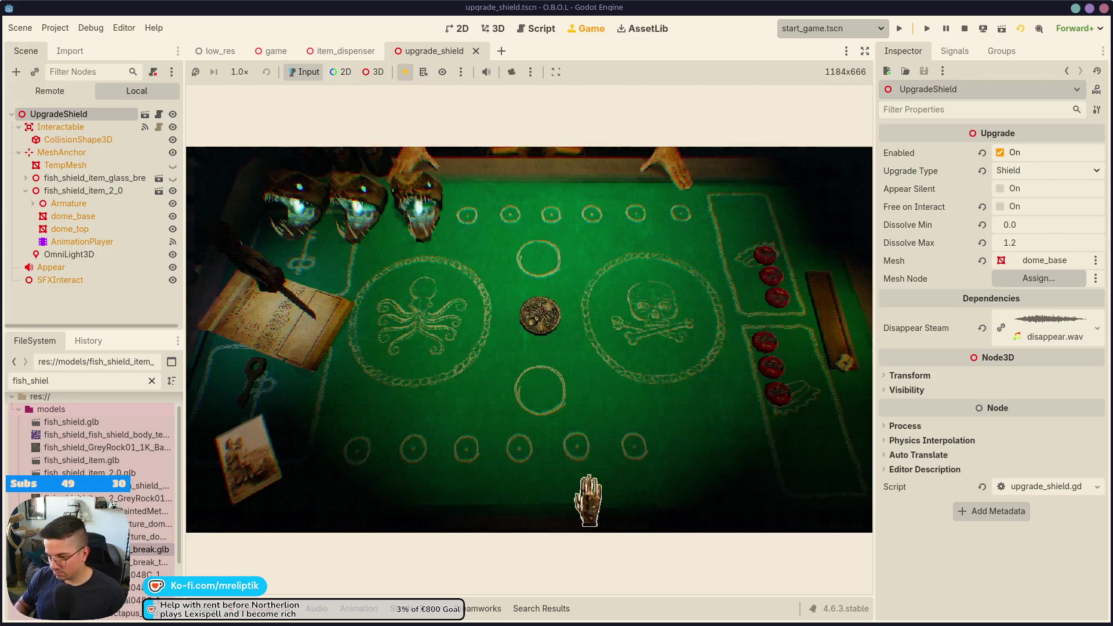
Grant a shield with the 'upgrade shield player' console command and maximize the game view
key("grave")
key("Up")
key("Return")
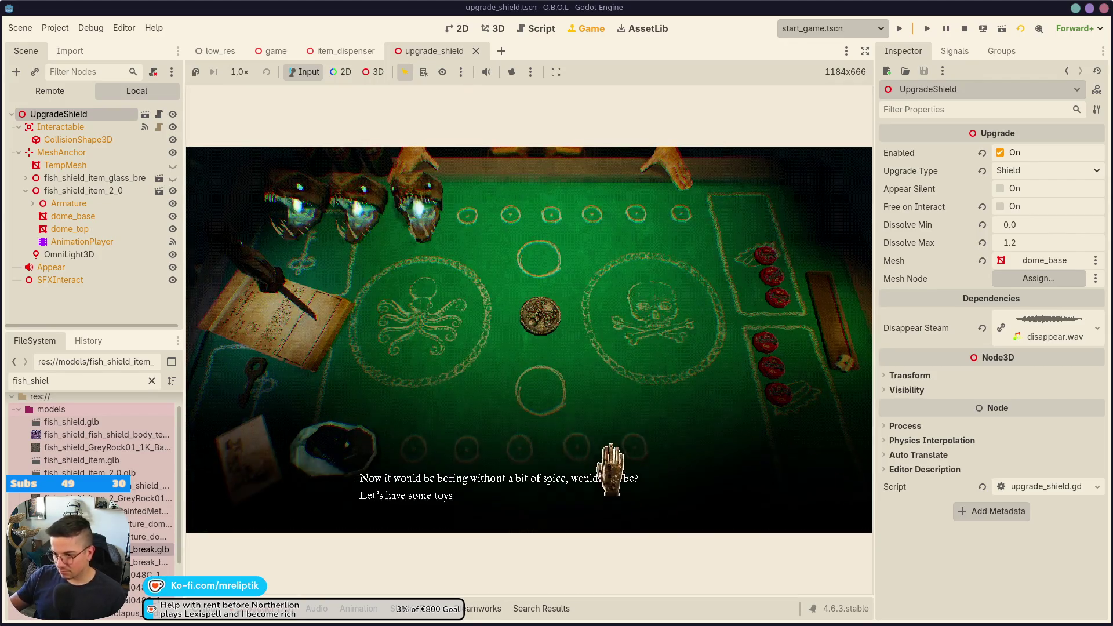
left_click(865, 51)
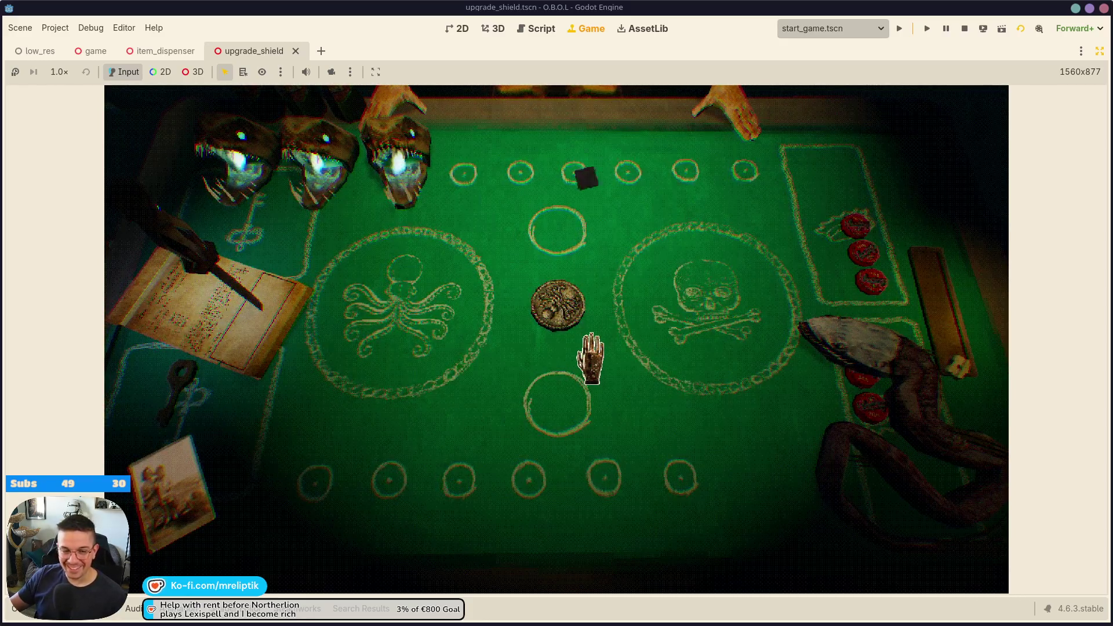
key("grave")
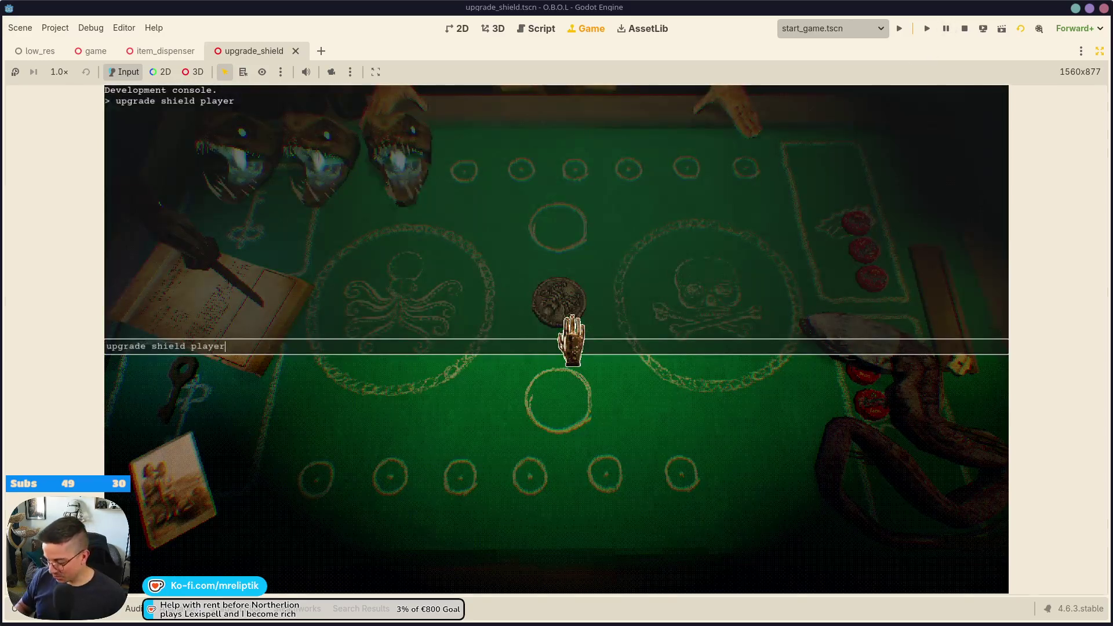
Grant additional shield upgrades from the console and try using the third shield
key("Return")
key("Up")
key("Return")
key("Up")
key("Return")
key("grave")
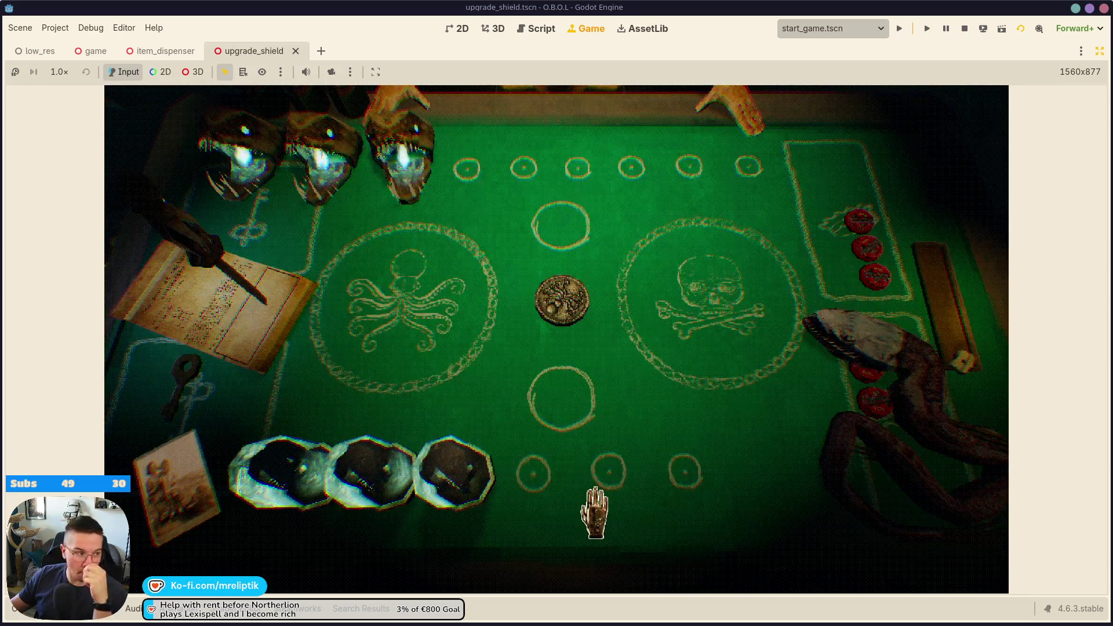
left_click(442, 479)
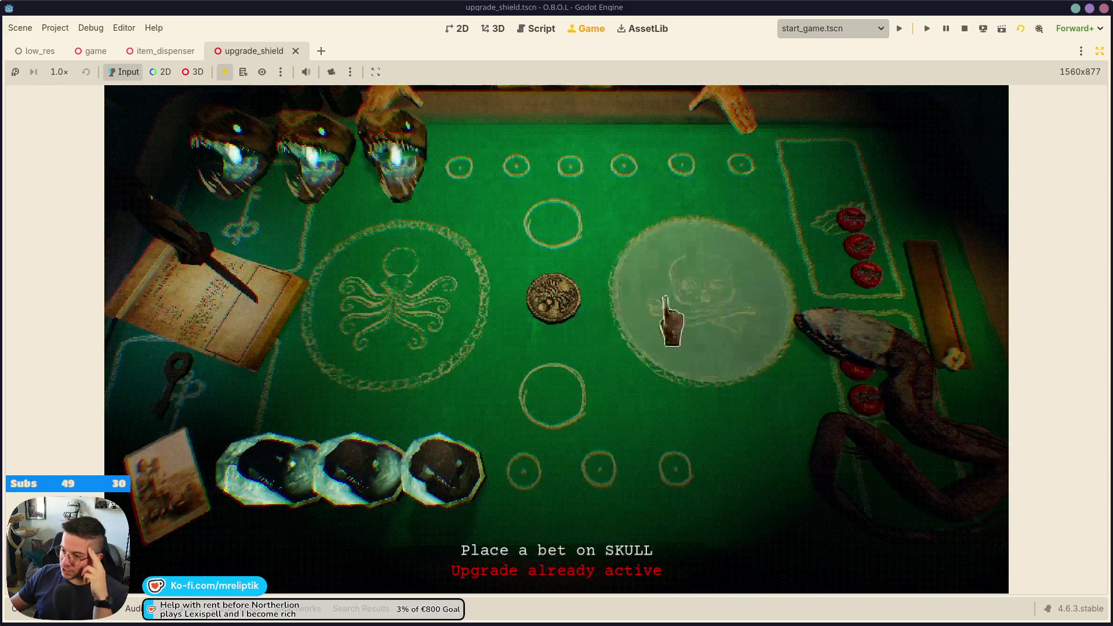
Bet a red chip on SKULL, then restore the editor docks and show upgrade_shield.gd
left_click(654, 315)
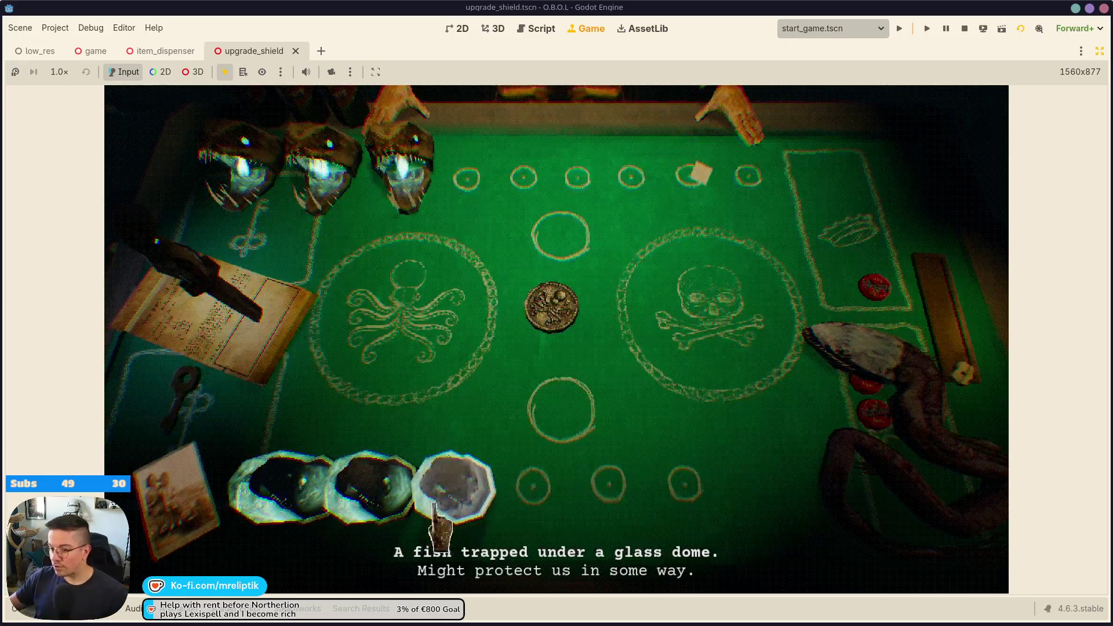
left_click(900, 394)
left_click(703, 310)
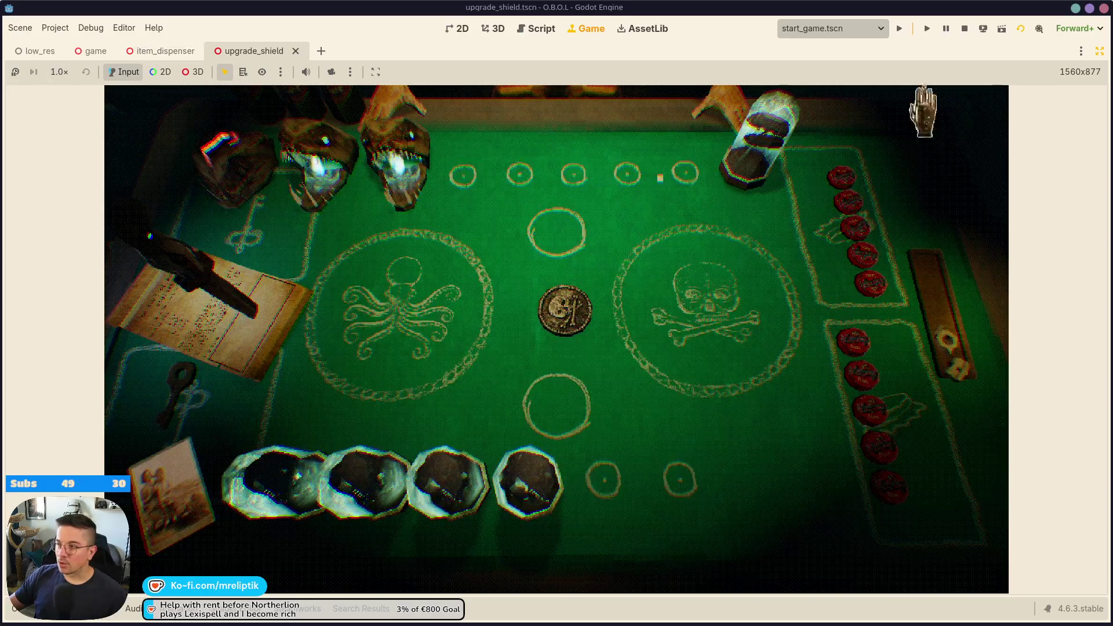
left_click(1100, 51)
left_click(535, 29)
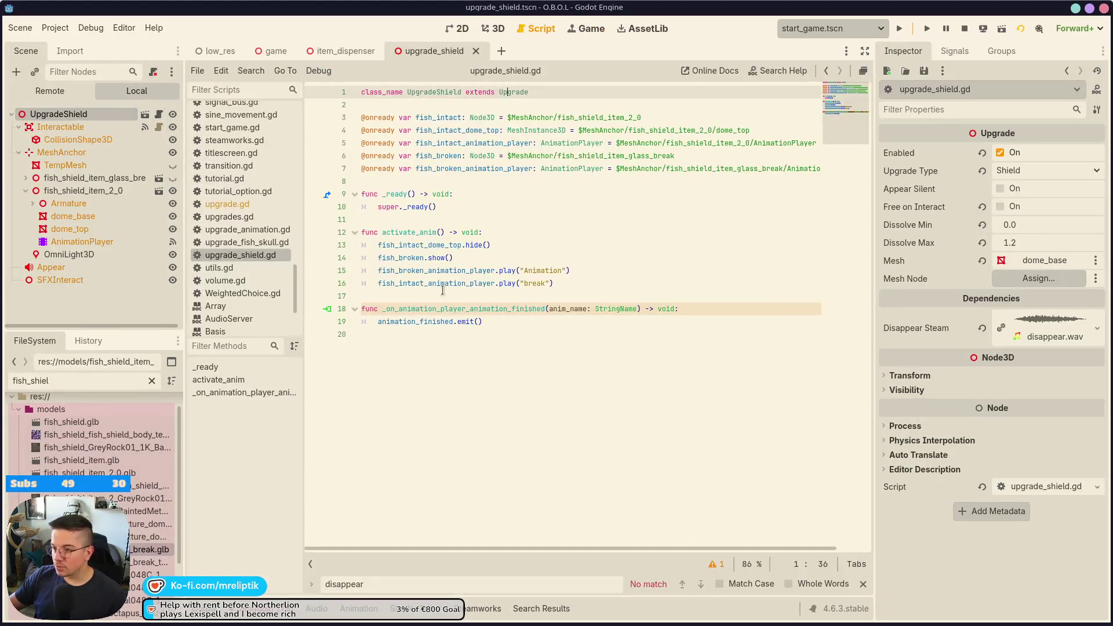
In game.gd, move the camera focus line above activate_anim, retarget it to FOCUS_TABLE, and save
left_click(272, 51)
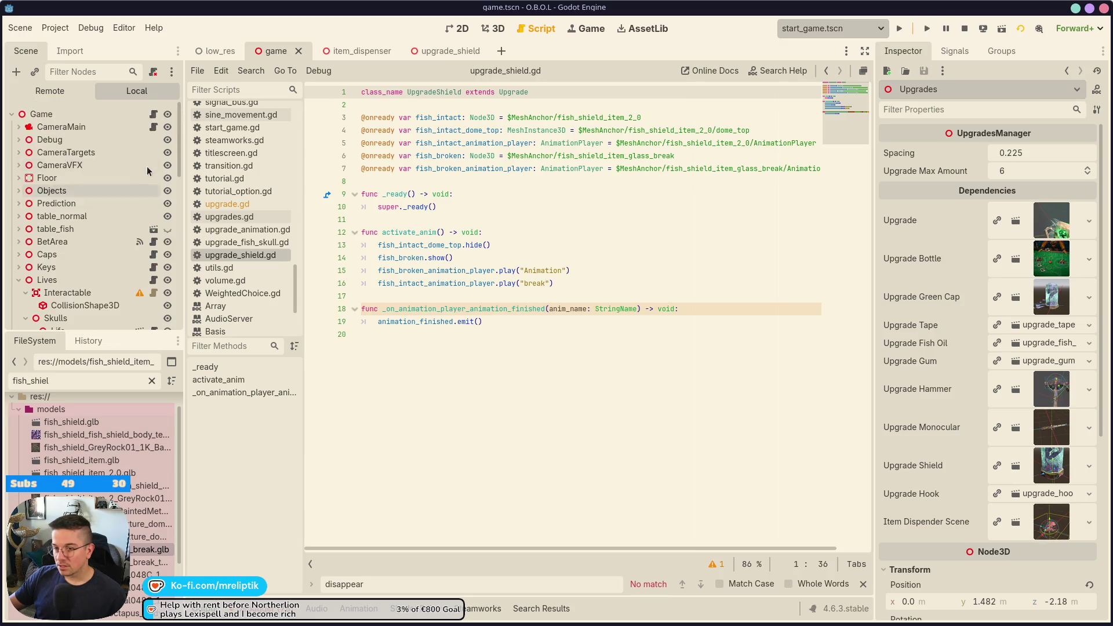
left_click(153, 113)
key("Left")
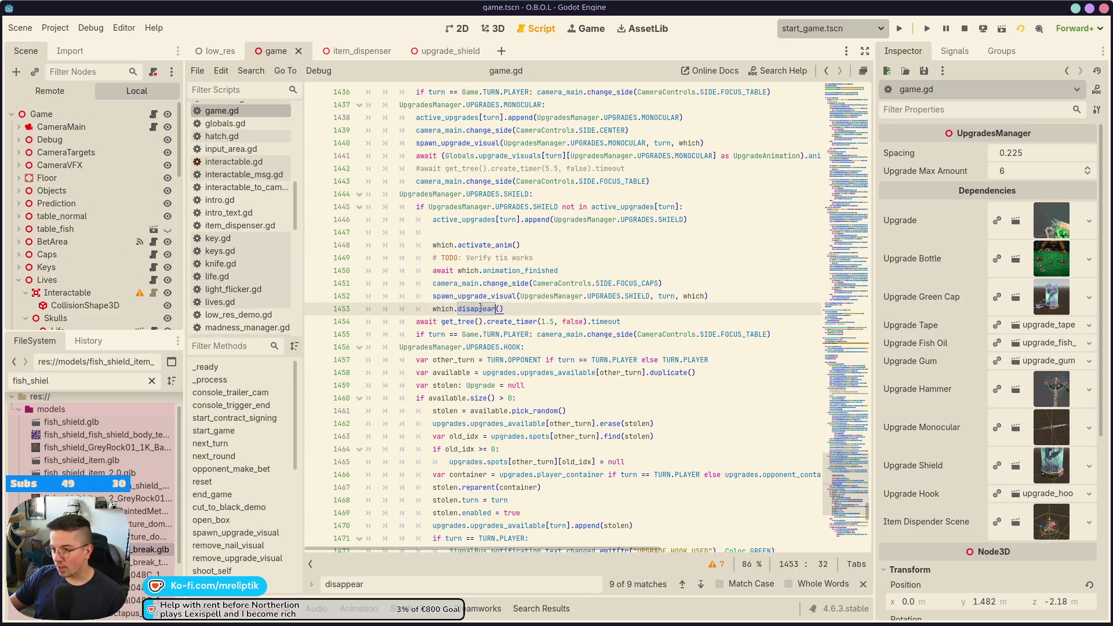
scroll(454, 343, "up", 2)
left_click(696, 357)
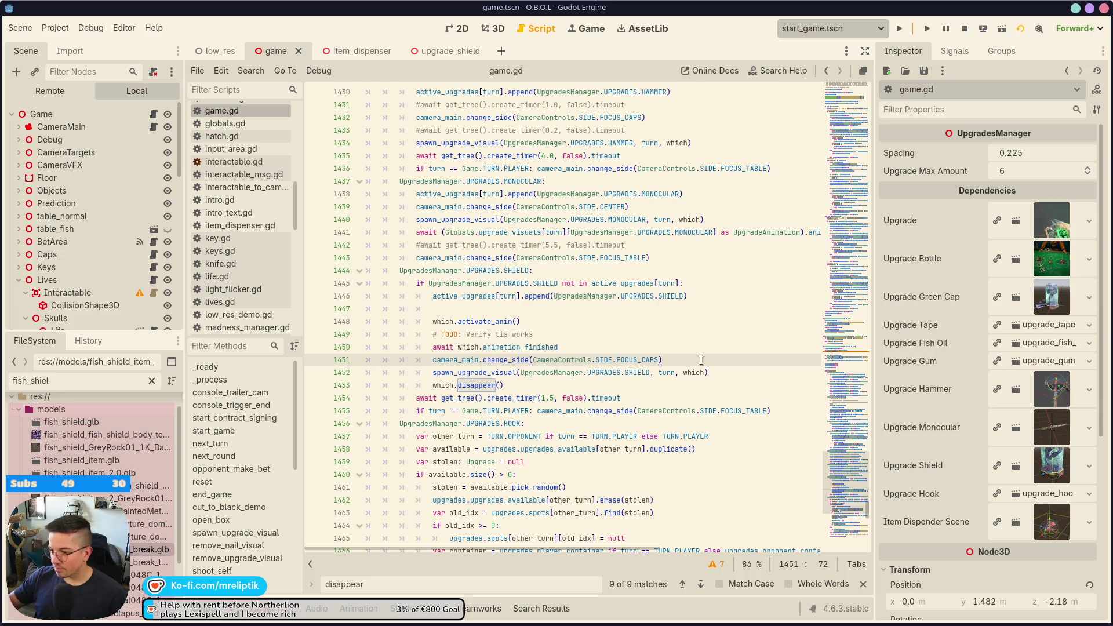
key("alt+Up")
key("alt+Up")
key("alt+Up")
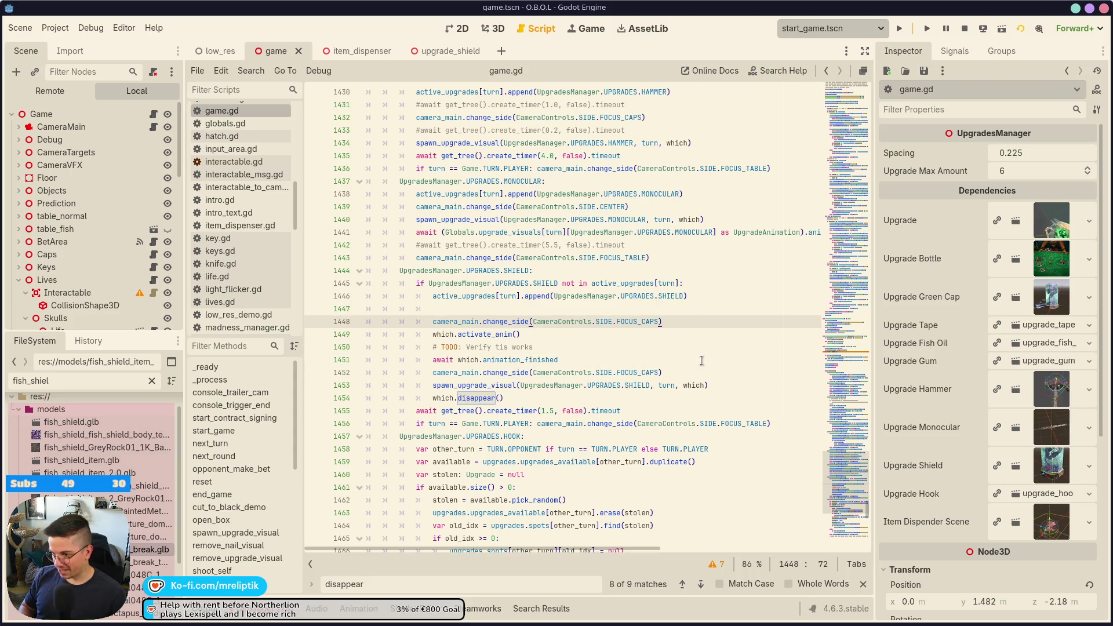
key("ctrl+shift+Right")
type("FOCUS_")
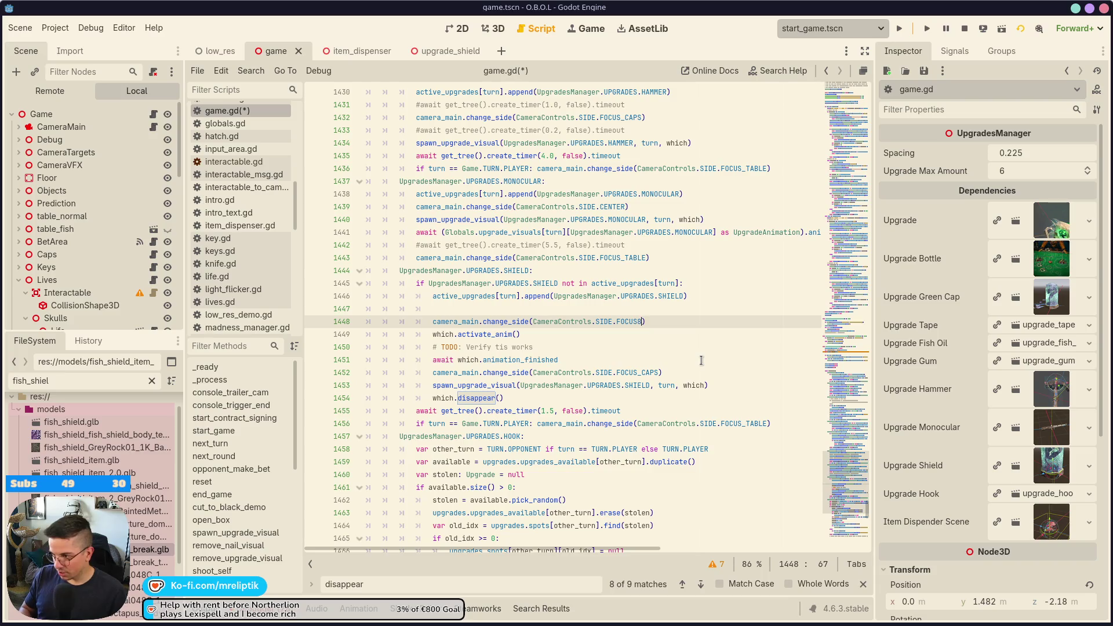
type("T")
key("Return")
key("ctrl+s")
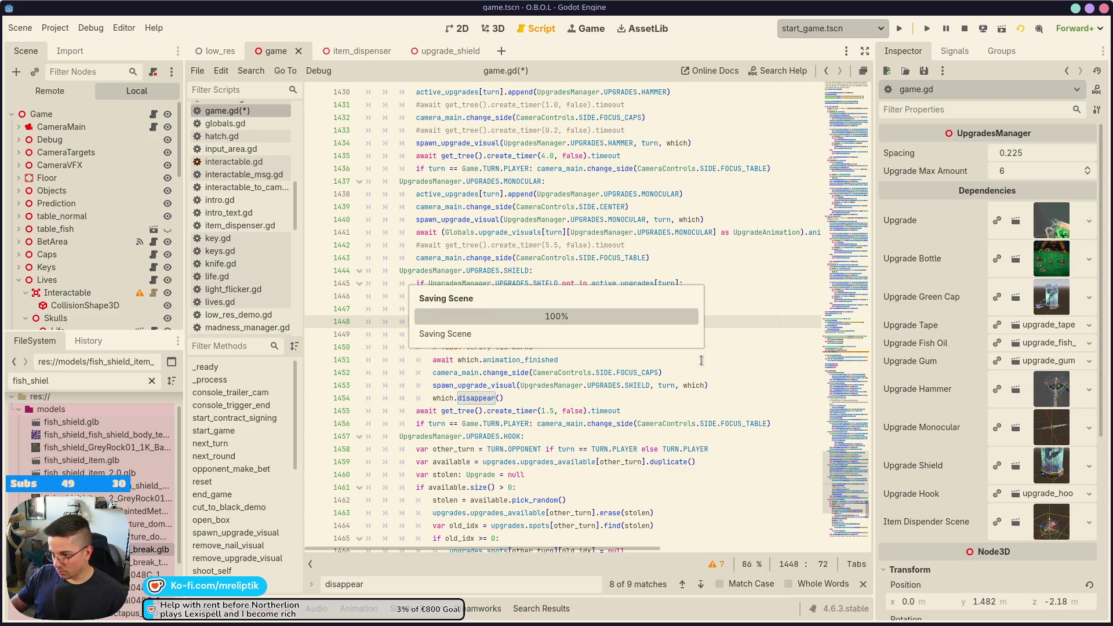
Bring up the upgrade_shield scene in the 3D view
left_click(516, 334)
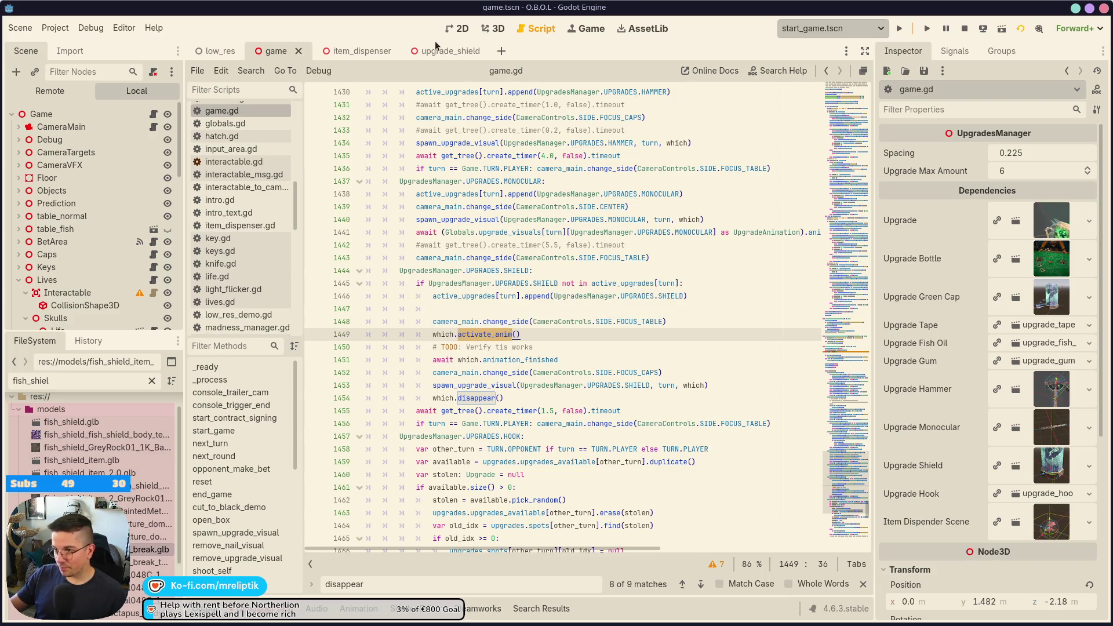
left_click(435, 51)
left_click(497, 29)
scroll(200, 218, "down", 3)
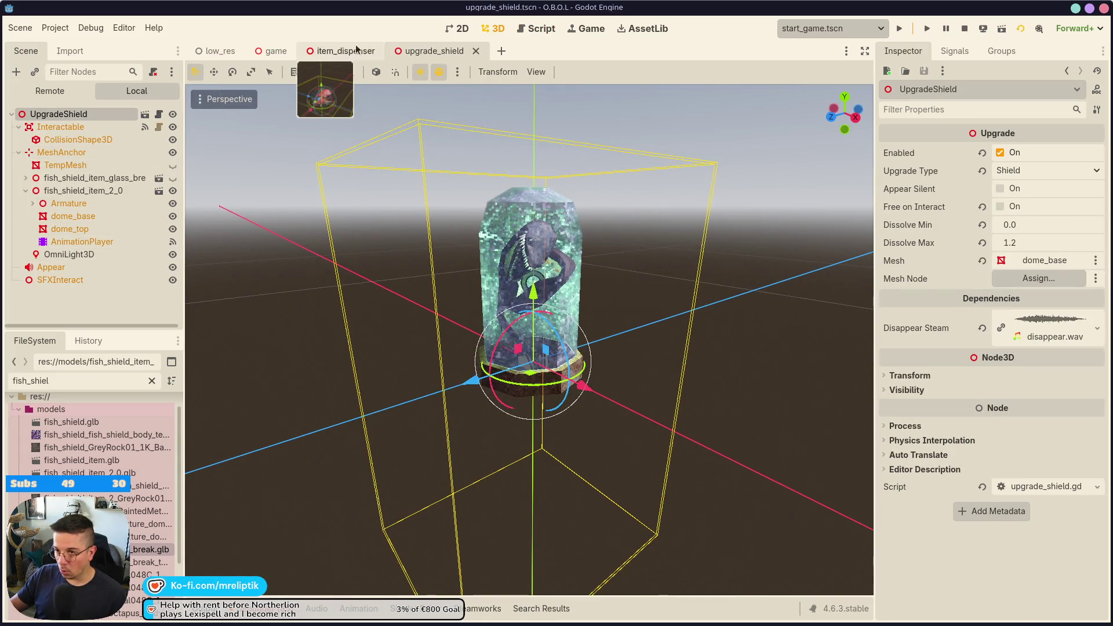
Open life.tscn through Quick Open Scene with the search 'live'
left_click(345, 57)
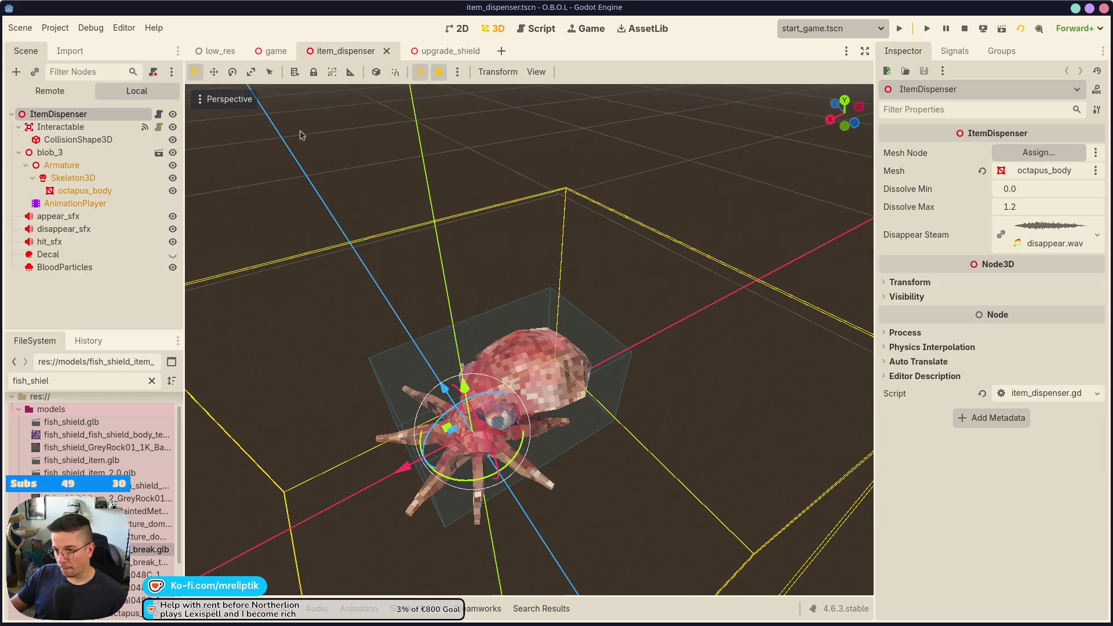
left_click(273, 51)
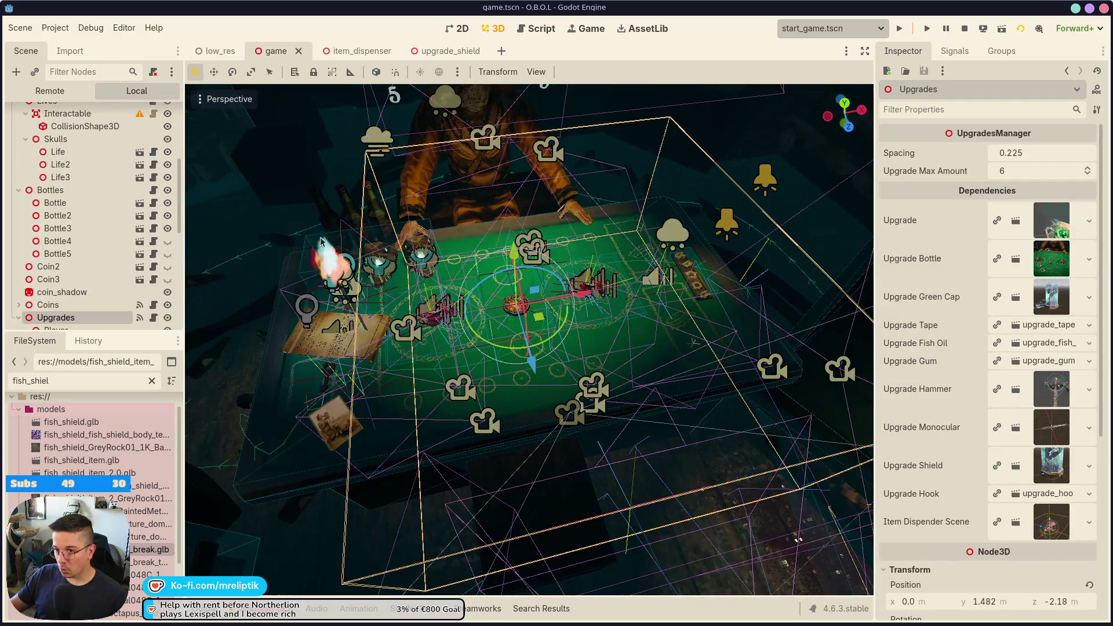
left_click(352, 52)
key("ctrl+shift+o")
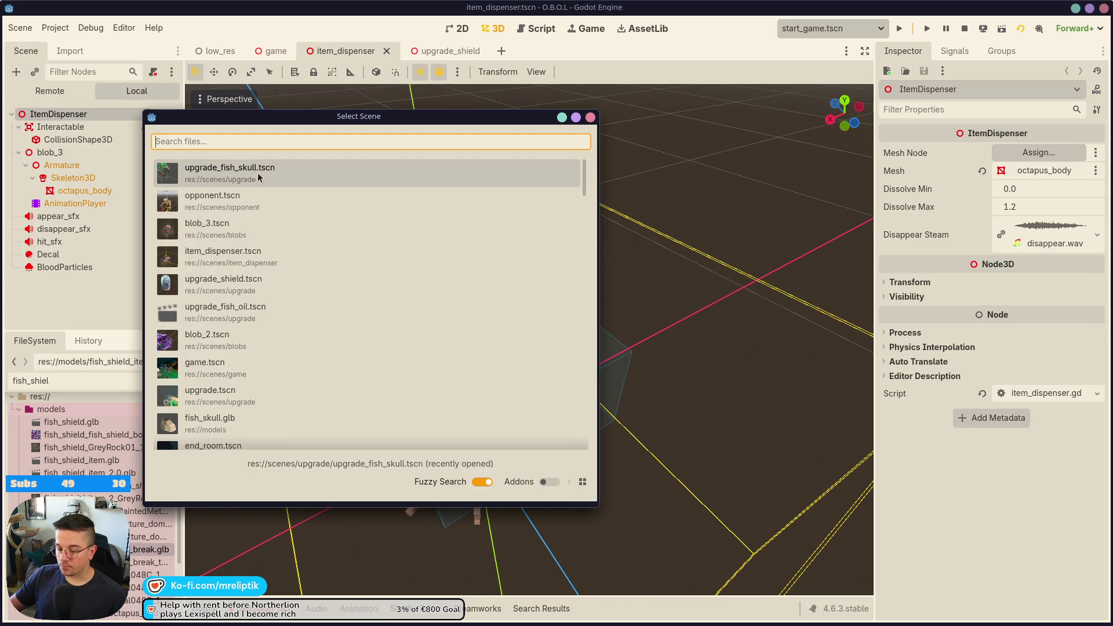
left_click(591, 118)
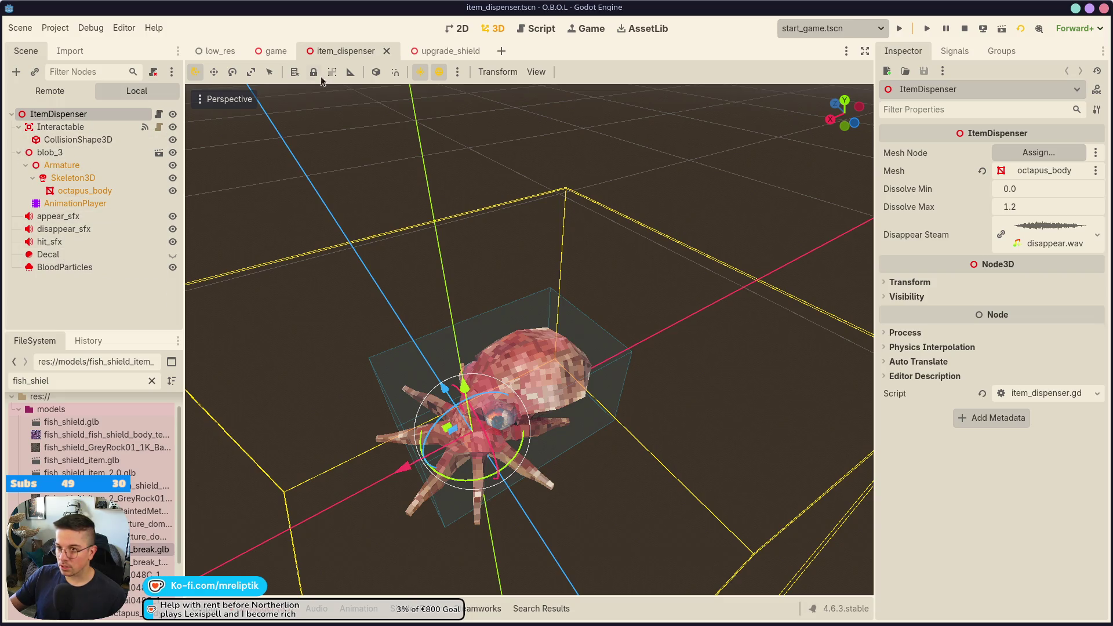
key("ctrl+shift+o")
type("live")
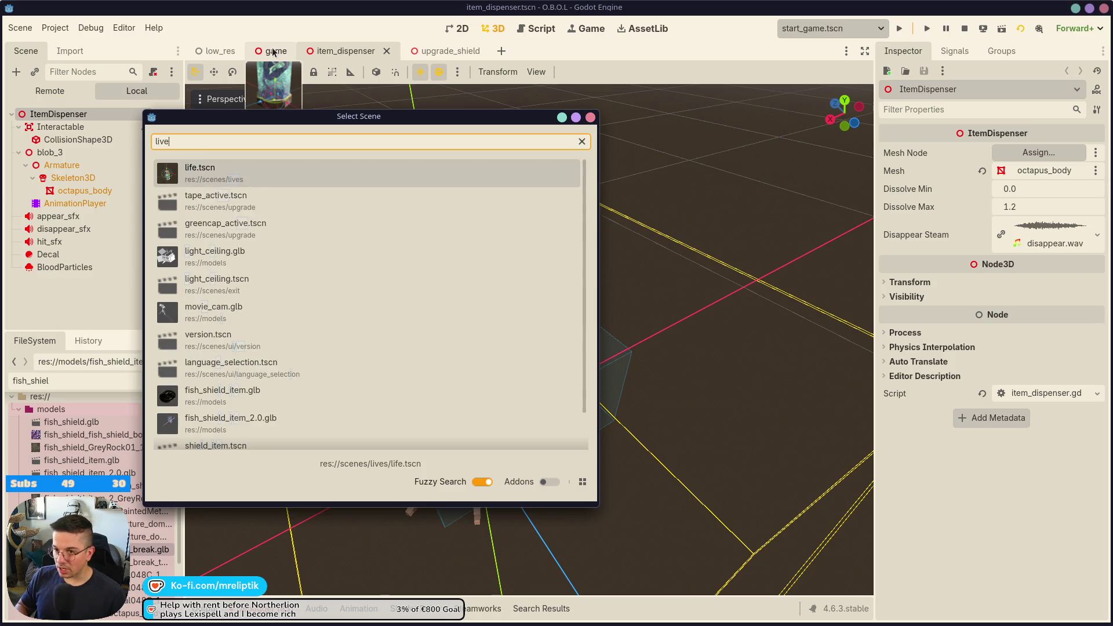
key("Return")
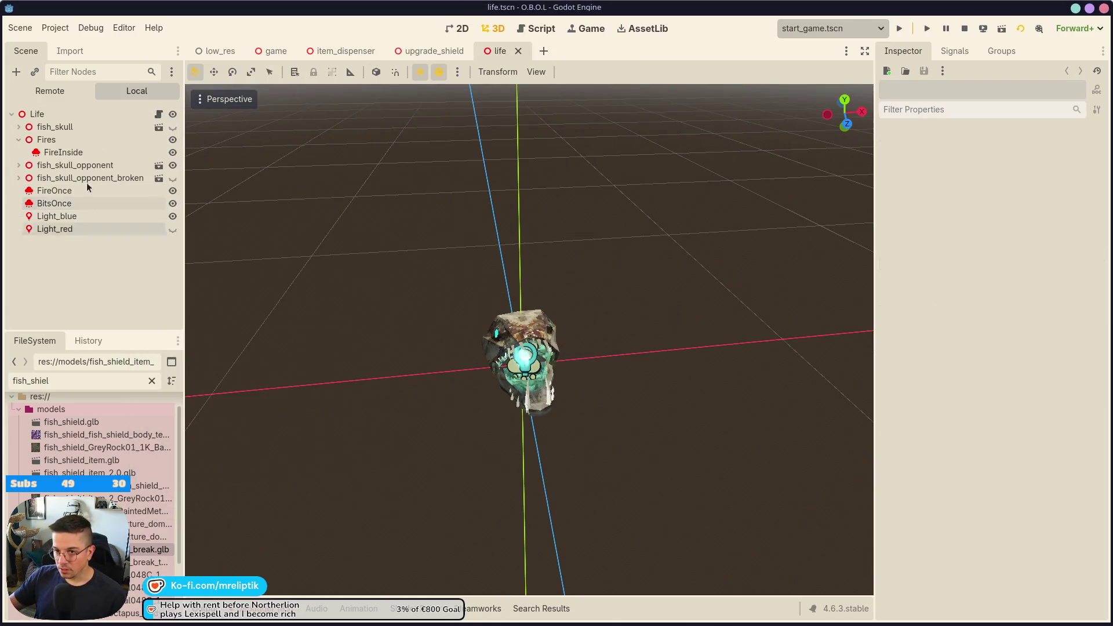
Copy the FireOnce emitter from life.tscn and paste it under MeshAnchor in upgrade_shield
left_click(55, 190)
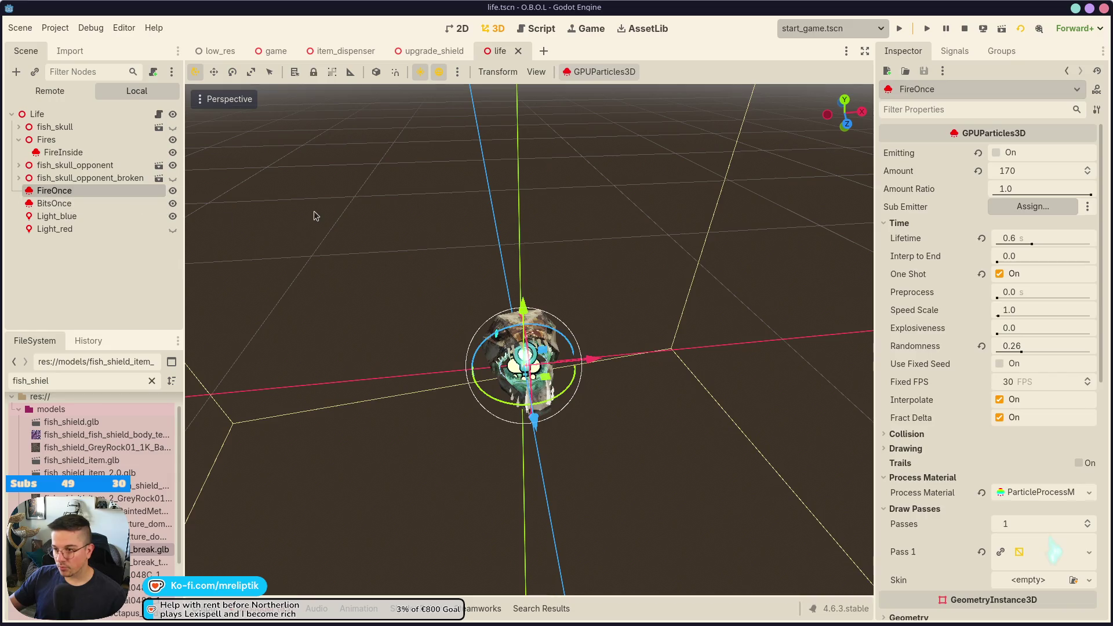
left_click(434, 51)
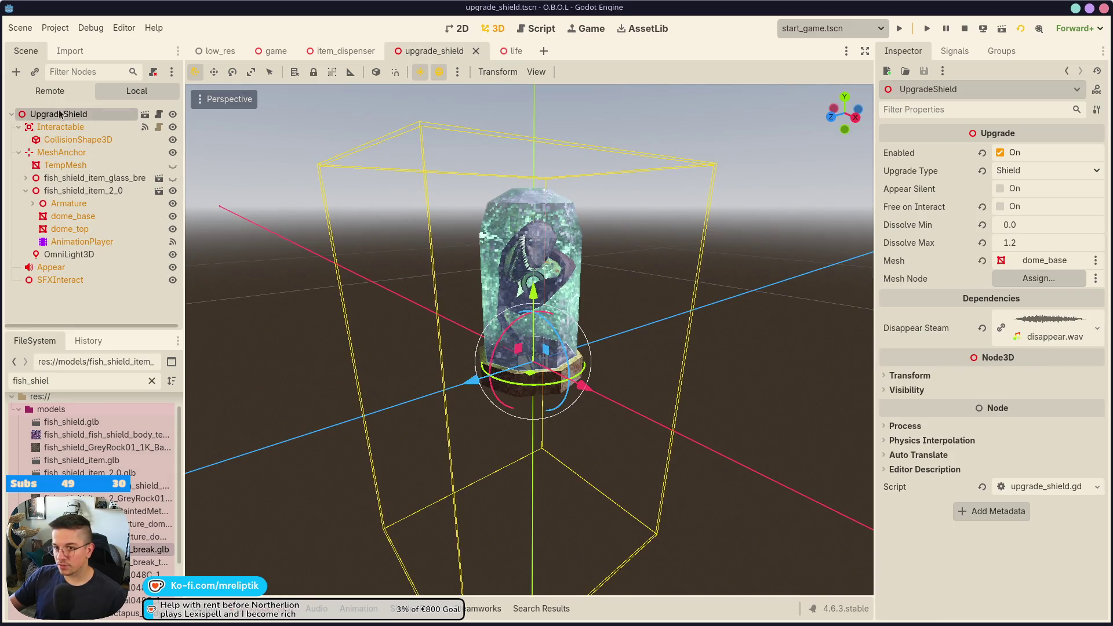
left_click(62, 152)
key("ctrl+v")
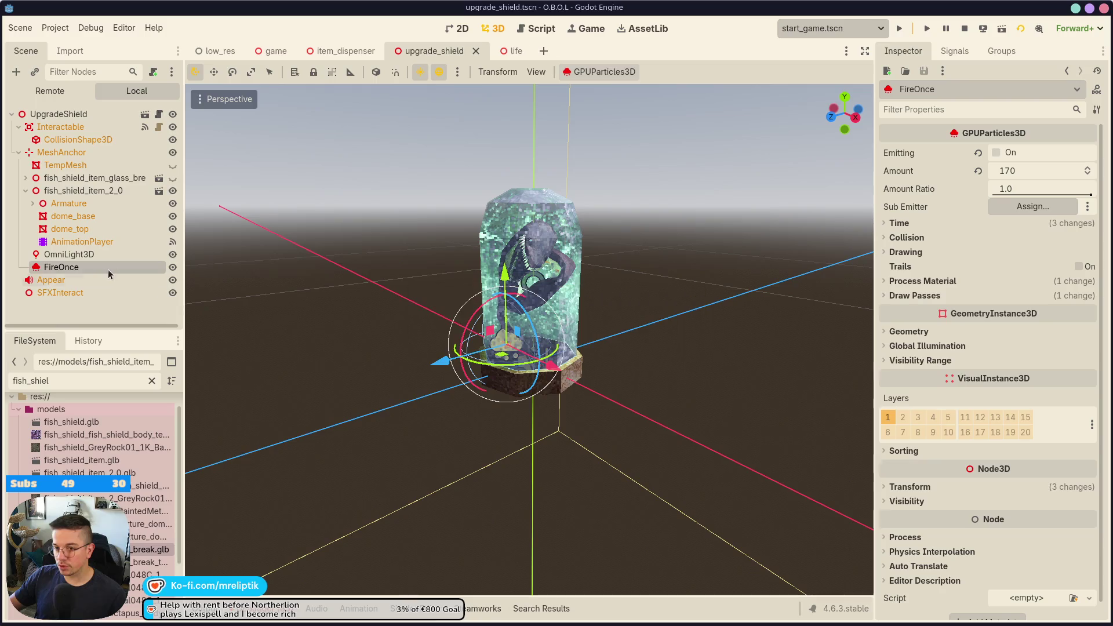
Reset FireOnce's position to the origin, nudge Y to 0.013, preview the burst, and save
scroll(522, 324, "up", 3)
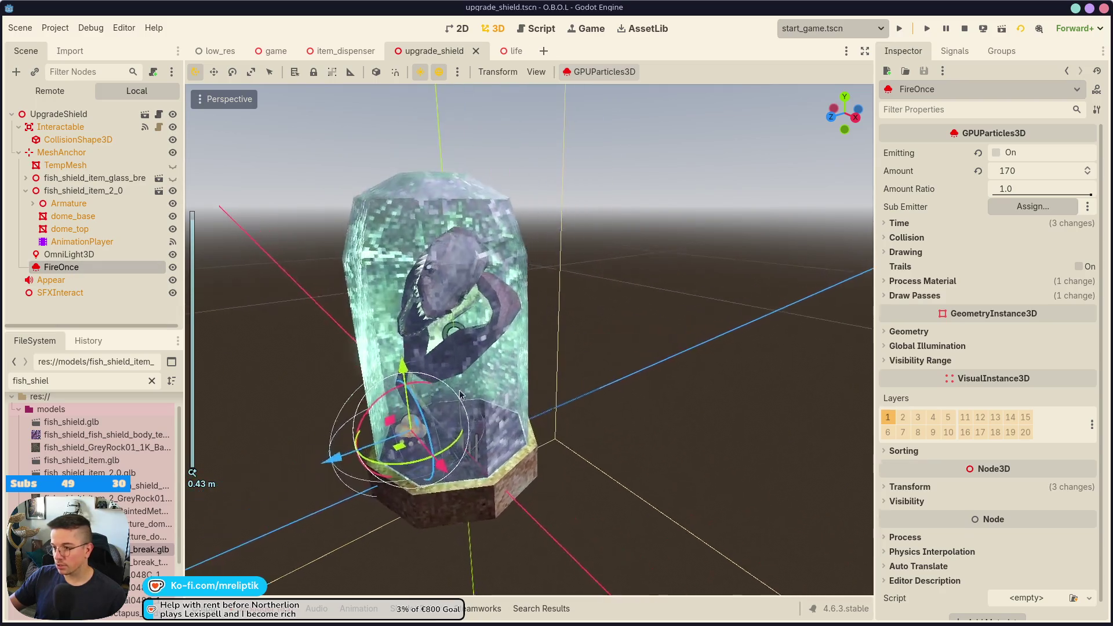
left_click(907, 487)
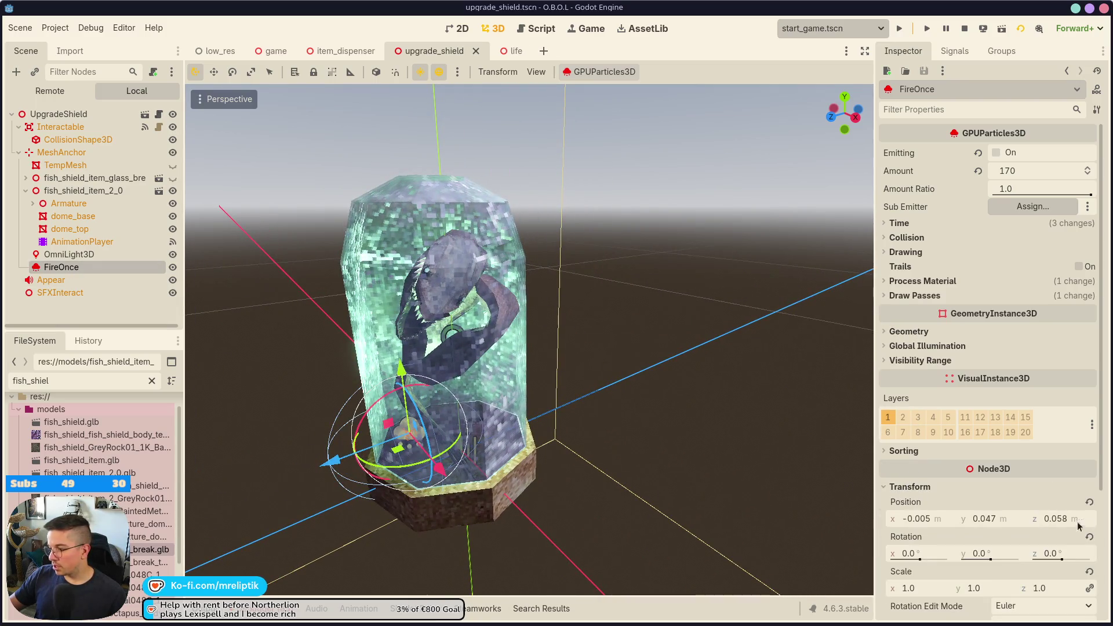
left_click(1090, 504)
left_click_drag(448, 400, 447, 394)
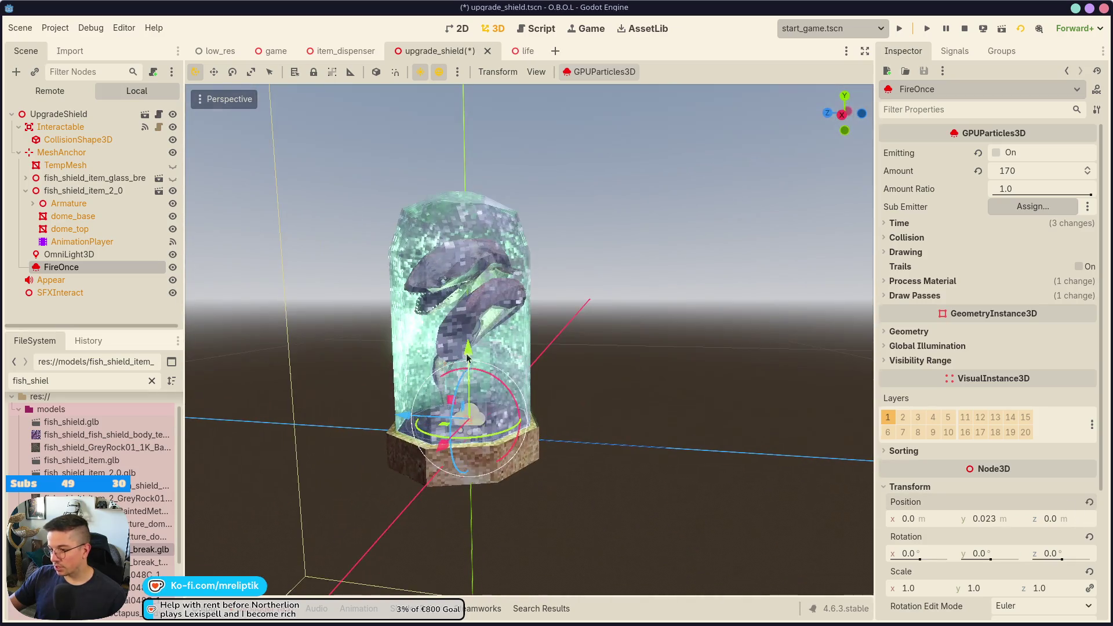
left_click_drag(467, 358, 467, 363)
key("ctrl+s")
left_click(995, 153)
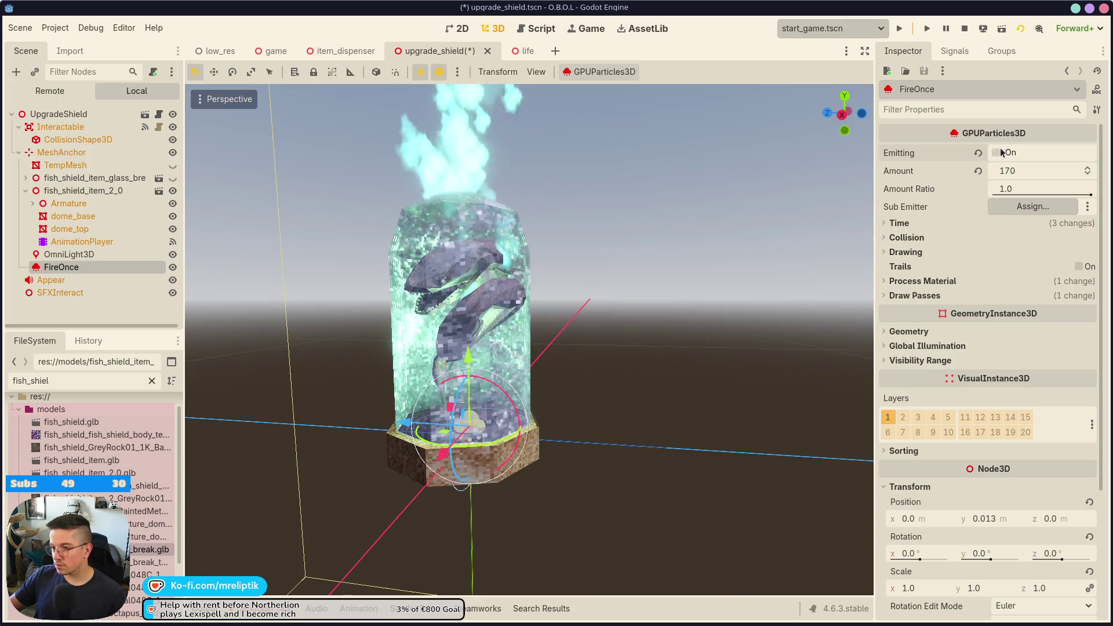
scroll(529, 400, "down", 5)
key("ctrl+s")
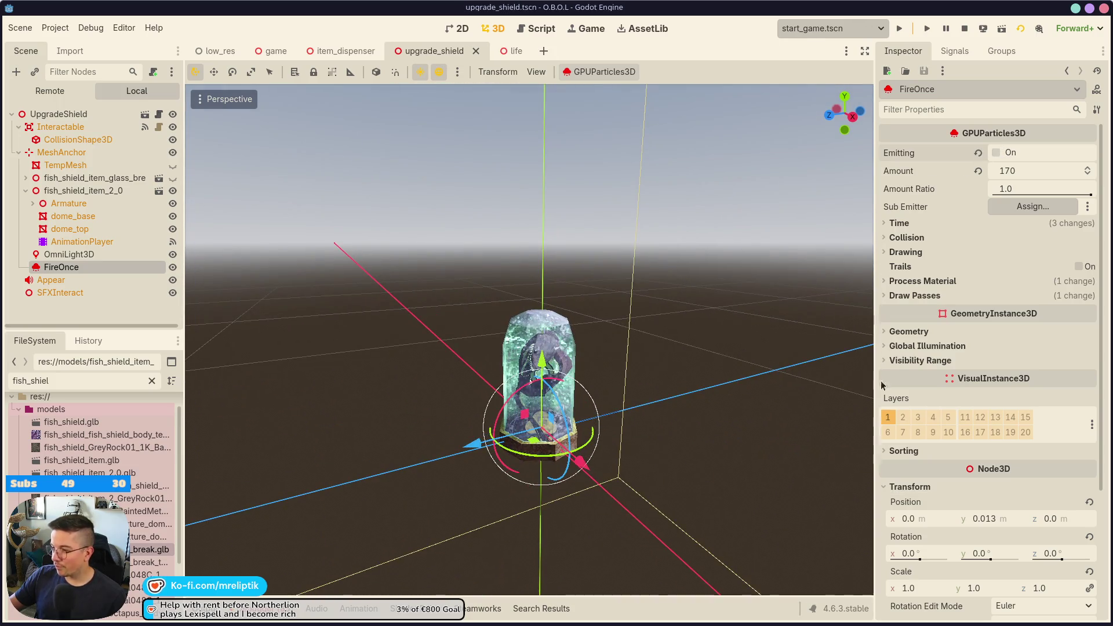
left_click(915, 295)
Replace FireOnce's draw pass with a new SphereMesh of 4 radial segments and 2 rings, then save
left_click(982, 339)
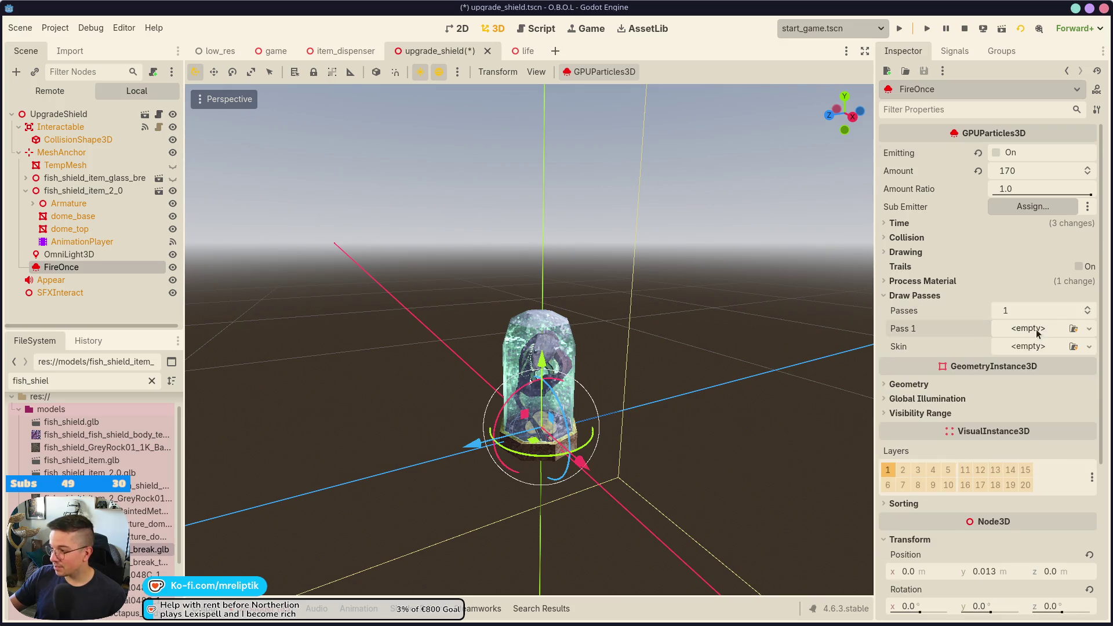
left_click(1089, 328)
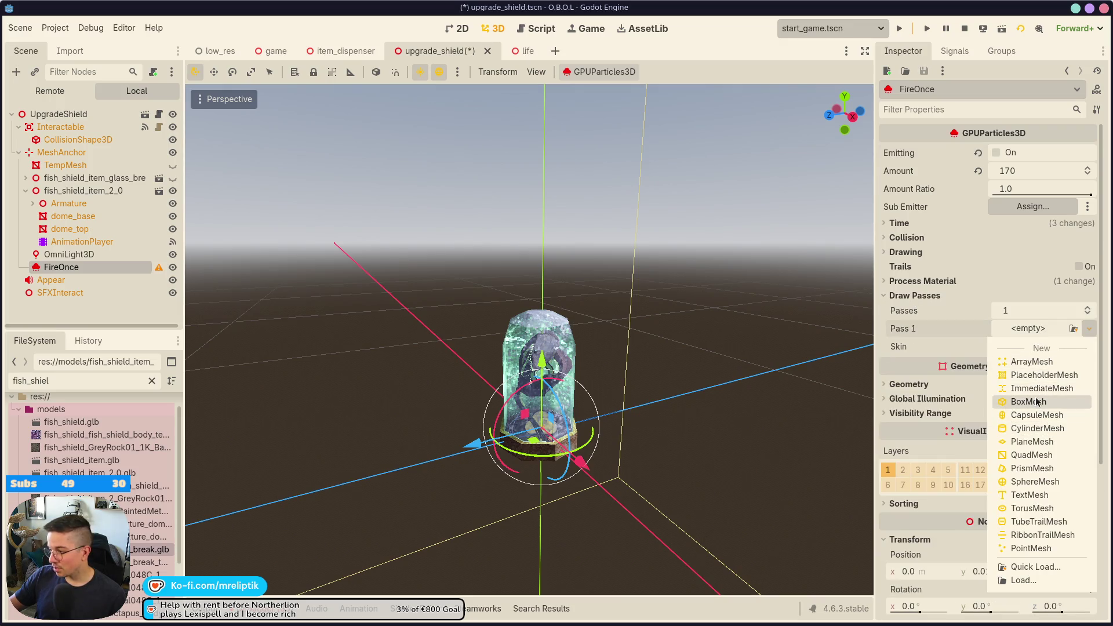
left_click(1035, 482)
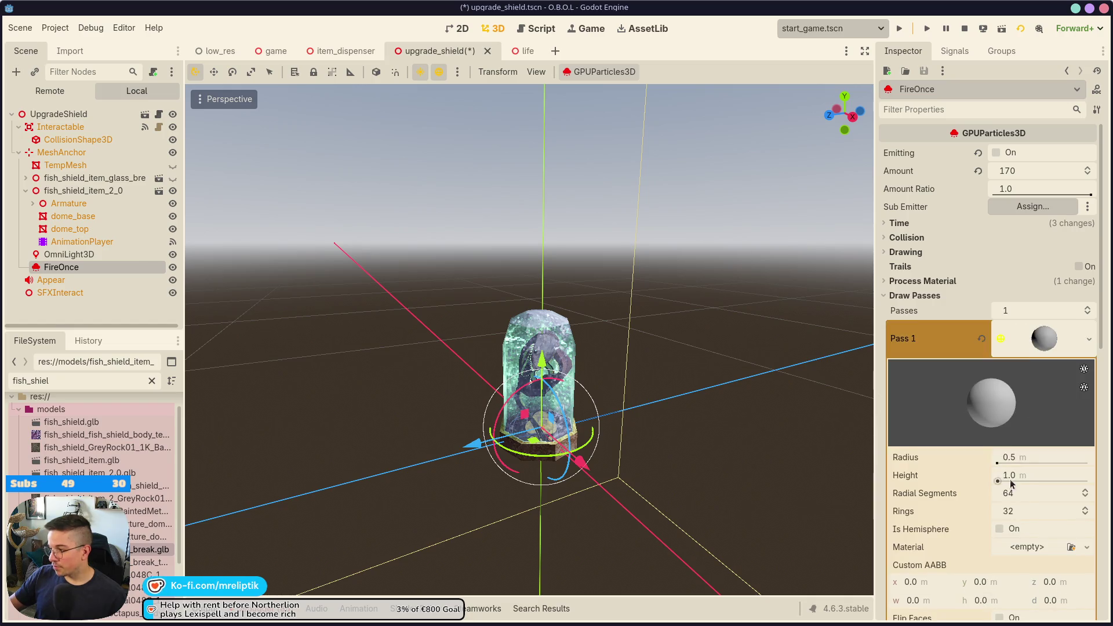
mouse_move(1055, 495)
left_mouse_down()
mouse_move(1021, 495)
mouse_move(1009, 518)
left_mouse_up()
left_click_drag(1082, 511, 1056, 511)
left_click(1086, 508)
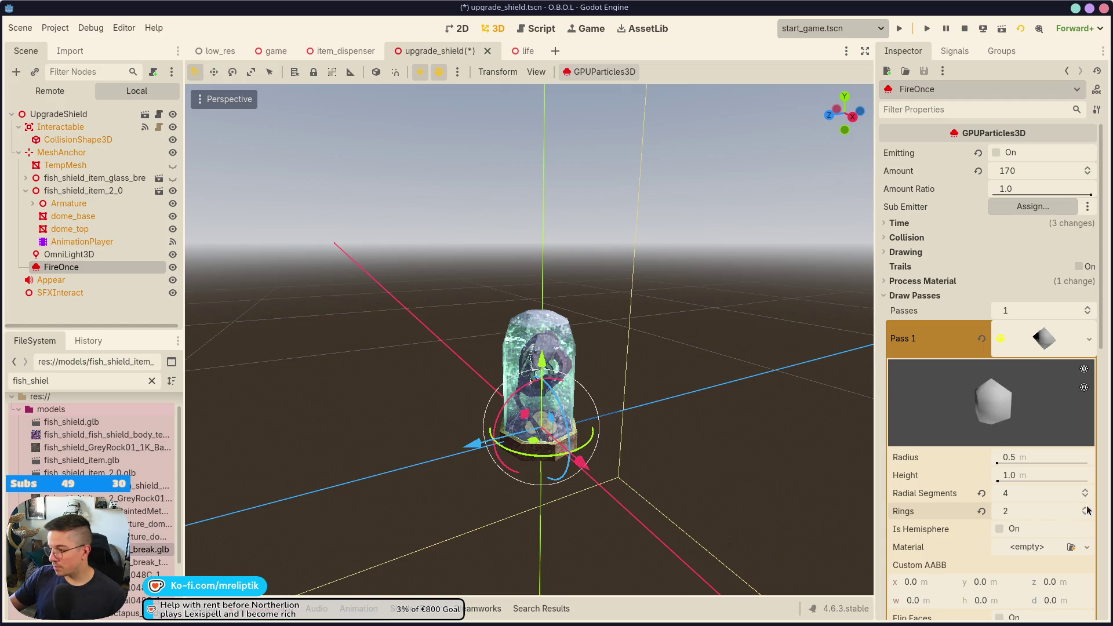
left_click(1085, 497)
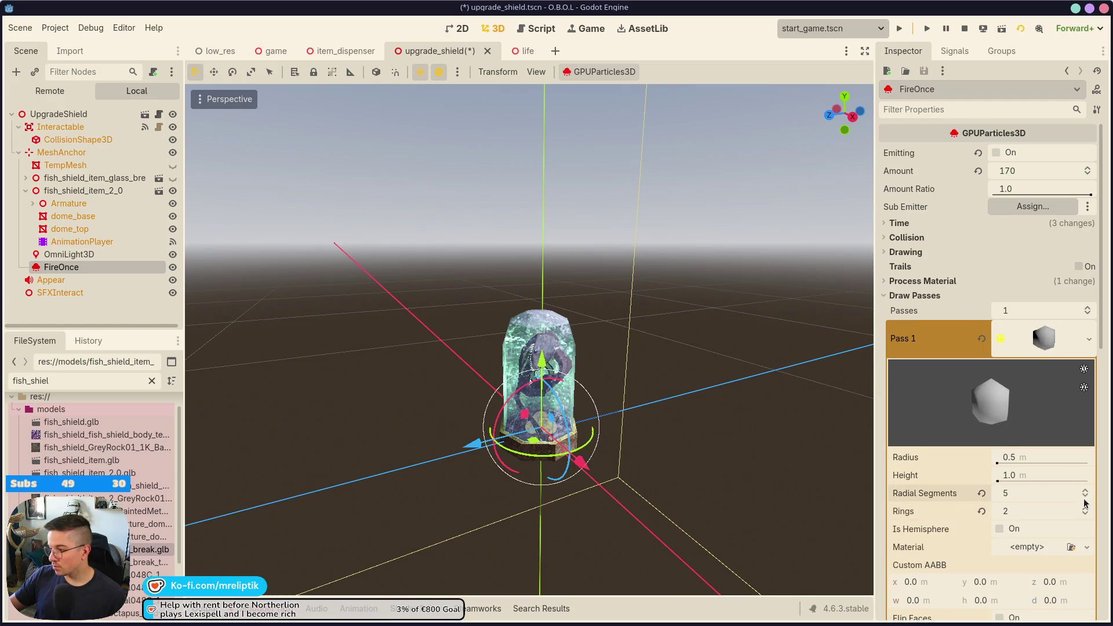
left_click(1086, 508)
left_click(1086, 515)
key("ctrl+s")
Shrink the sphere to radius 0.1 and height 0.2, then replay the burst
left_click(1032, 464)
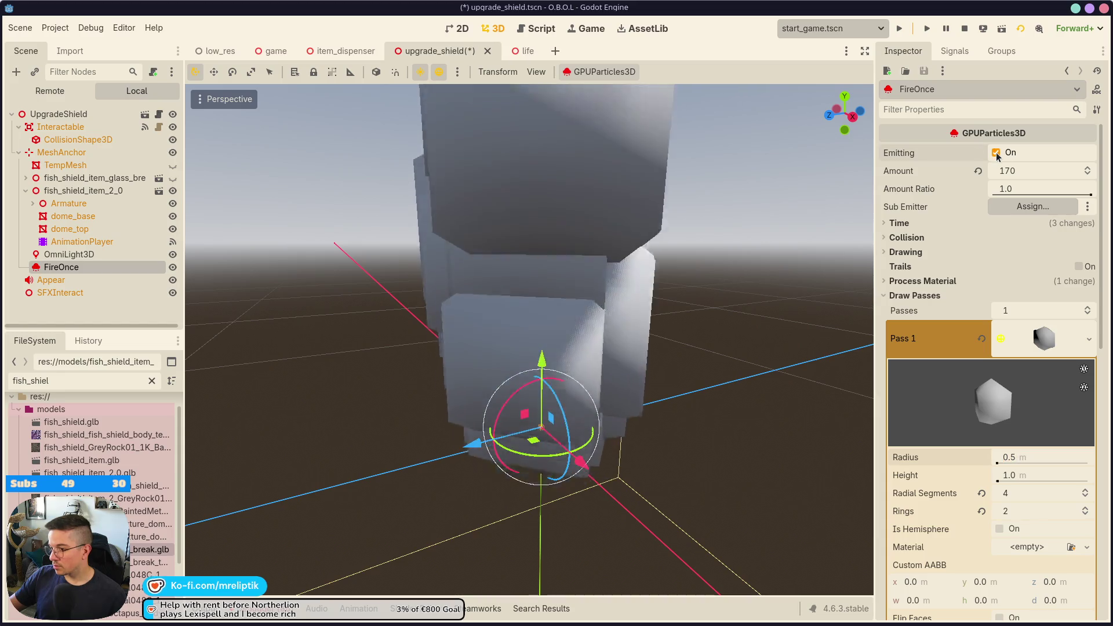
left_click(1036, 456)
type("0.1")
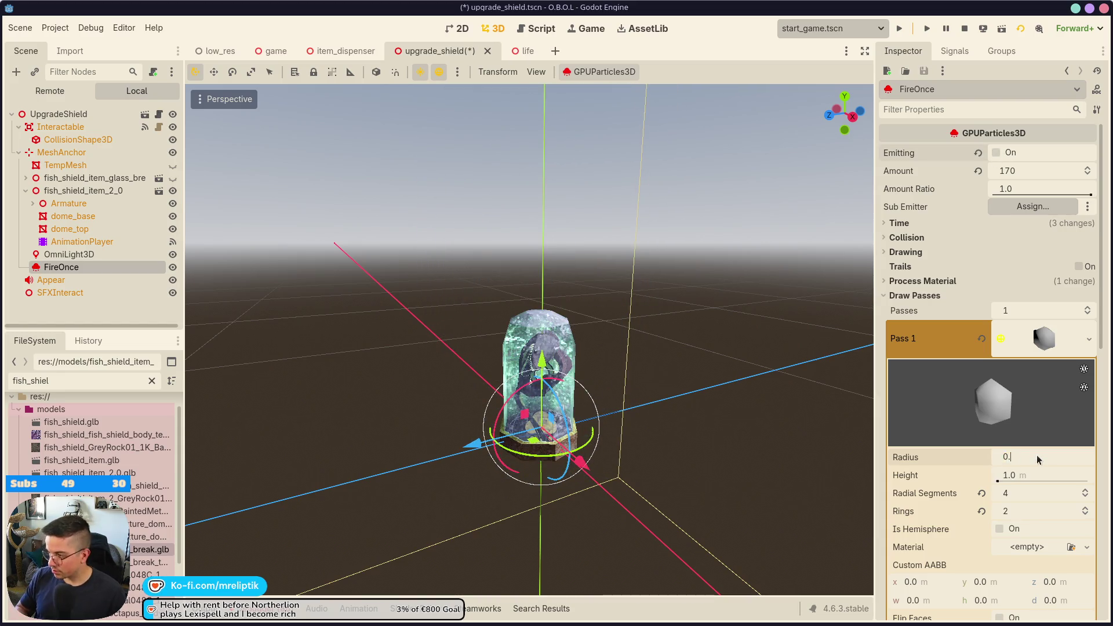
key("Tab")
type(".2")
key("Return")
left_click(997, 153)
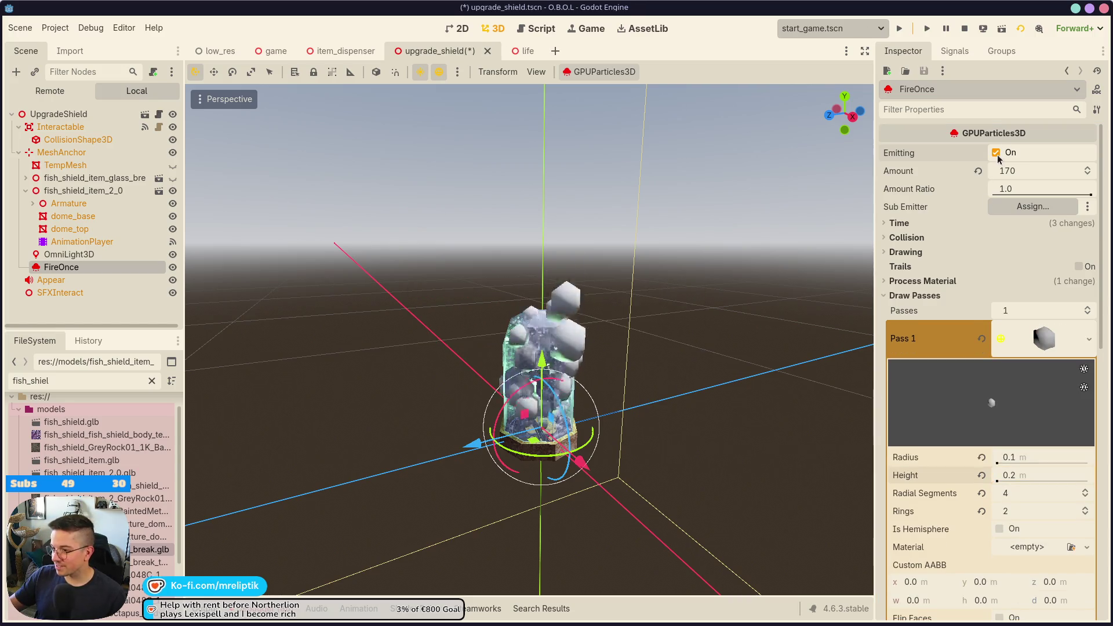
left_click_drag(539, 429, 528, 434)
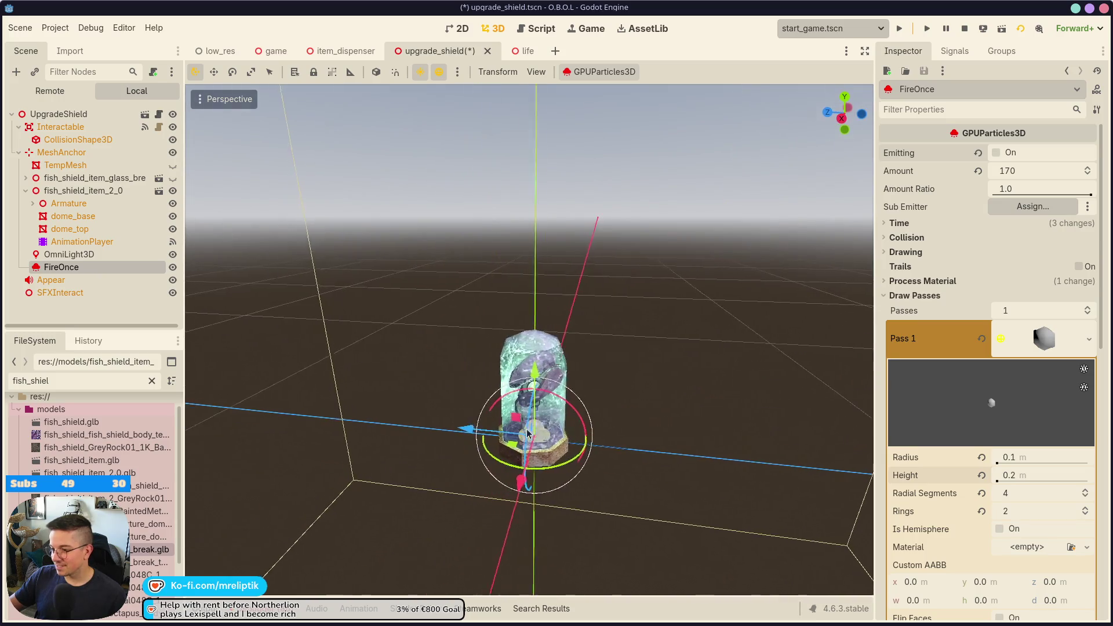
left_click(996, 153)
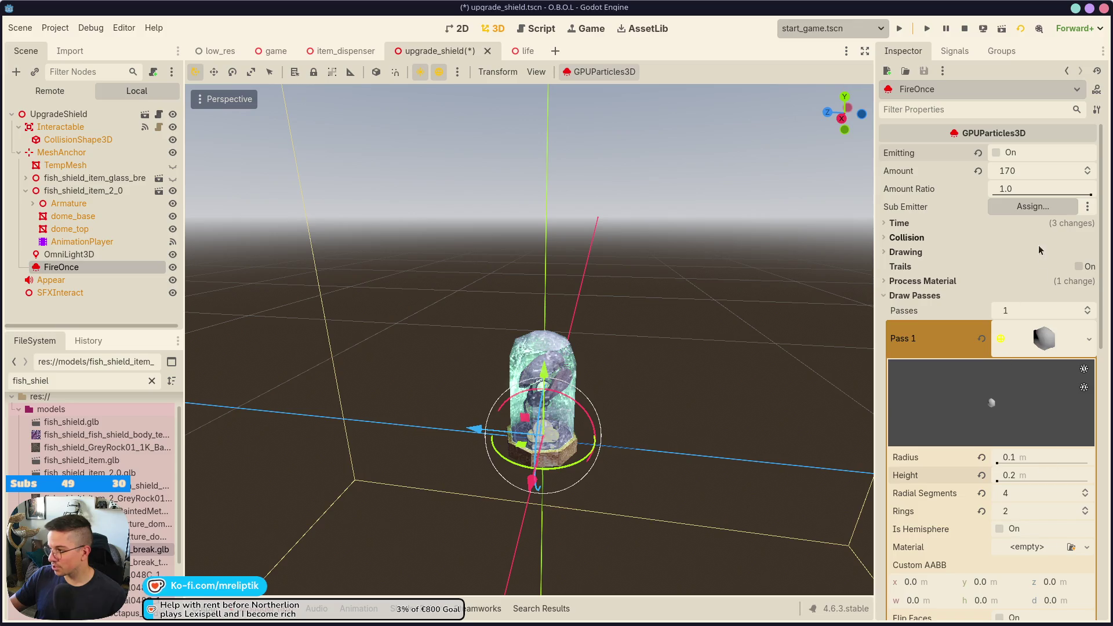
left_click(1057, 456)
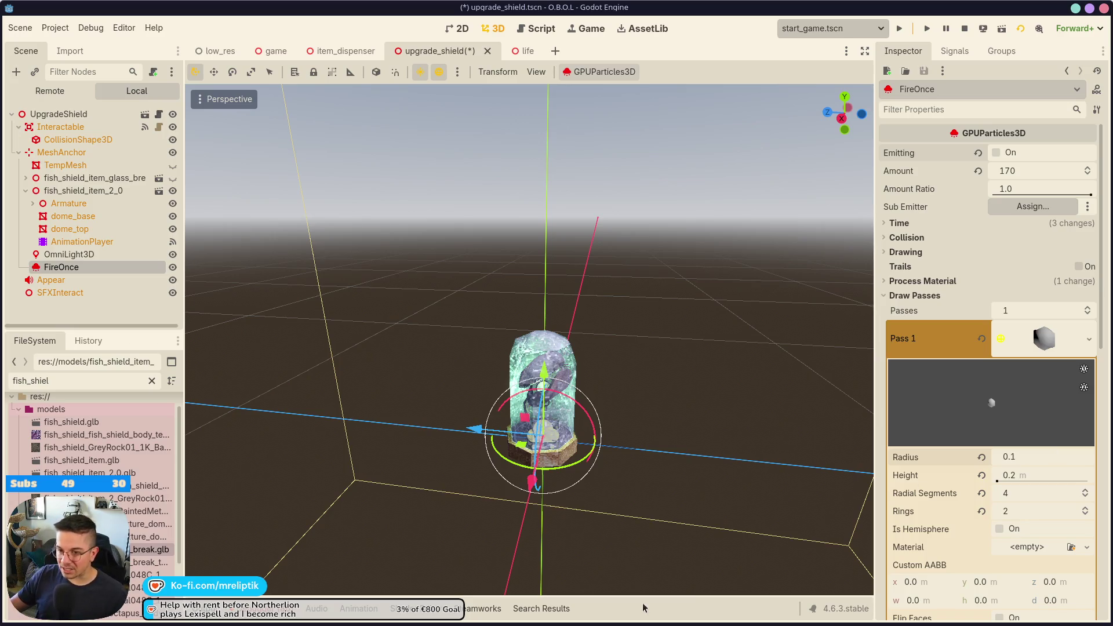
Save upgrade_shield.tscn with its small-sphere FireOnce emitter and select FireOnce
key("ctrl+s")
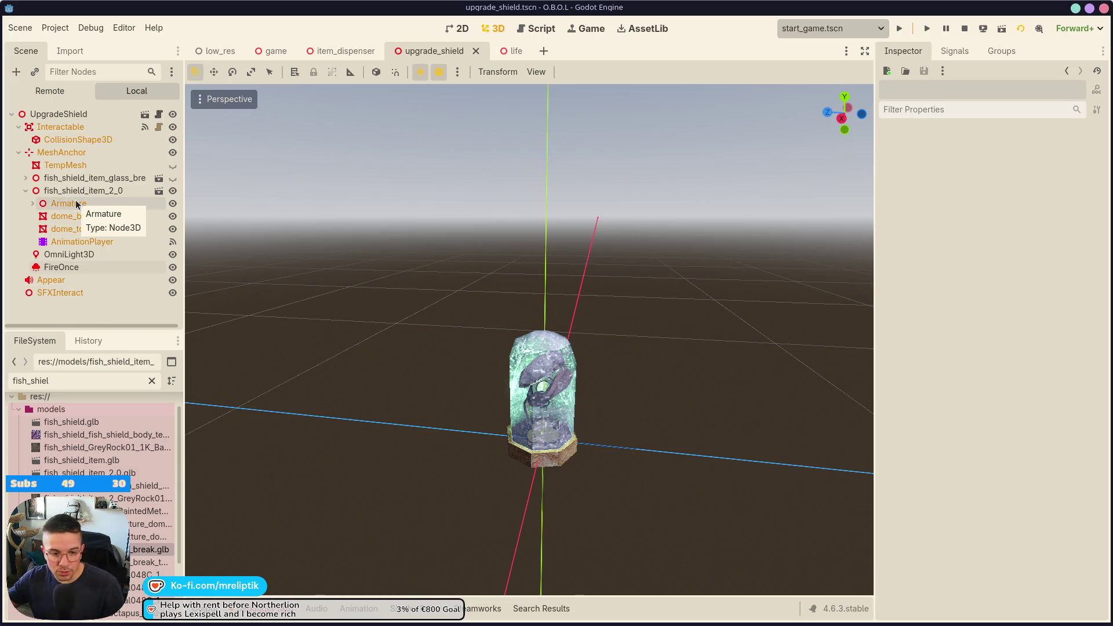
key("ctrl+s")
left_click(95, 265)
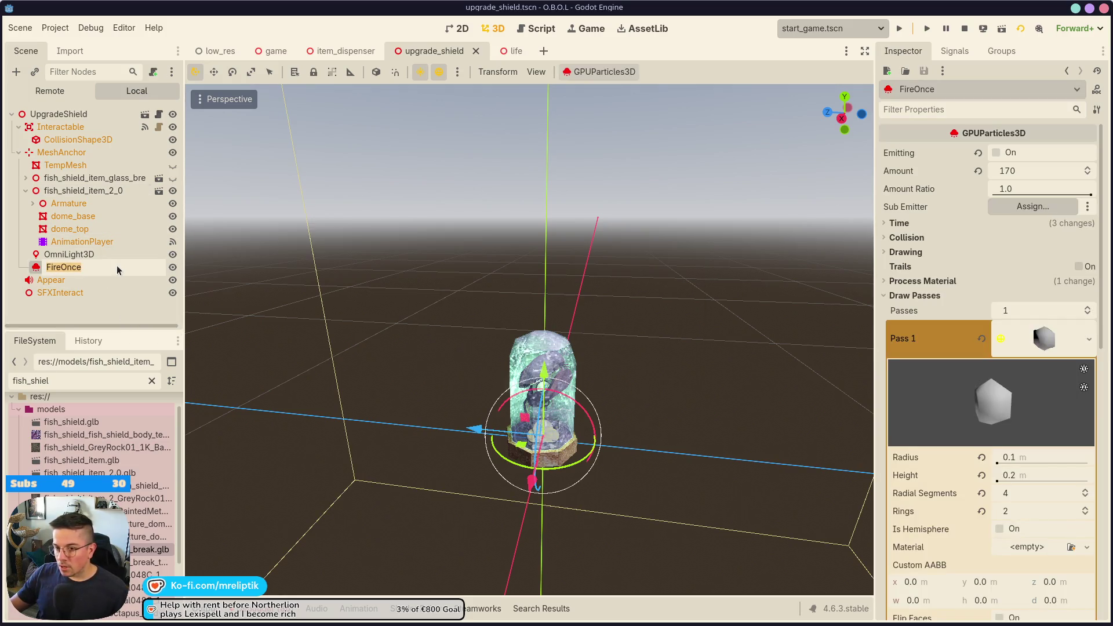
Rename the FireOnce emitter to BubblesOnce and preview its burst
key("F2")
type("Bub")
type("Once")
key("Return")
left_click(996, 152)
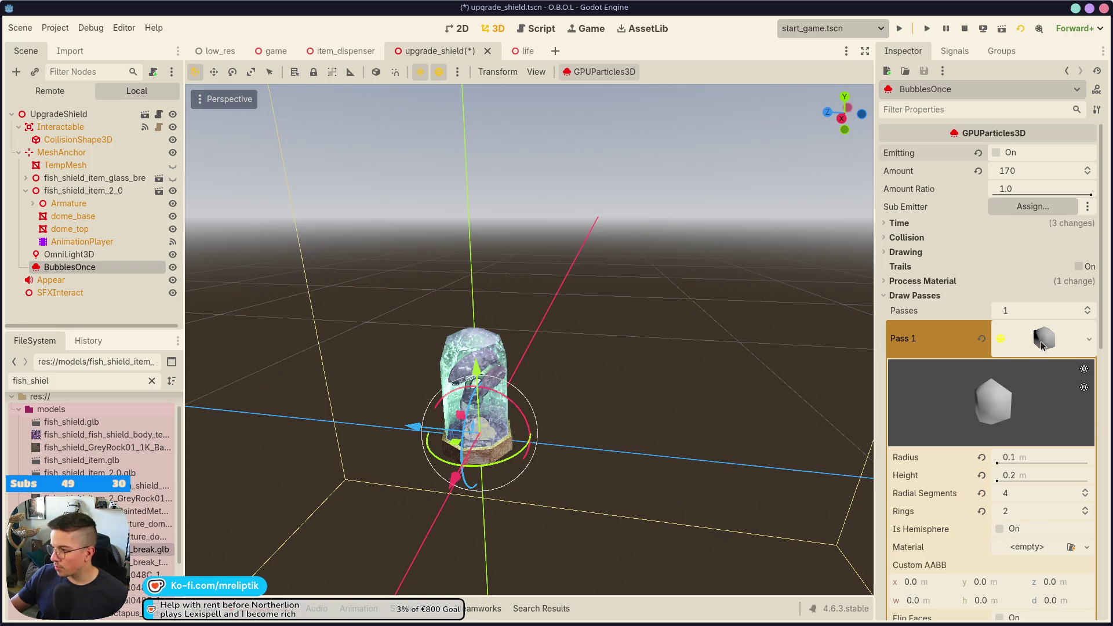
Set the particle Lifetime to 0.8 s, save, and preview the bubble burst
left_click(1043, 343)
left_click(900, 223)
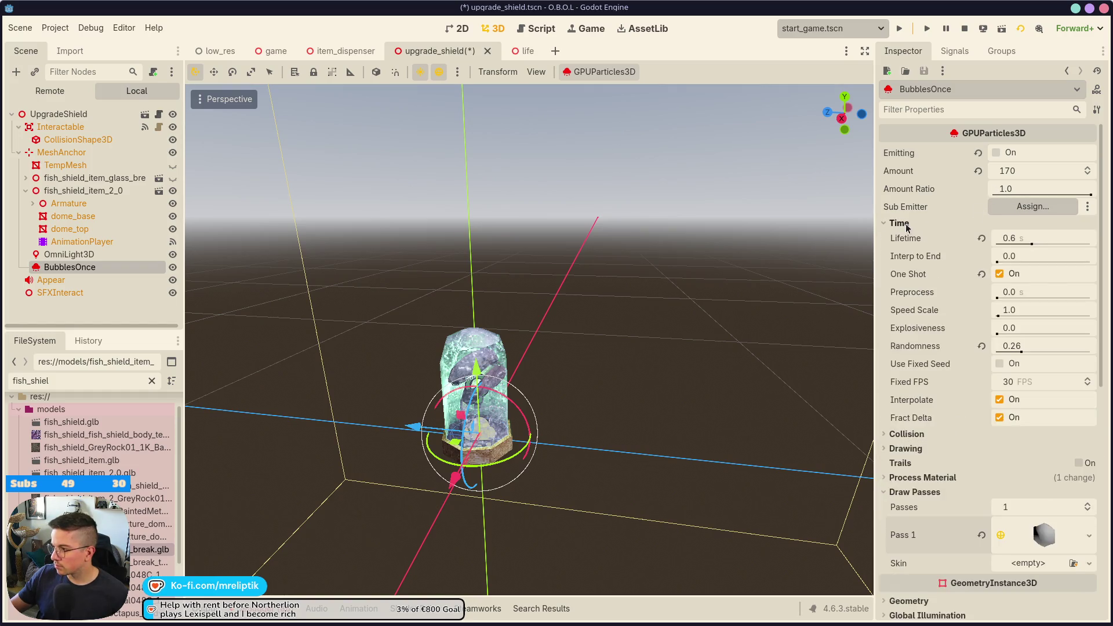
left_click(1045, 238)
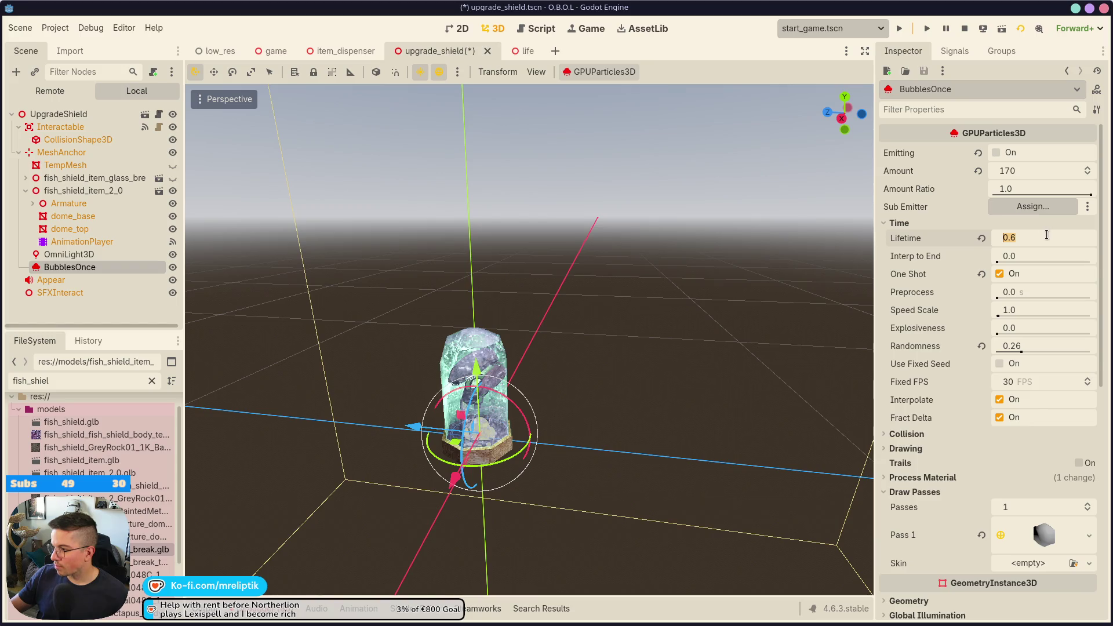
type("0.8")
key("Return")
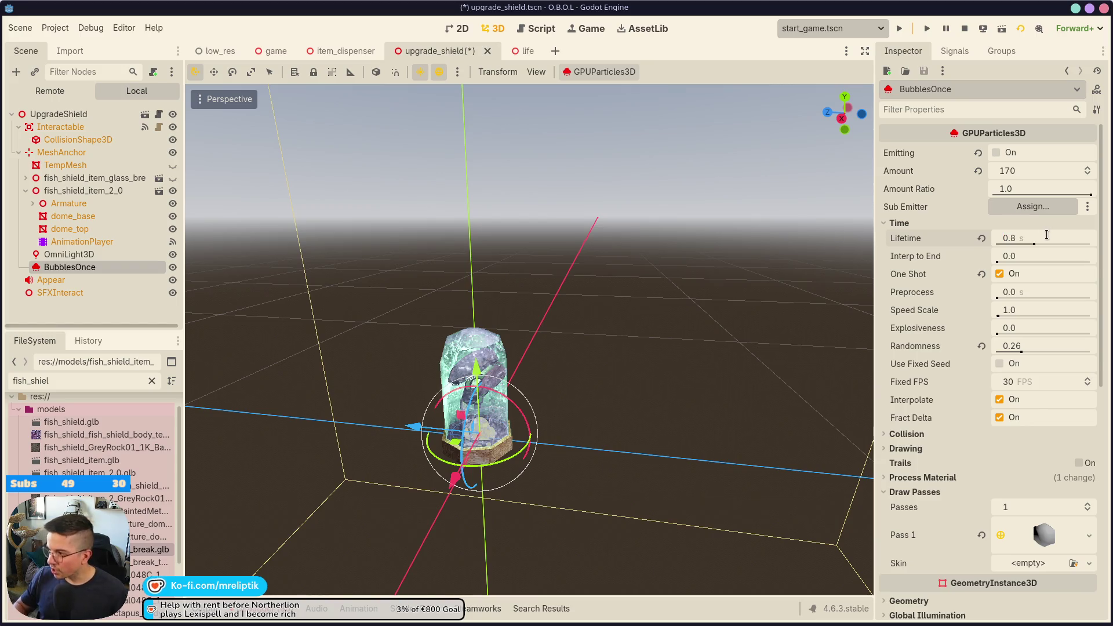
key("ctrl+s")
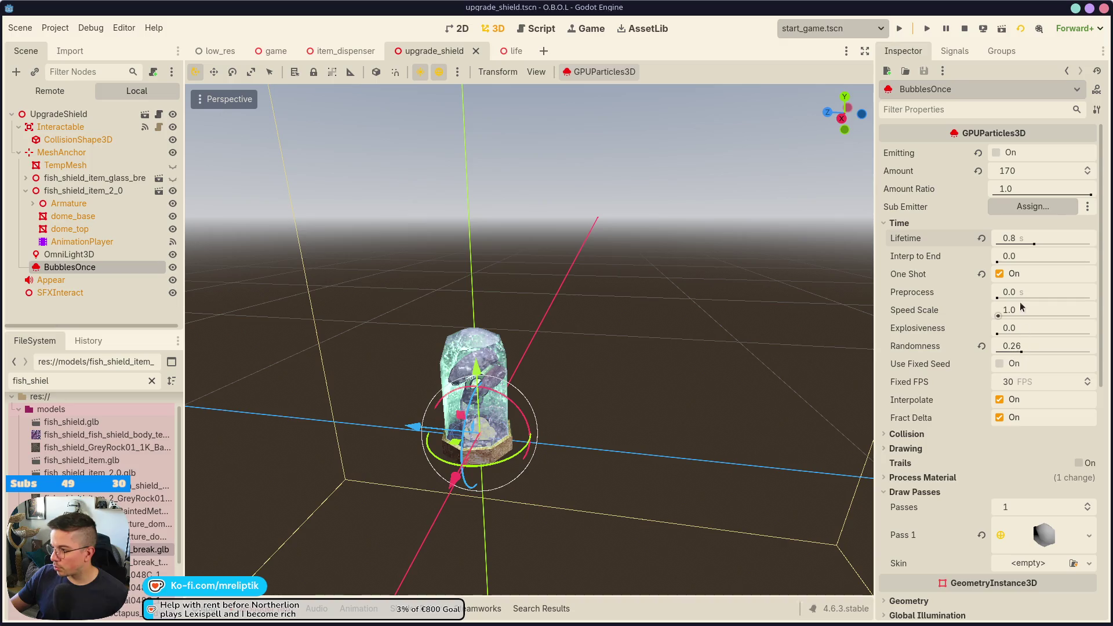
left_click(997, 152)
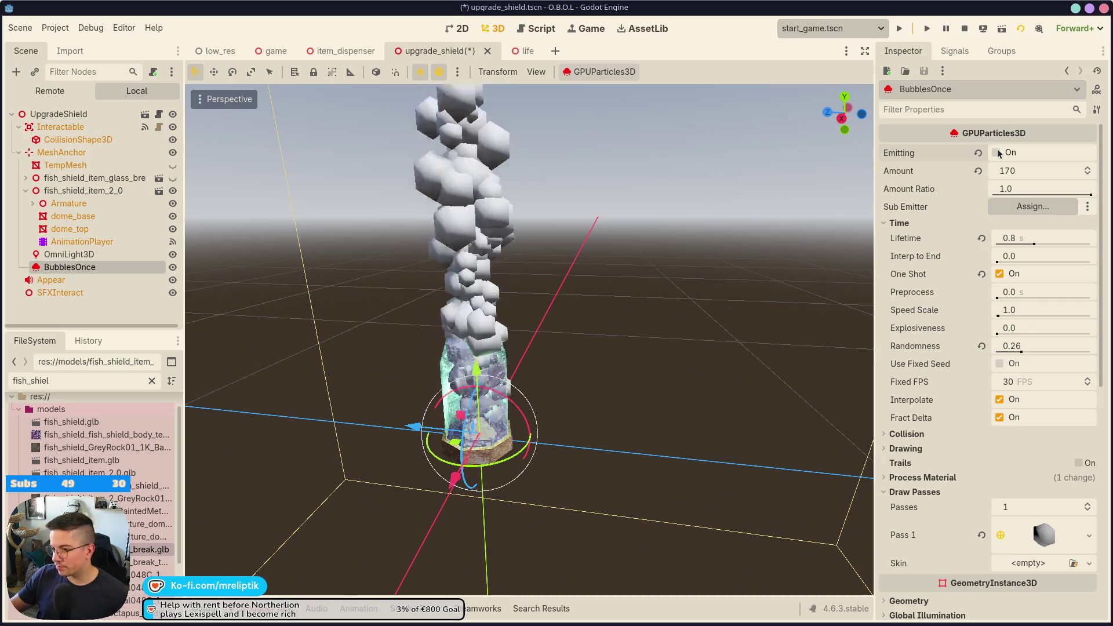
scroll(969, 482, "down", 3)
scroll(957, 378, "up", 3)
scroll(1029, 423, "down", 3)
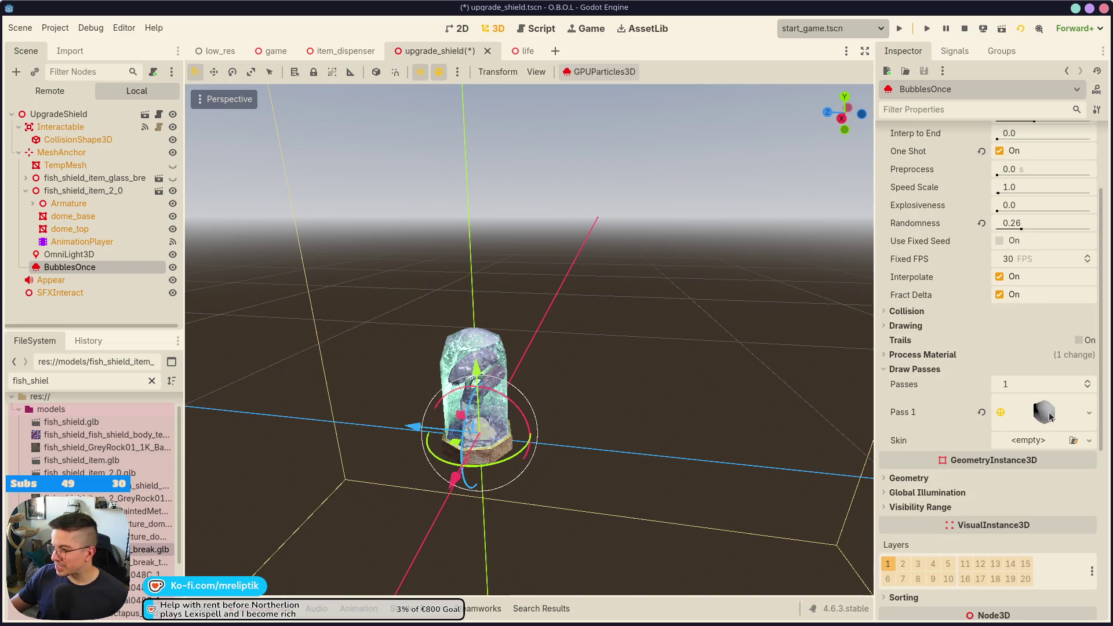
Enable the Rotate Y particle flag in BubblesOnce's process material
left_click(923, 354)
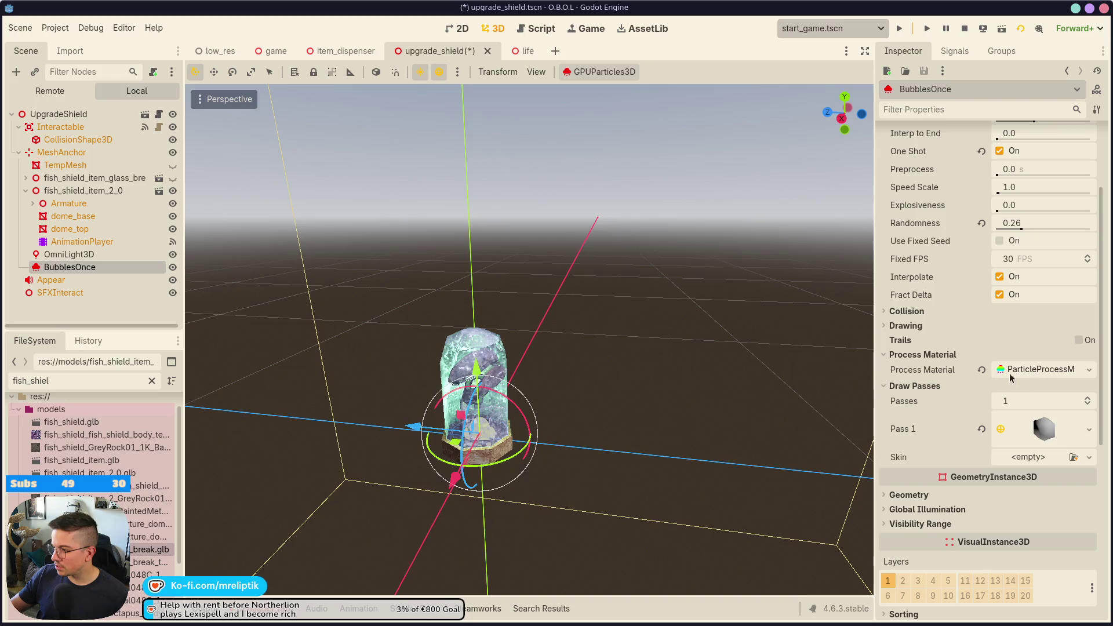
left_click(1027, 371)
scroll(1024, 410, "down", 4)
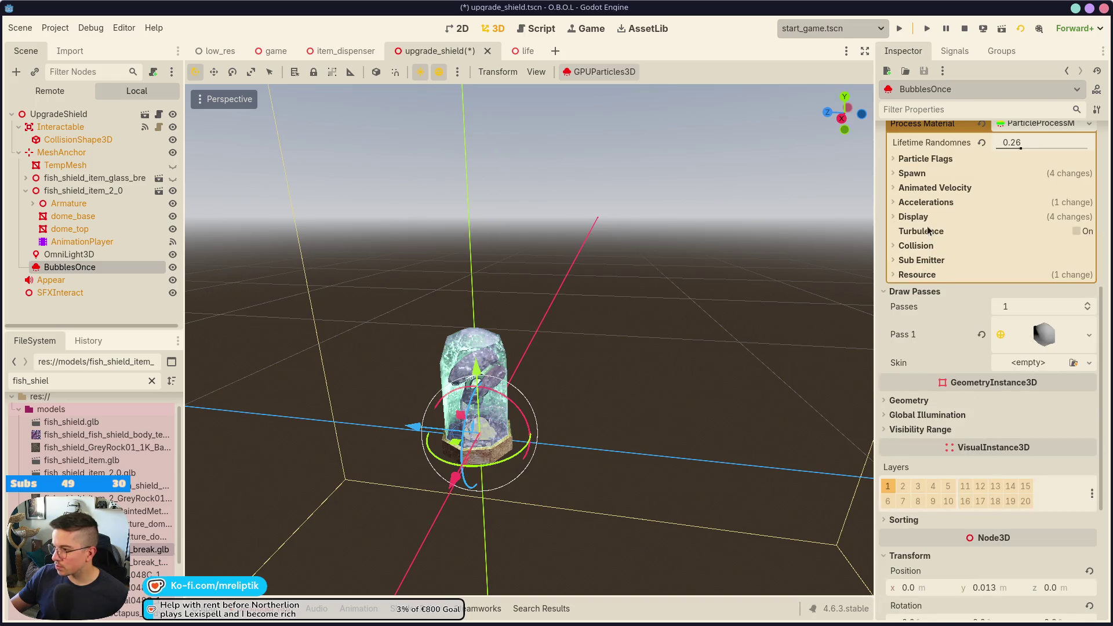
scroll(913, 218, "up", 2)
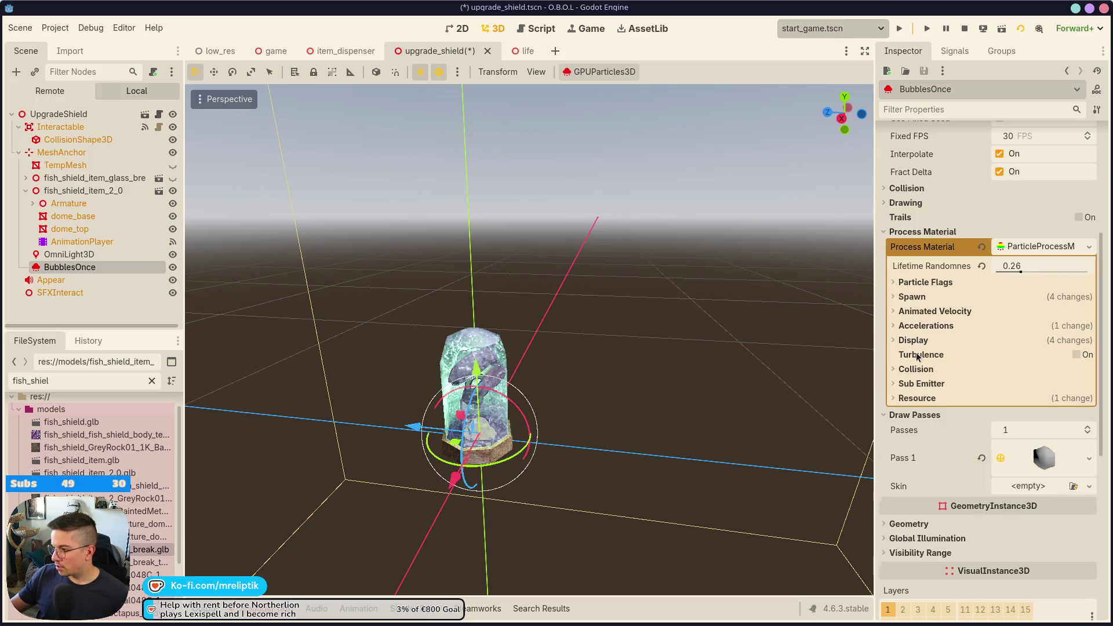
left_click(913, 283)
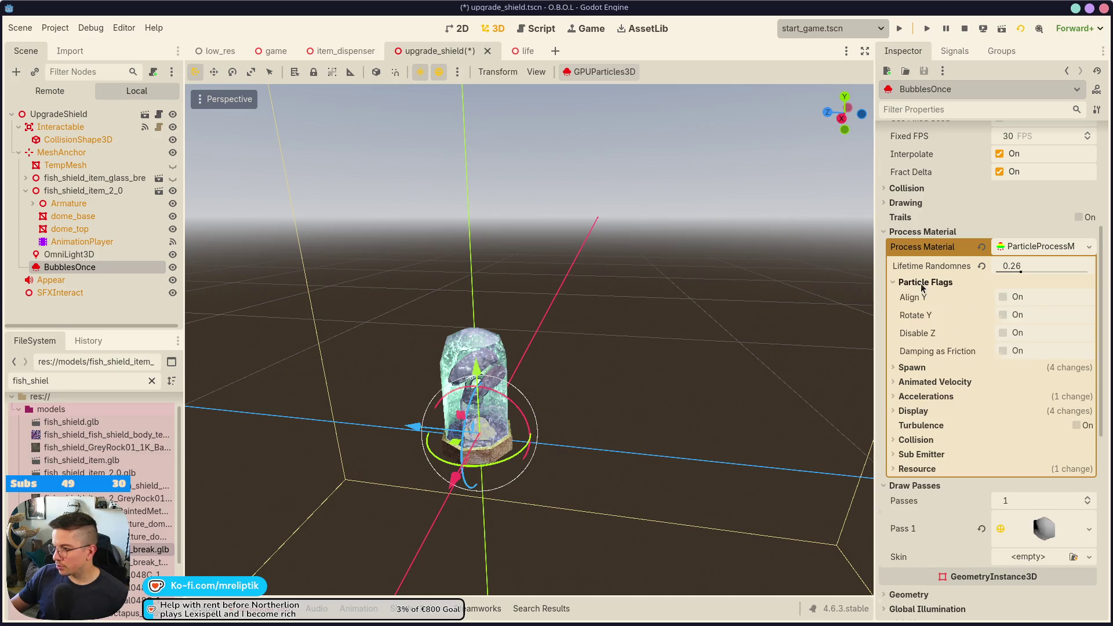
left_click(913, 283)
left_click(912, 296)
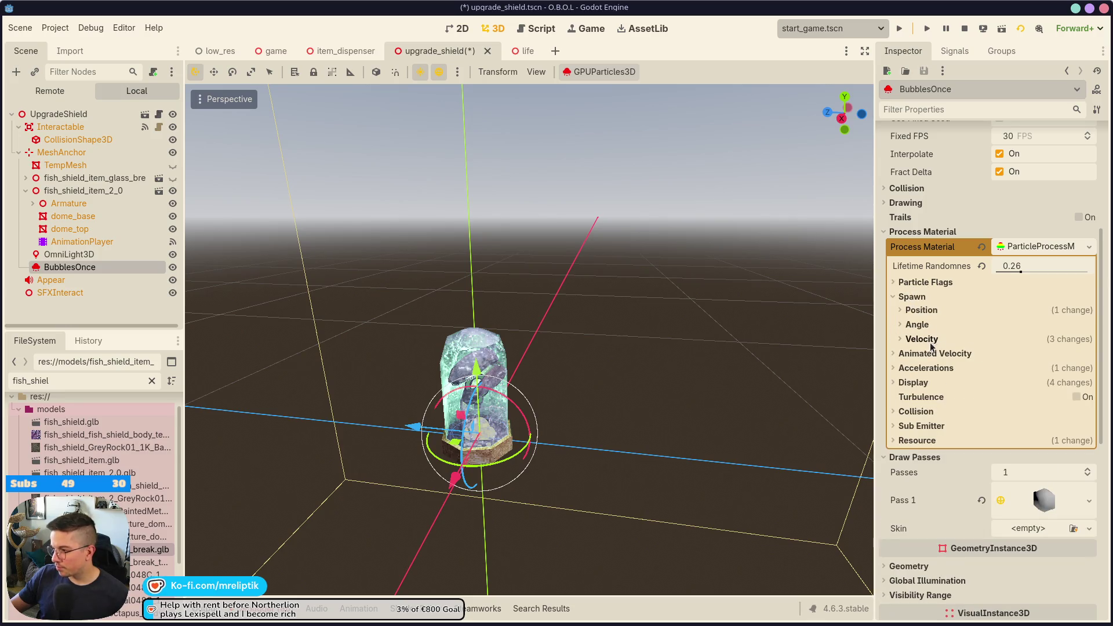
left_click(925, 282)
left_click(1003, 315)
Widen the spawn angle range to -720° to 720° and preview the burst
left_click(916, 395)
left_click_drag(998, 426, 1071, 429)
scroll(984, 255, "up", 5)
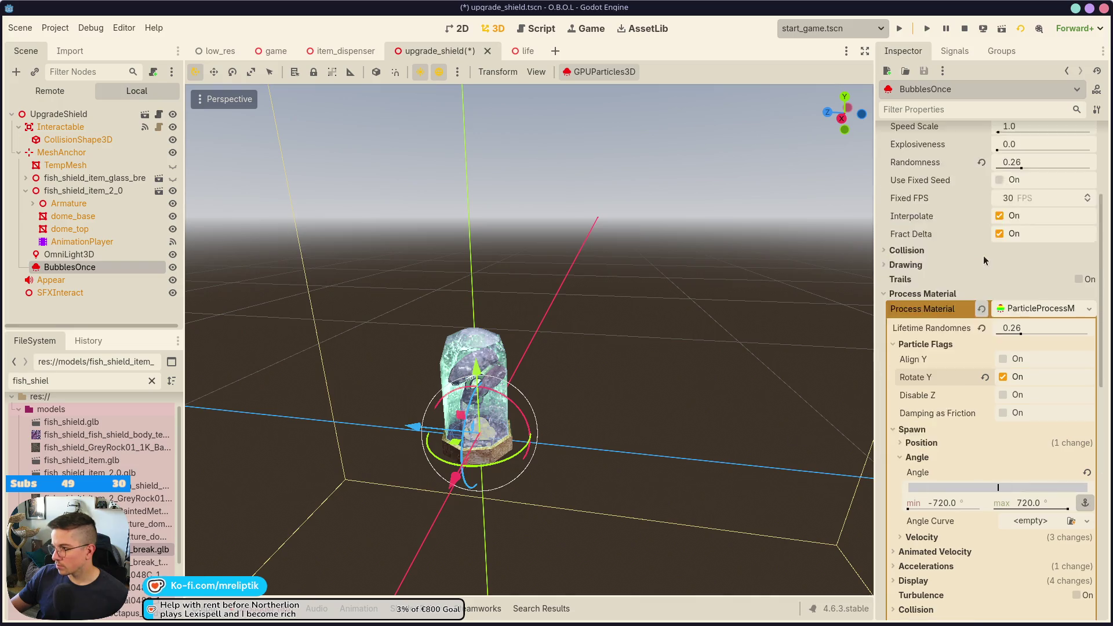
left_click(997, 153)
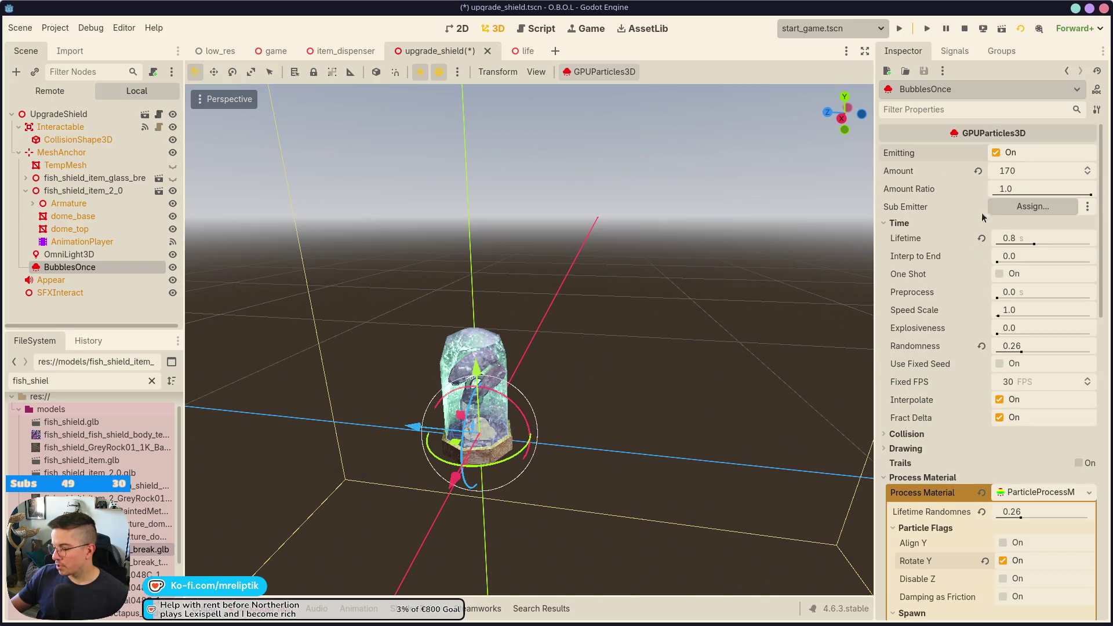
scroll(980, 348, "down", 5)
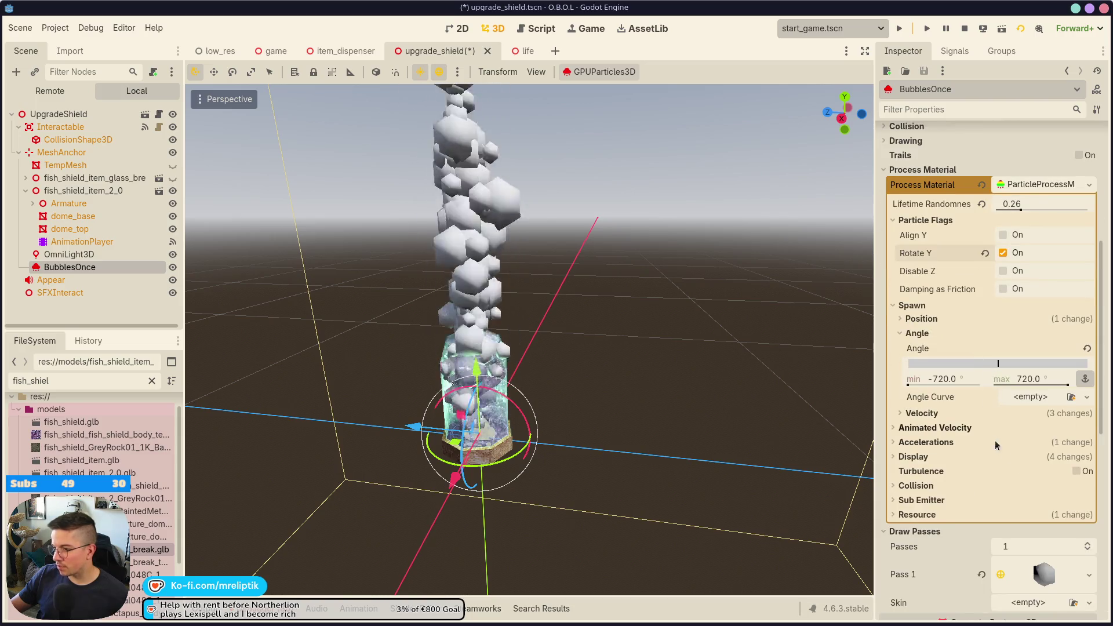
scroll(965, 457, "down", 4)
Set the particle display scale range to minimum 0.1 and maximum 0.4, then save
left_click(913, 334)
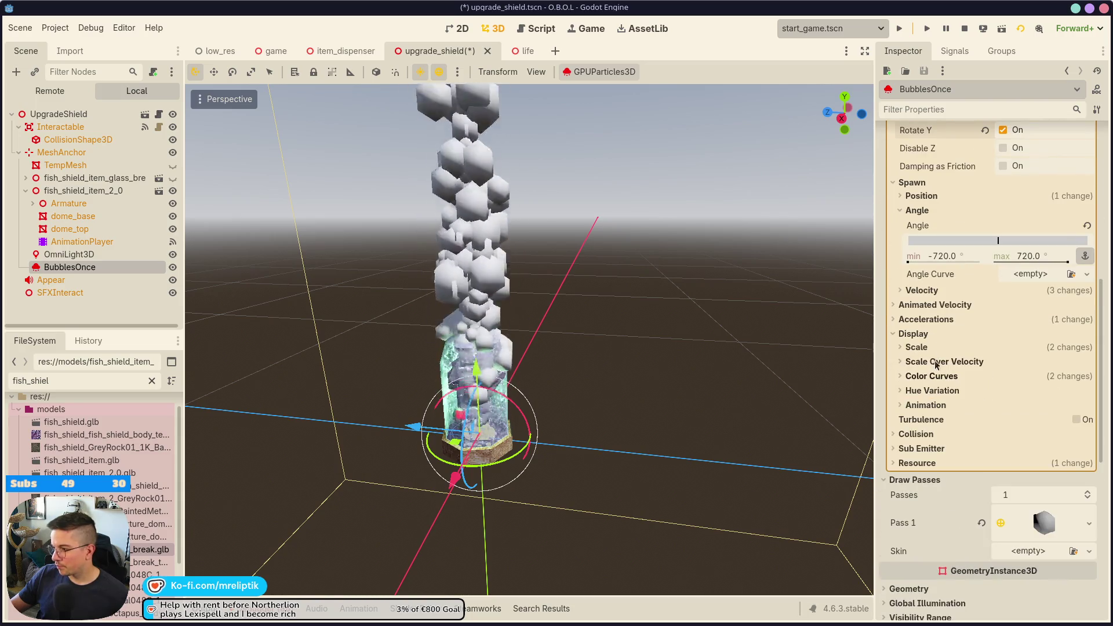
left_click(916, 346)
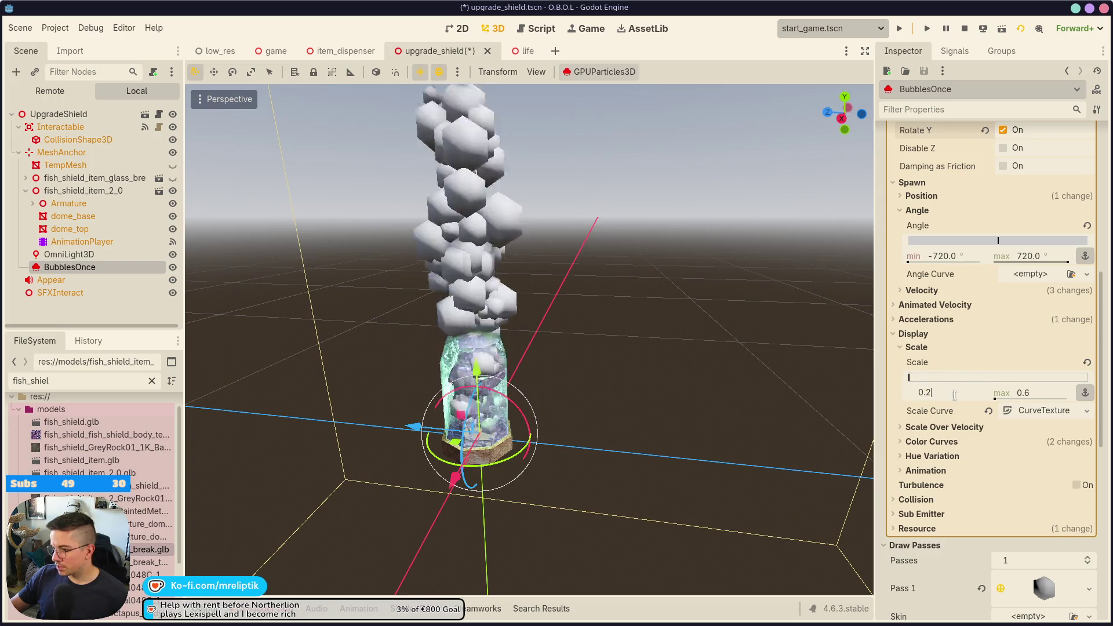
key("BackSpace")
type("1")
key("Return")
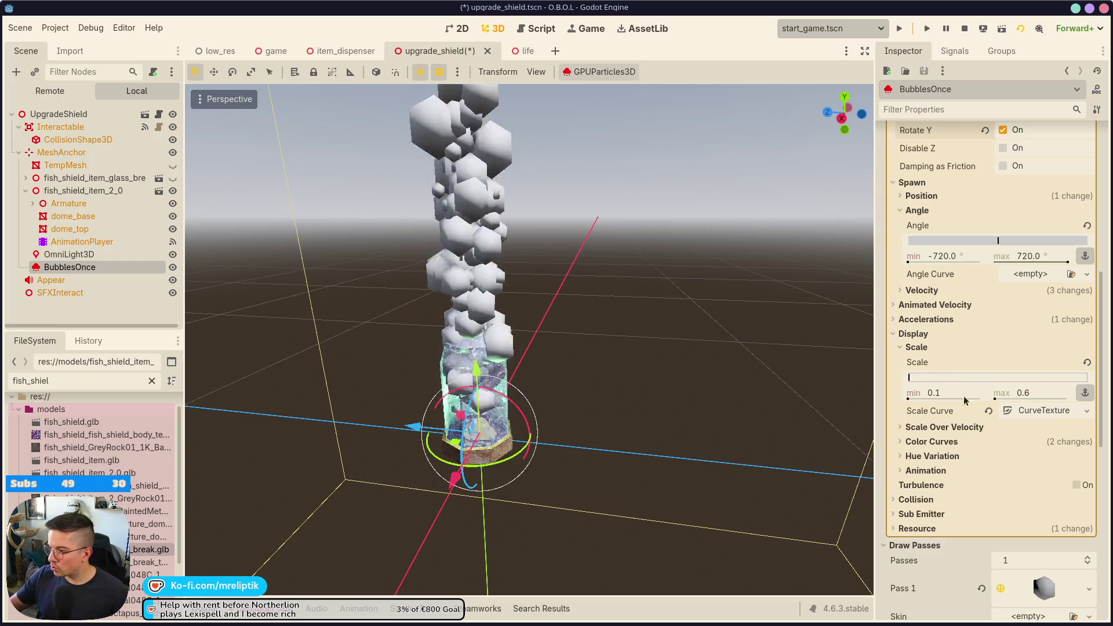
left_click(1038, 389)
type("0.4")
key("Return")
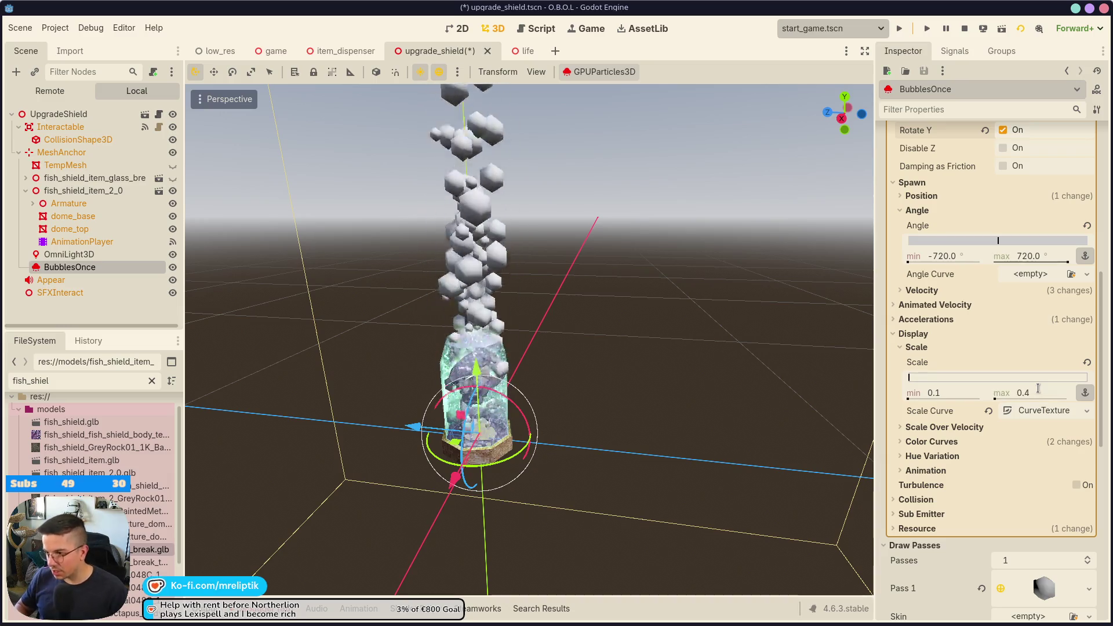
key("ctrl+s")
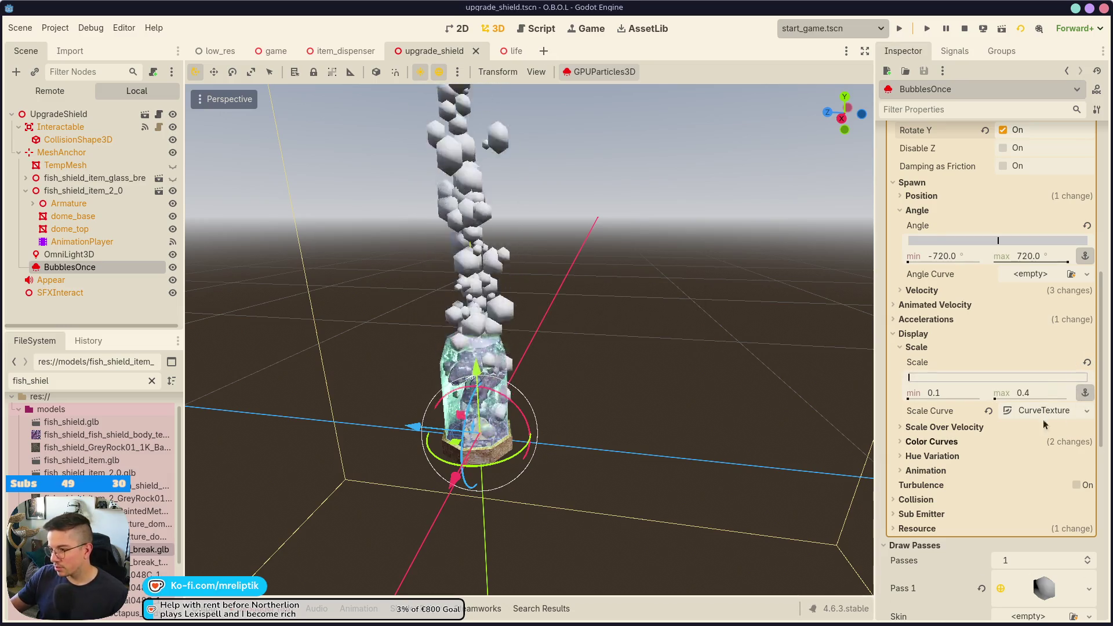
scroll(1059, 439, "up", 3)
left_click(923, 319)
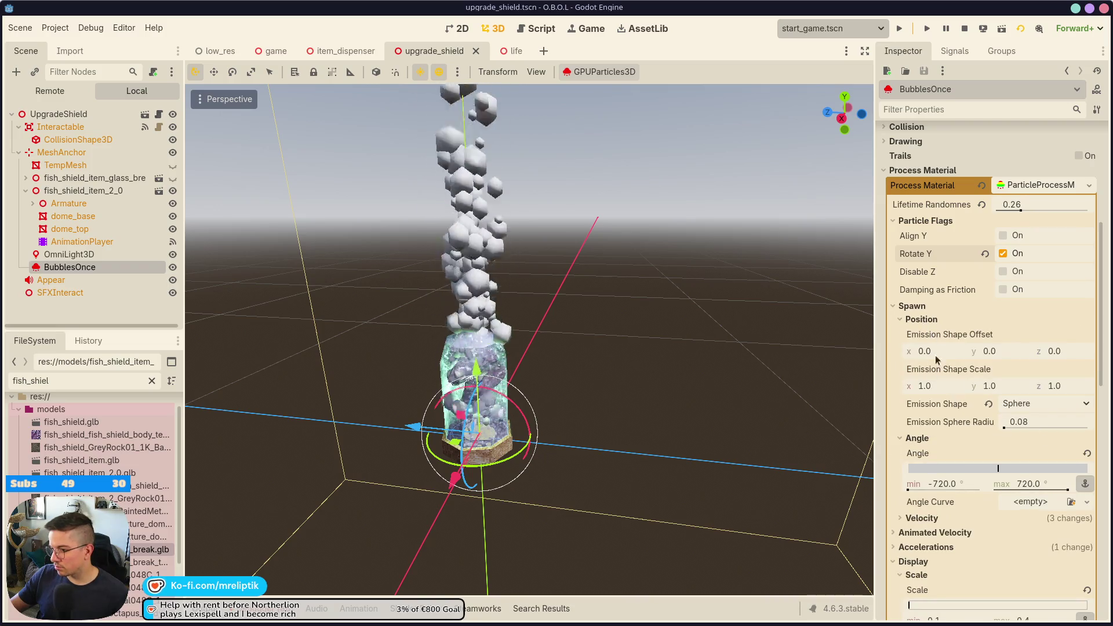
Set the emission sphere radius to 0.1 and narrow the velocity spread to about 9.6°
type("1")
key("Return")
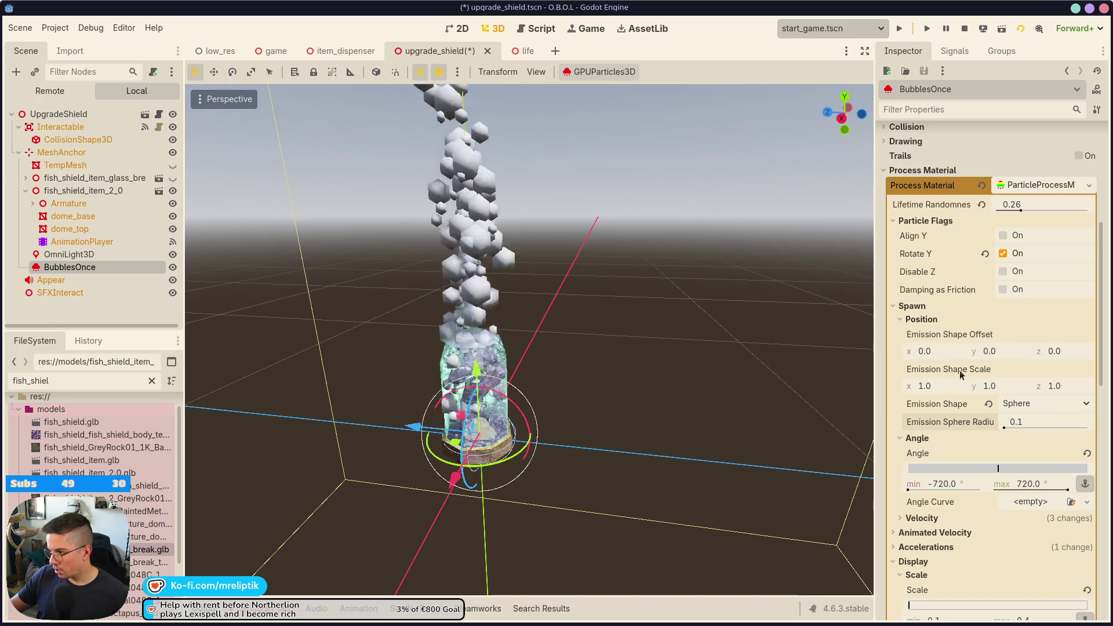
scroll(957, 371, "down", 2)
left_click(922, 457)
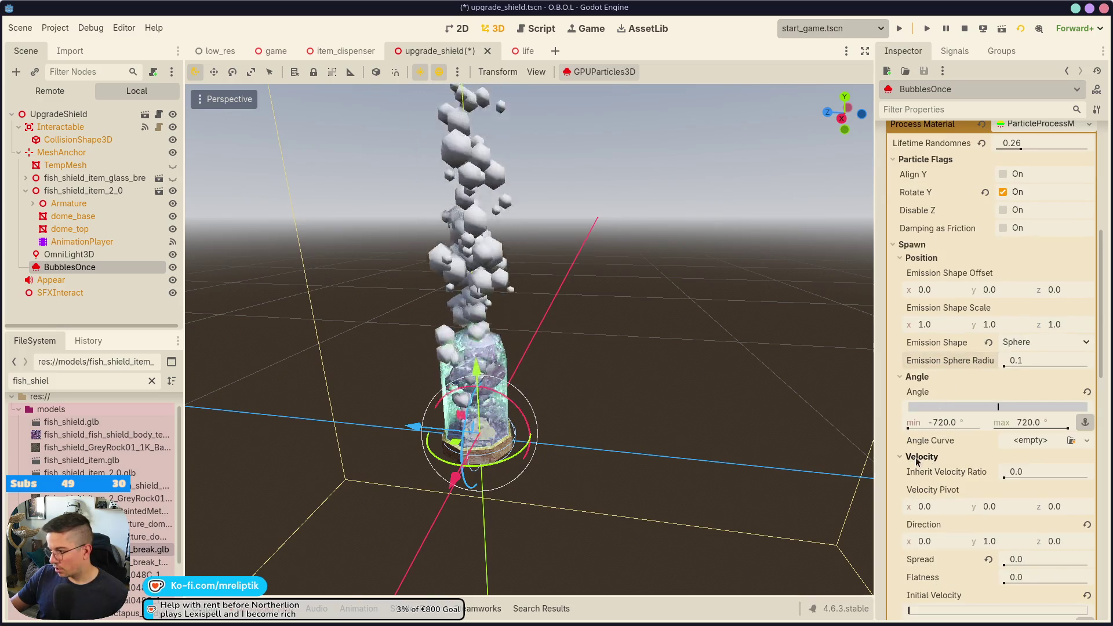
scroll(933, 487, "down", 2)
left_click_drag(1050, 505, 1081, 505)
left_click_drag(1005, 509, 1049, 509)
left_click(989, 498)
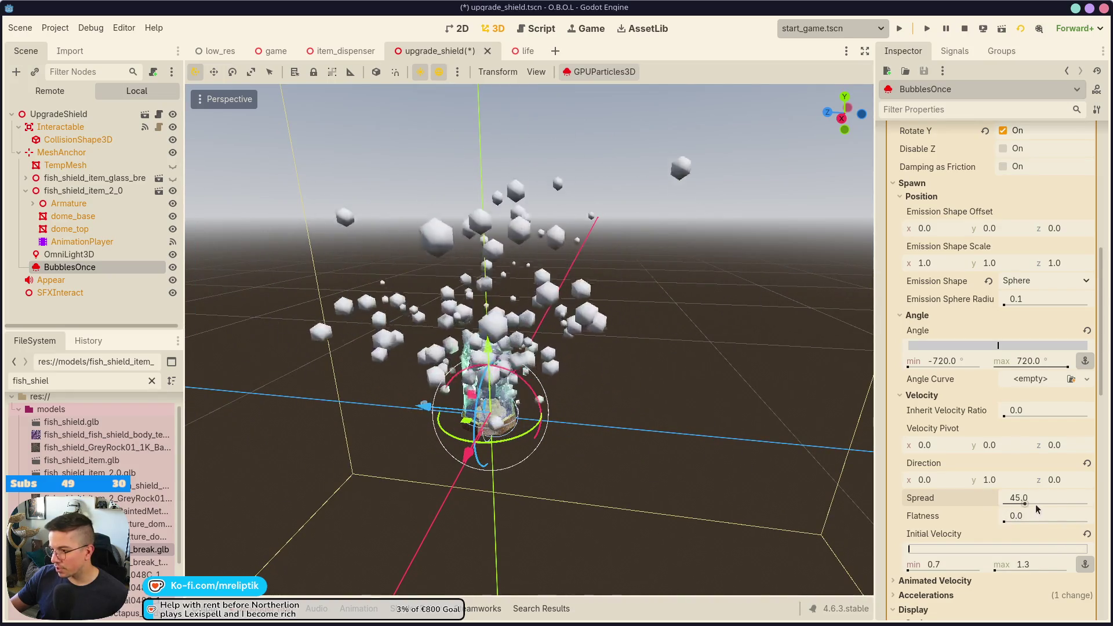
left_click_drag(1025, 504, 1009, 504)
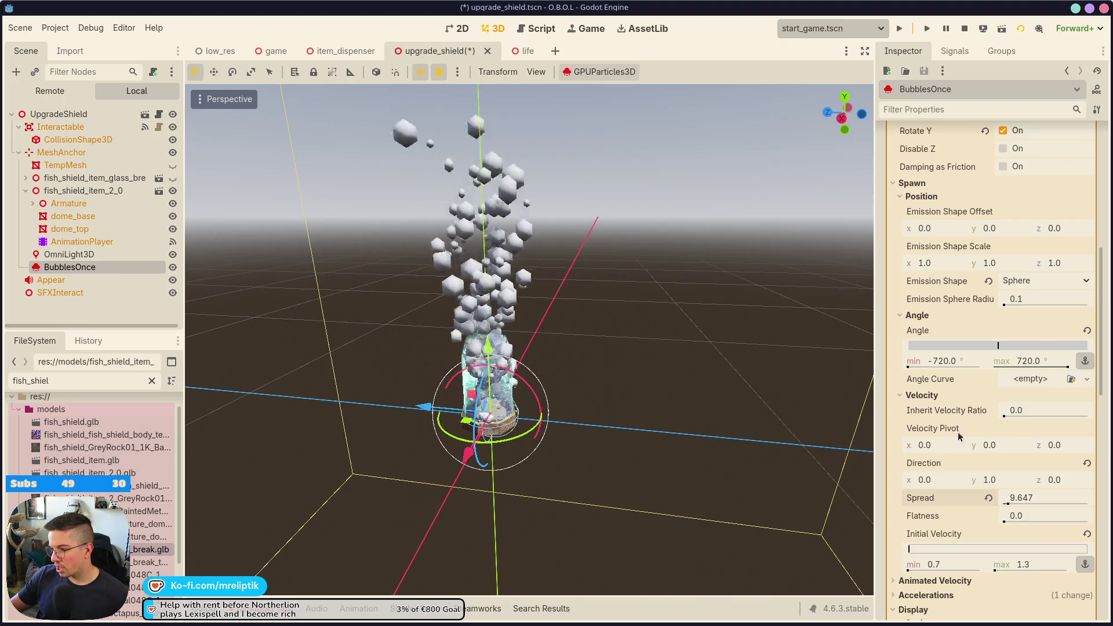
scroll(961, 443, "down", 5)
left_click(1032, 491)
scroll(1038, 464, "down", 3)
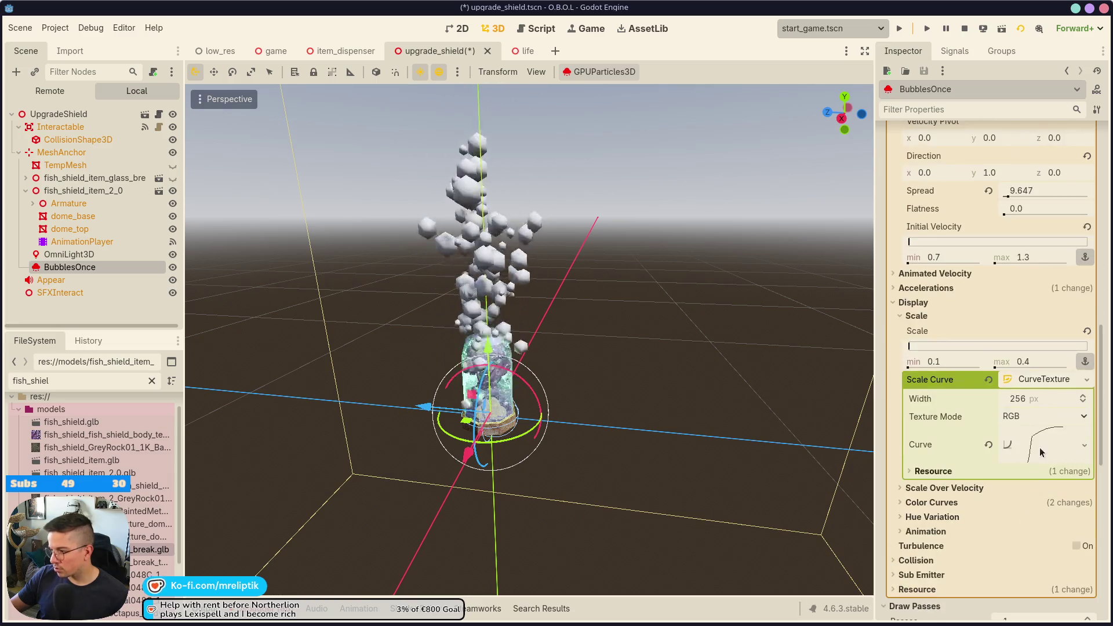
Reshape the scale curve to rise quickly to full size, plateau, then drop to 0
left_click(1042, 456)
left_click_drag(942, 515, 924, 500)
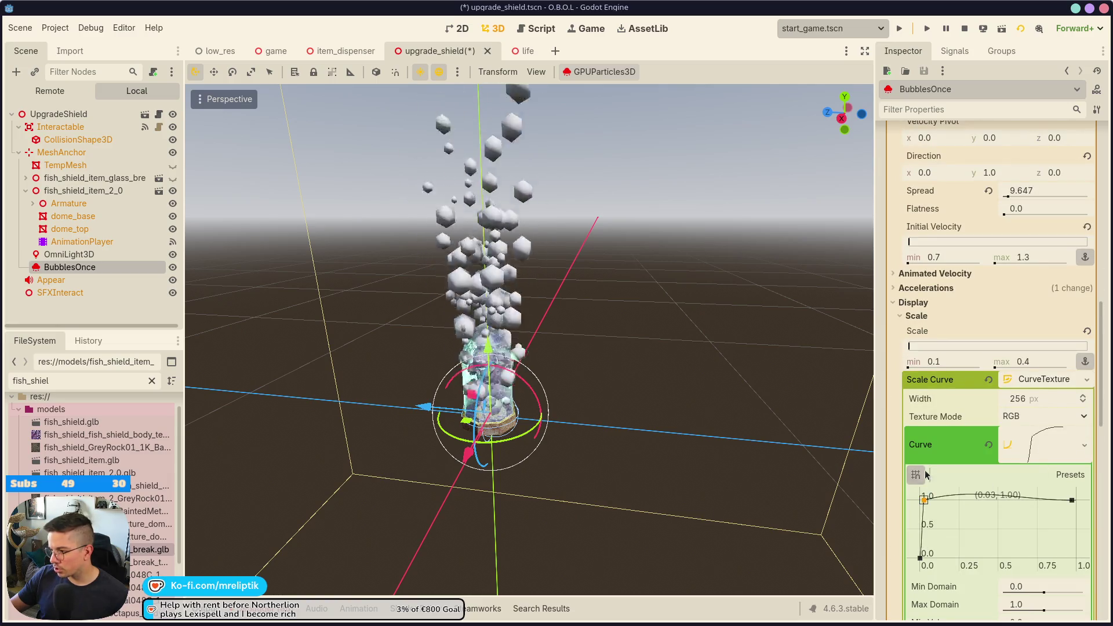
left_click_drag(1072, 500, 1077, 558)
left_click_drag(925, 500, 1047, 500)
left_click(988, 504)
left_click(933, 501)
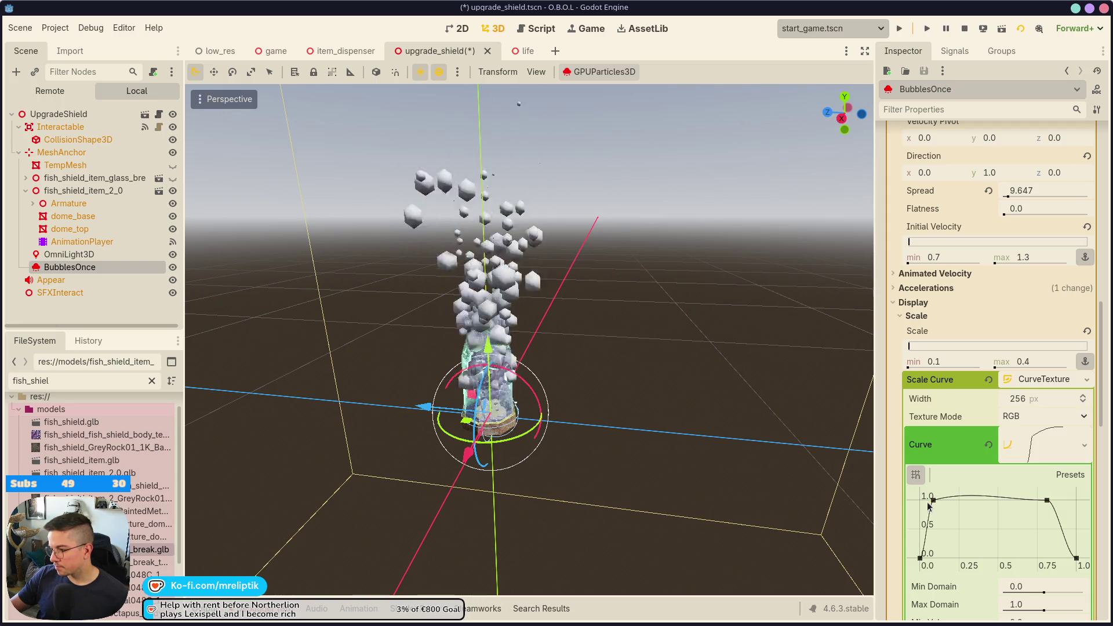
left_click(933, 501)
left_click_drag(949, 497, 942, 513)
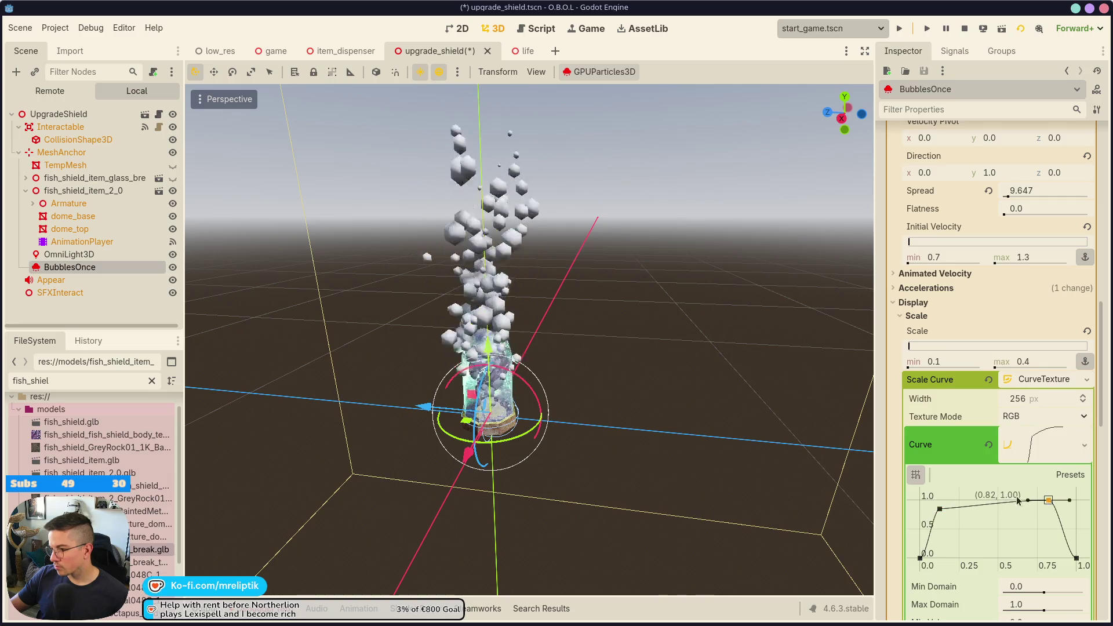
Set the particle Lifetime to 0.9 s and save upgrade_shield
scroll(988, 413, "up", 10)
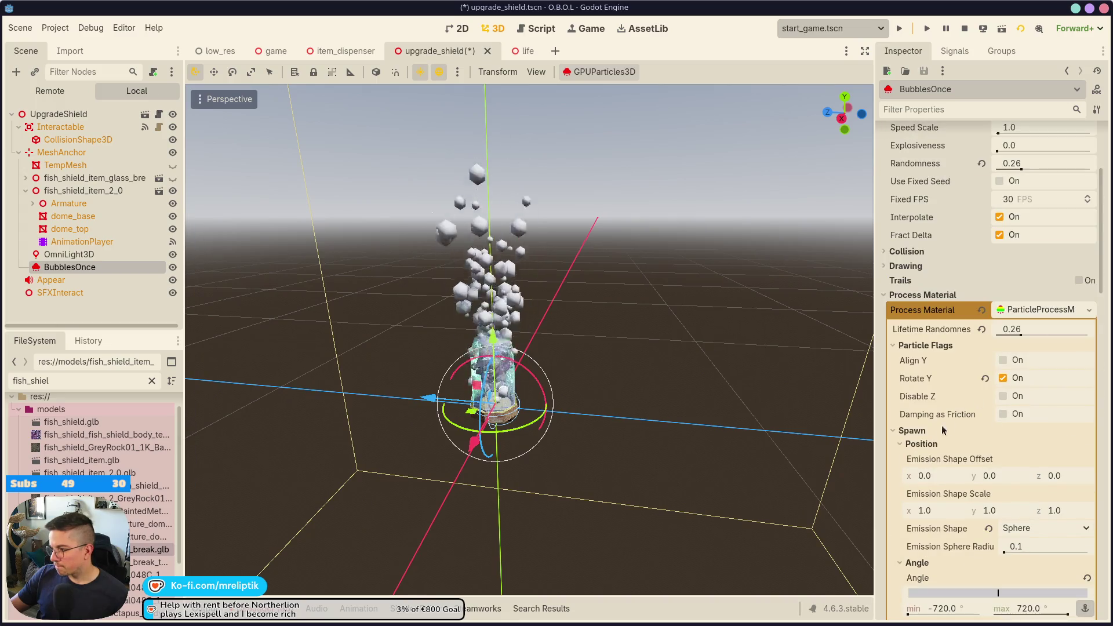
scroll(988, 413, "up", 5)
left_click(1020, 240)
type("0.9")
key("Return")
key("ctrl+s")
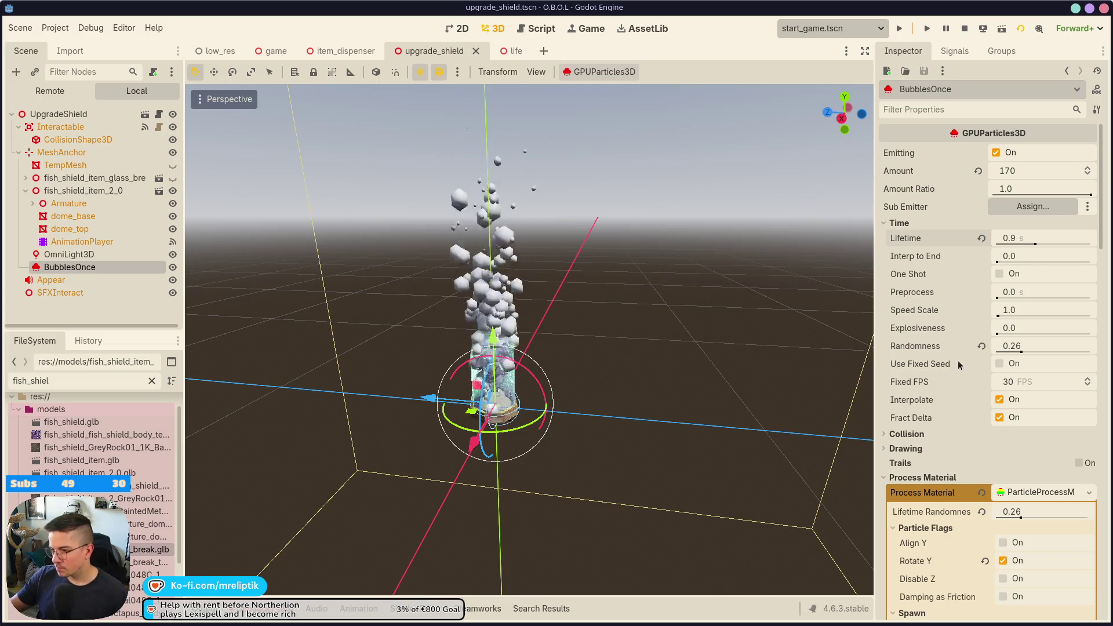
key("ctrl+s")
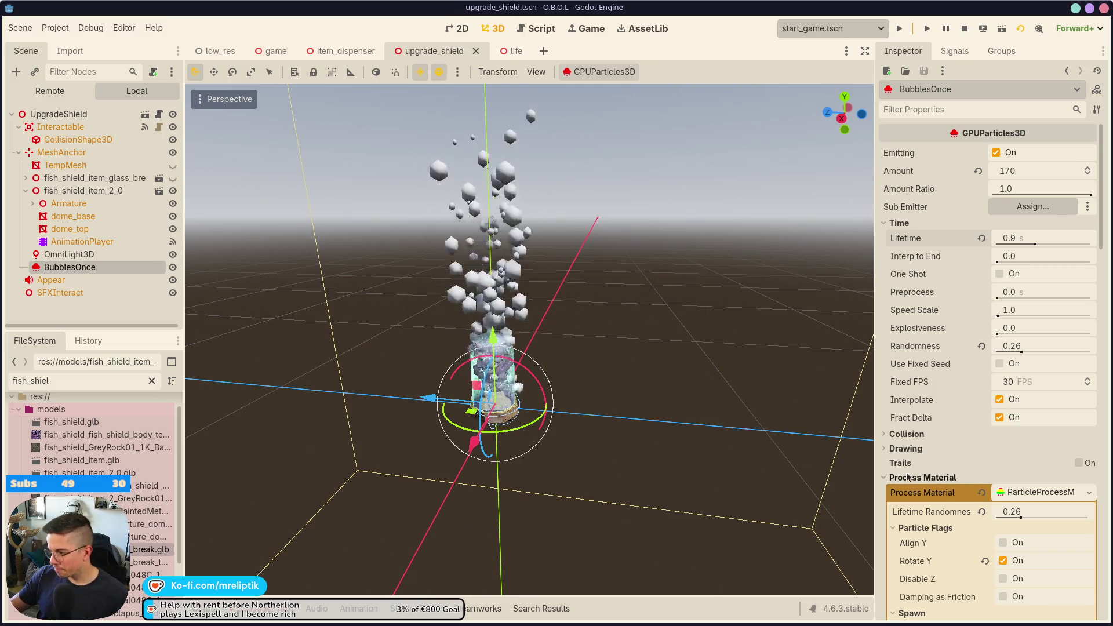
left_click(908, 478)
scroll(966, 448, "down", 5)
left_click(909, 293)
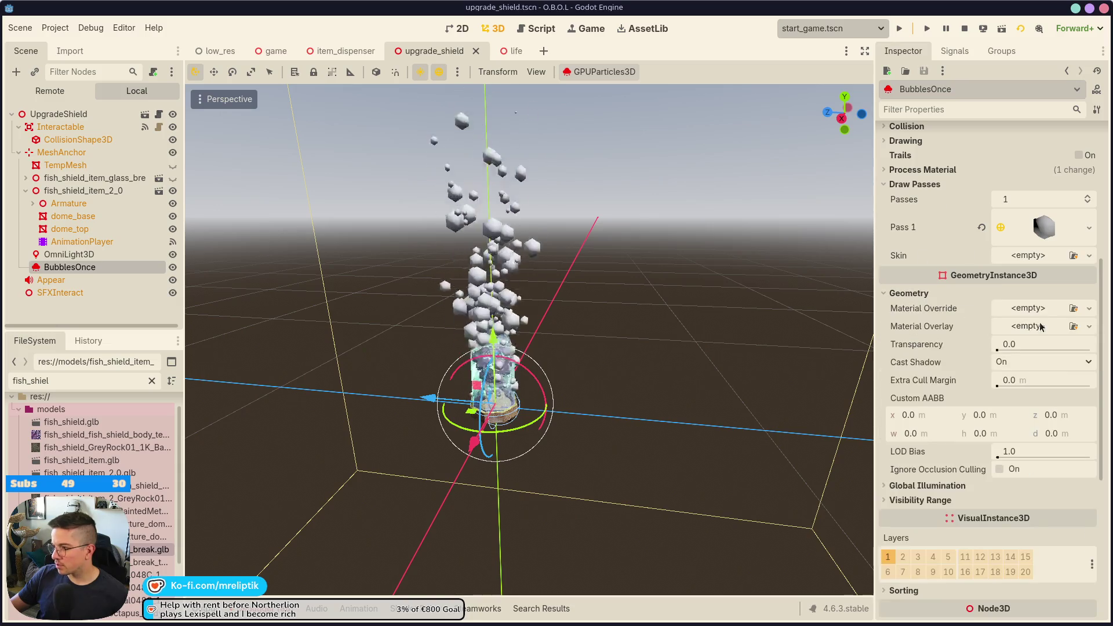
Assign a new StandardMaterial3D as the BubblesOnce material override
left_click(1029, 318)
left_click(1038, 341)
left_click(1043, 326)
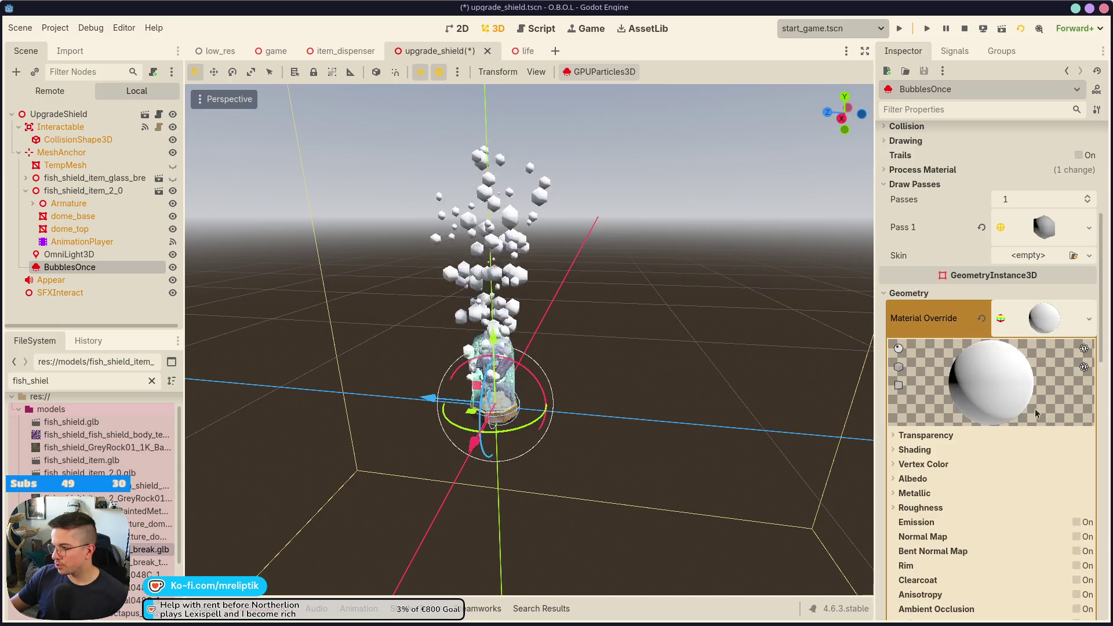
scroll(1037, 336, "down", 3)
left_click(1015, 313)
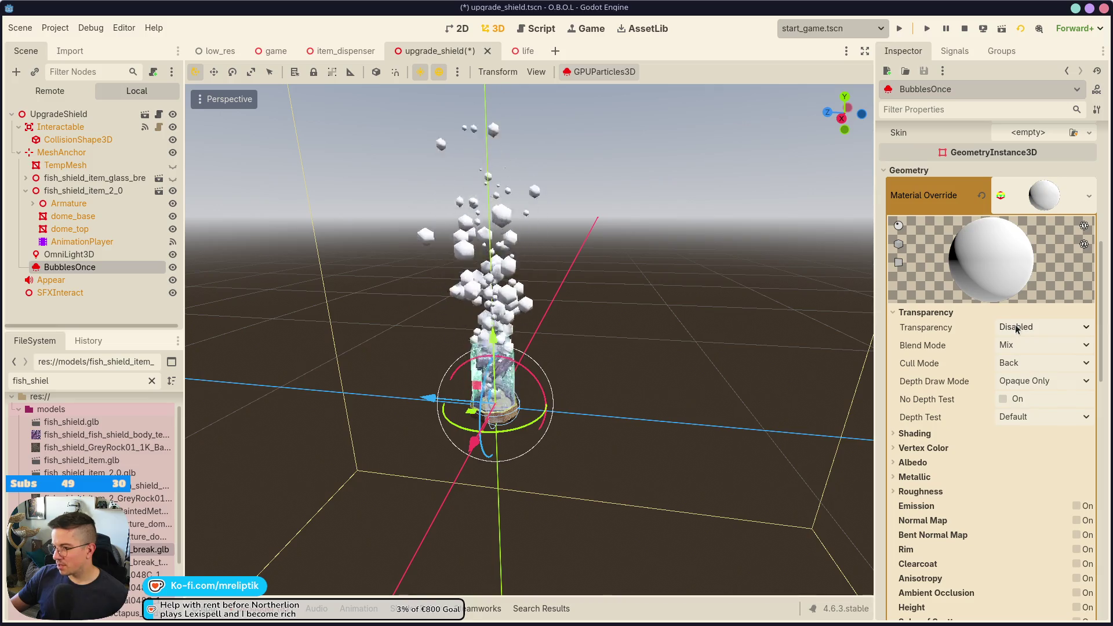
left_click(926, 312)
scroll(518, 437, "up", 3)
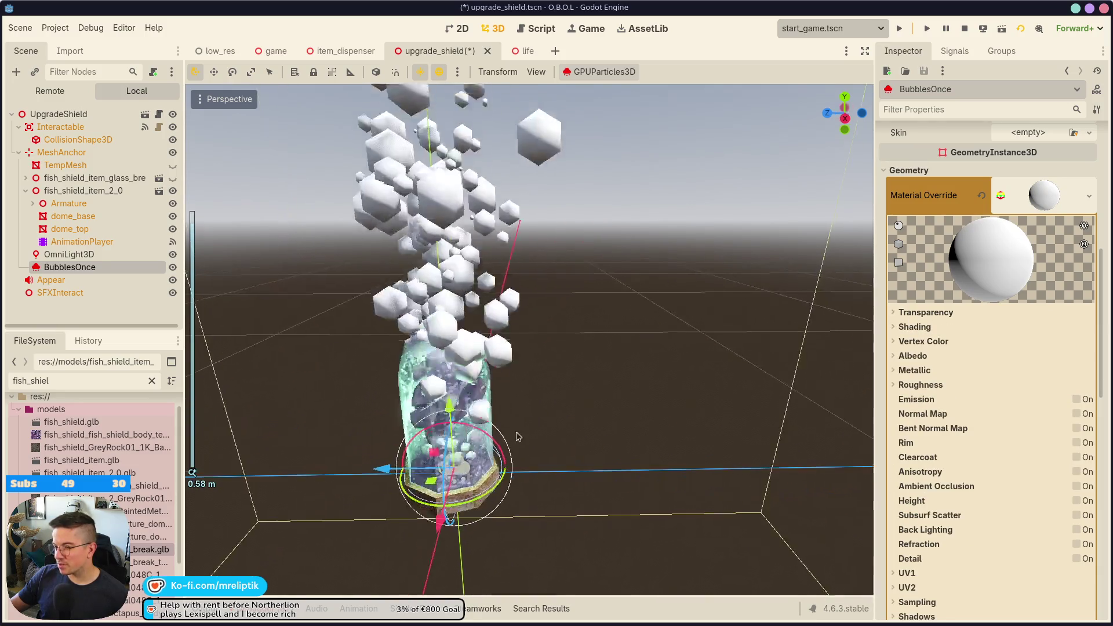
Set the override material's albedo colour to a pale teal (#23bfc4)
left_click(912, 355)
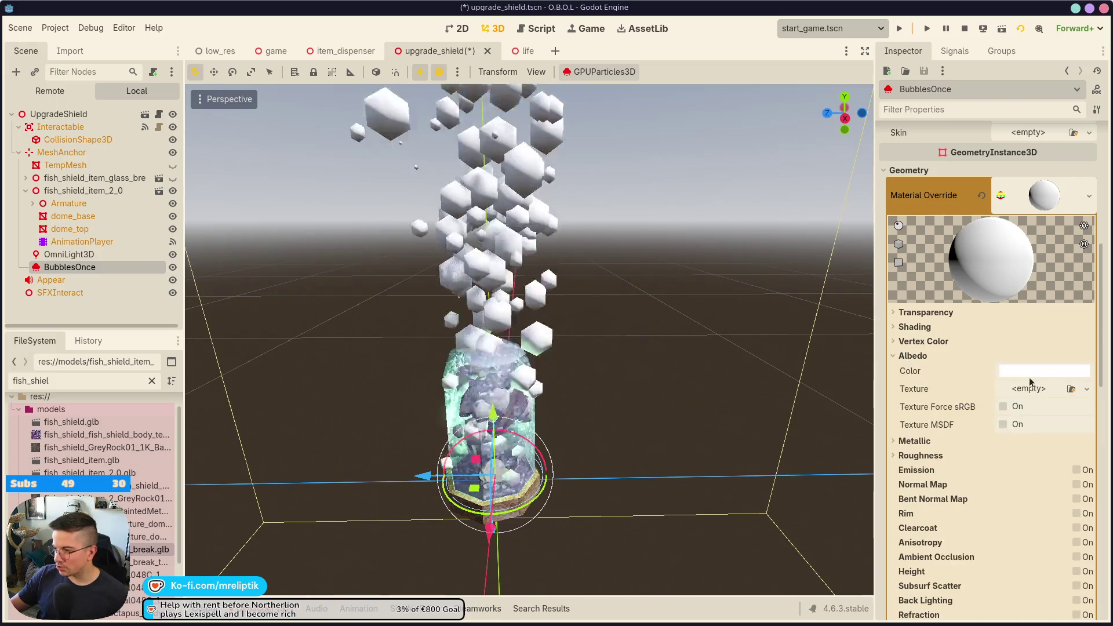
left_click(1020, 369)
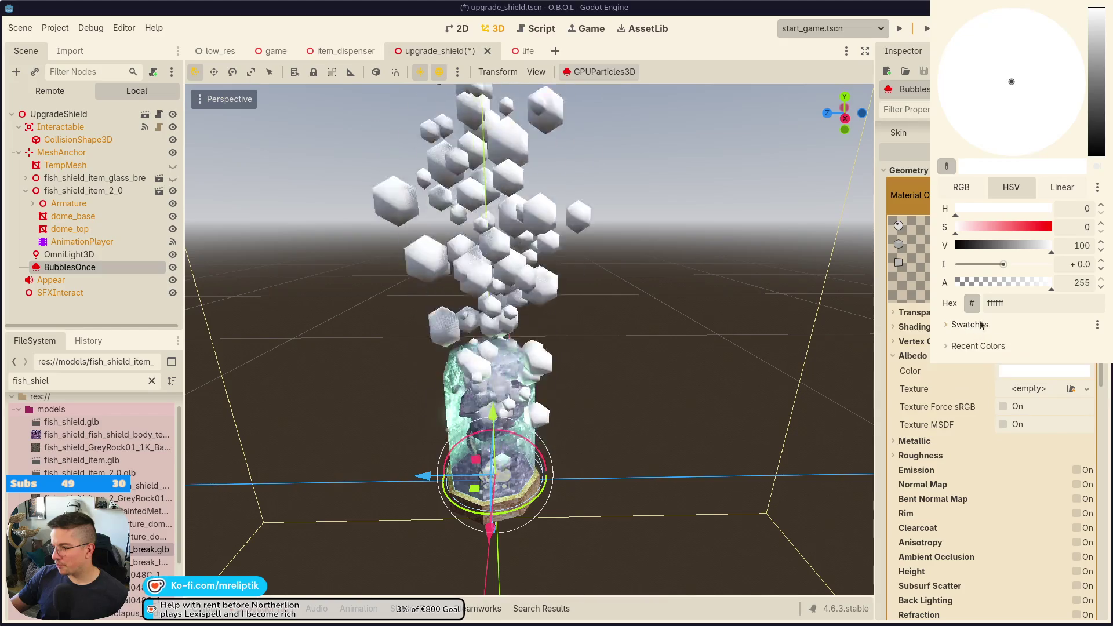
left_click(1097, 53)
left_click_drag(979, 226, 993, 224)
mouse_move(980, 64)
left_mouse_down()
mouse_move(917, 10)
mouse_move(928, 49)
left_mouse_up()
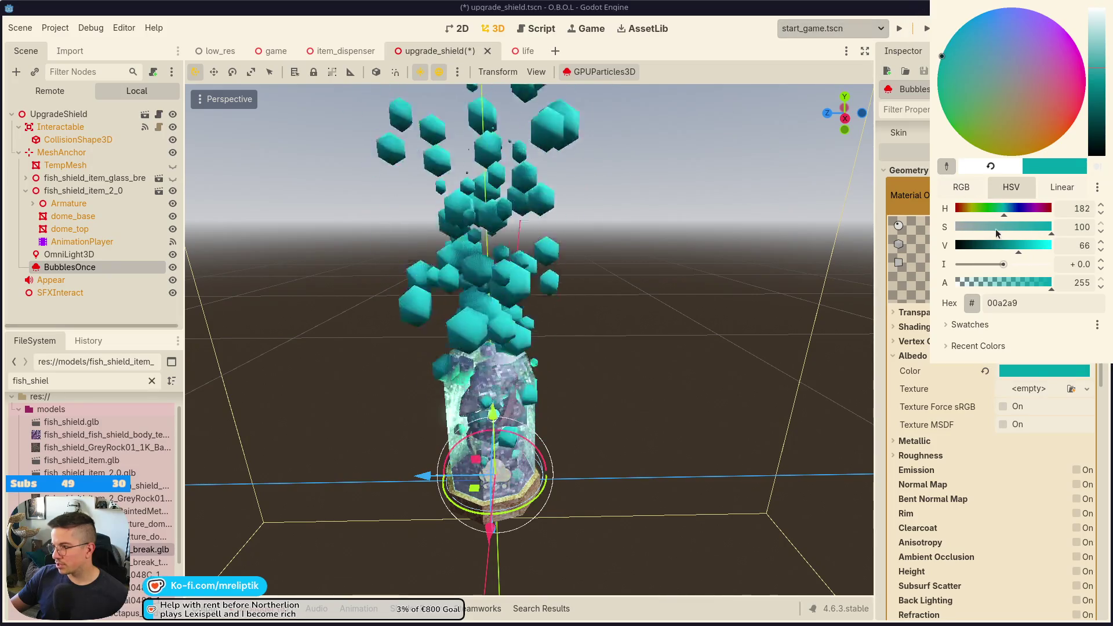
left_click_drag(1020, 253, 1031, 253)
left_click(1031, 227)
left_click(1013, 409)
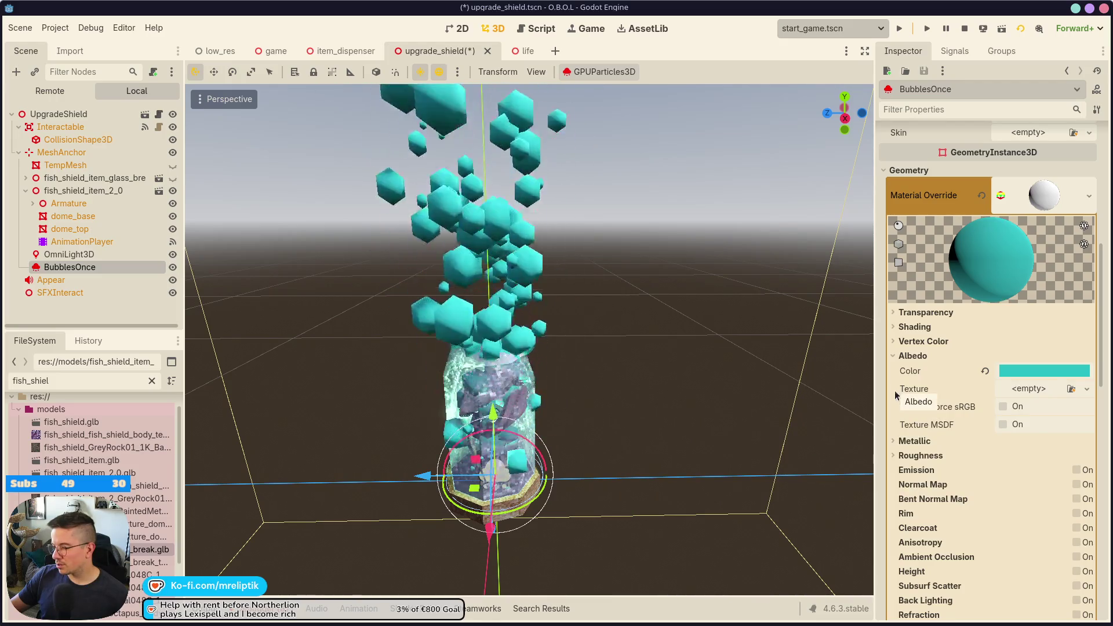
scroll(895, 389, "down", 5)
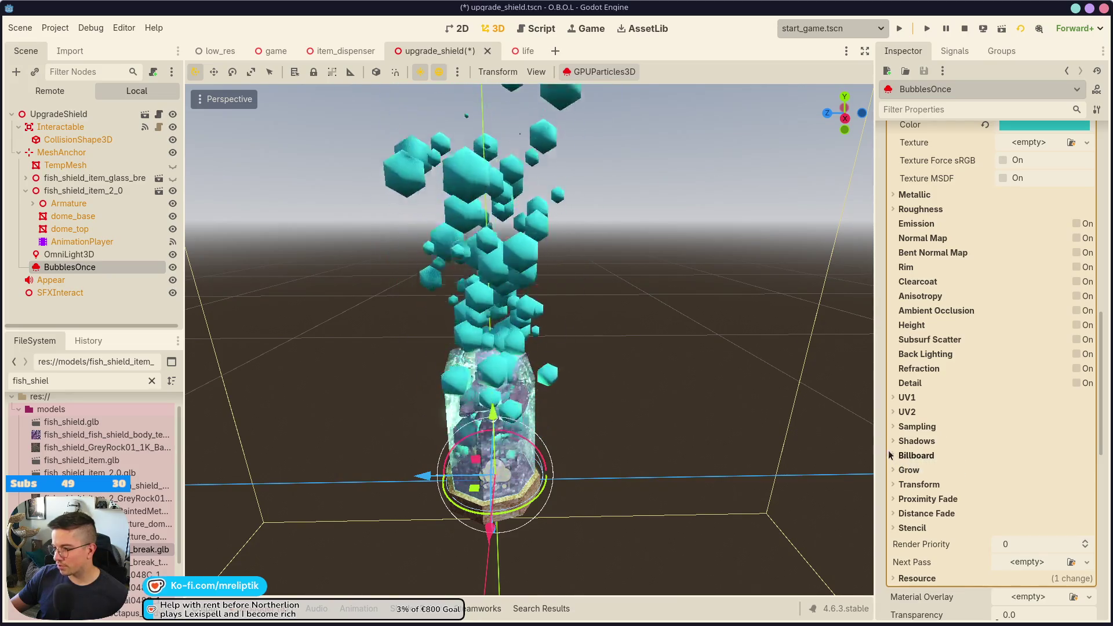
scroll(892, 458, "down", 1)
scroll(1026, 396, "up", 6)
Try quick-loading a 'bubb' texture as albedo, then clear it and save
left_click(1026, 396)
left_click(984, 597)
type("bu")
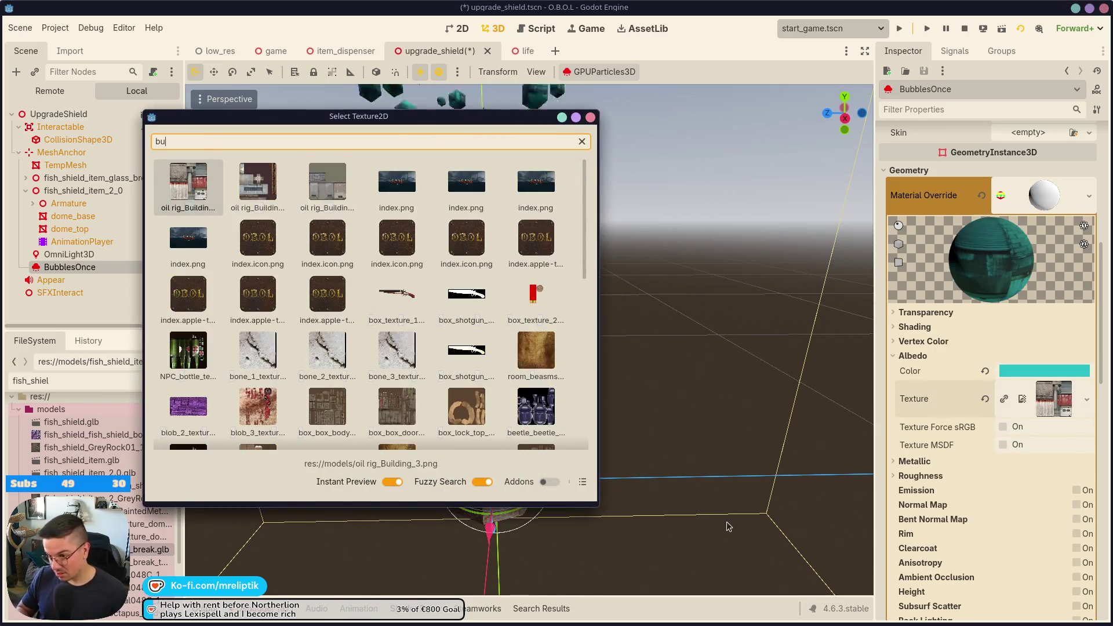
type("bb")
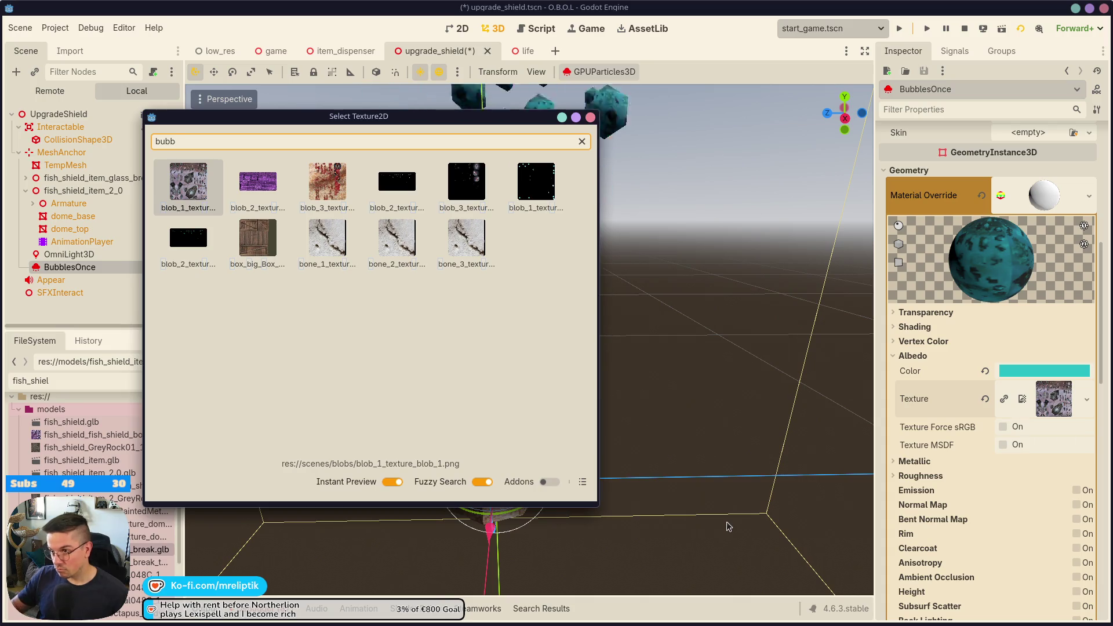
double_click(258, 238)
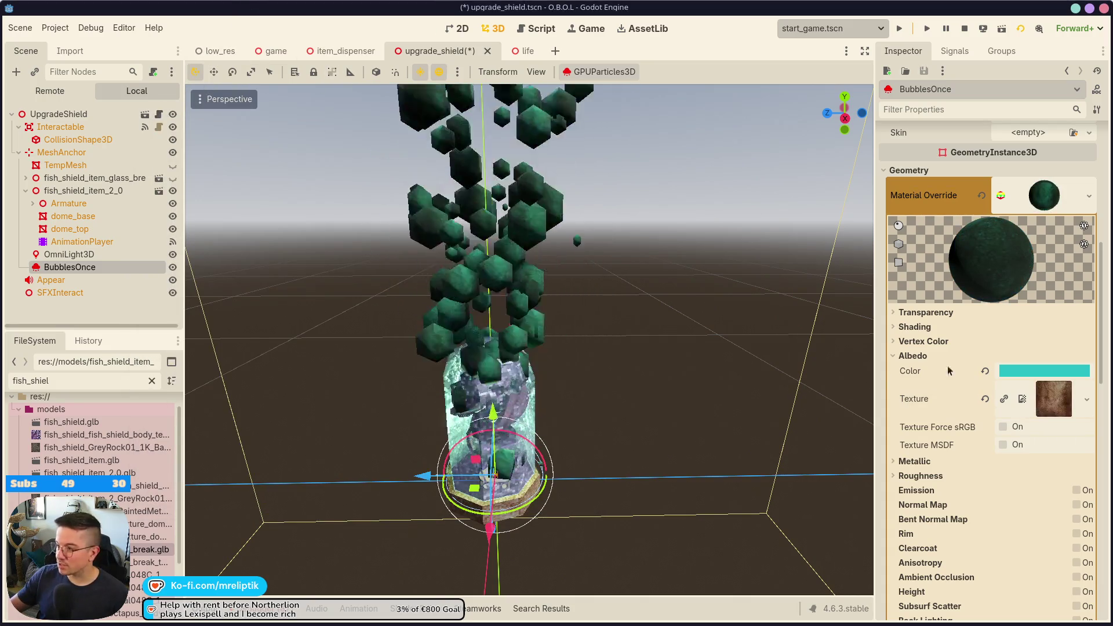
left_click(986, 399)
key("ctrl+s")
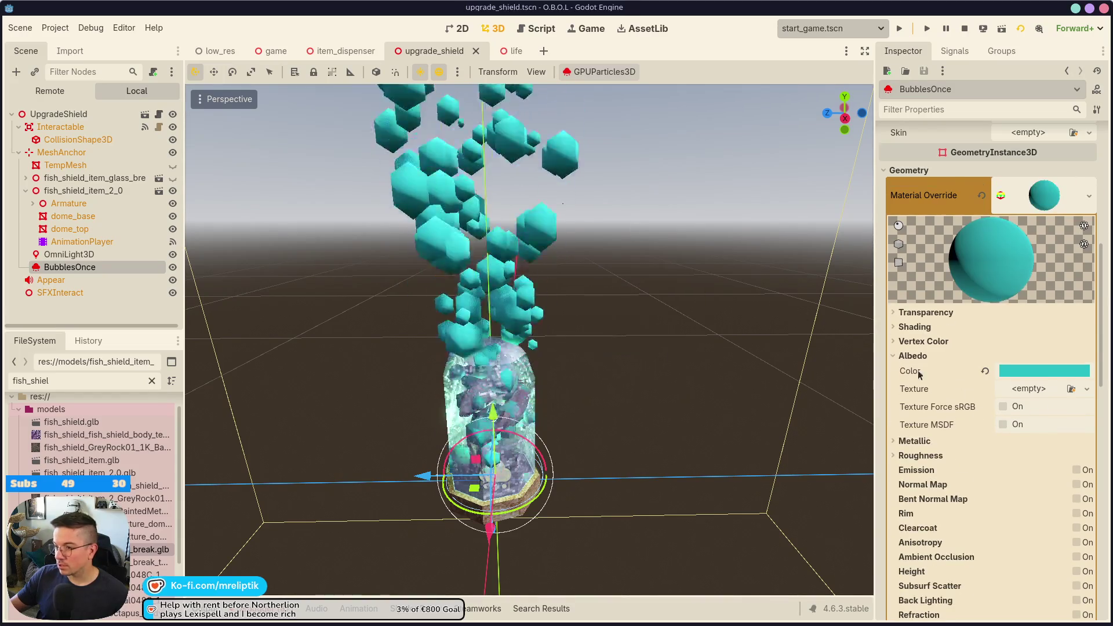
Give the albedo a new NoiseTexture2D sized 128 × 128 and save
left_click(1031, 395)
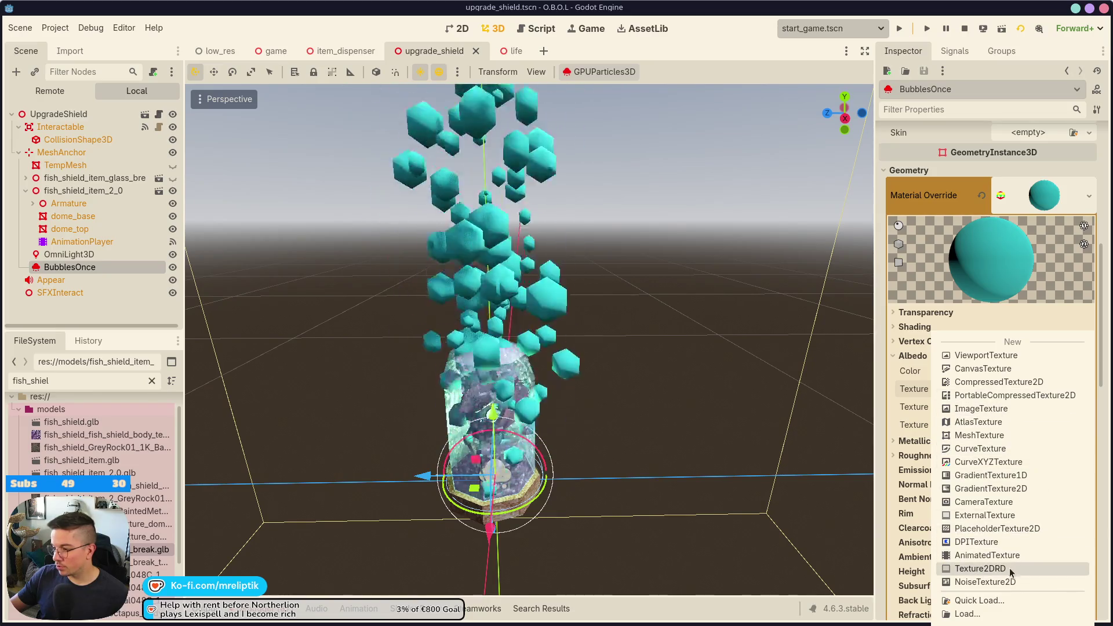
key("Escape")
key("ctrl+z")
left_click(1051, 389)
left_click(1050, 390)
left_click(1003, 407)
left_click(1050, 390)
left_click(1038, 407)
type("8")
key("Tab")
type("128")
key("Return")
key("ctrl+s")
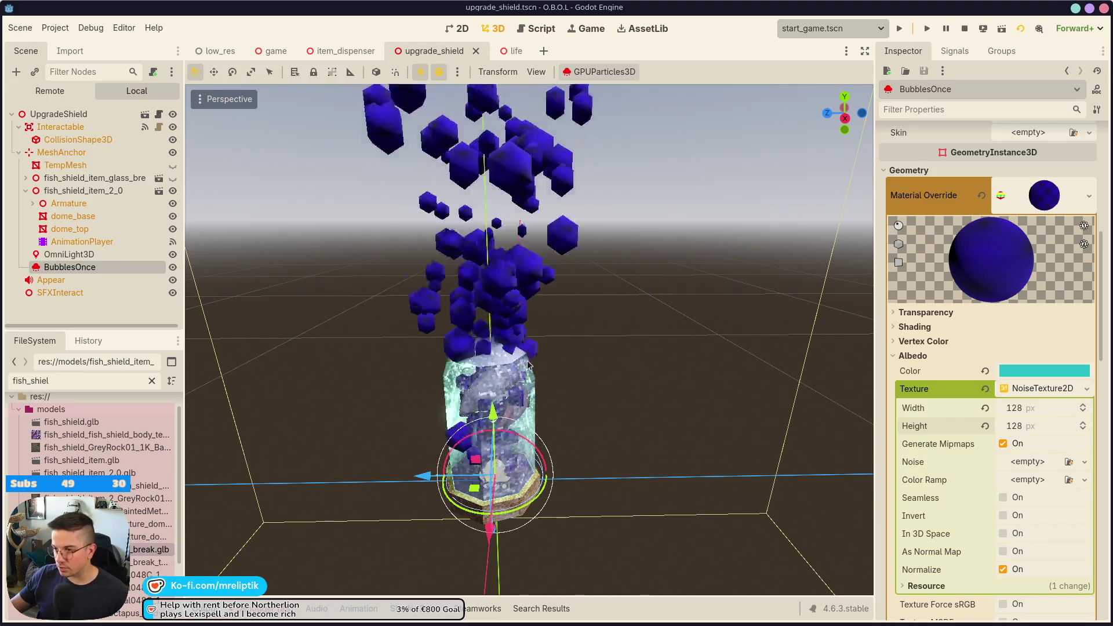
Add a Cellular FastNoiseLite to the texture, raise its frequency to about 0.02–0.03, and save
left_click(1026, 462)
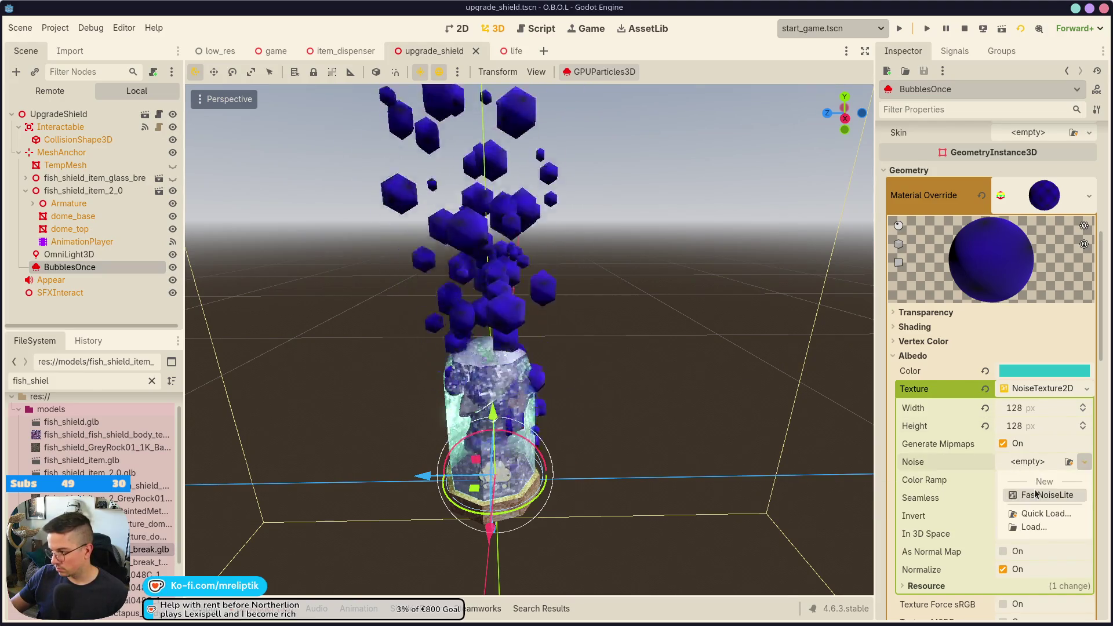
left_click(1033, 489)
left_click(1035, 489)
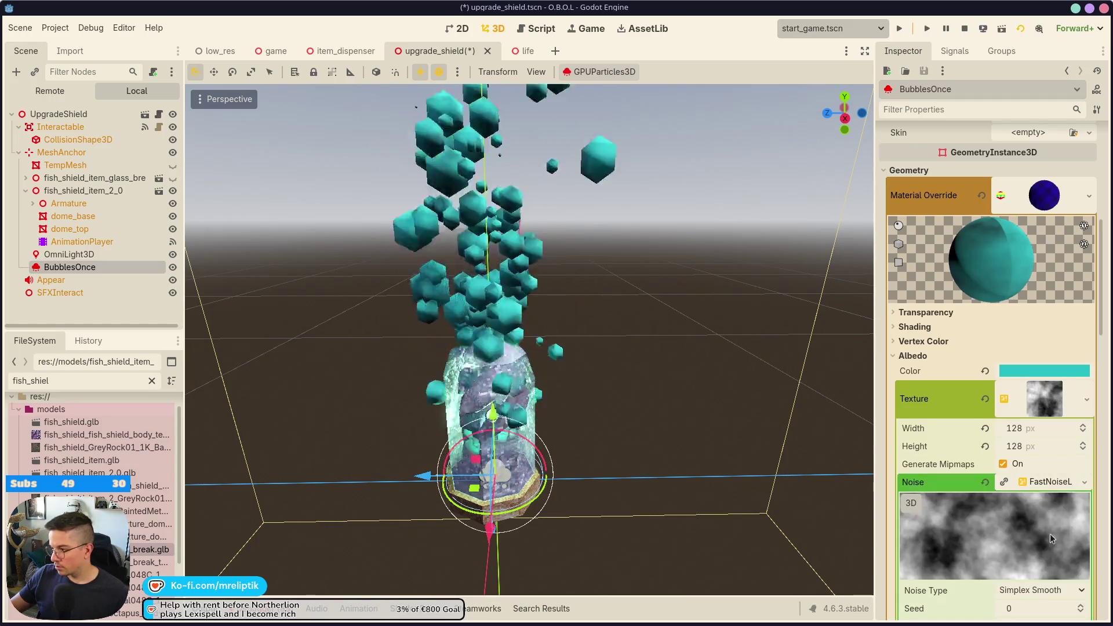
left_click(1036, 467)
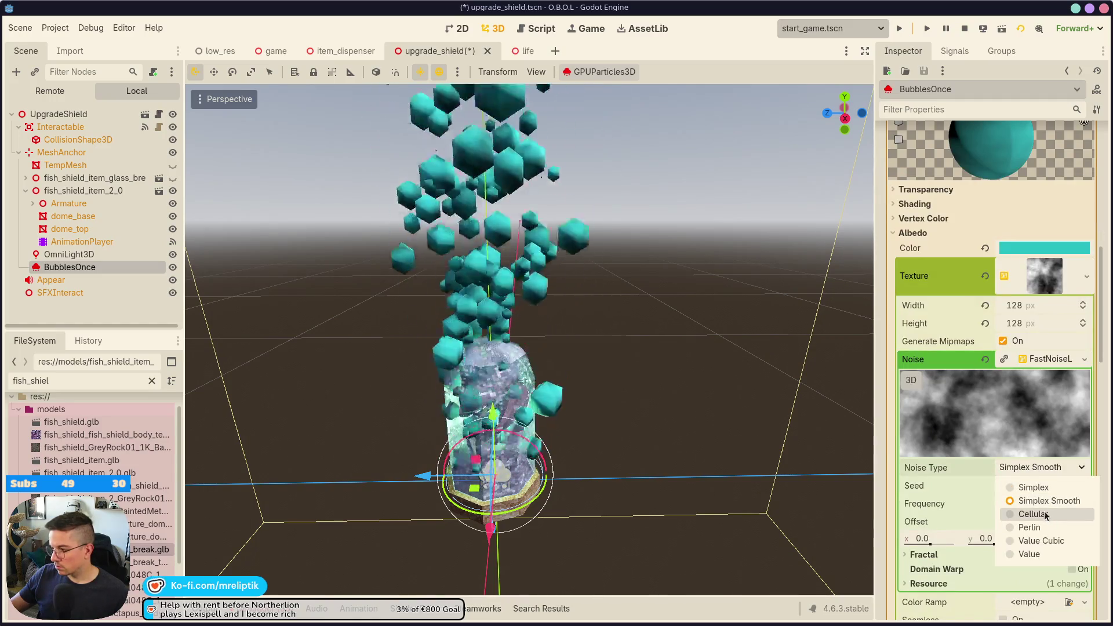
left_click(1046, 516)
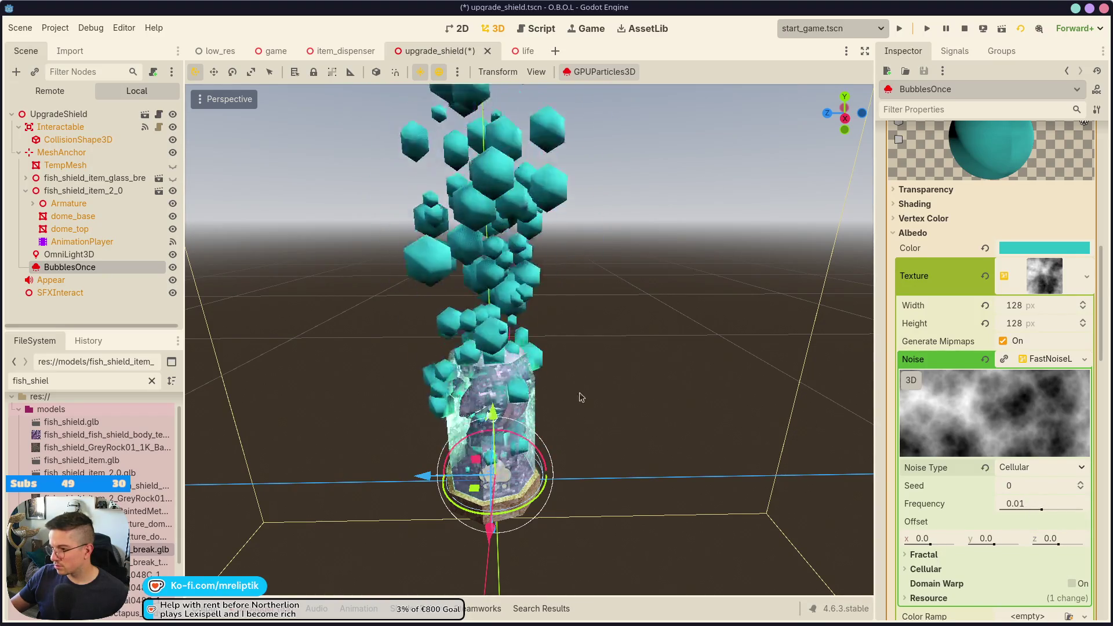
scroll(580, 389, "up", 3)
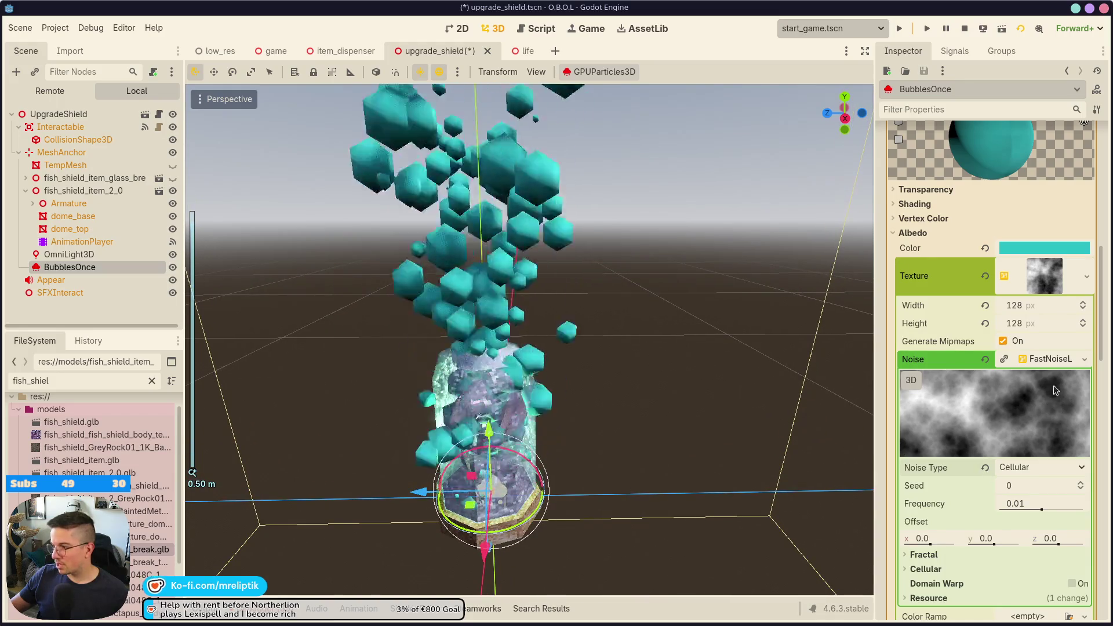
mouse_move(1024, 511)
left_mouse_down()
mouse_move(998, 512)
mouse_move(1069, 511)
mouse_move(1053, 509)
left_mouse_up()
key("ctrl+s")
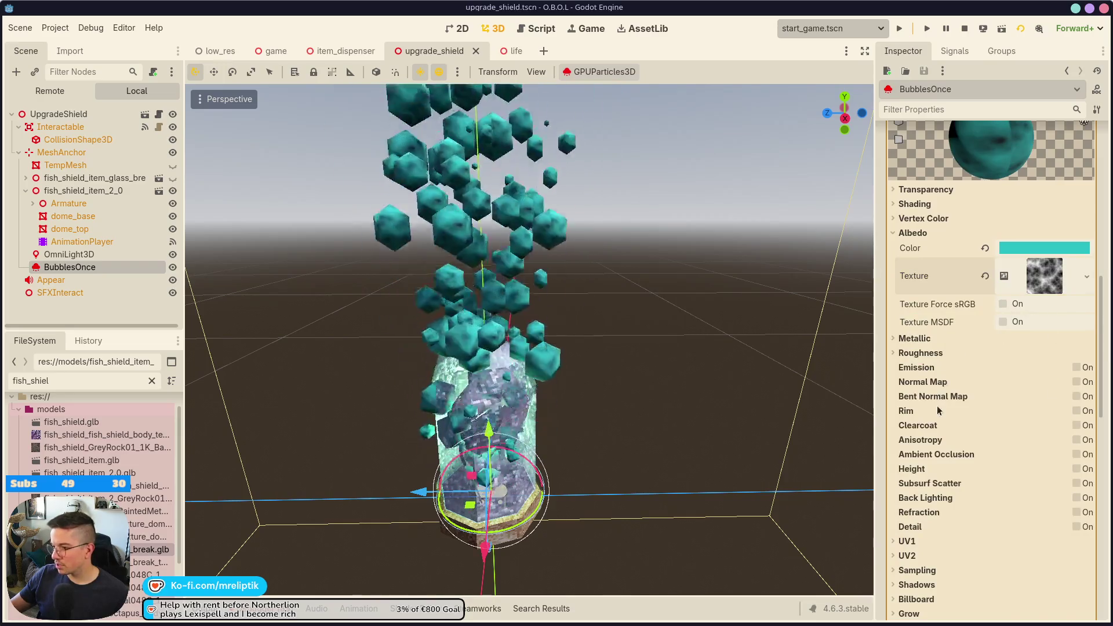
scroll(937, 402, "down", 3)
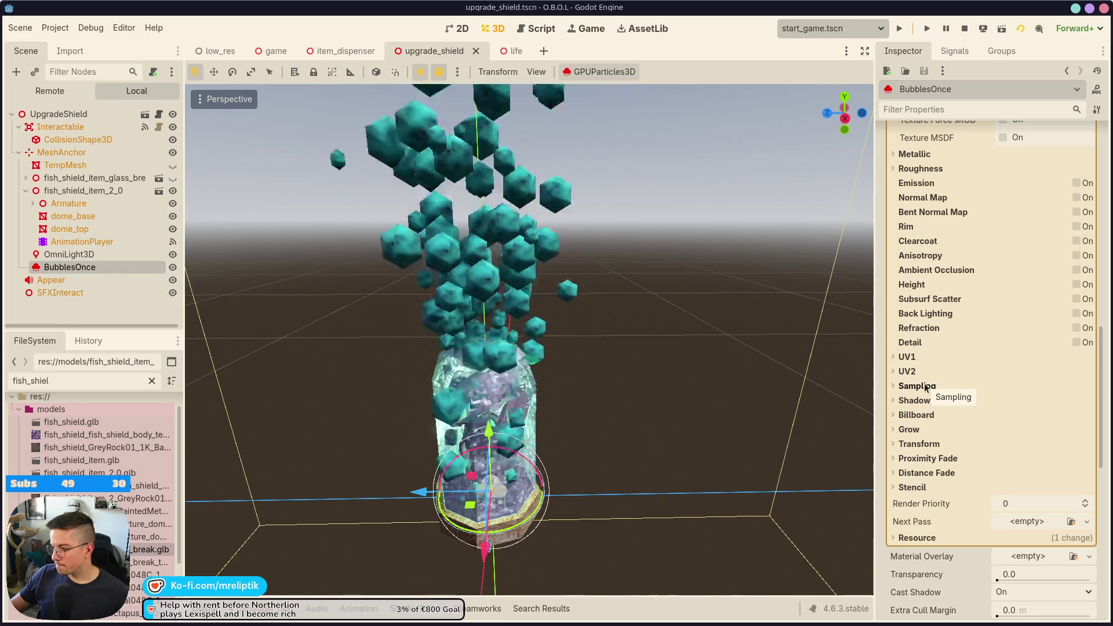
scroll(939, 448, "up", 6)
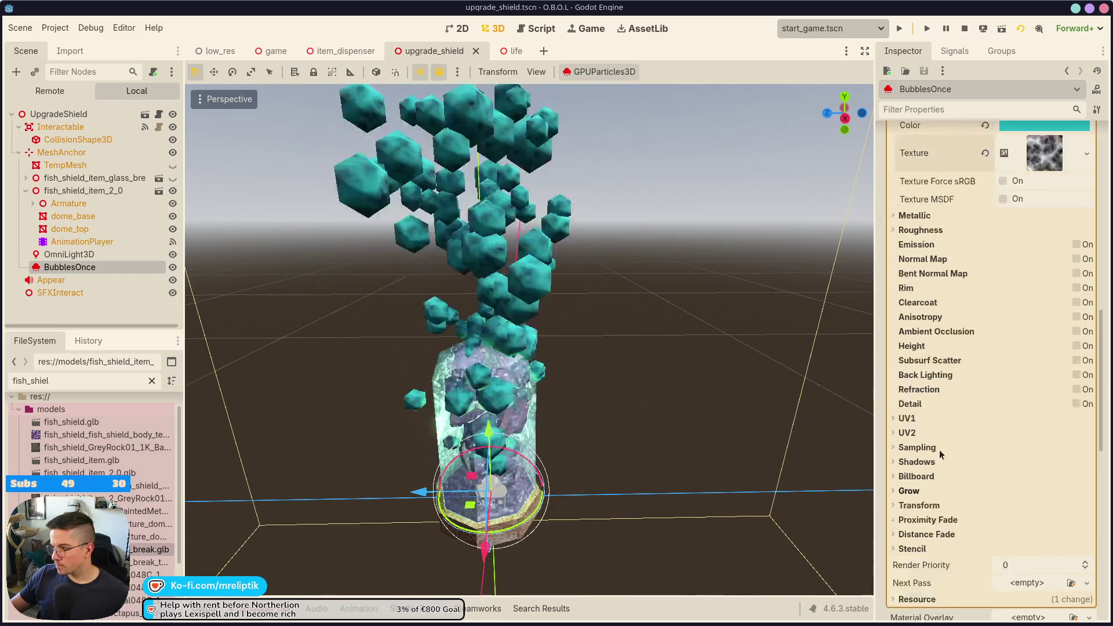
scroll(946, 486, "down", 5)
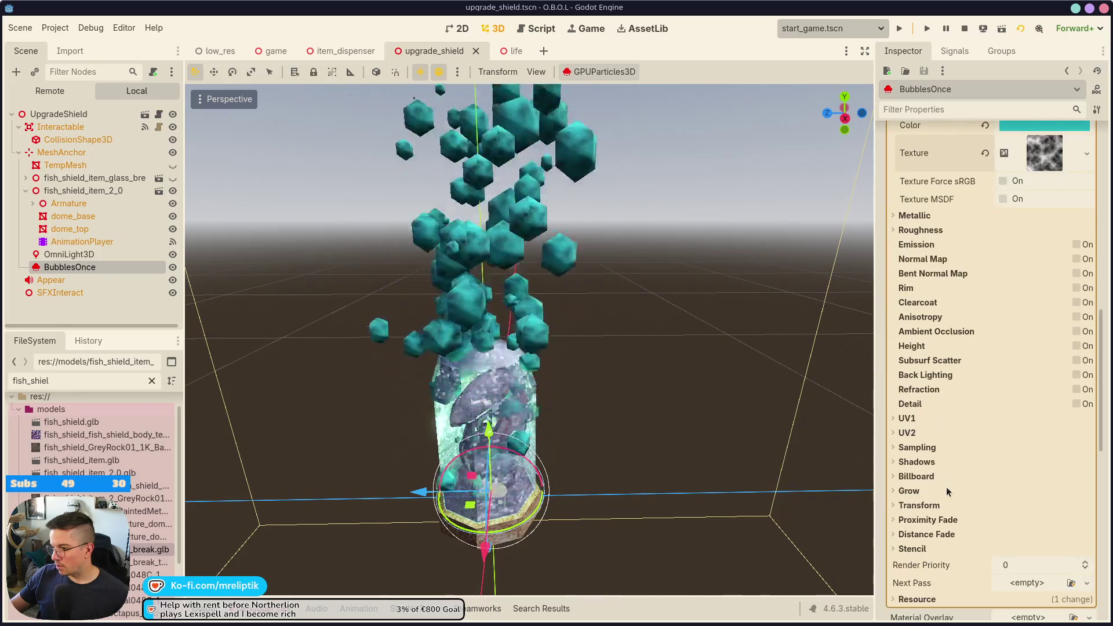
scroll(970, 520, "down", 4)
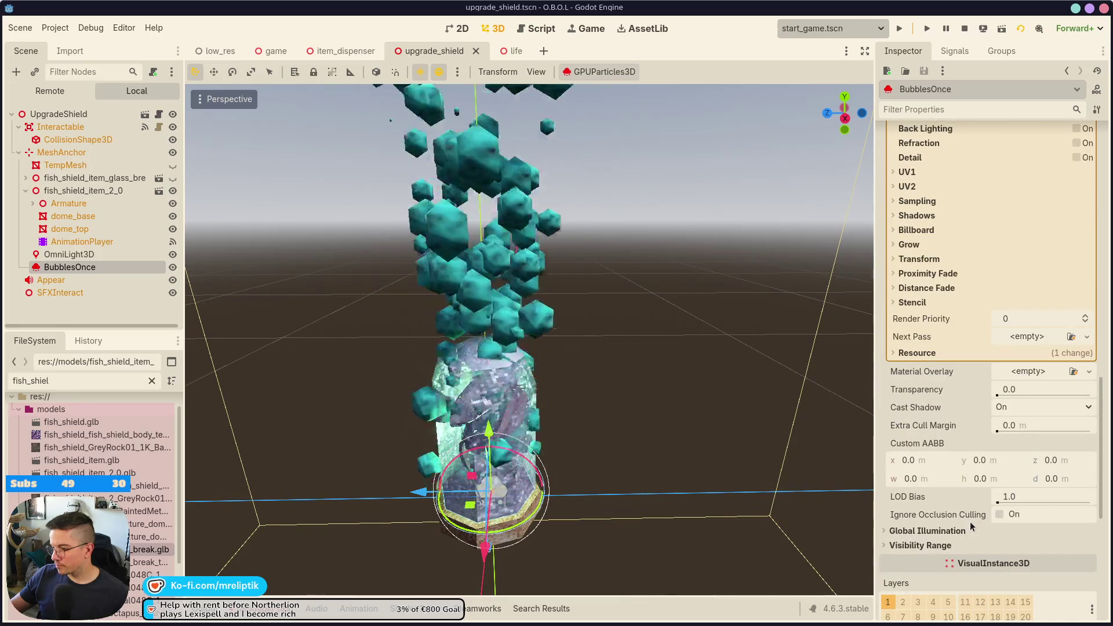
scroll(970, 521, "down", 4)
scroll(986, 475, "up", 2)
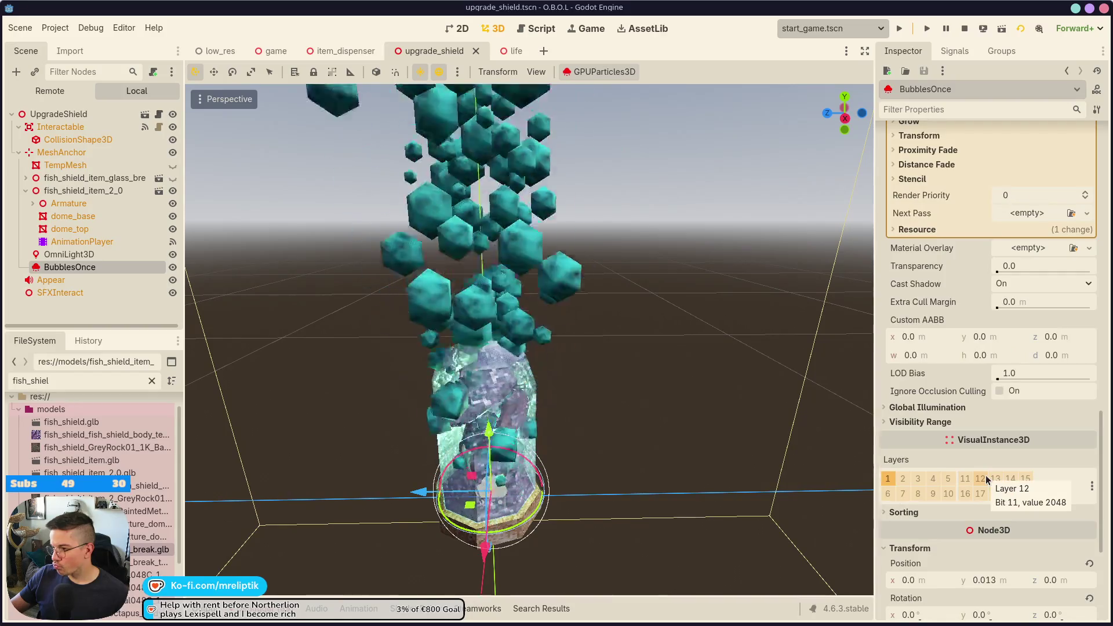
scroll(988, 479, "down", 4)
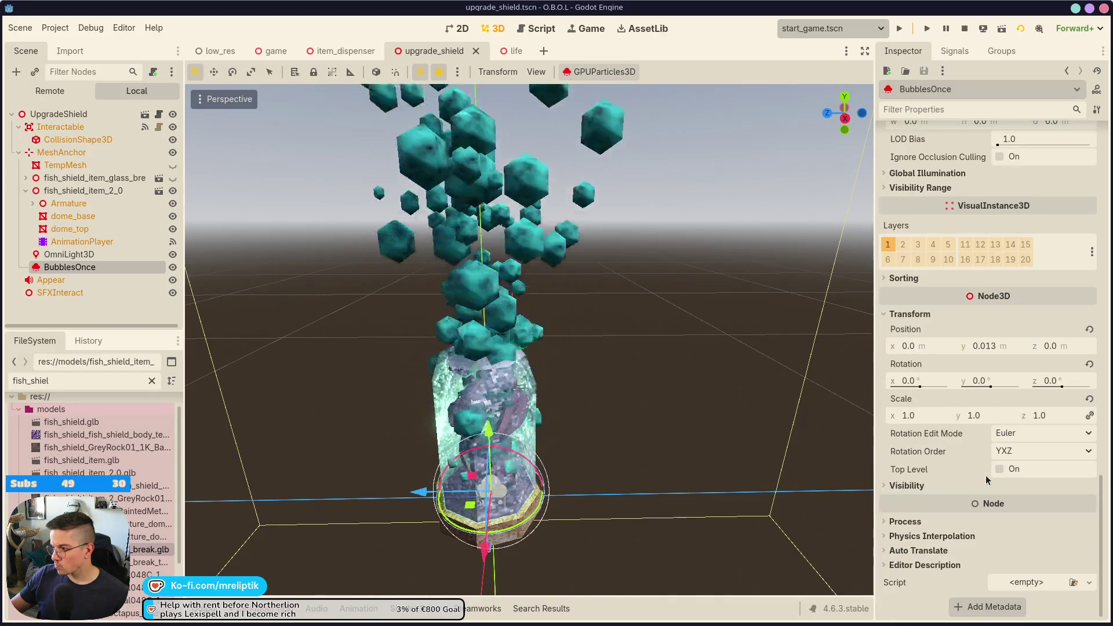
scroll(988, 479, "up", 7)
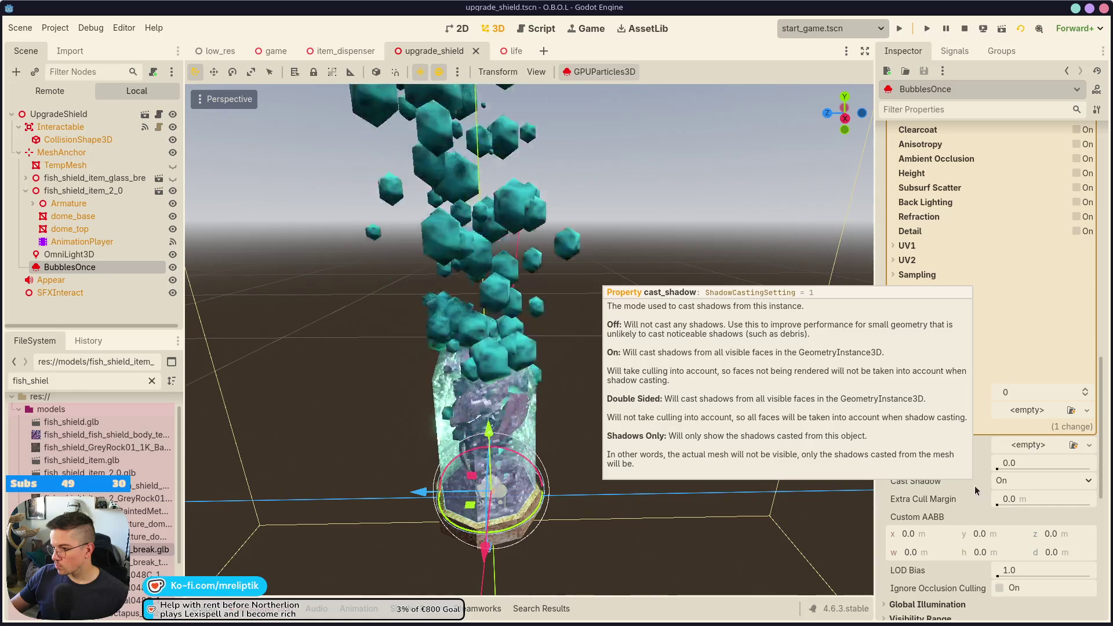
scroll(951, 487, "up", 3)
scroll(971, 456, "up", 9)
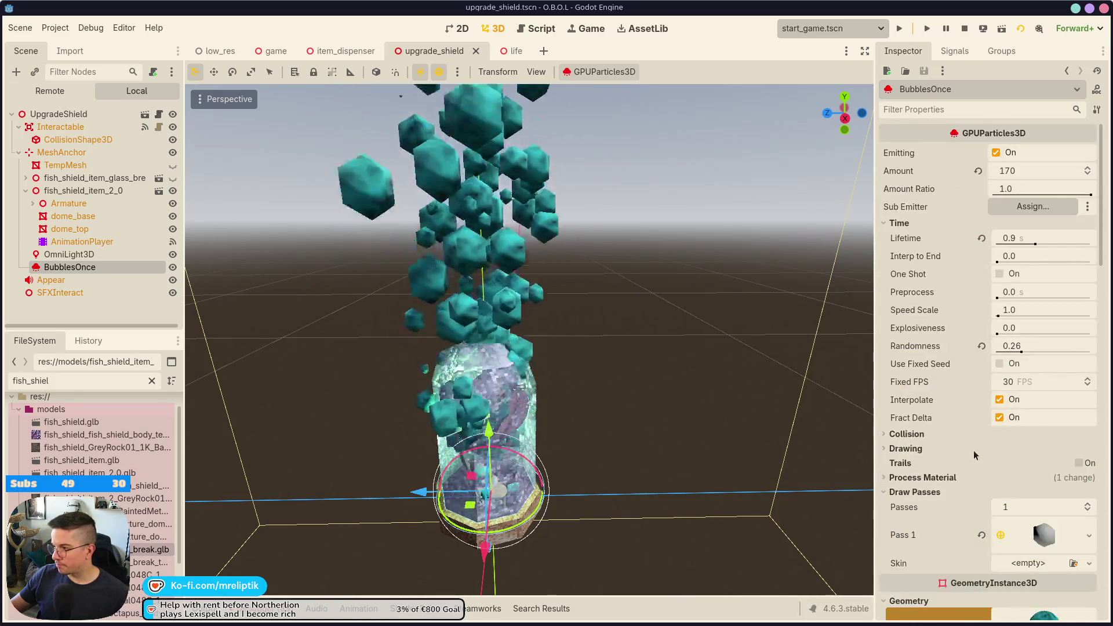
scroll(1040, 540, "down", 6)
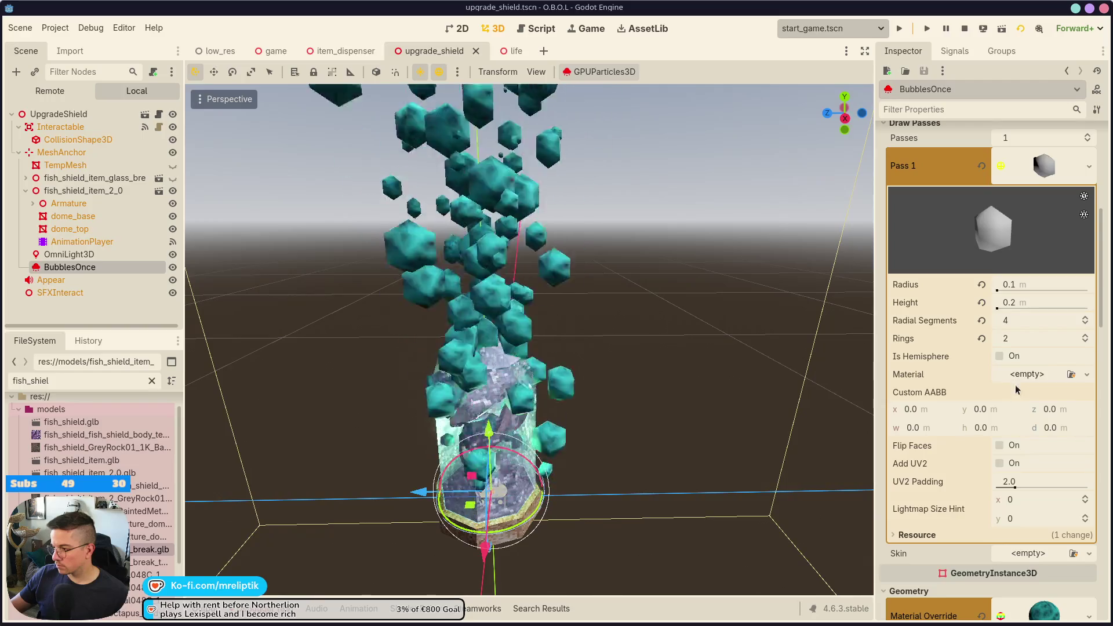
scroll(993, 464, "up", 6)
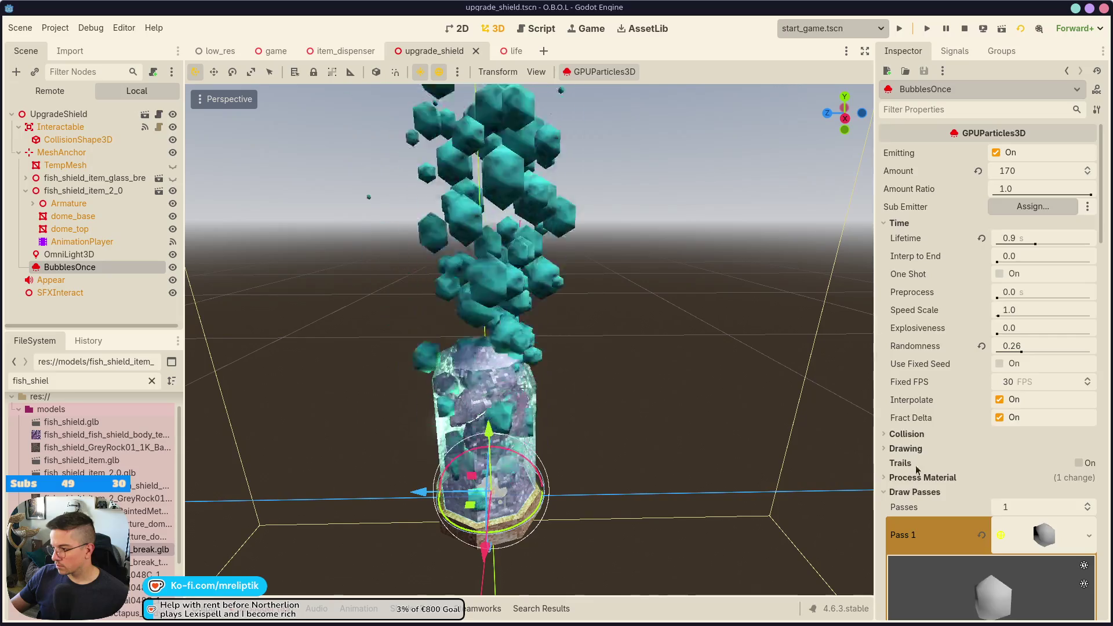
scroll(919, 472, "down", 7)
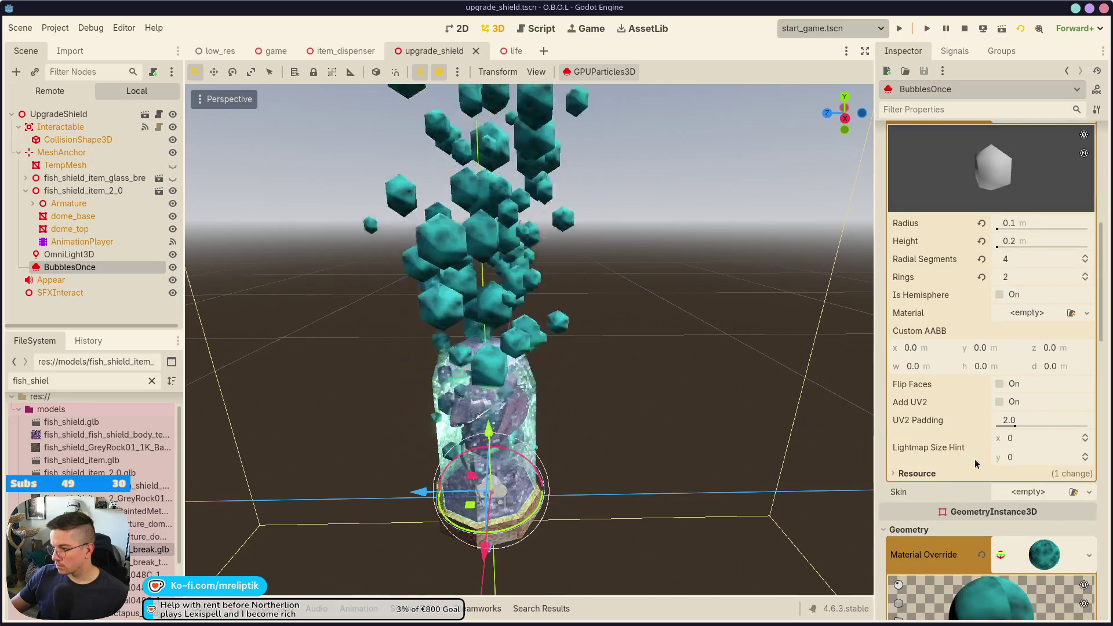
scroll(976, 455, "up", 3)
scroll(978, 449, "up", 4)
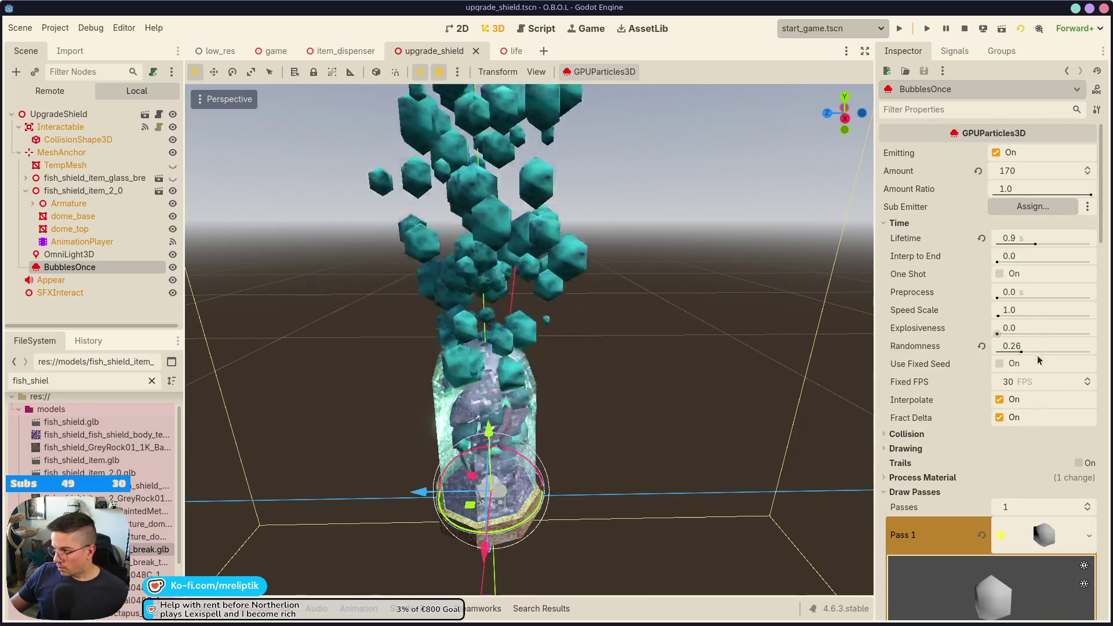
left_click(928, 478)
scroll(985, 464, "down", 15)
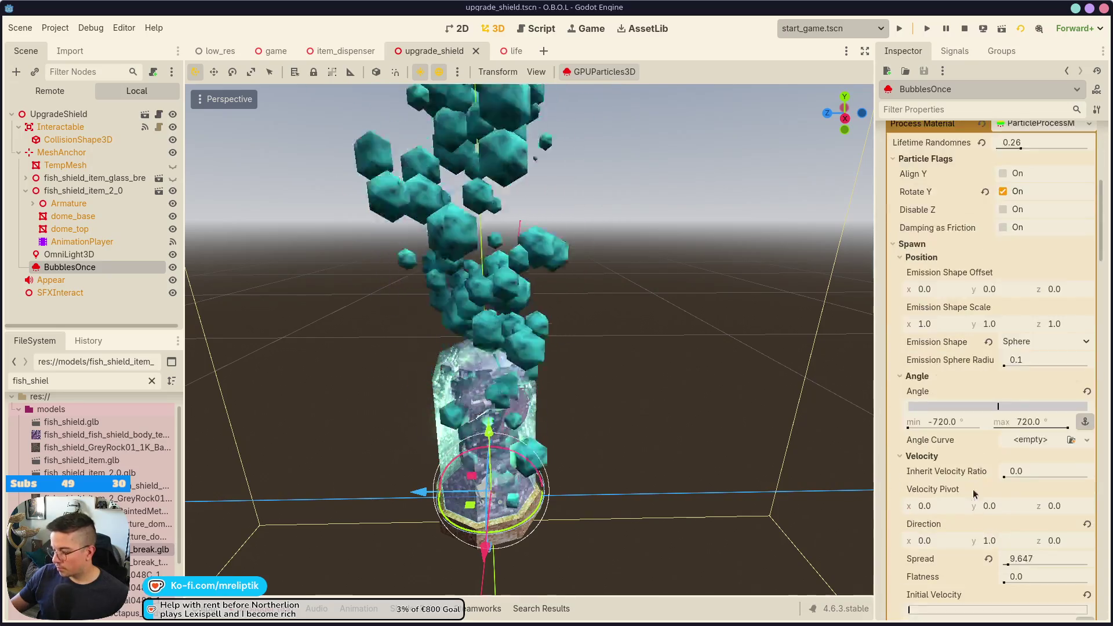
scroll(957, 445, "down", 3)
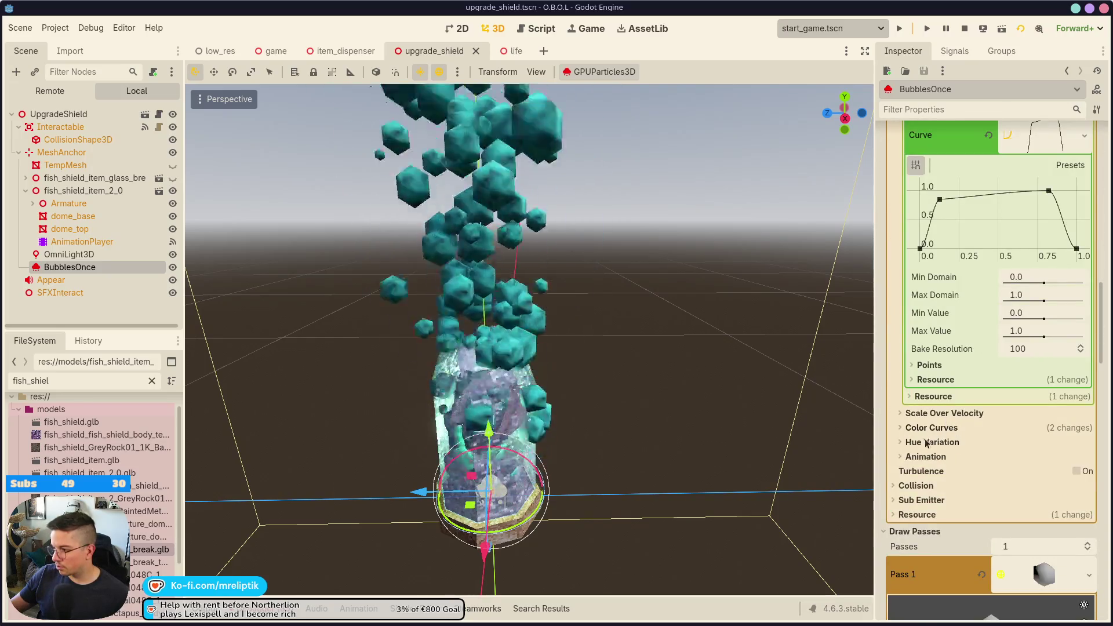
left_click_drag(992, 473, 1019, 477)
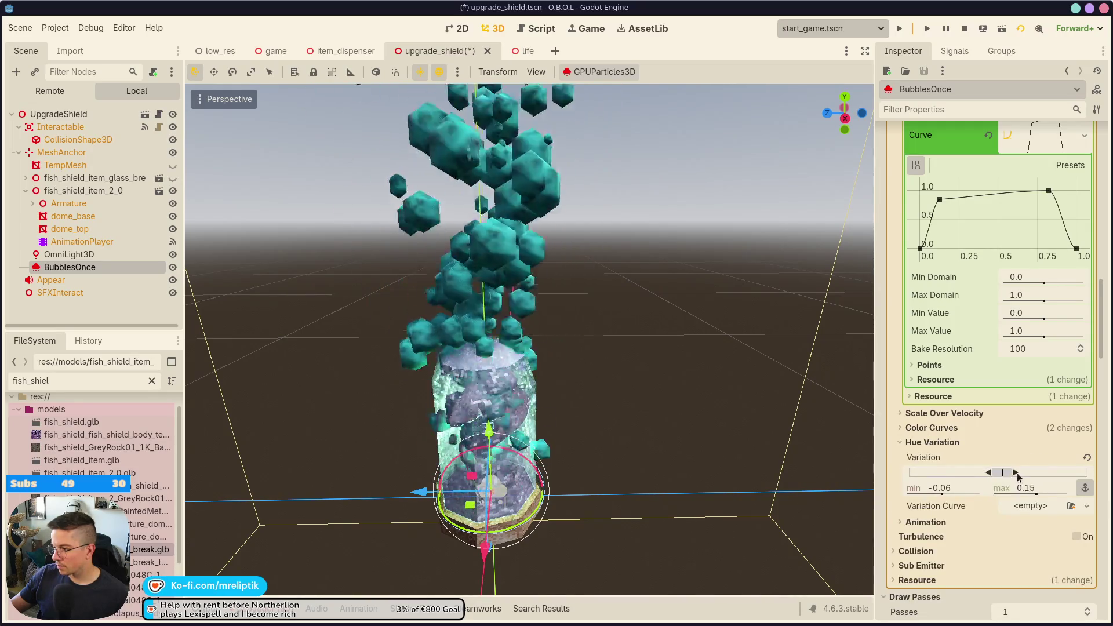
Enable Vertex Color > Use as Albedo on the BubblesOnce material
scroll(980, 467, "down", 8)
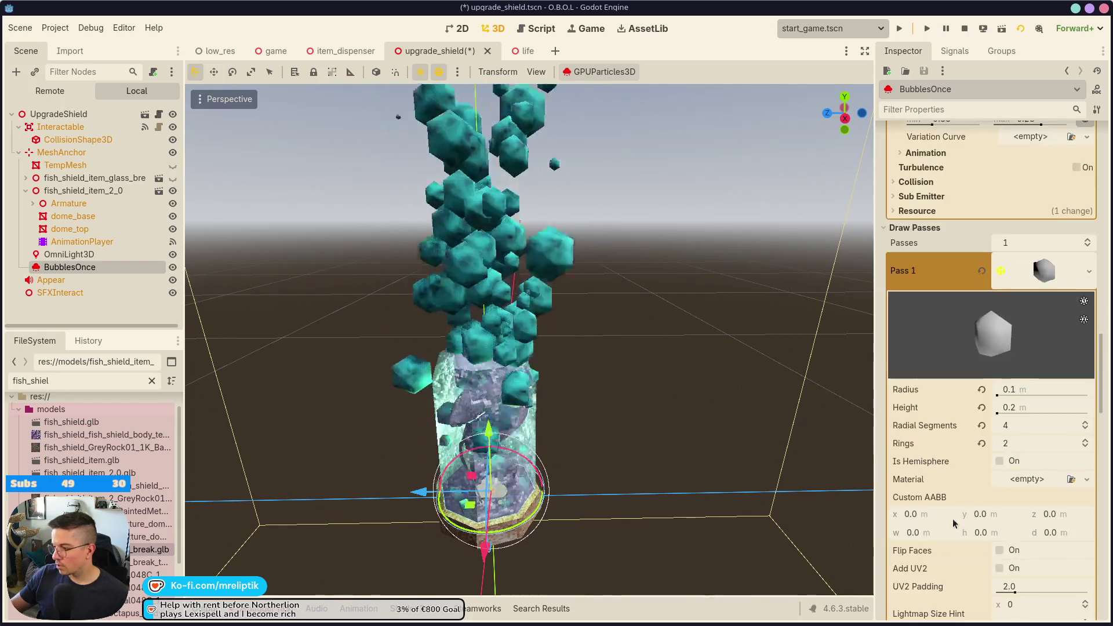
scroll(1009, 489, "down", 5)
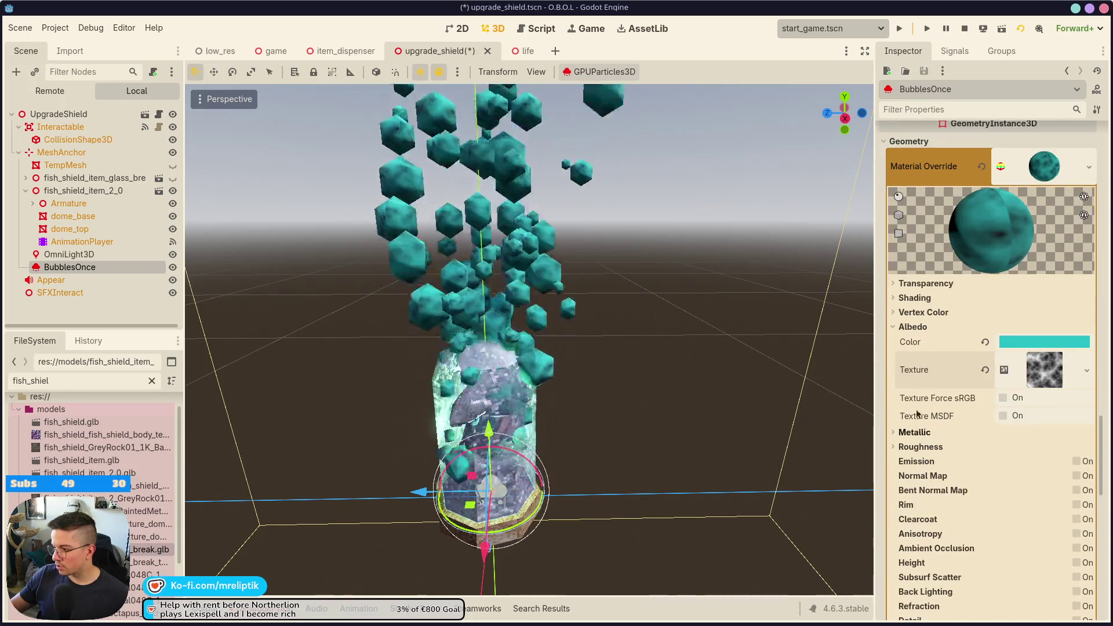
left_click(915, 298)
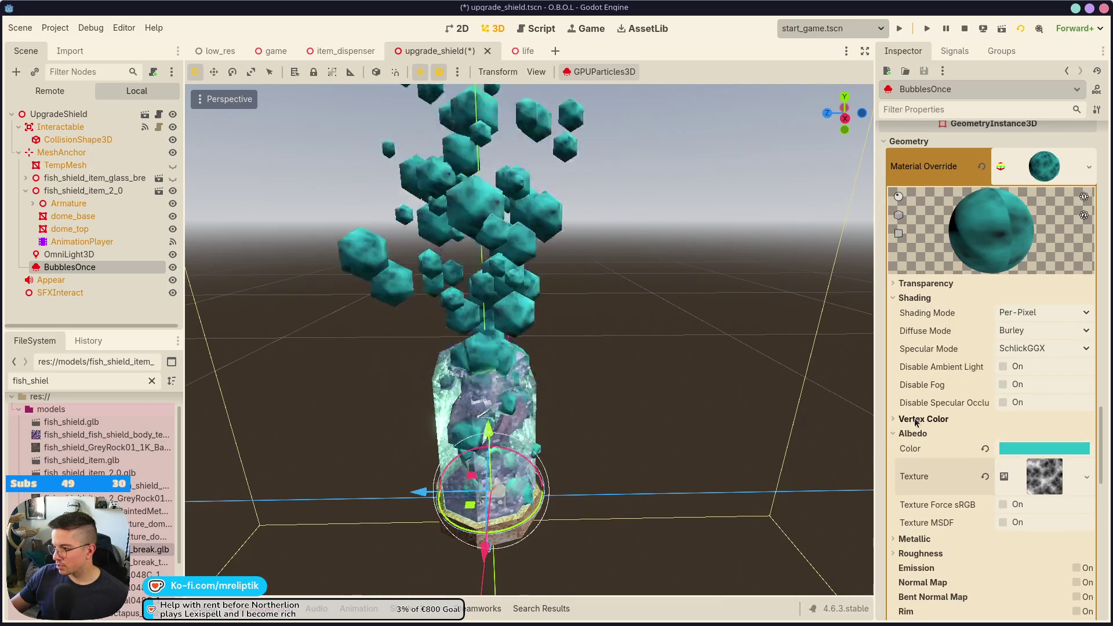
left_click(924, 419)
left_click(1003, 434)
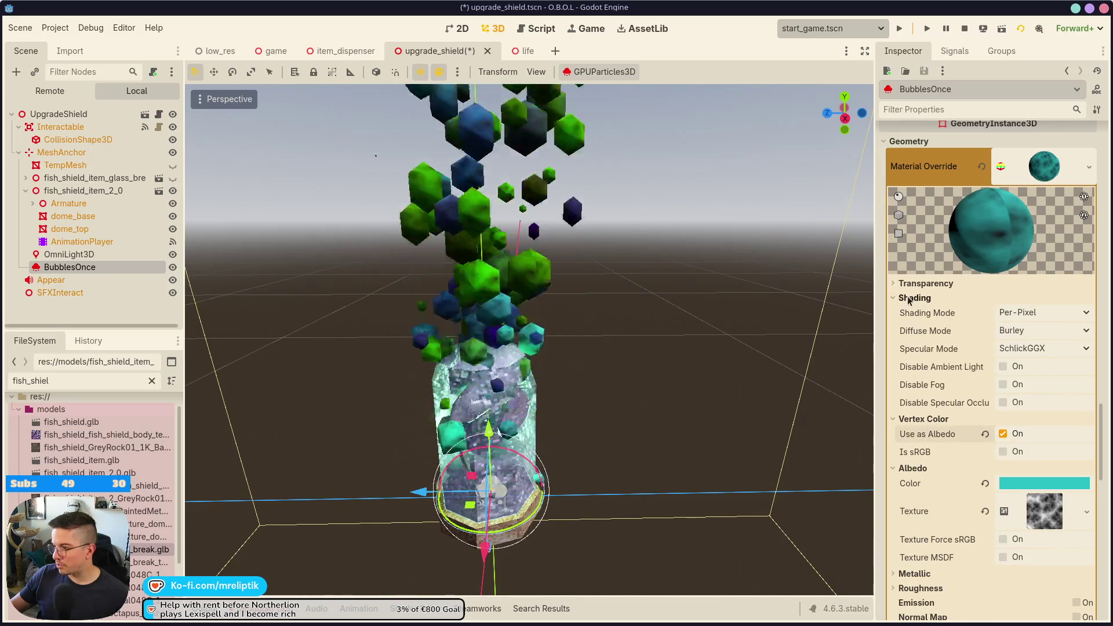
Narrow the Hue Variation range to 0.61–0.72
scroll(953, 433, "up", 8)
scroll(978, 469, "up", 4)
left_click_drag(1023, 411, 1066, 410)
mouse_move(968, 411)
left_mouse_down()
mouse_move(1085, 415)
mouse_move(954, 415)
mouse_move(1071, 415)
mouse_move(1059, 414)
left_mouse_up()
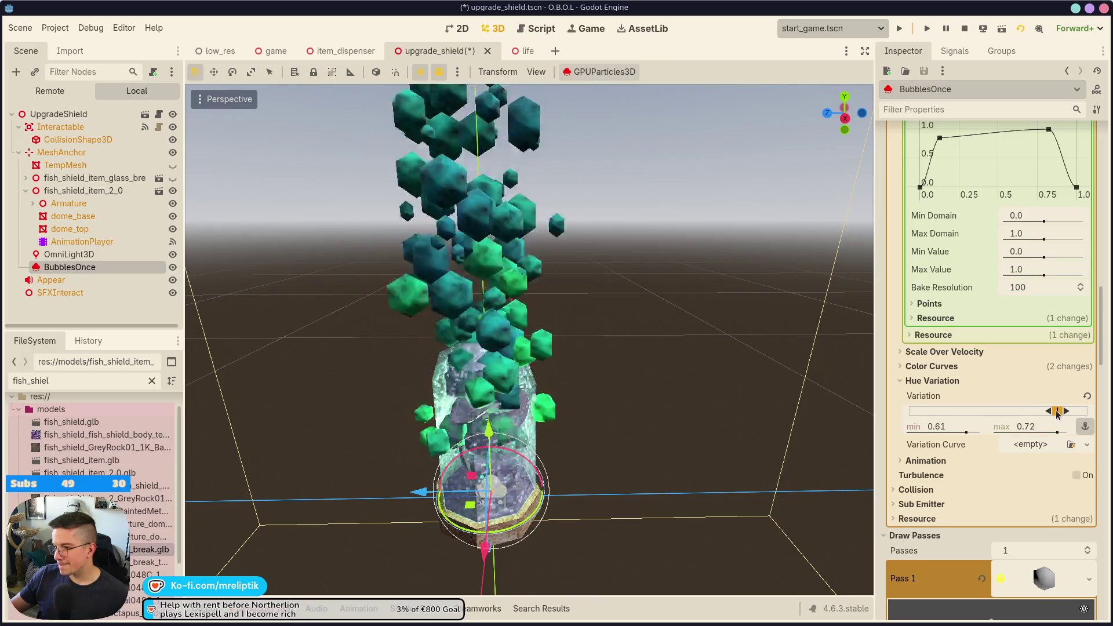
left_click_drag(1059, 413, 1056, 416)
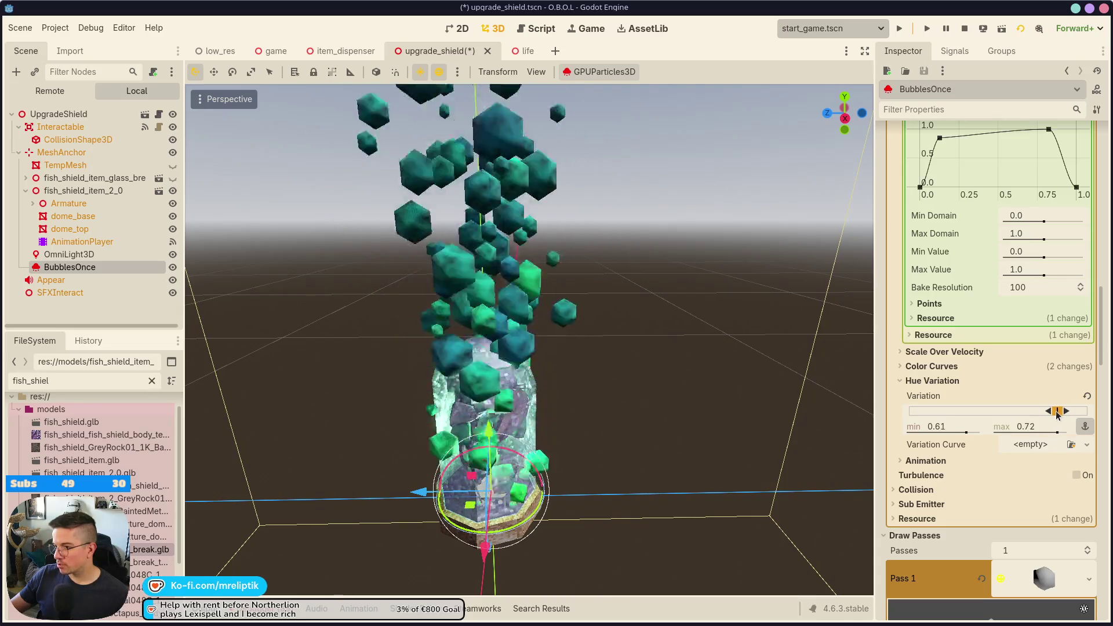
scroll(654, 434, "down", 5)
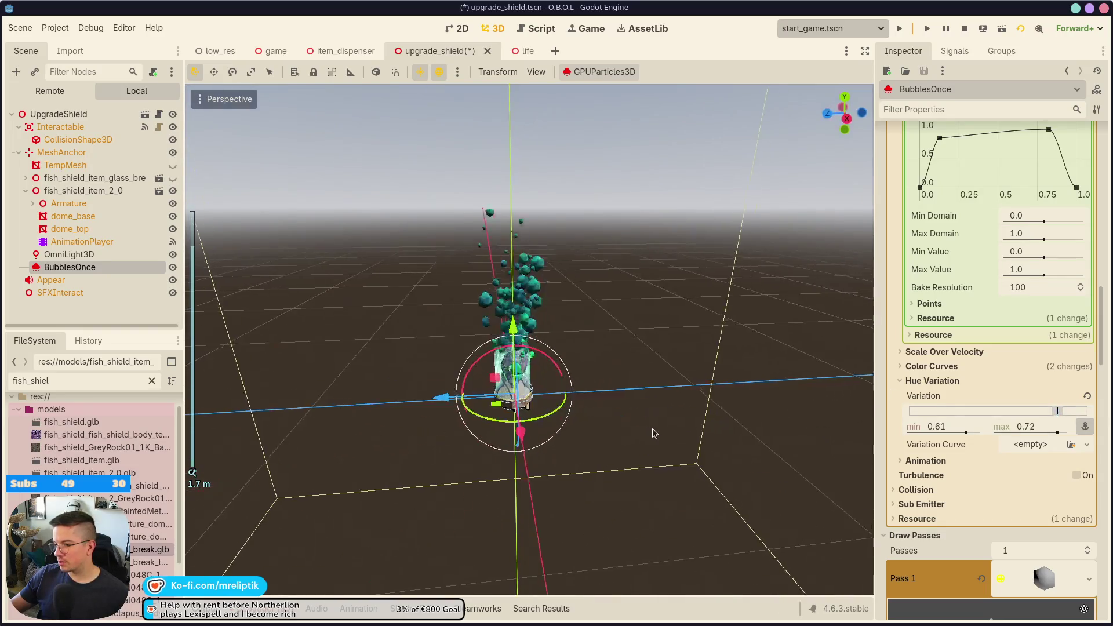
Turn on One Shot for BubblesOnce and save the scene
scroll(654, 434, "up", 10)
key("ctrl+s")
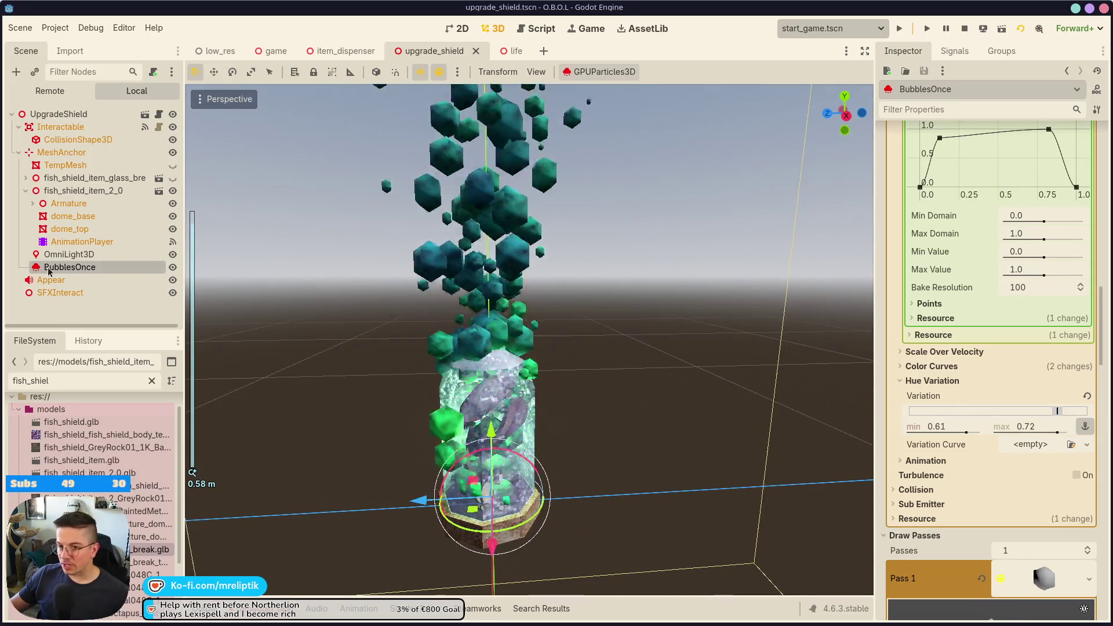
scroll(986, 312, "up", 10)
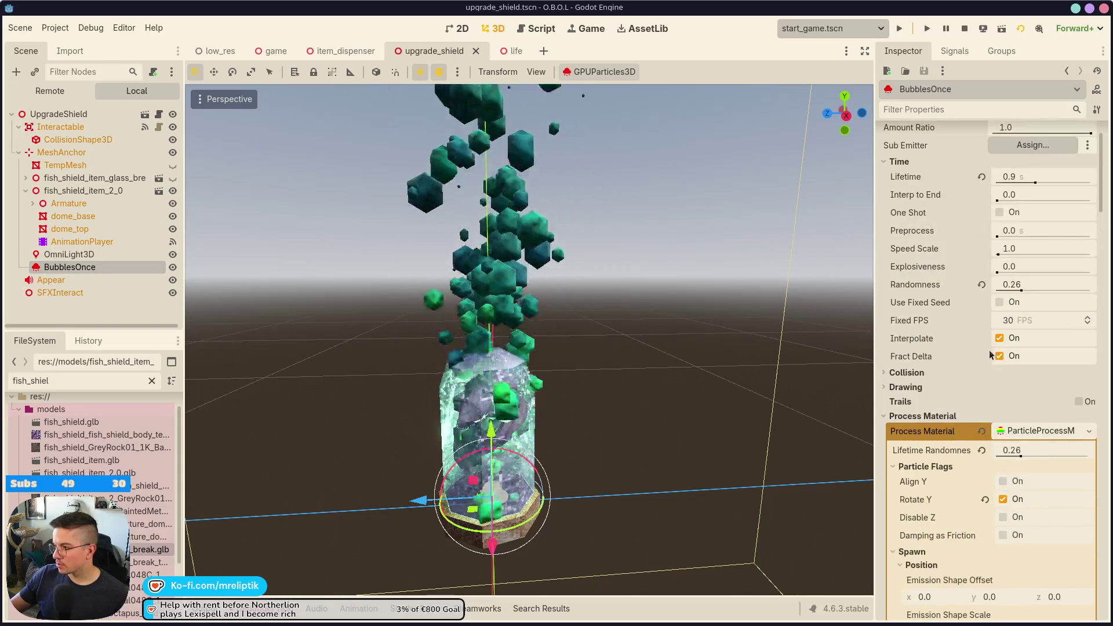
left_click(1000, 212)
key("ctrl+s")
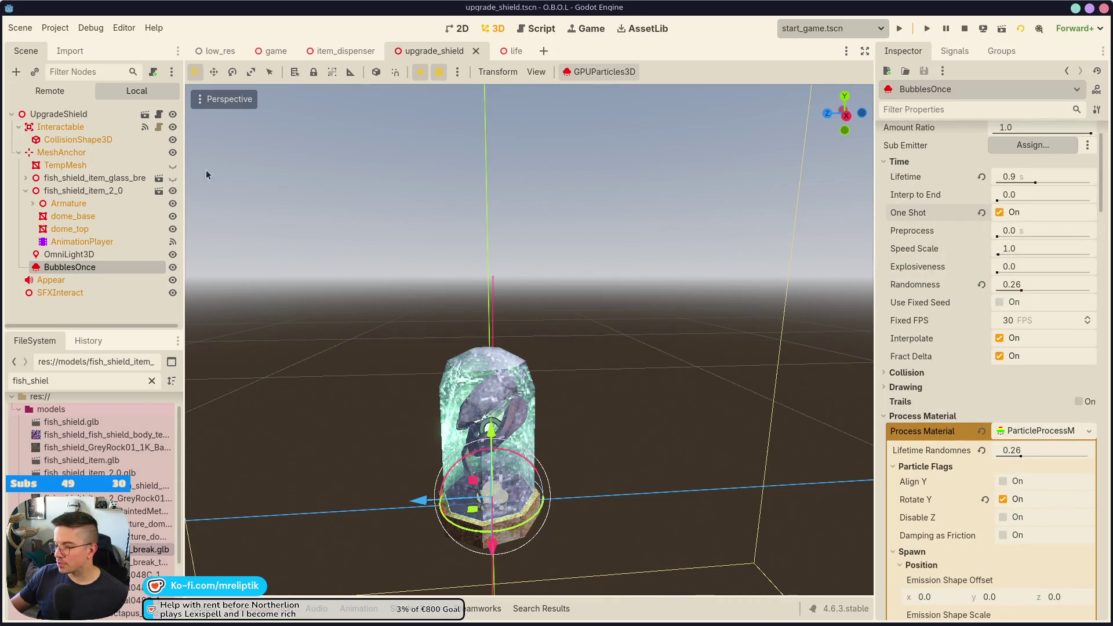
left_click(25, 190)
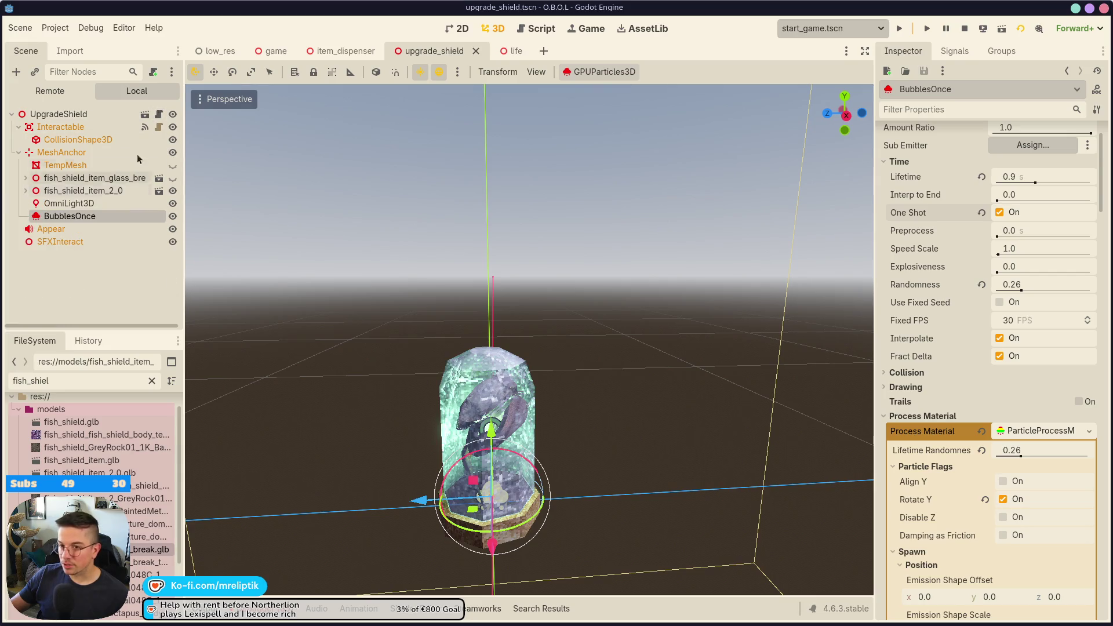
left_click(158, 115)
left_click(429, 183)
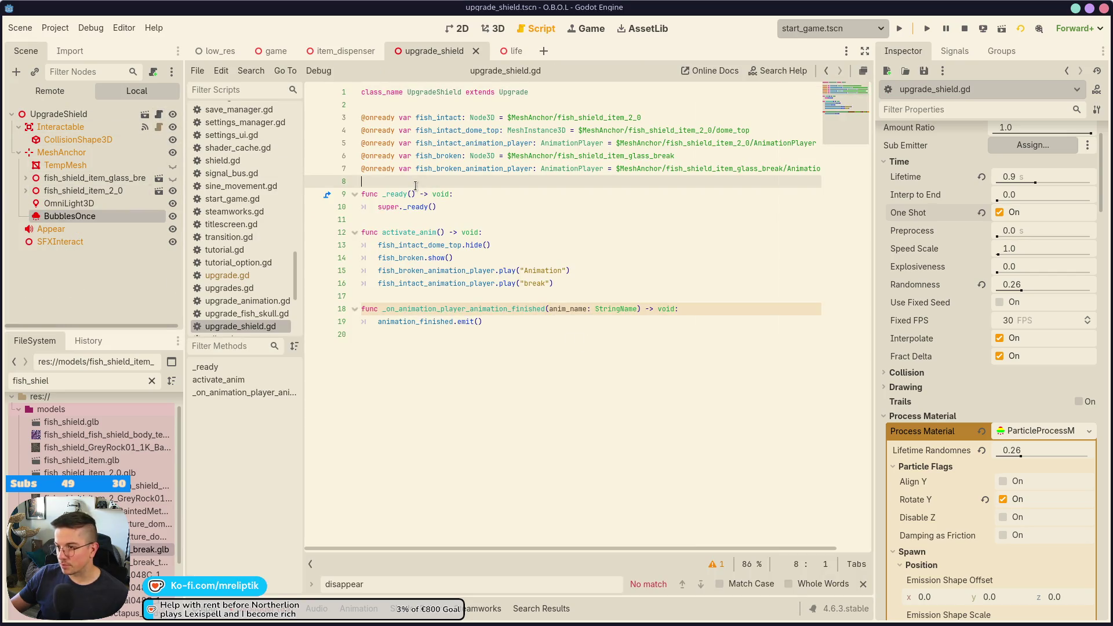
key("Return")
key("Up")
mouse_move(140, 216)
left_mouse_down()
mouse_move(429, 192)
mouse_move(431, 181)
left_mouse_up()
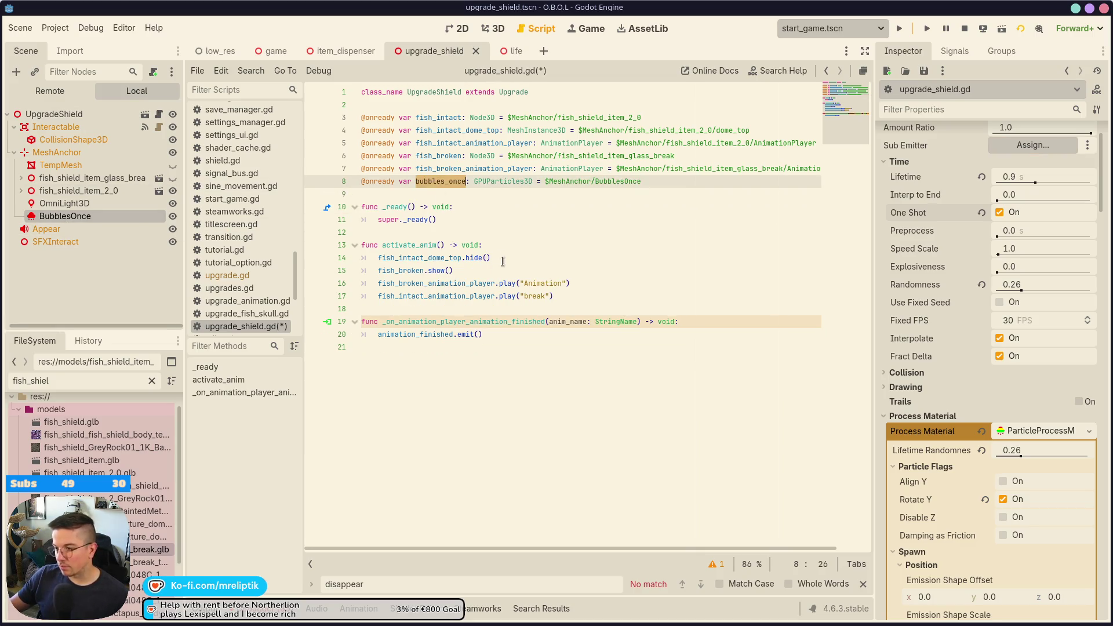
Add bubbles_once.emitting = true at the start of activate_anim, save, and run the game
left_click(528, 251)
key("Up")
key("End")
key("Return")
type("bubbles_once")
key("Return")
key("ctrl+s")
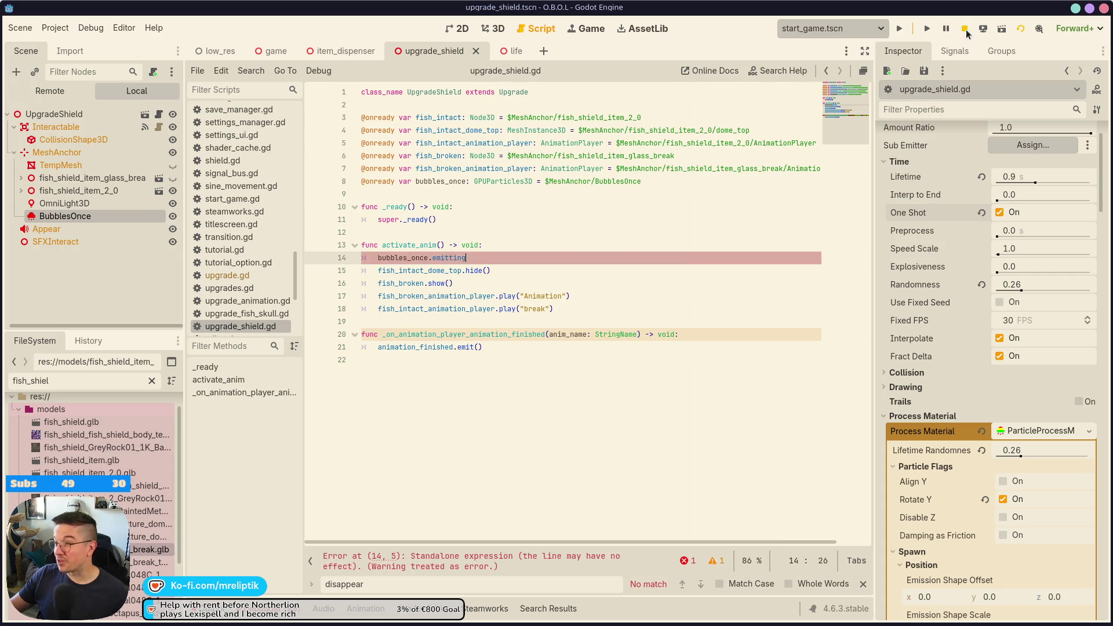
key("F8")
type("e")
key("ctrl+s")
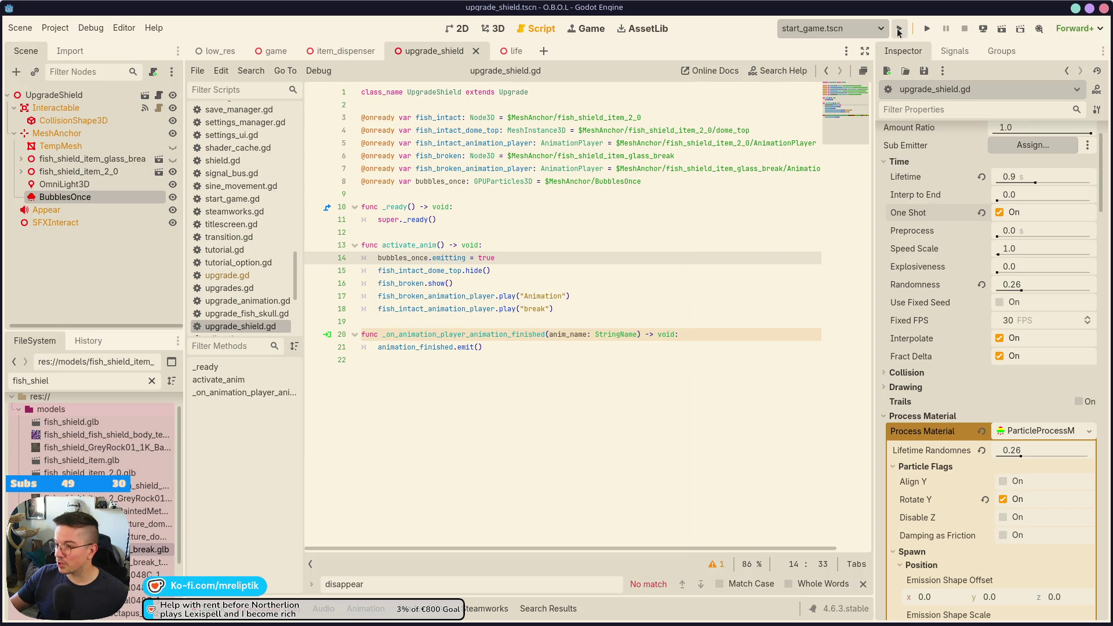
left_click(899, 29)
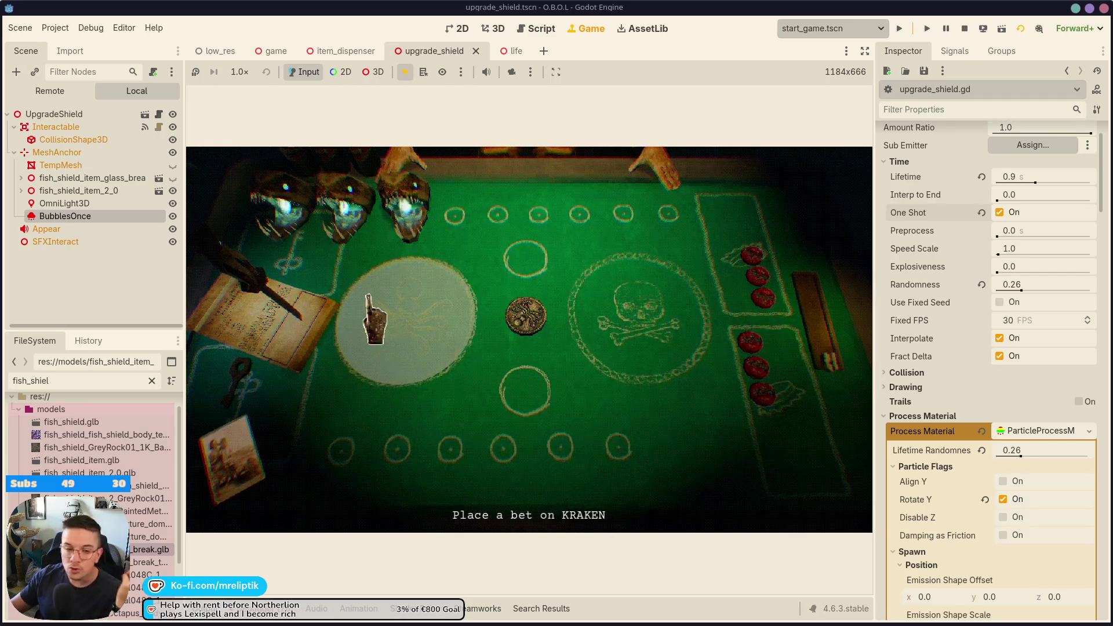
left_click(234, 376)
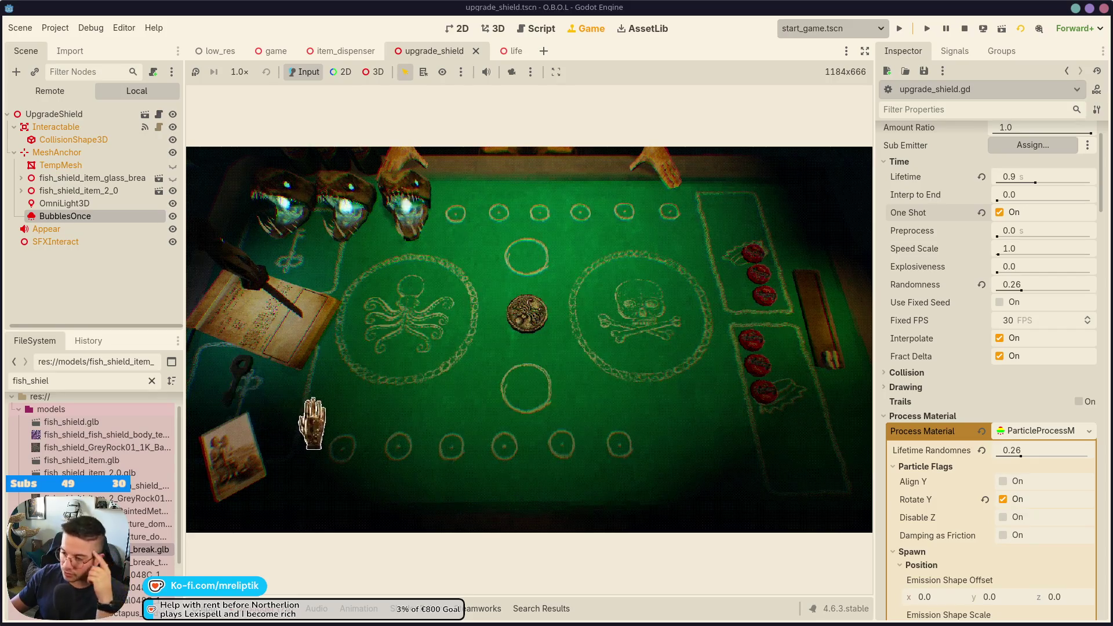
left_click(436, 387)
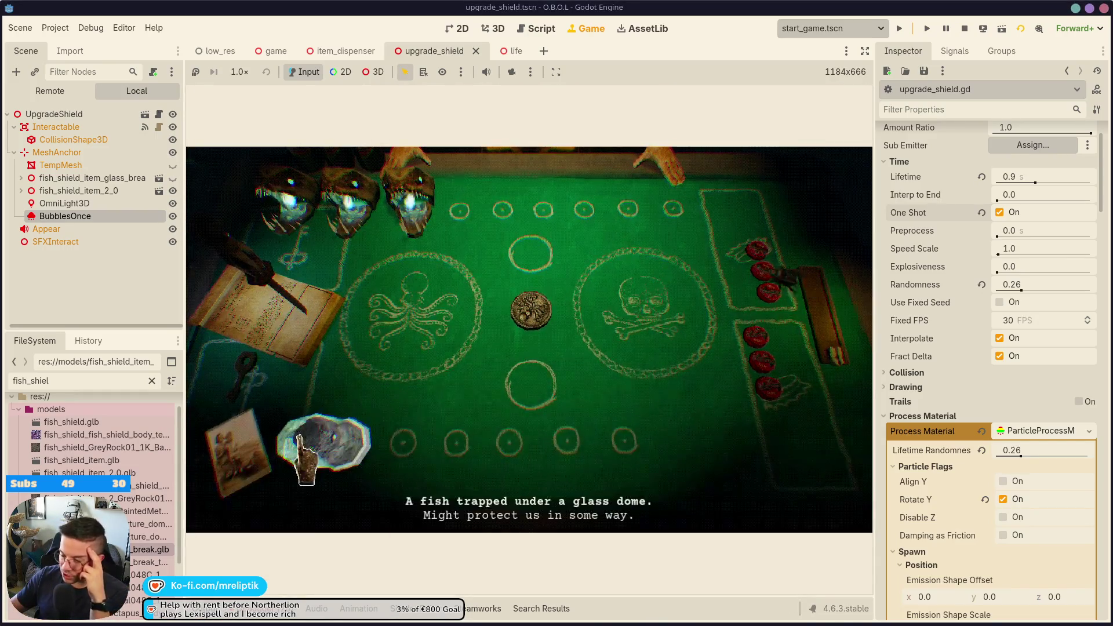
left_click(302, 438)
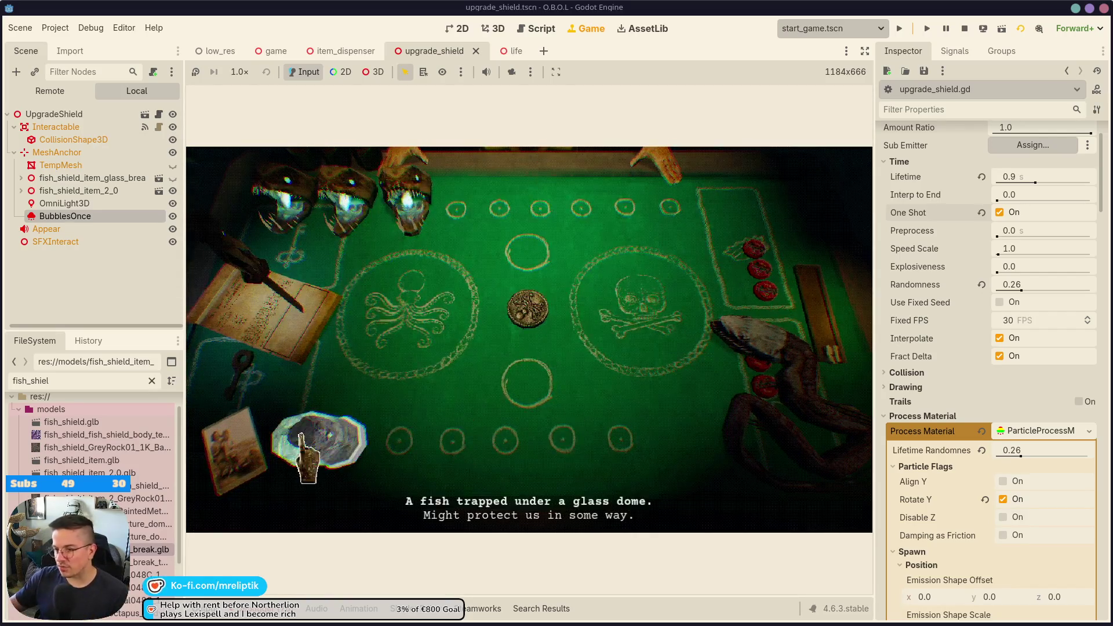
left_click(449, 490)
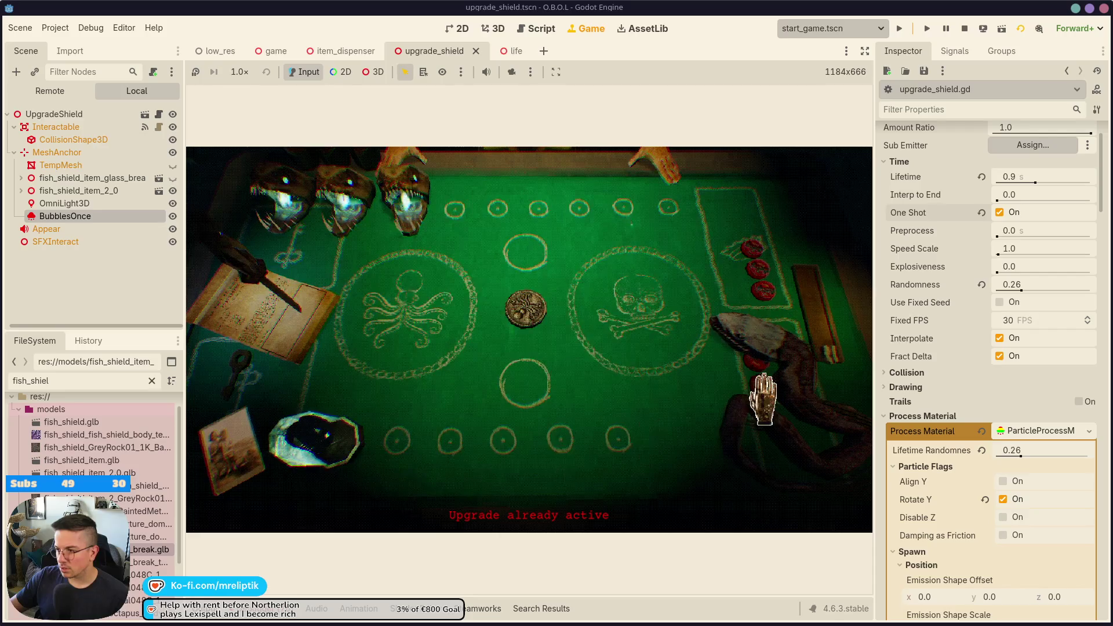
key("F8")
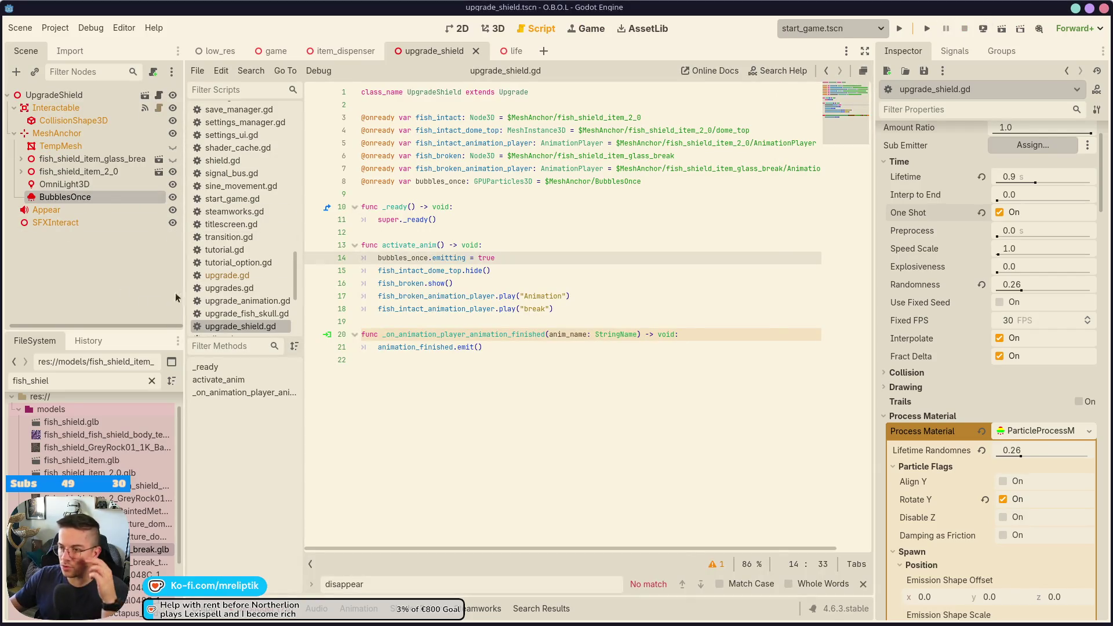
Change SIDE.FOCUS_TABLE to SIDE.CENTER on game.gd line 1448 and save
left_click(267, 51)
scroll(146, 130, "up", 5)
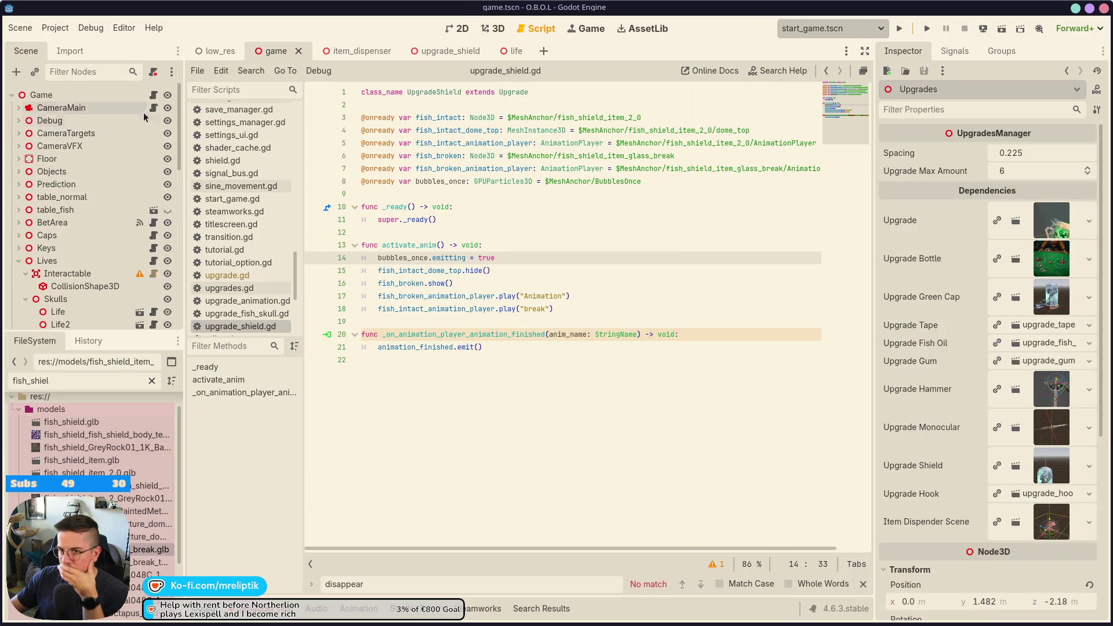
left_click(153, 96)
left_click(664, 321)
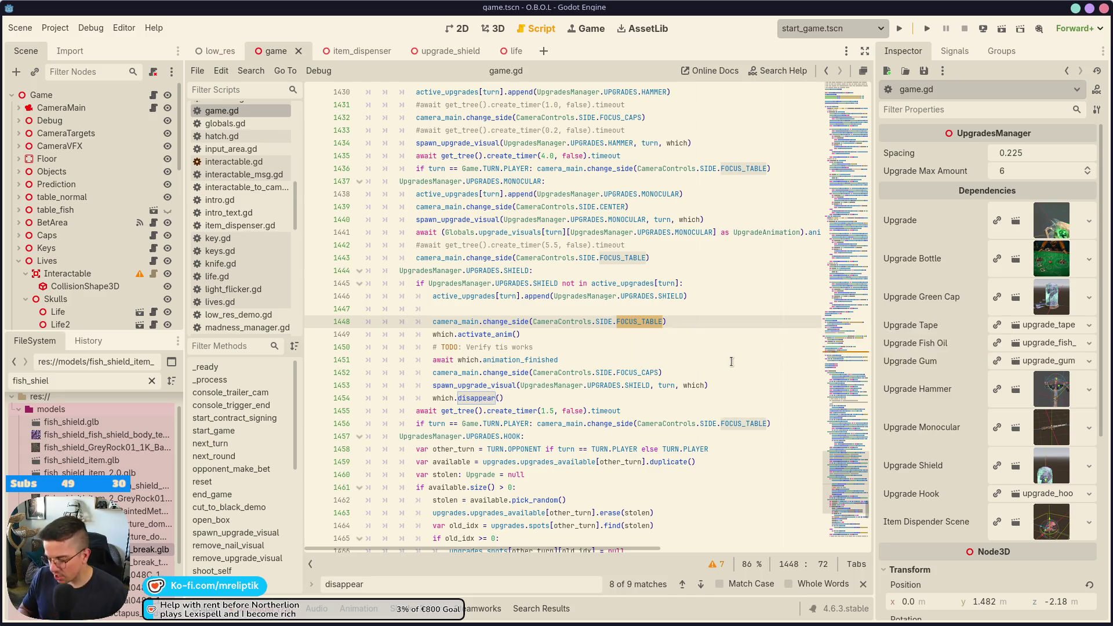
key("BackSpace")
key("BackSpace")
key("BackSpace")
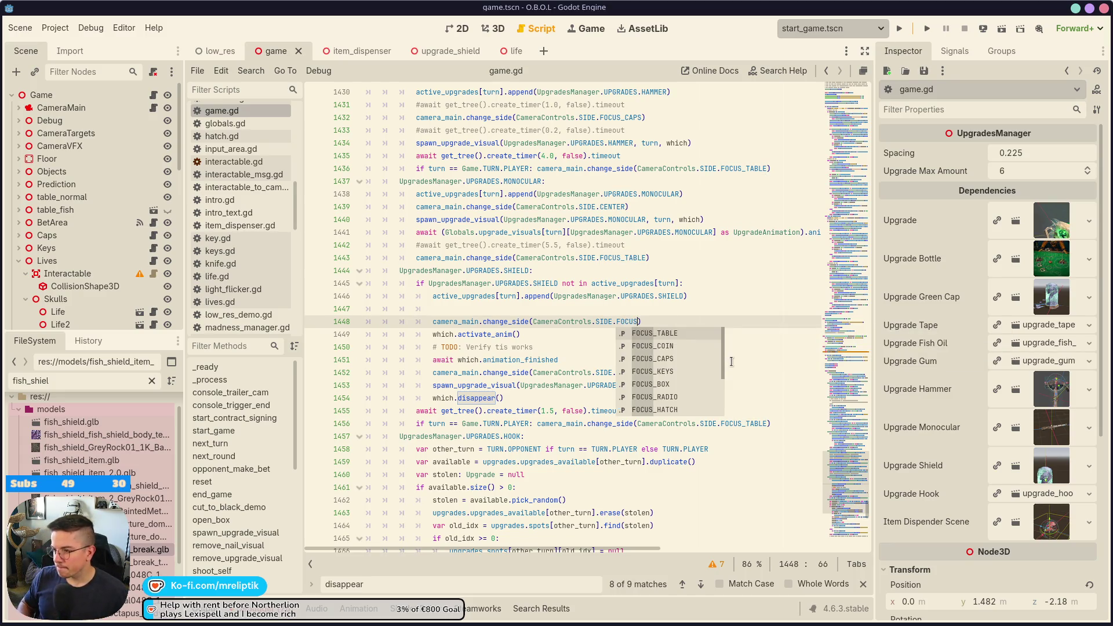
key("BackSpace")
type("CENTER")
key("ctrl+s")
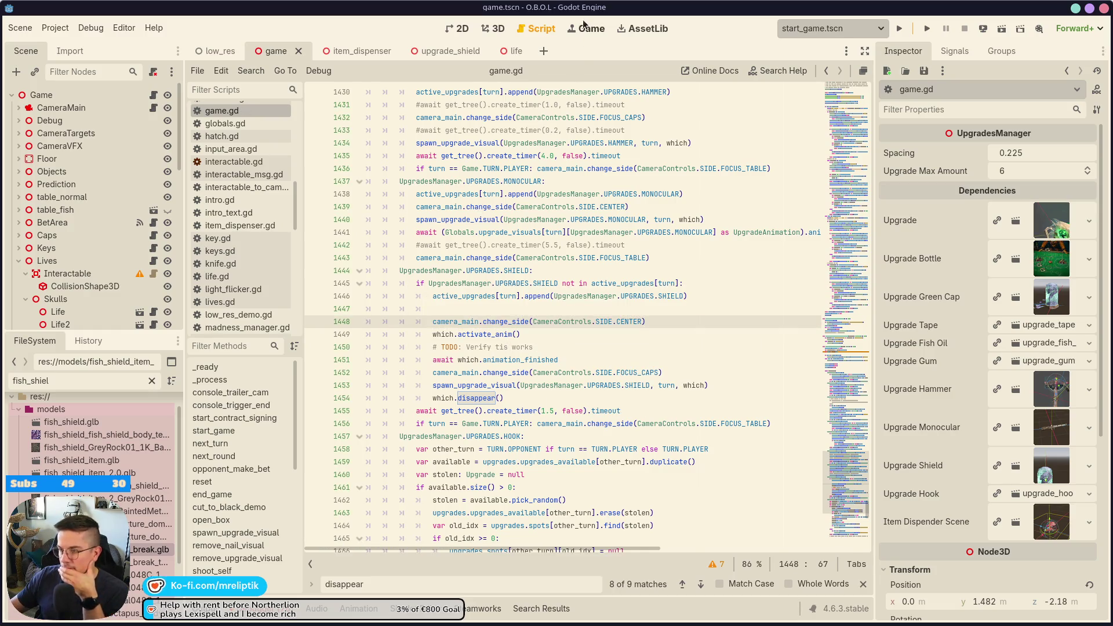
Return to the upgrade_shield scene in the 3D view
left_click(585, 34)
left_click(359, 52)
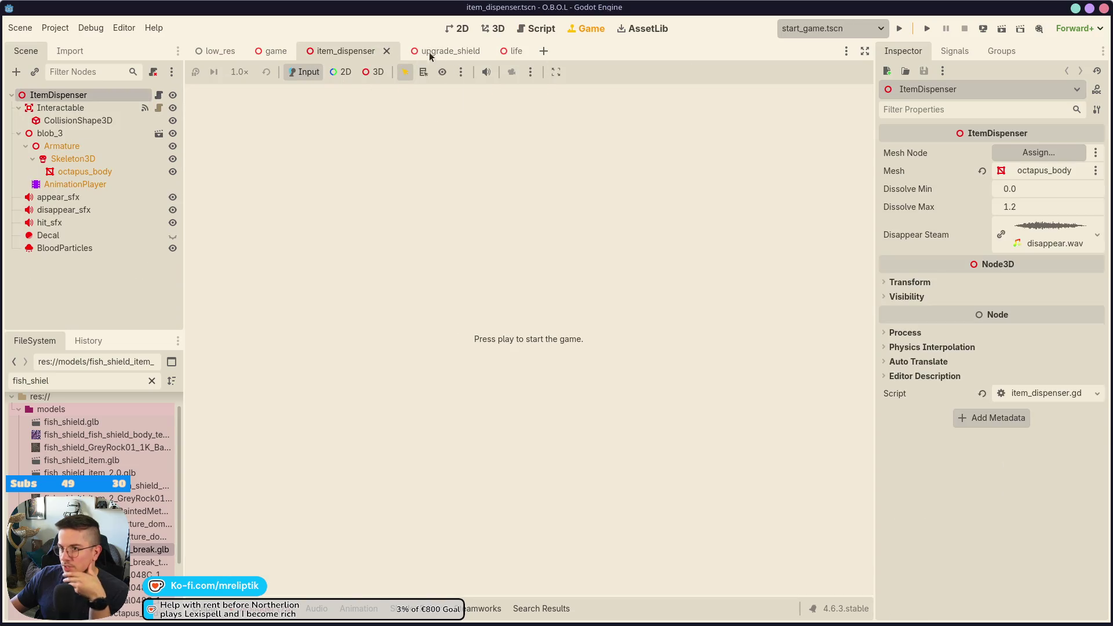
left_click(419, 51)
left_click(462, 29)
left_click(493, 29)
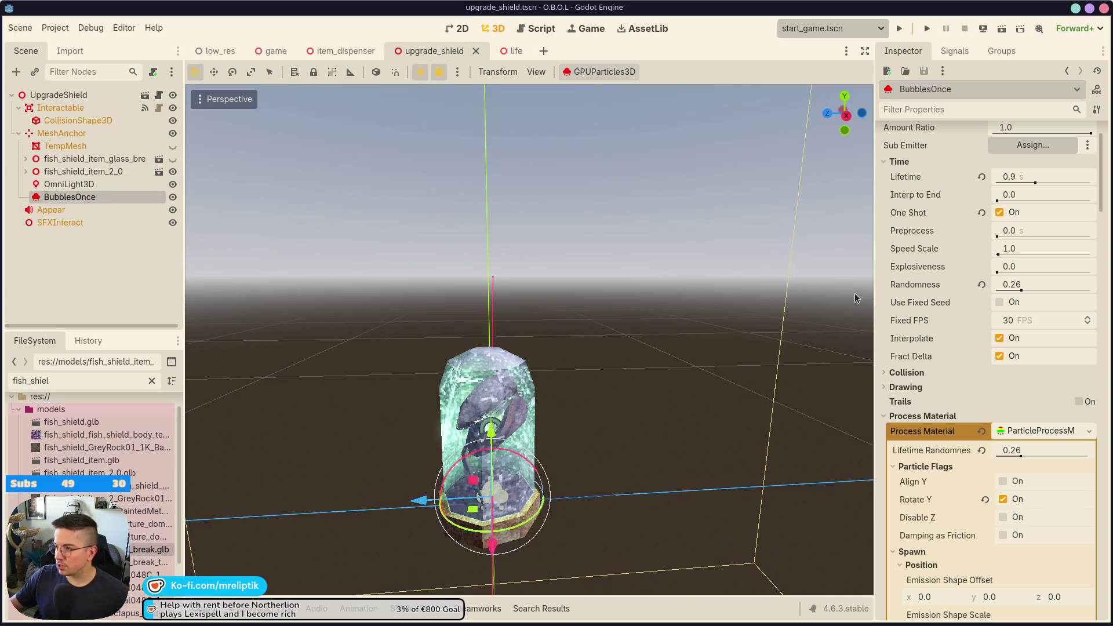
Revert One Shot to off and turn Emitting on for BubblesOnce
left_click(981, 213)
scroll(991, 226, "up", 2)
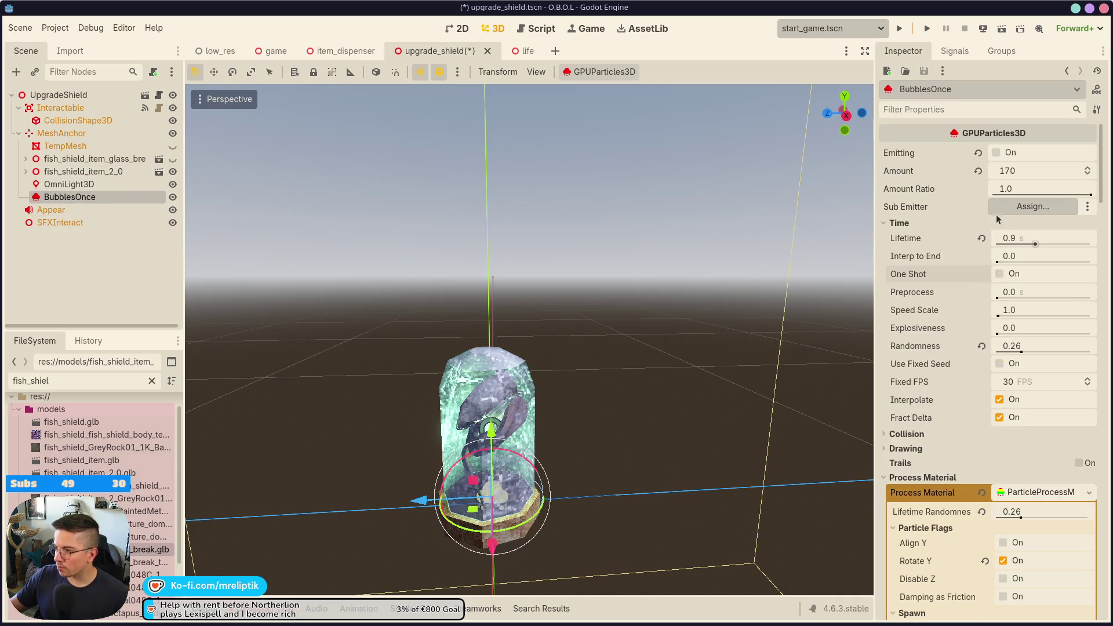
left_click(996, 153)
Duplicate BubblesOnce as BubblesOnce2, save, and hide the original emitter
key("ctrl+d")
key("ctrl+s")
left_click(172, 198)
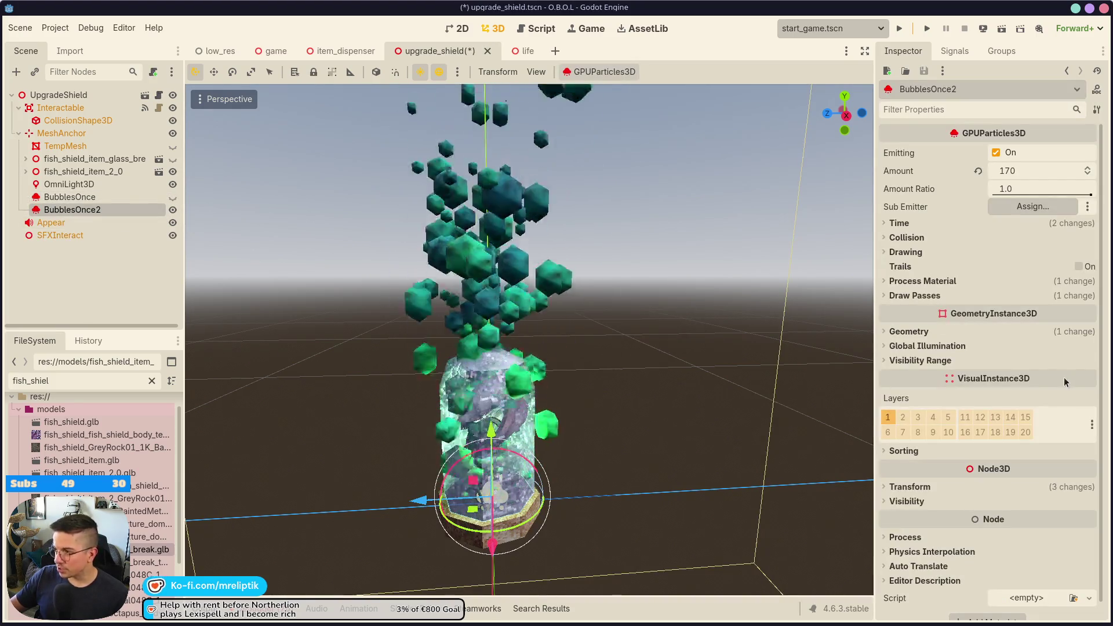
left_click(915, 296)
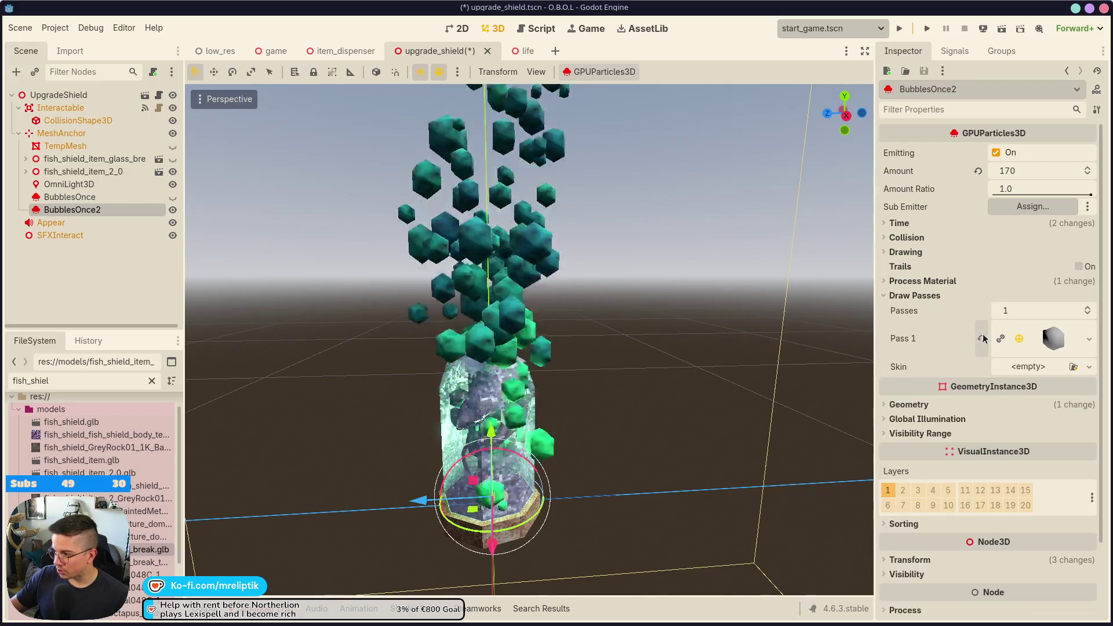
left_click(1043, 330)
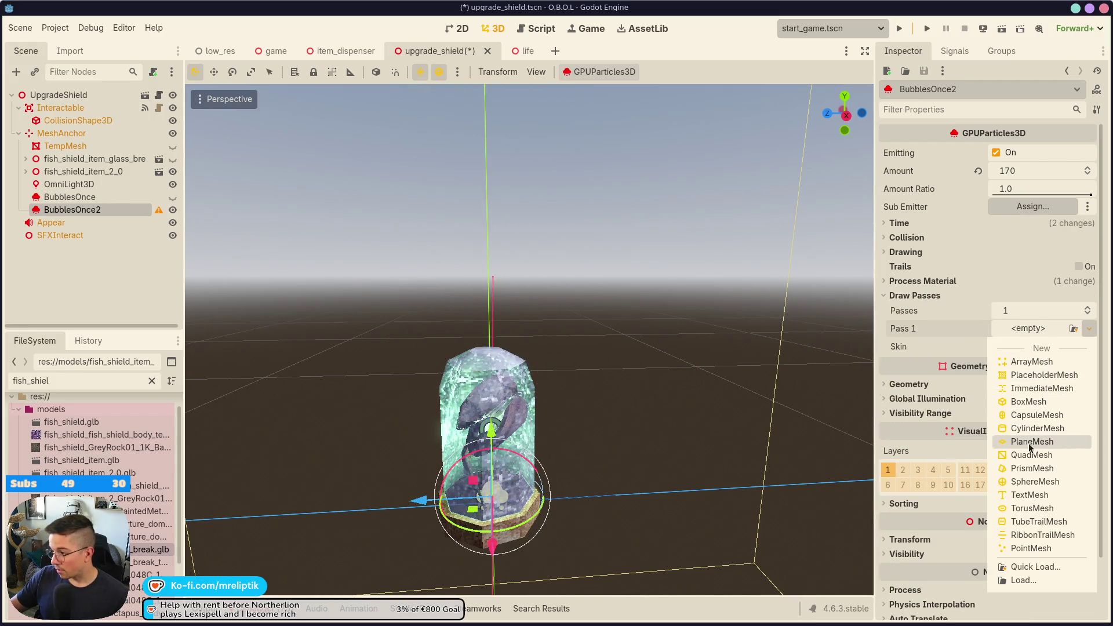
Set BubblesOnce2's Draw Pass 1 mesh to a new PlaneMesh
left_click(1031, 443)
left_click(1048, 338)
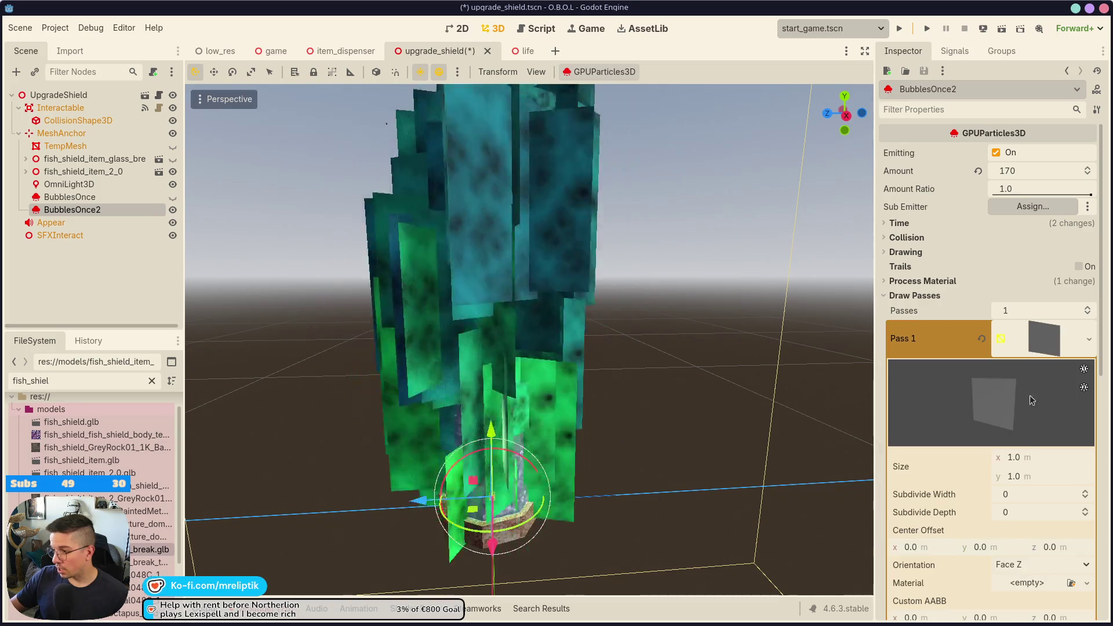
scroll(969, 475, "down", 2)
scroll(966, 503, "down", 2)
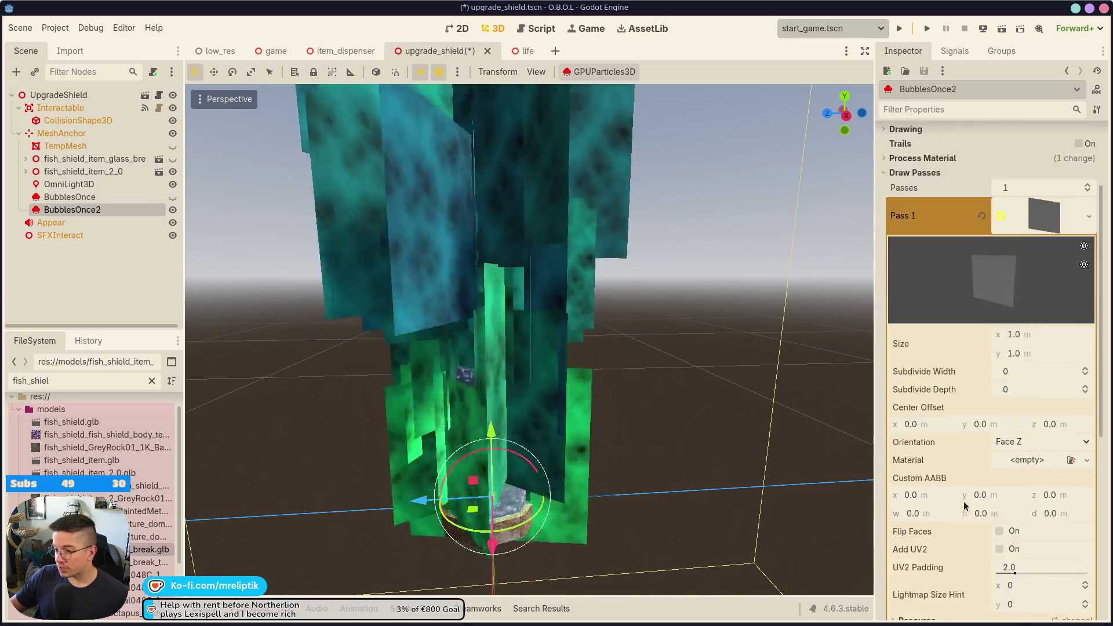
scroll(966, 504, "down", 4)
Expand Geometry > Material Override and reveal the material's Billboard settings
left_click(908, 431)
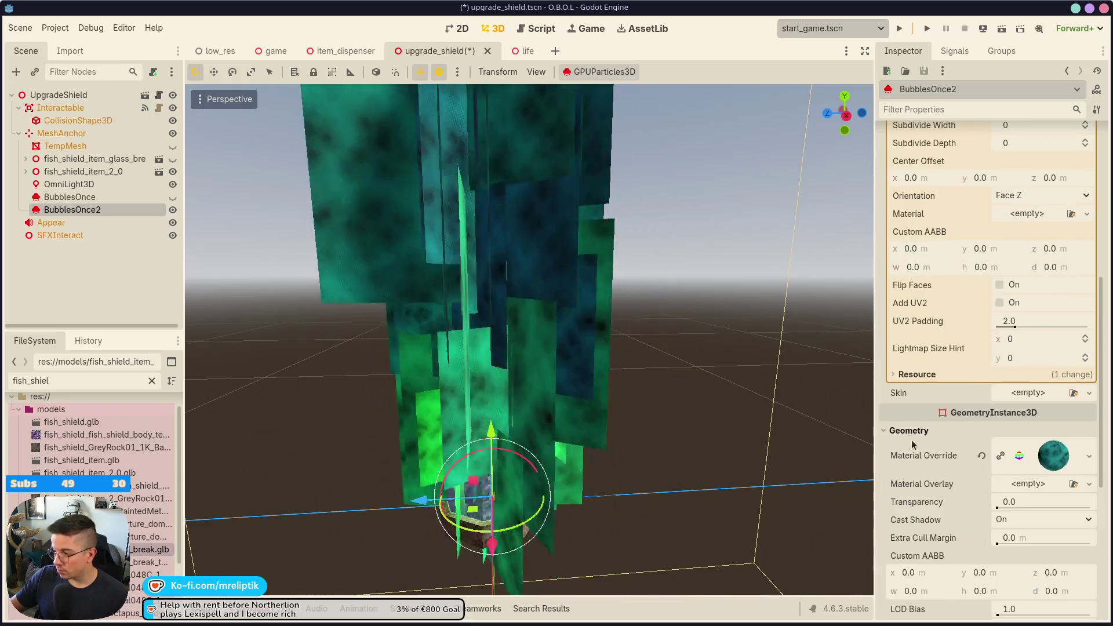
left_click(1043, 465)
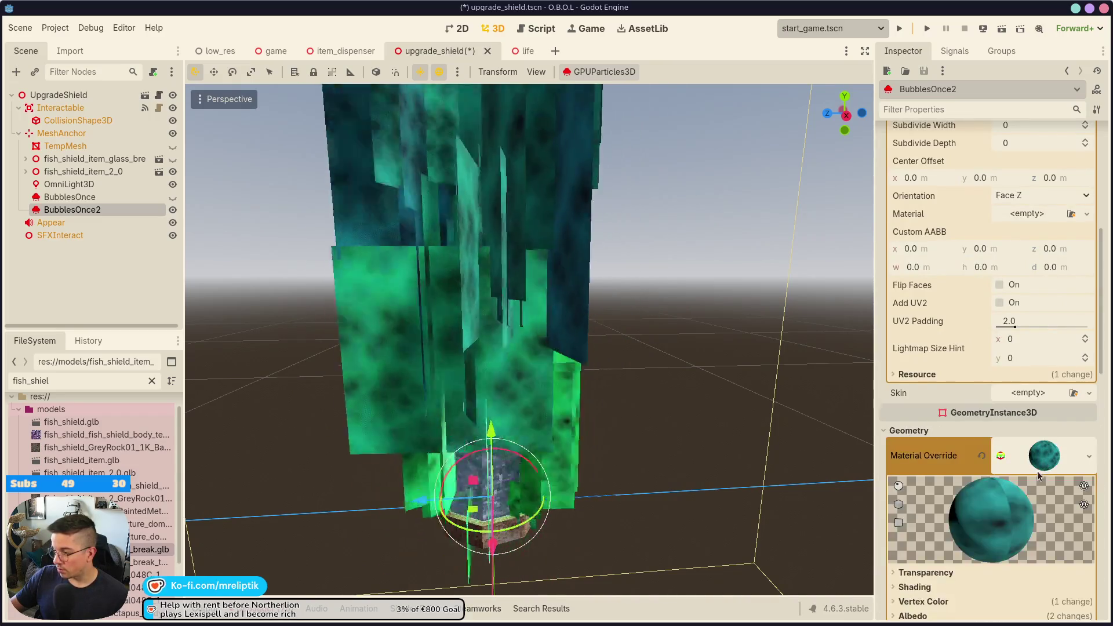
scroll(1016, 482, "down", 6)
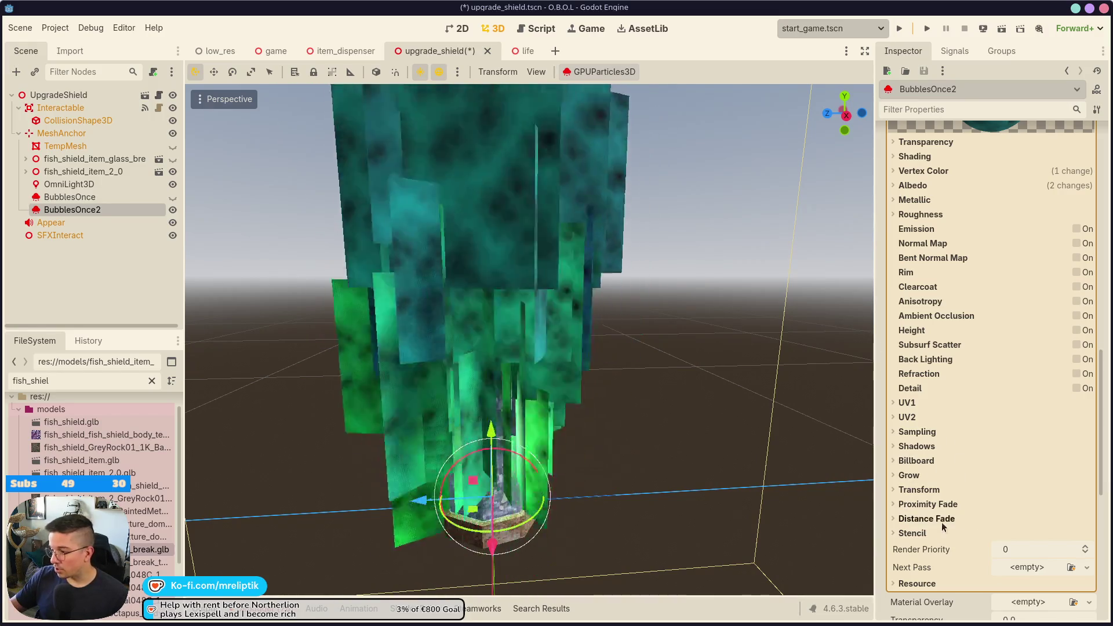
scroll(935, 172, "up", 2)
scroll(959, 444, "down", 4)
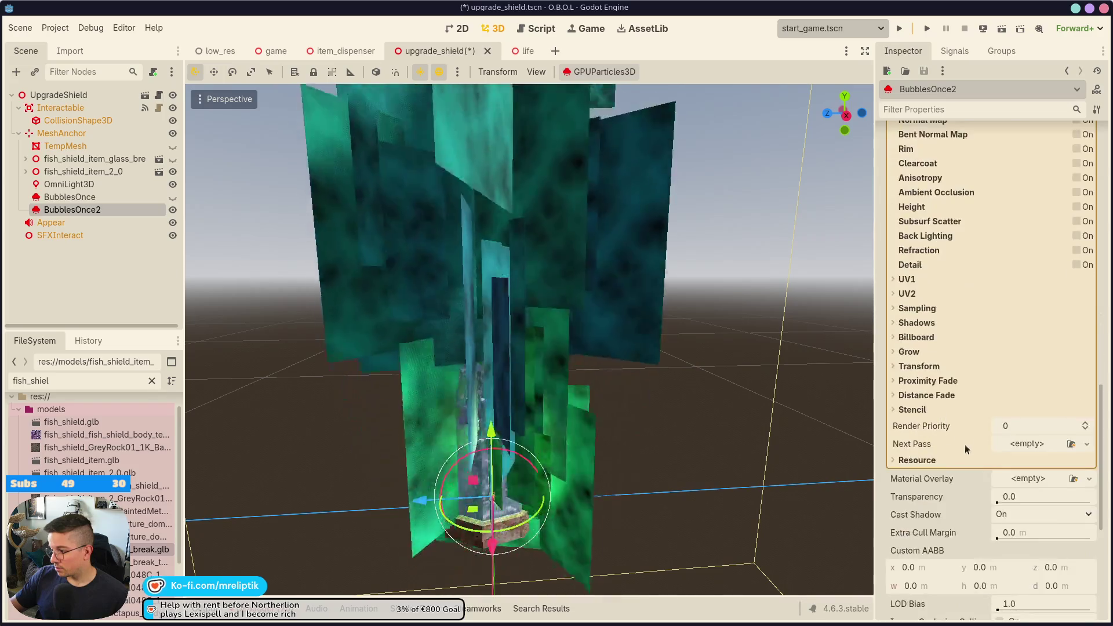
left_click(922, 338)
left_click(1024, 352)
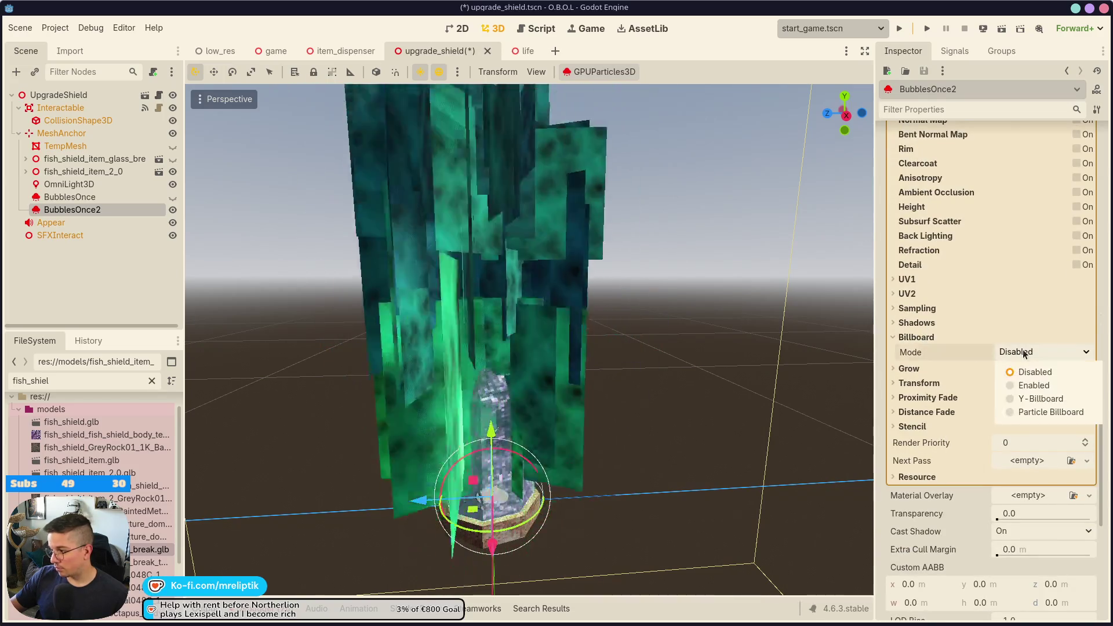
Set the material's Billboard Mode to Particle Billboard
left_click(1045, 398)
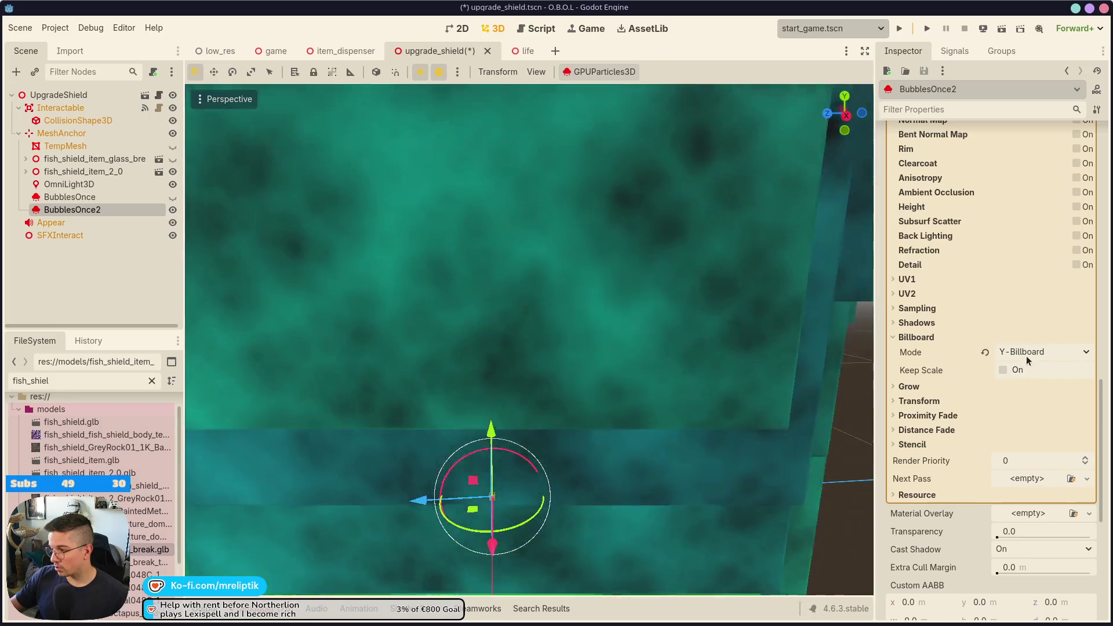
left_click(1025, 352)
left_click(1051, 412)
Orbit the viewport to inspect the camera-facing teal particle cluster
scroll(644, 451, "down", 5)
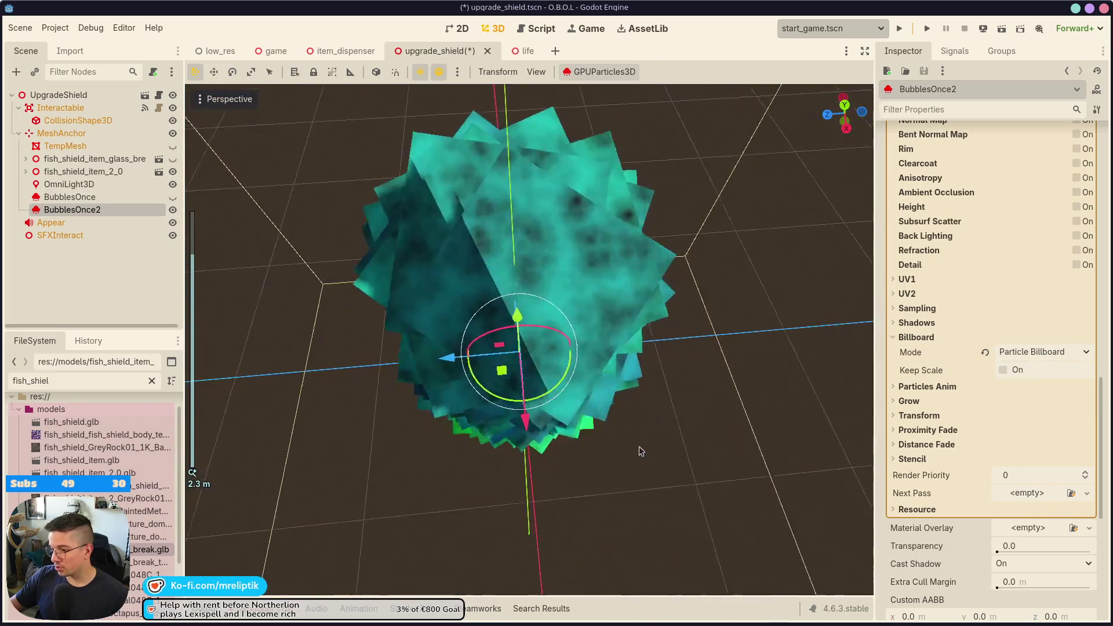
mouse_move(485, 401)
left_mouse_down()
mouse_move(589, 418)
mouse_move(578, 332)
mouse_move(604, 439)
left_mouse_up()
scroll(577, 332, "up", 3)
left_click_drag(550, 400, 580, 460)
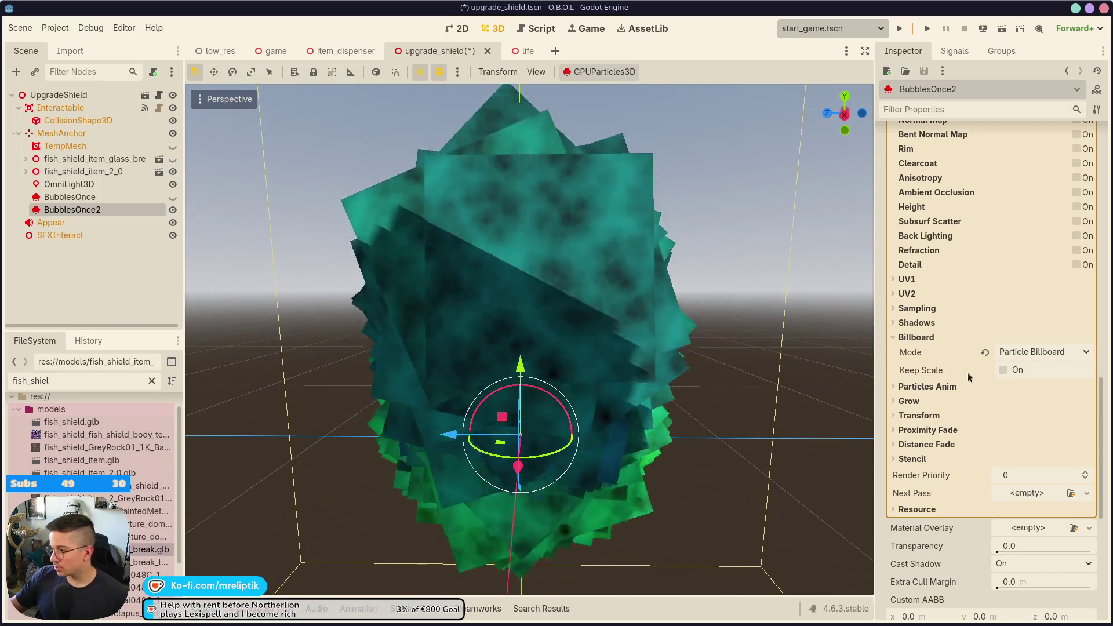
scroll(962, 446, "up", 5)
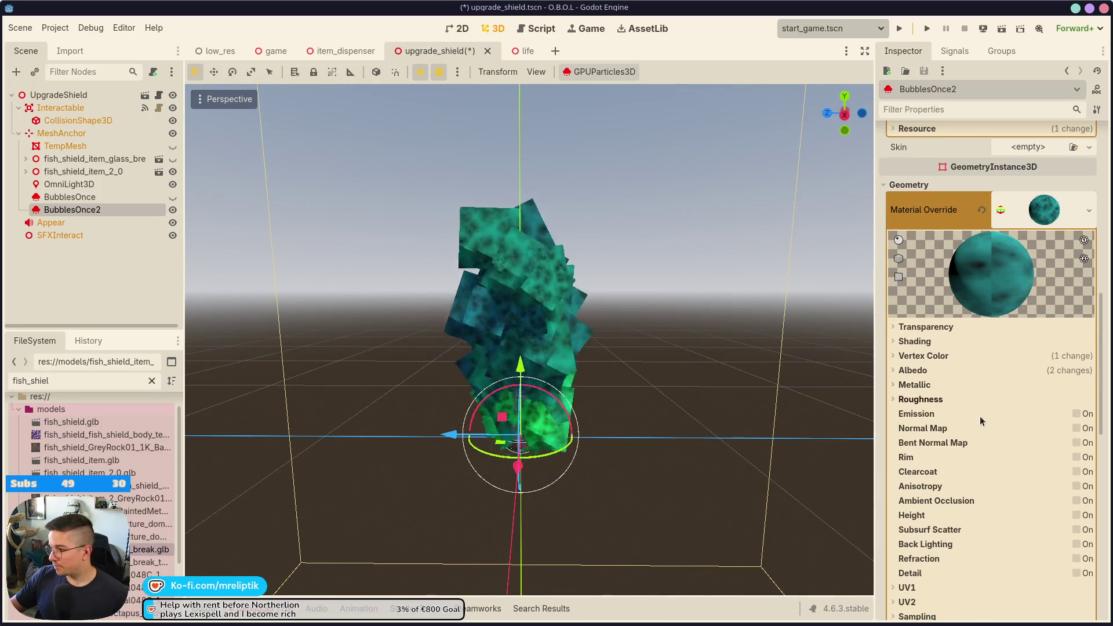
scroll(993, 323, "up", 10)
Shrink the PlaneMesh size to 0.2 m and save the shield scene
left_click(1031, 340)
type("2")
key("Tab")
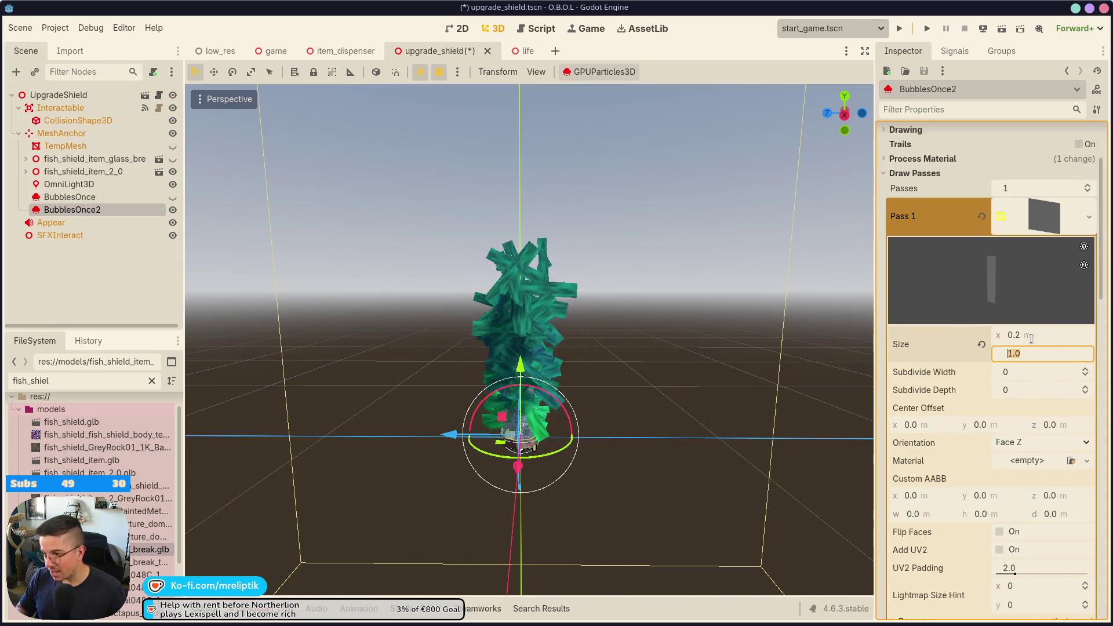
key("ctrl+s")
scroll(520, 478, "up", 5)
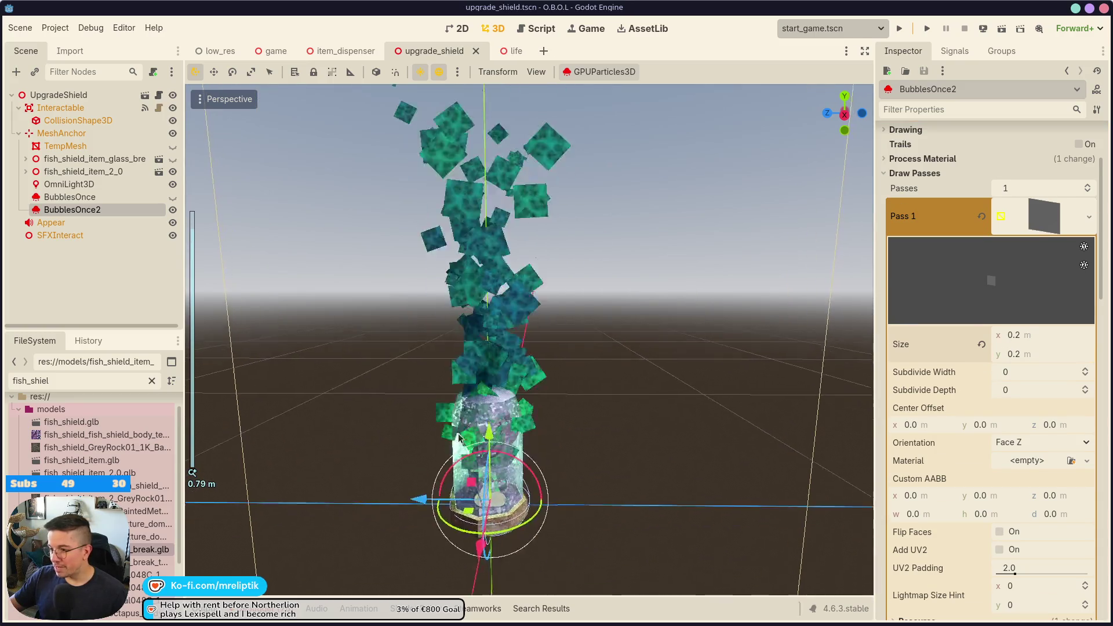
key("ctrl+s")
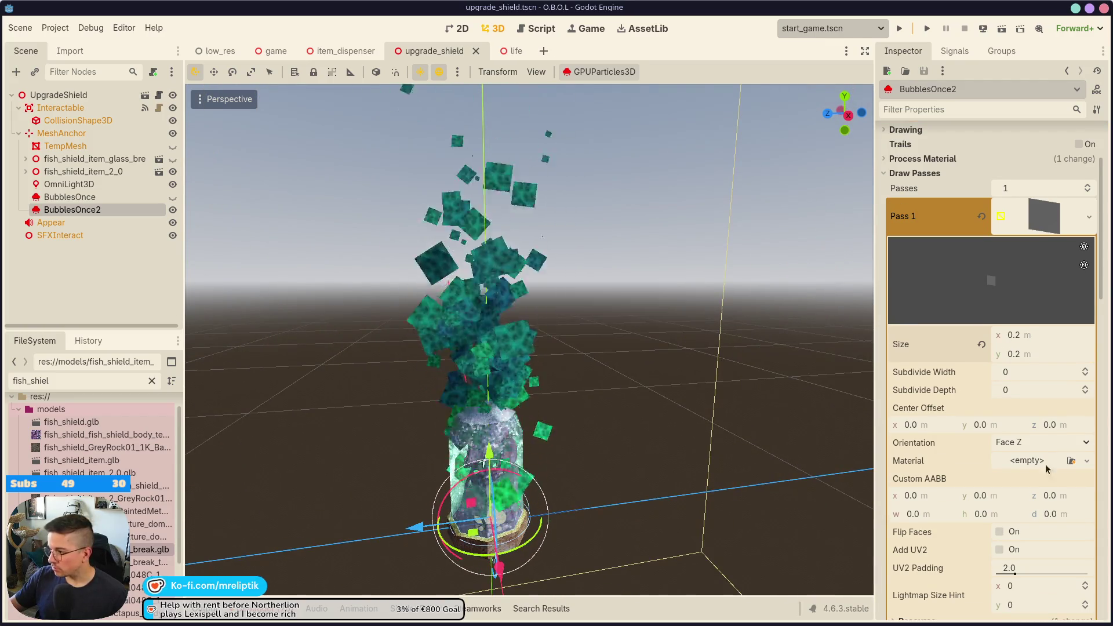
scroll(1046, 464, "down", 5)
scroll(1005, 416, "up", 6)
left_click(1054, 283)
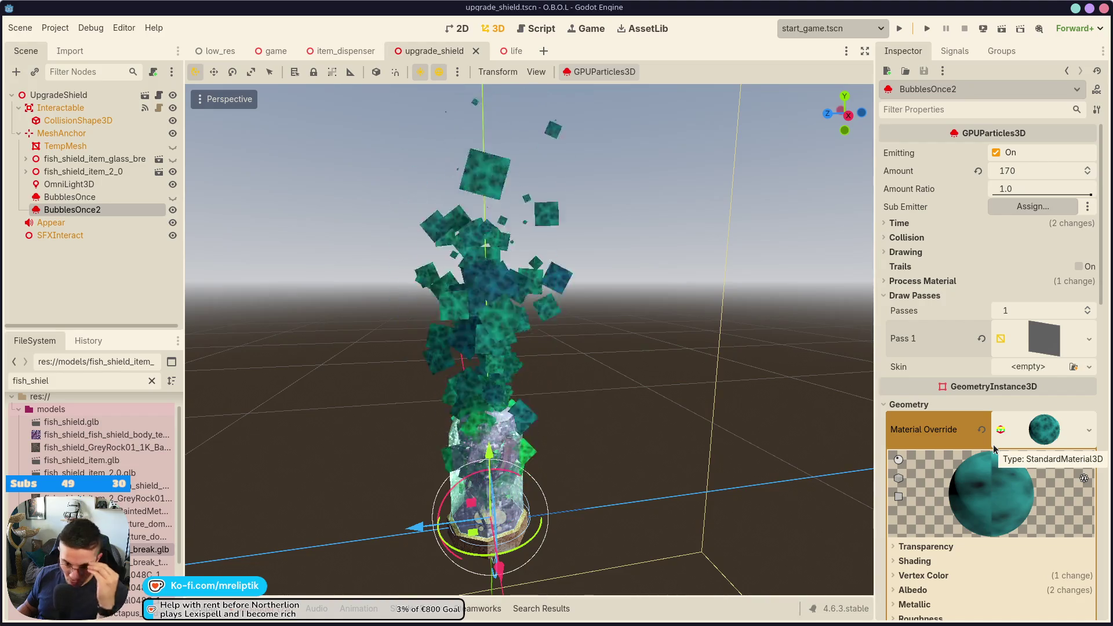
scroll(986, 429, "down", 3)
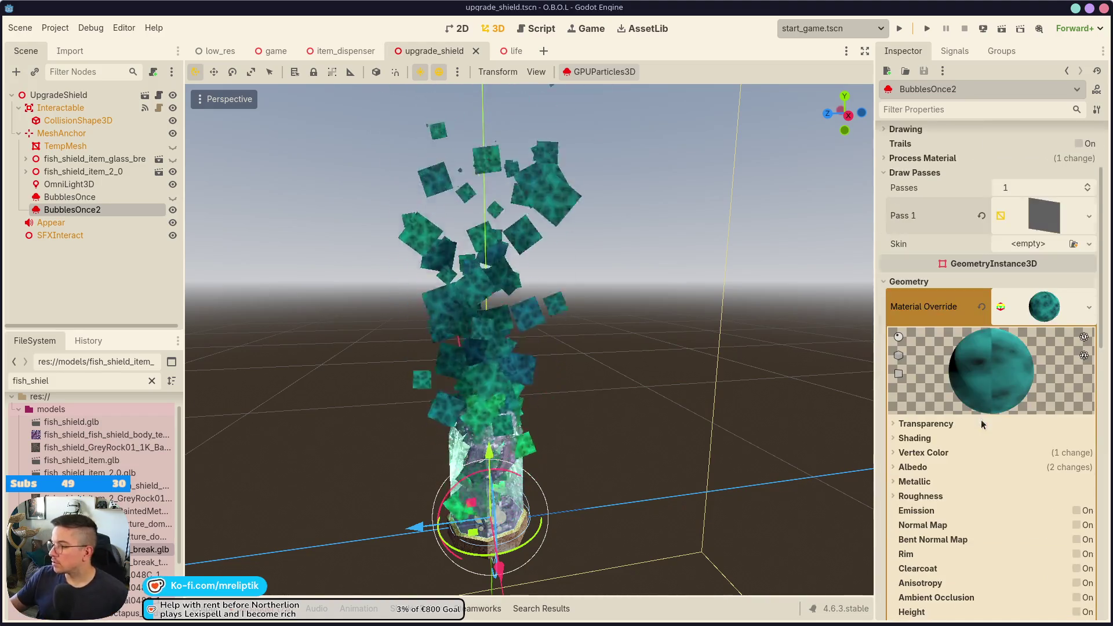
scroll(957, 421, "down", 4)
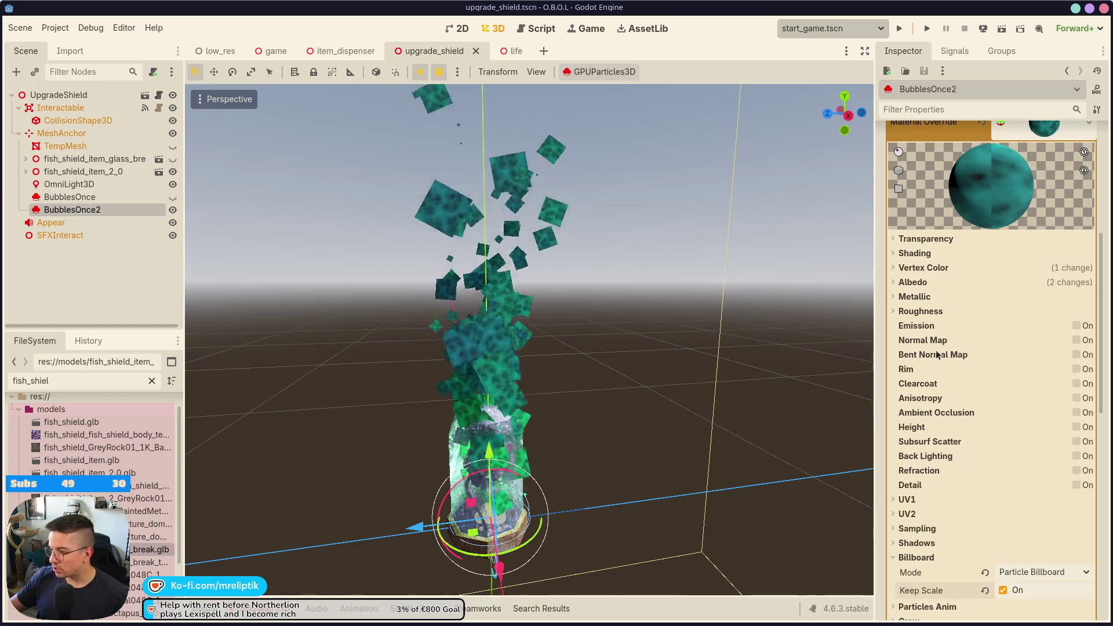
Open Quick Load for the particle material's albedo texture and search for 'cloud'
left_click(909, 284)
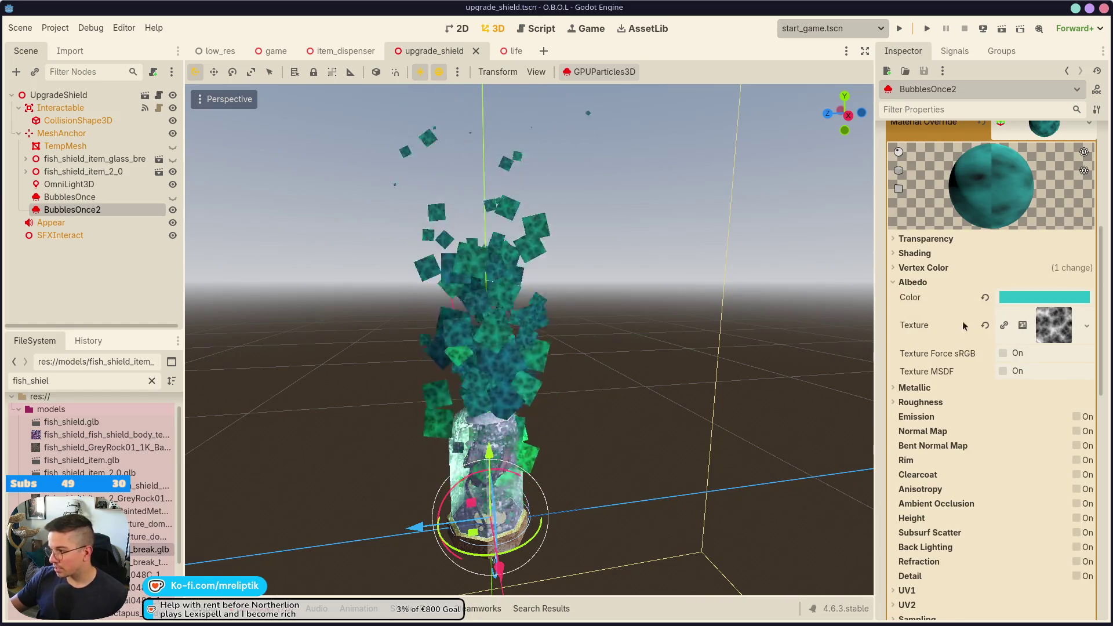
left_click(1088, 325)
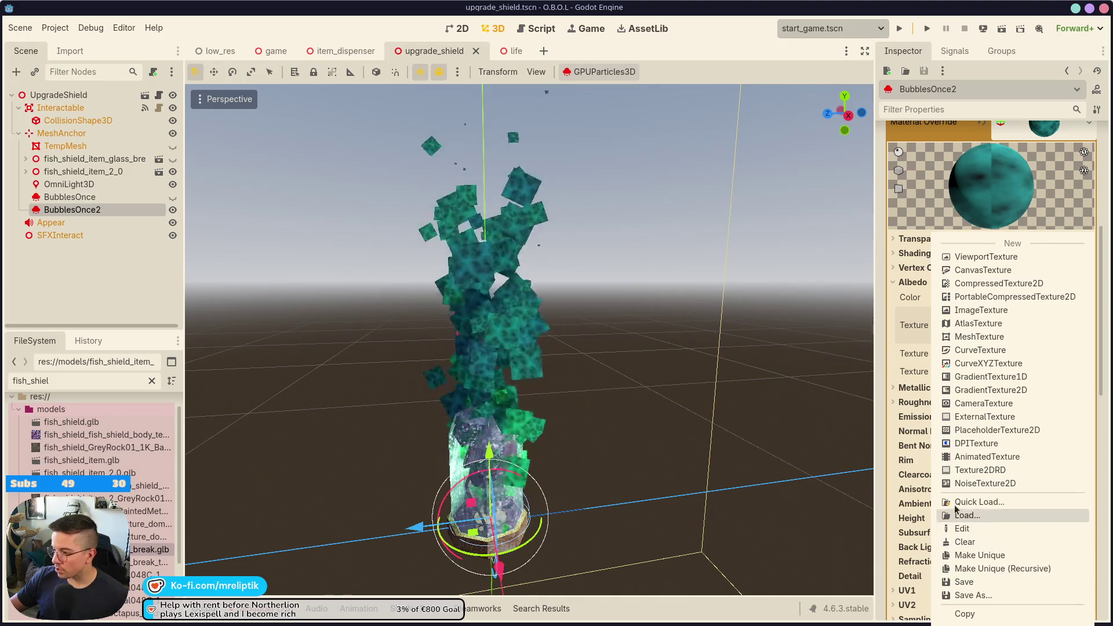
left_click(974, 509)
type("cloud")
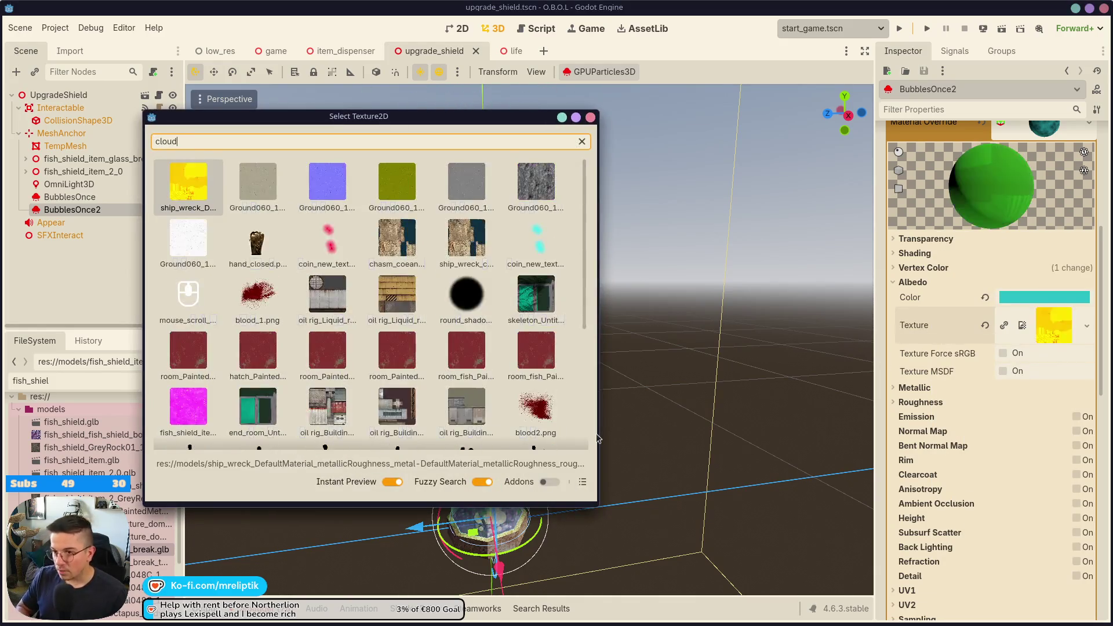
scroll(378, 415, "down", 5)
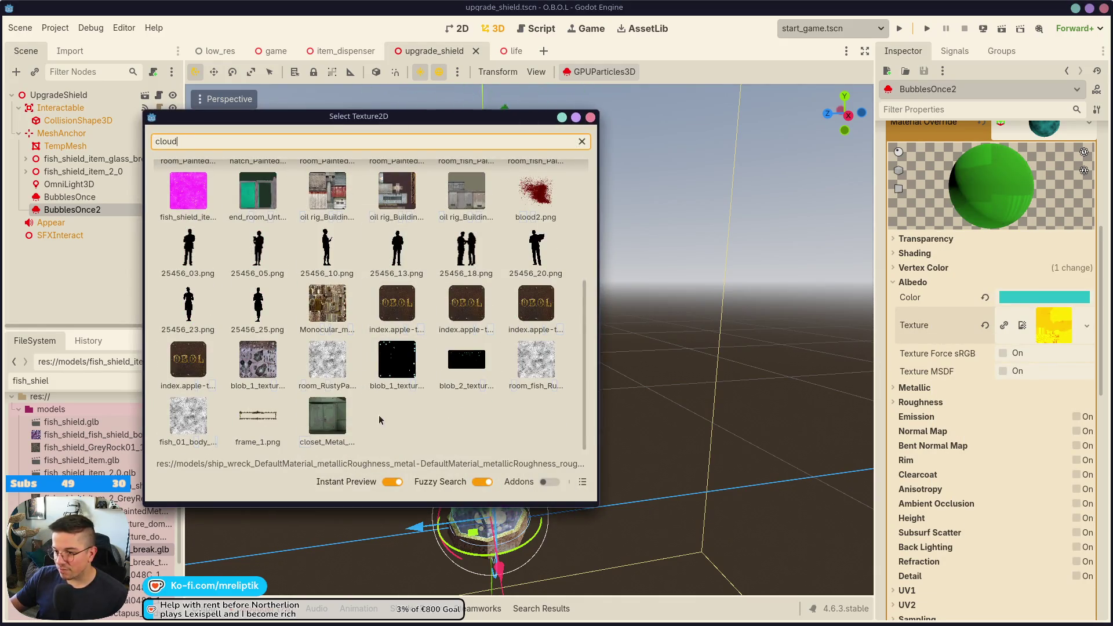
scroll(185, 429, "up", 5)
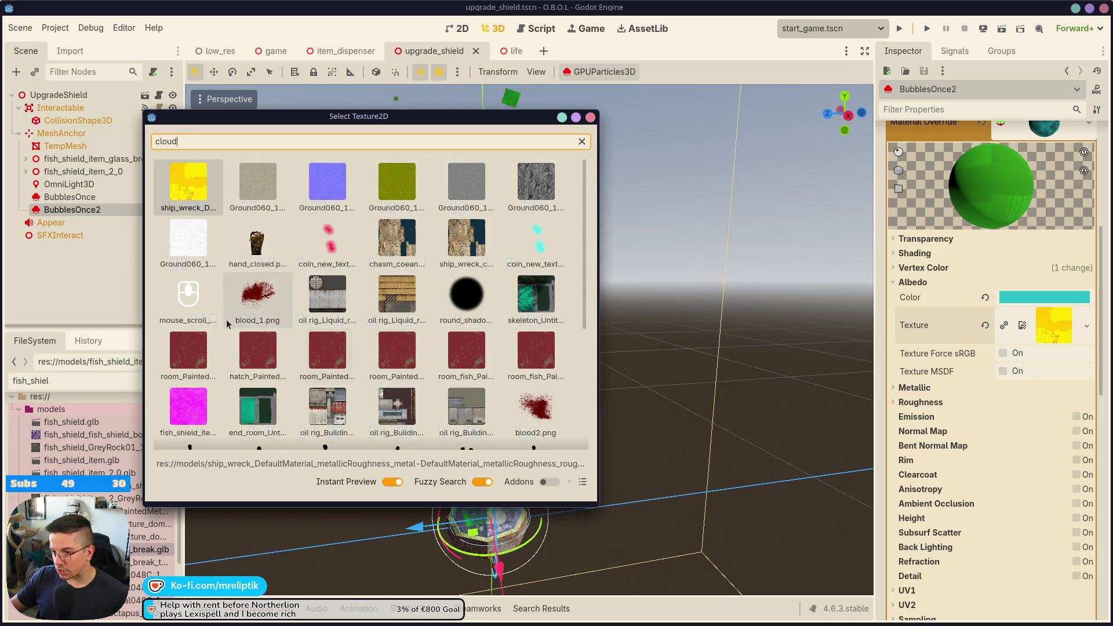
scroll(429, 362, "down", 4)
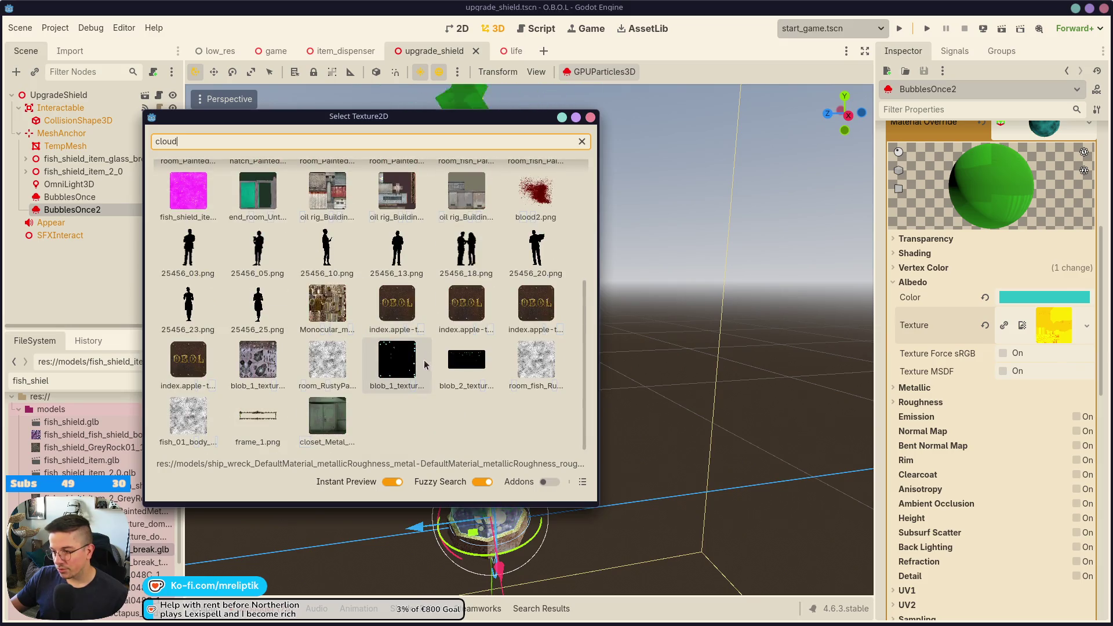
scroll(435, 429, "up", 4)
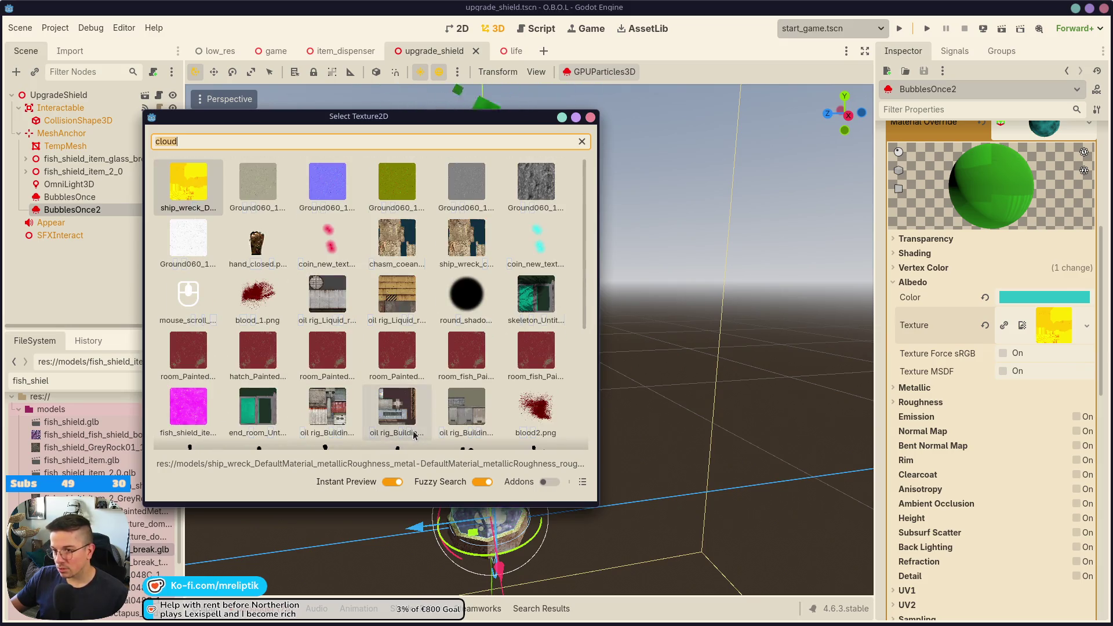
Search 'tex' and assign fish_head_fish_head_texture as the albedo texture
type("texture")
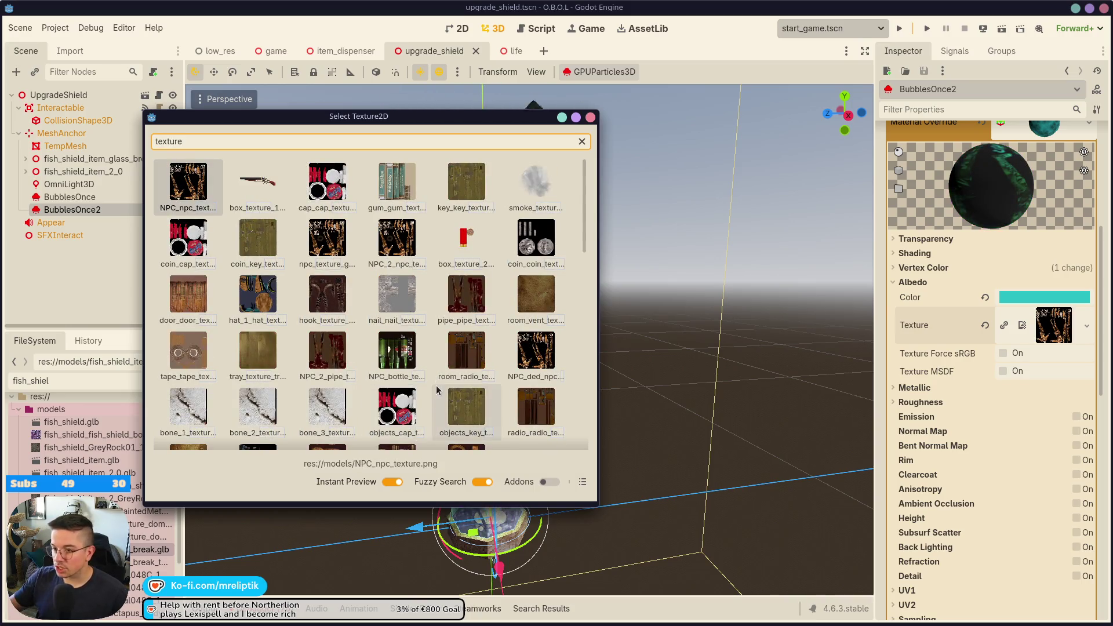
scroll(408, 339, "down", 10)
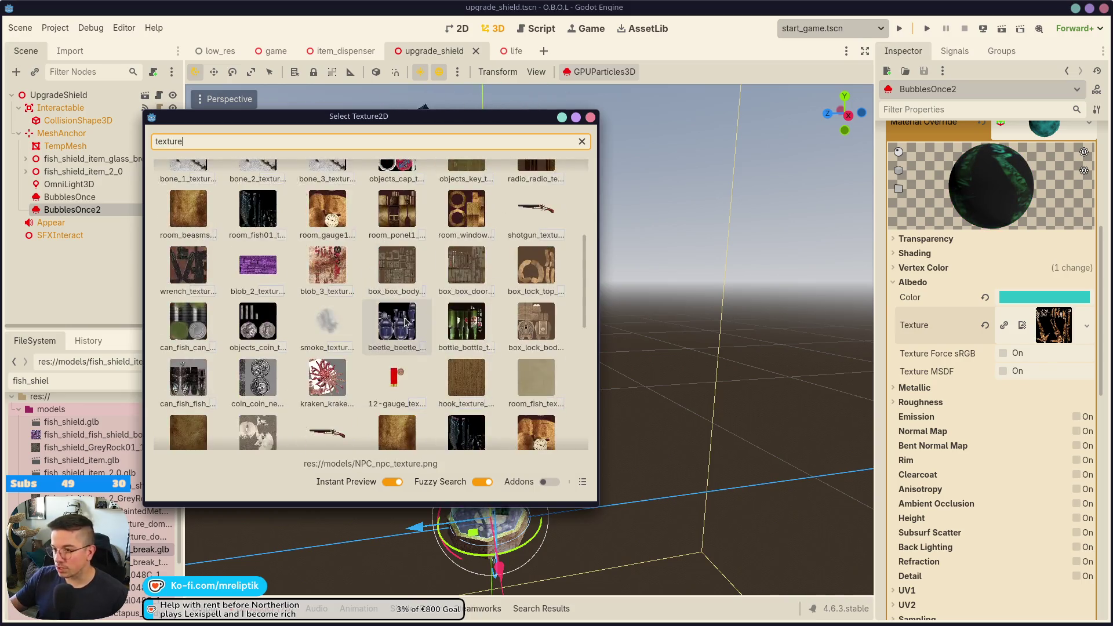
scroll(408, 339, "up", 5)
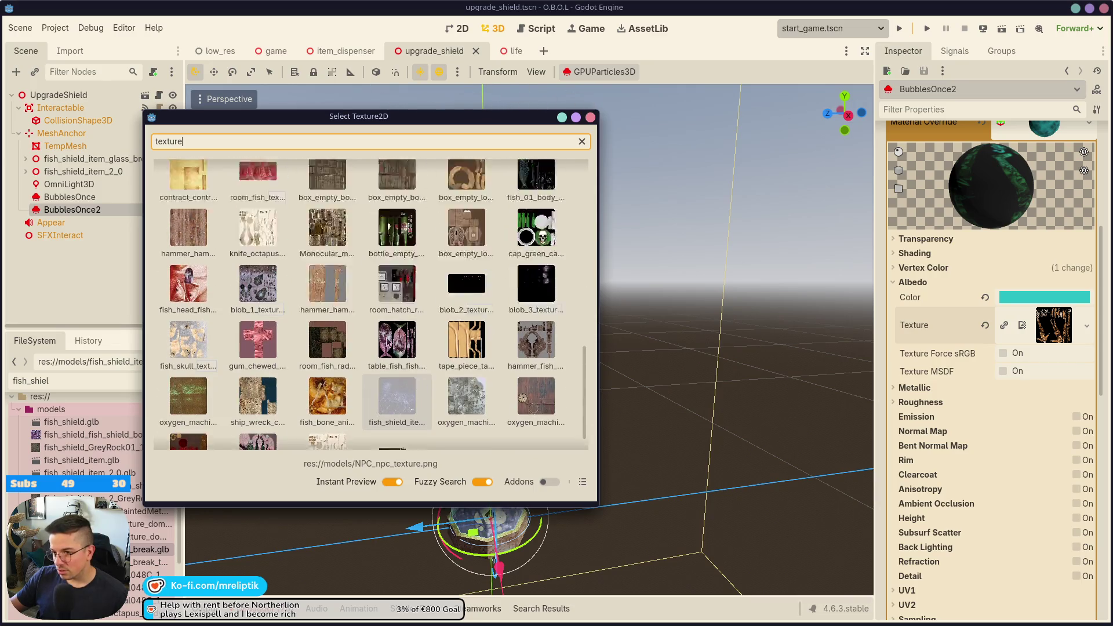
scroll(345, 324, "down", 5)
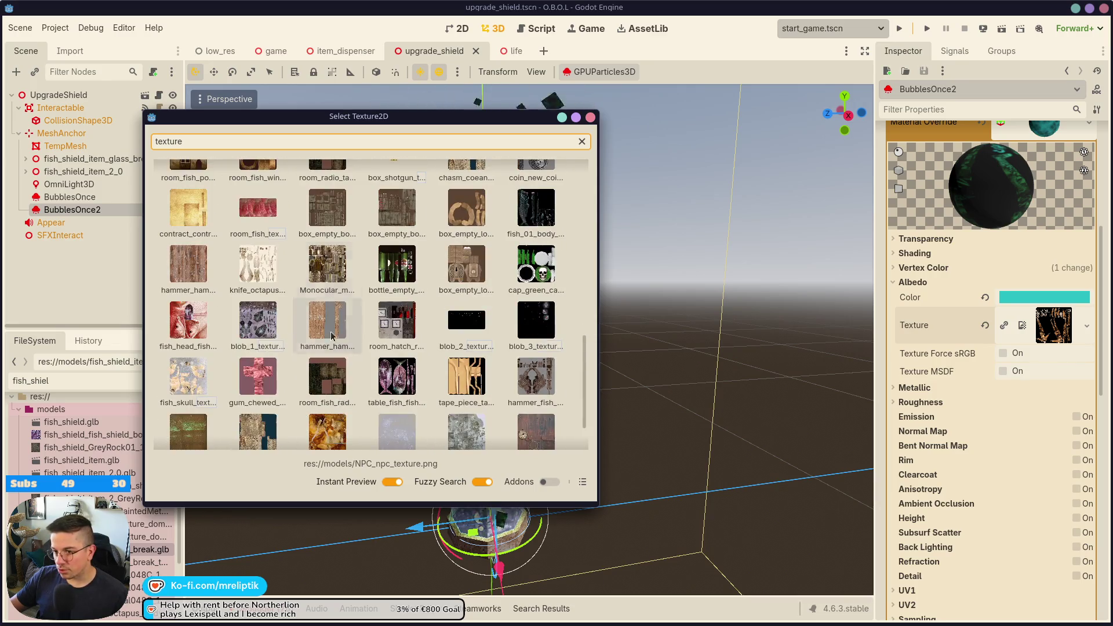
left_click(182, 324)
double_click(183, 323)
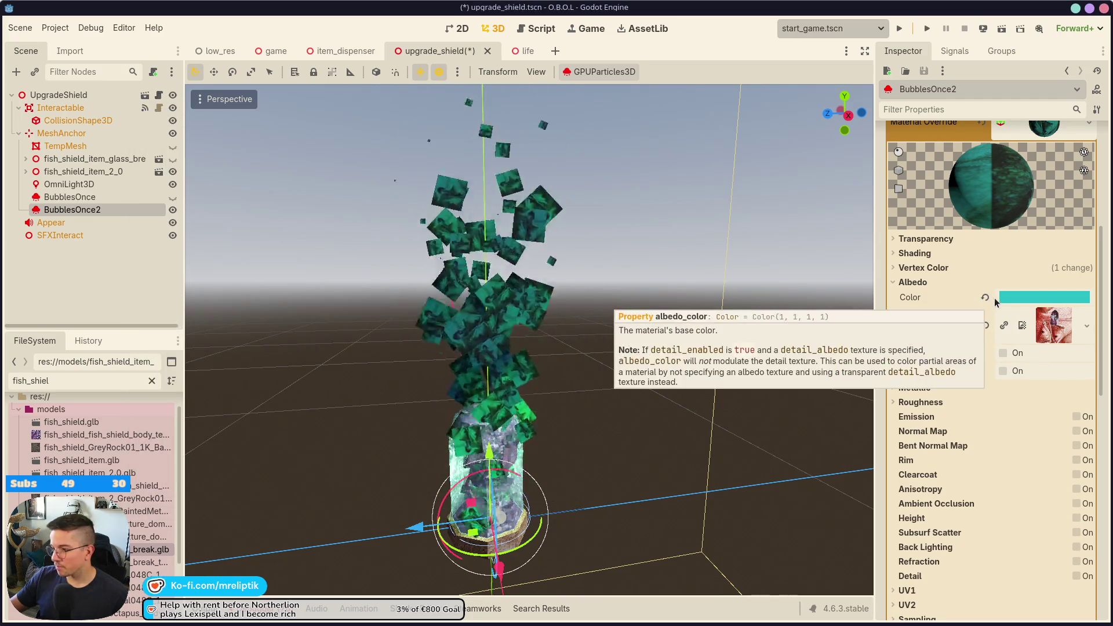
Reset the albedo colour to white, set Transparency to Alpha, and save the scene
left_click(985, 297)
scroll(498, 464, "up", 6)
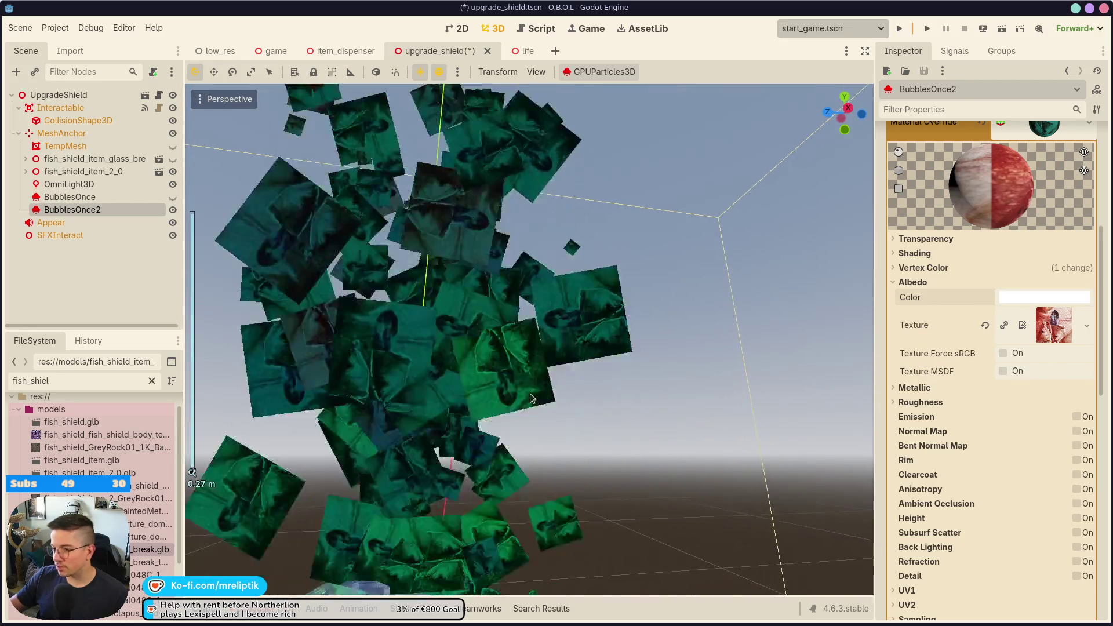
scroll(505, 476, "down", 3)
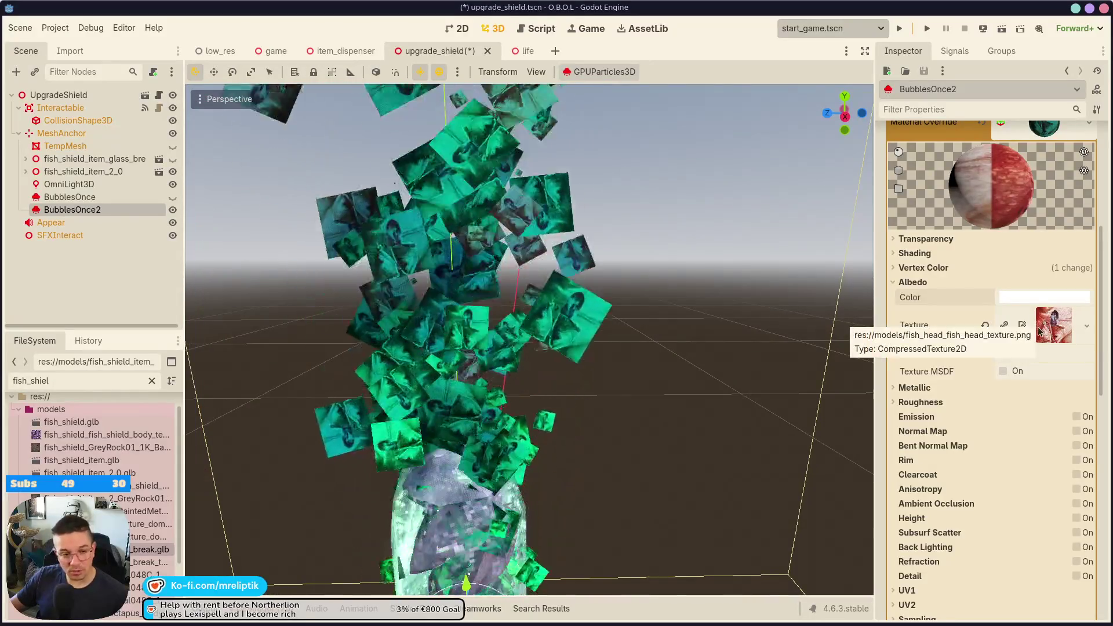
scroll(922, 361, "up", 3)
left_click(925, 362)
left_click(1038, 377)
left_click(980, 407)
left_click(956, 363)
key("ctrl+s")
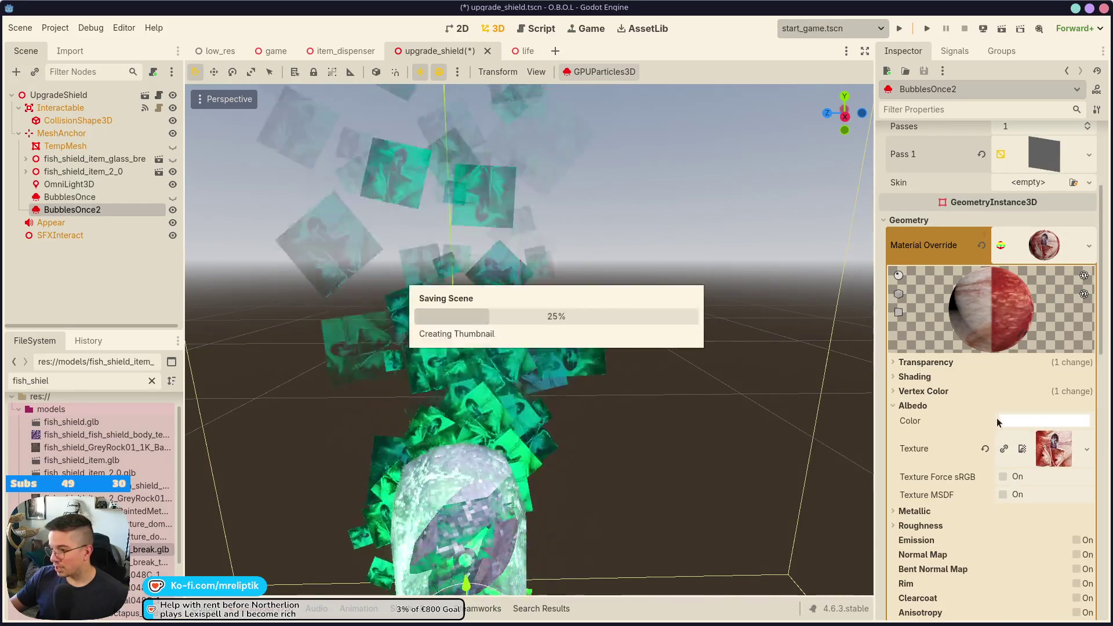
scroll(928, 456, "down", 10)
scroll(980, 438, "up", 5)
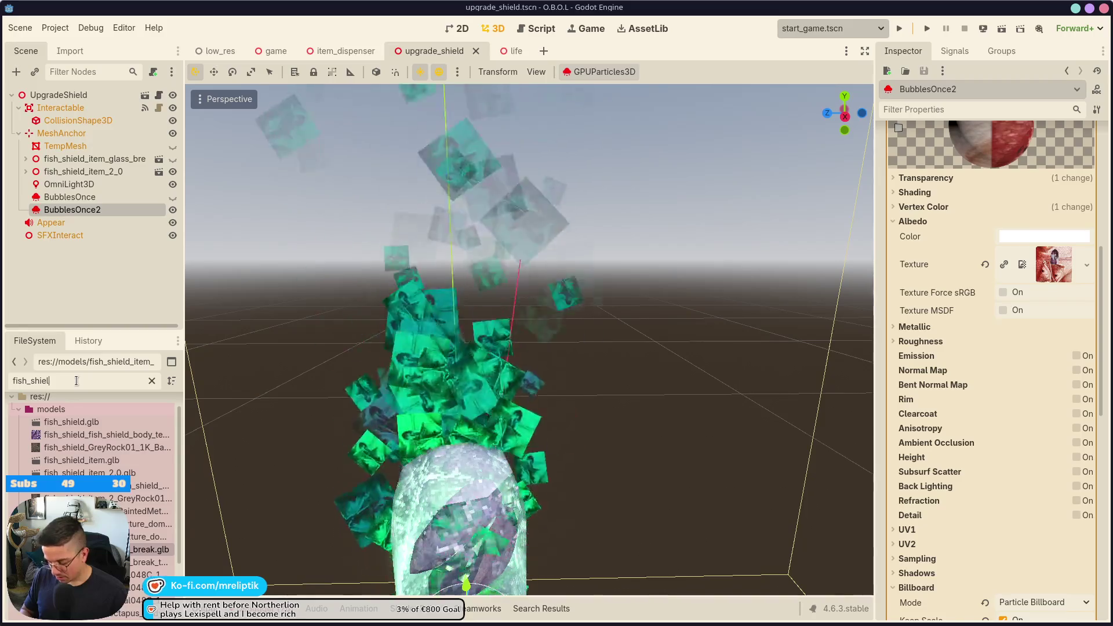
Filter the FileSystem dock by '.png' and browse the listed image textures
type(".png")
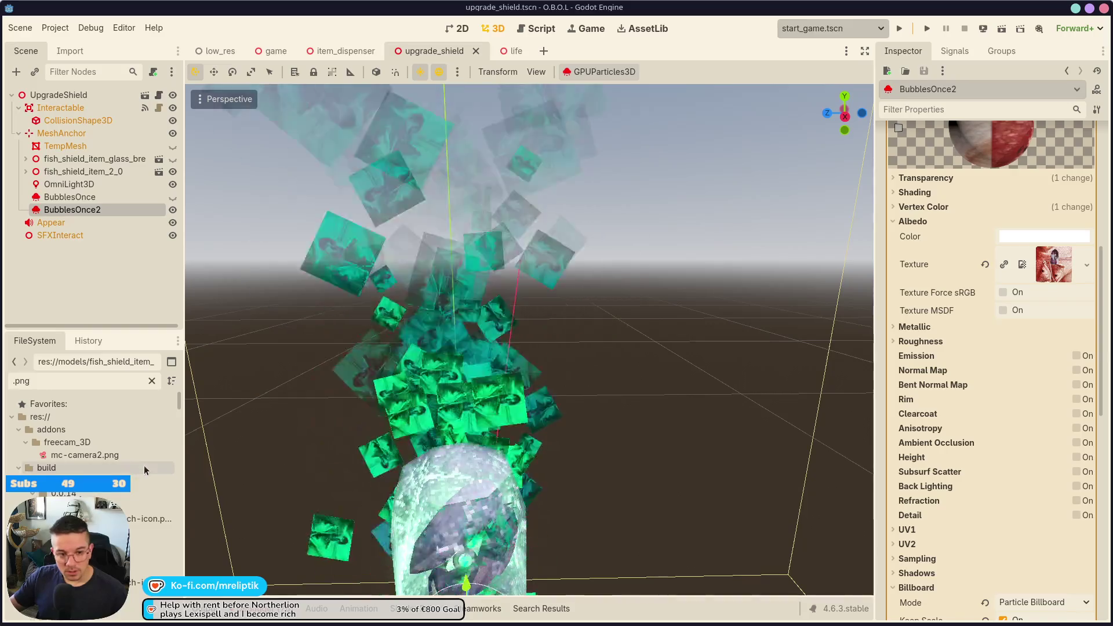
scroll(144, 465, "down", 5)
scroll(138, 549, "down", 5)
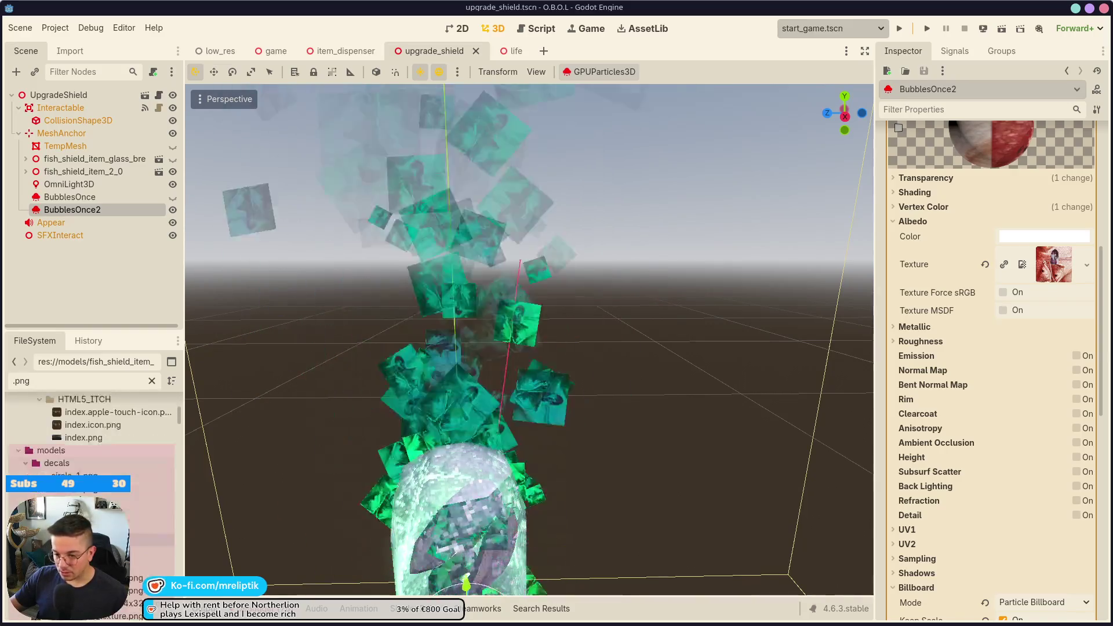
scroll(93, 464, "down", 5)
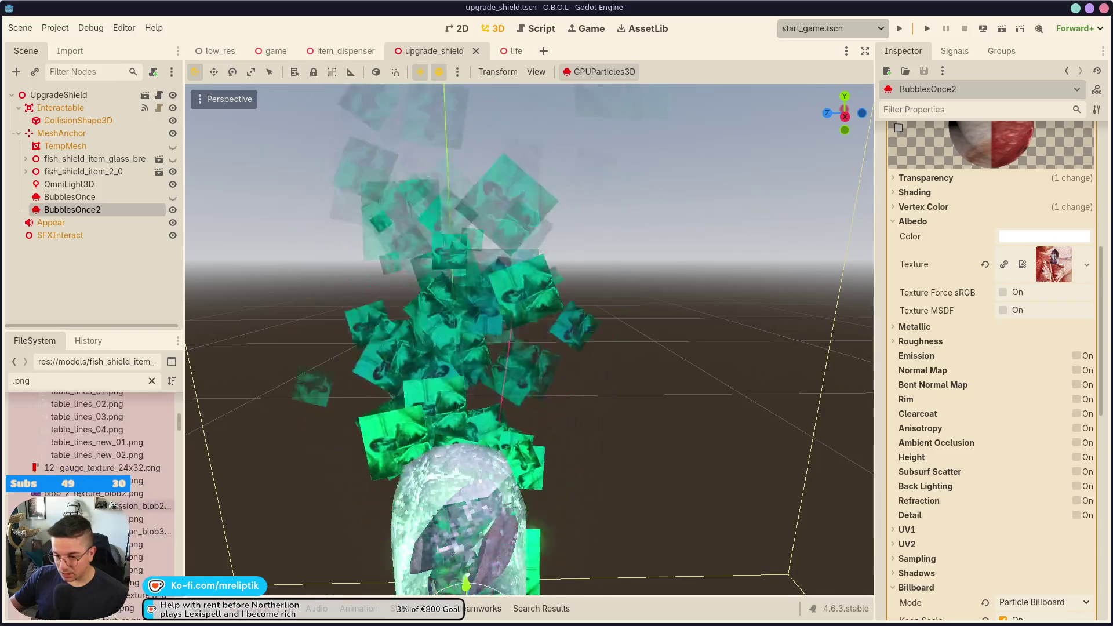
scroll(59, 456, "down", 6)
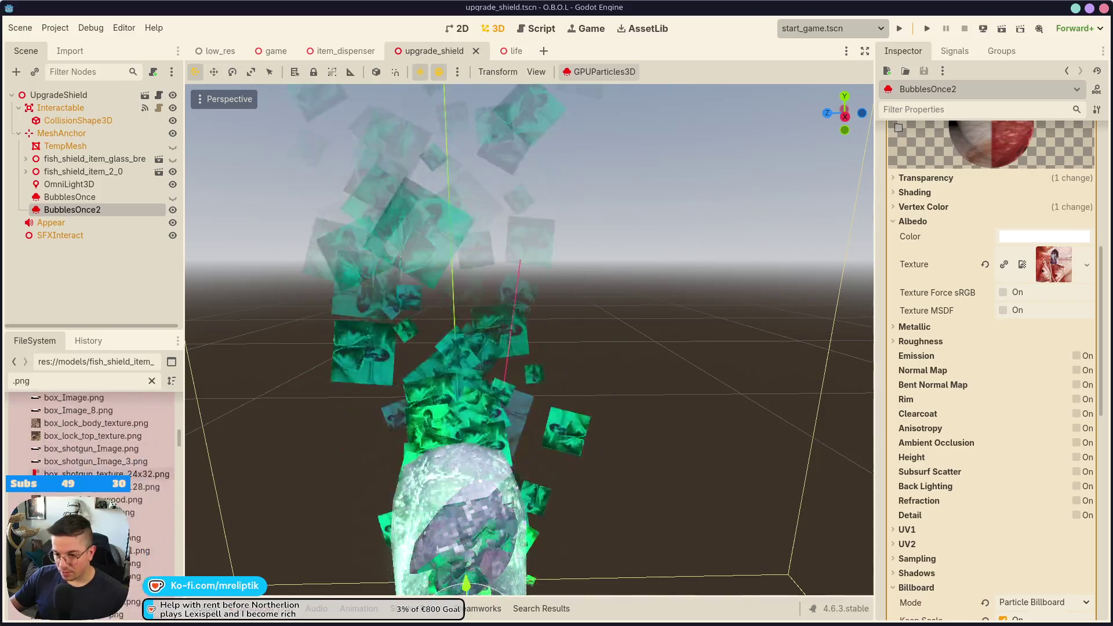
scroll(93, 440, "down", 5)
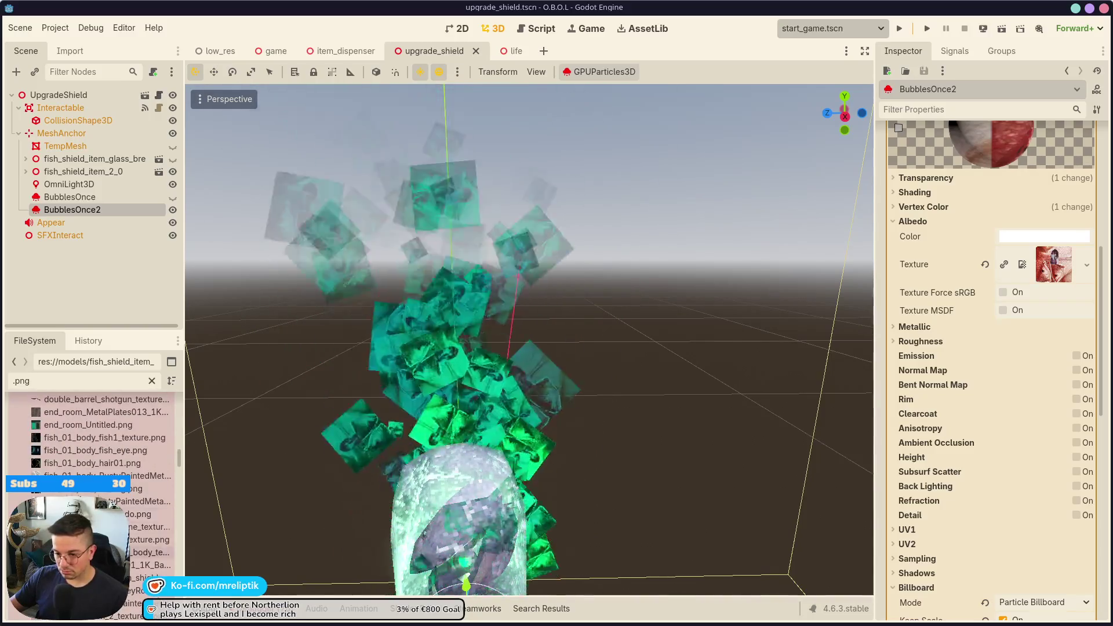
scroll(93, 464, "down", 3)
scroll(92, 463, "down", 3)
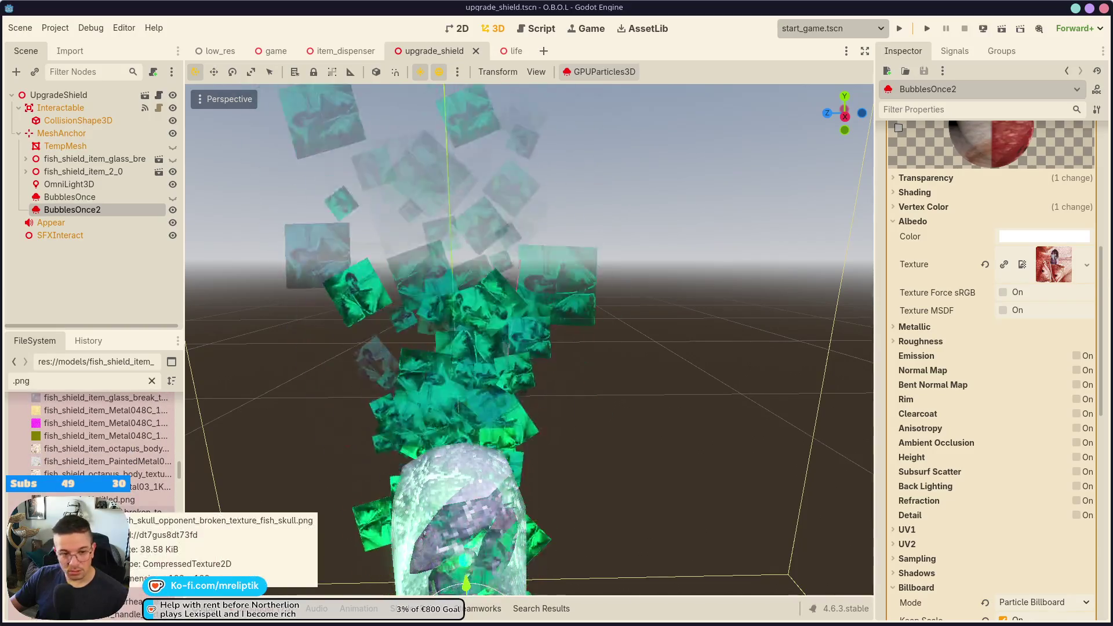
scroll(87, 441, "down", 3)
left_click_drag(87, 404, 1054, 264)
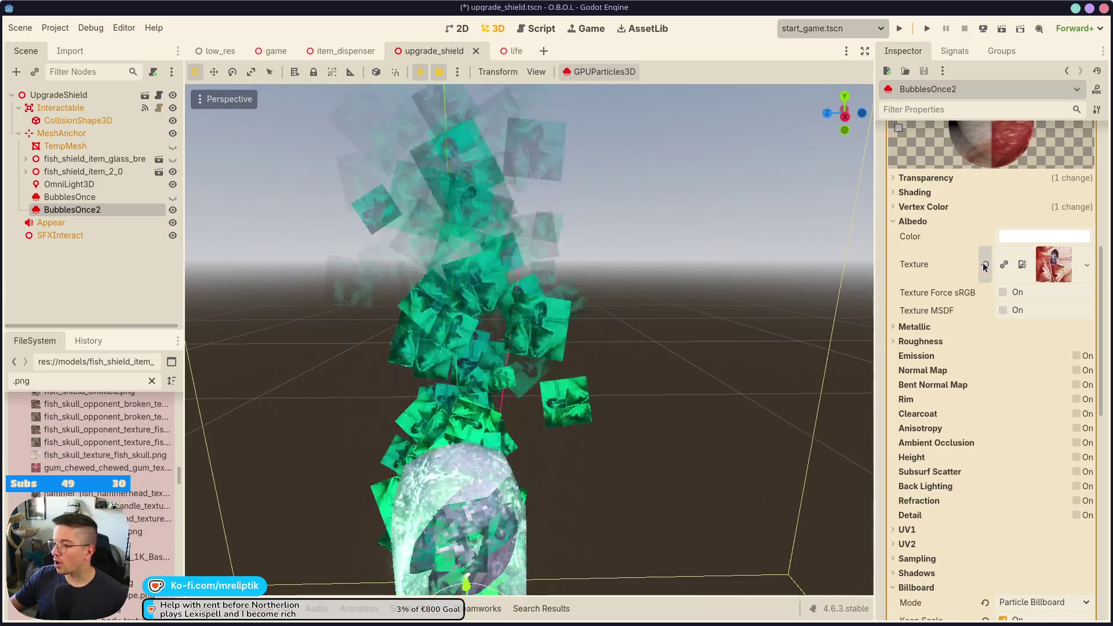
Replace the albedo texture with the smoke texture from Quick Load
left_click(984, 268)
left_click(1087, 254)
left_click(1020, 533)
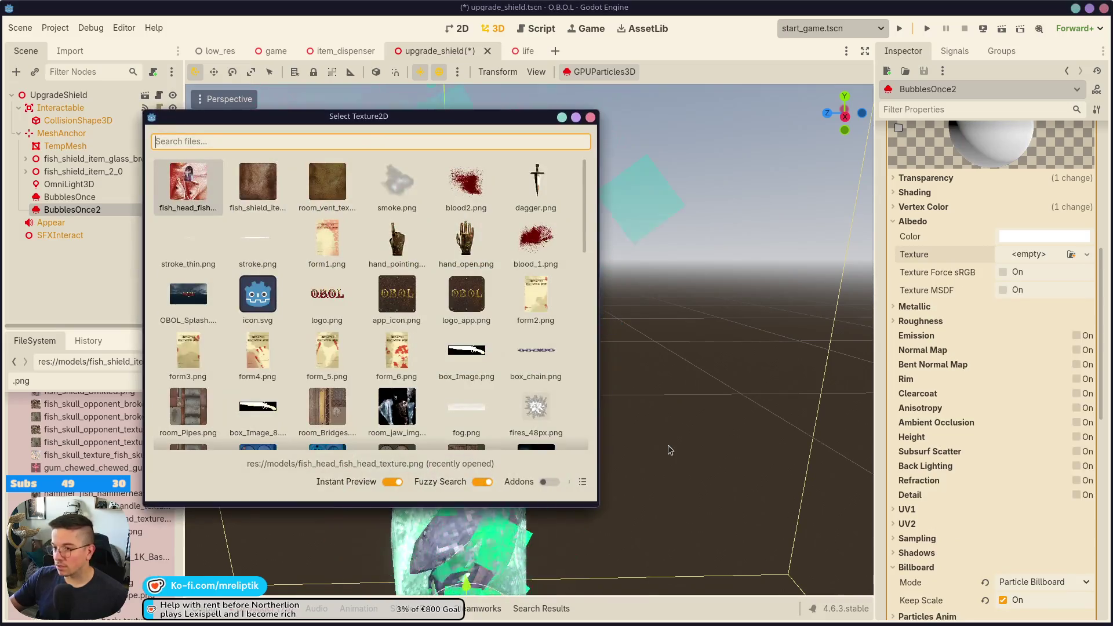
scroll(407, 232, "down", 10)
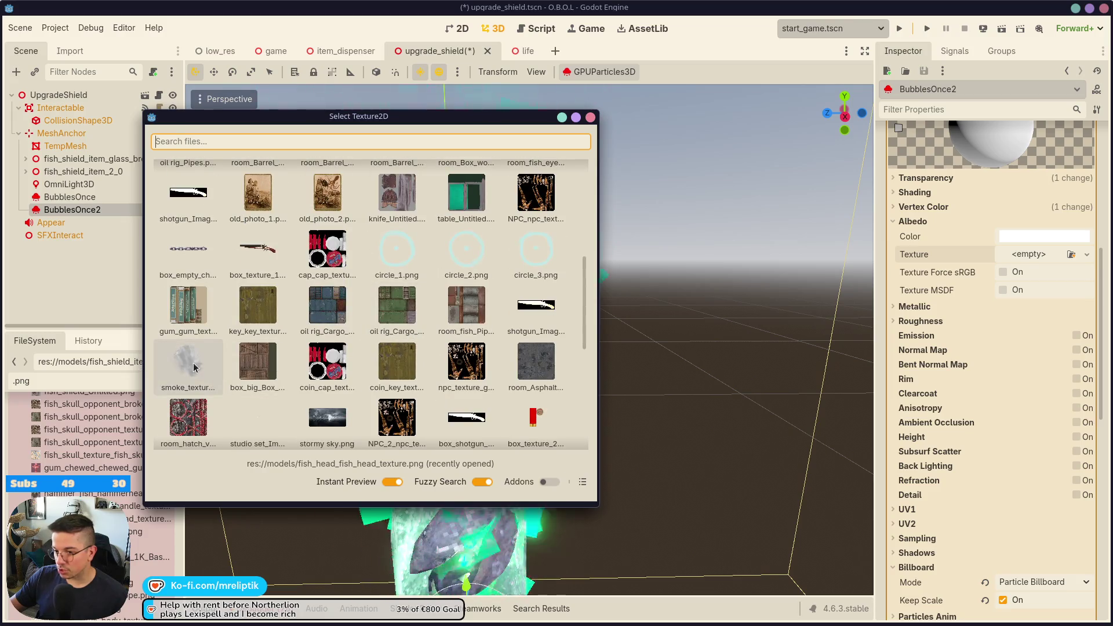
double_click(194, 367)
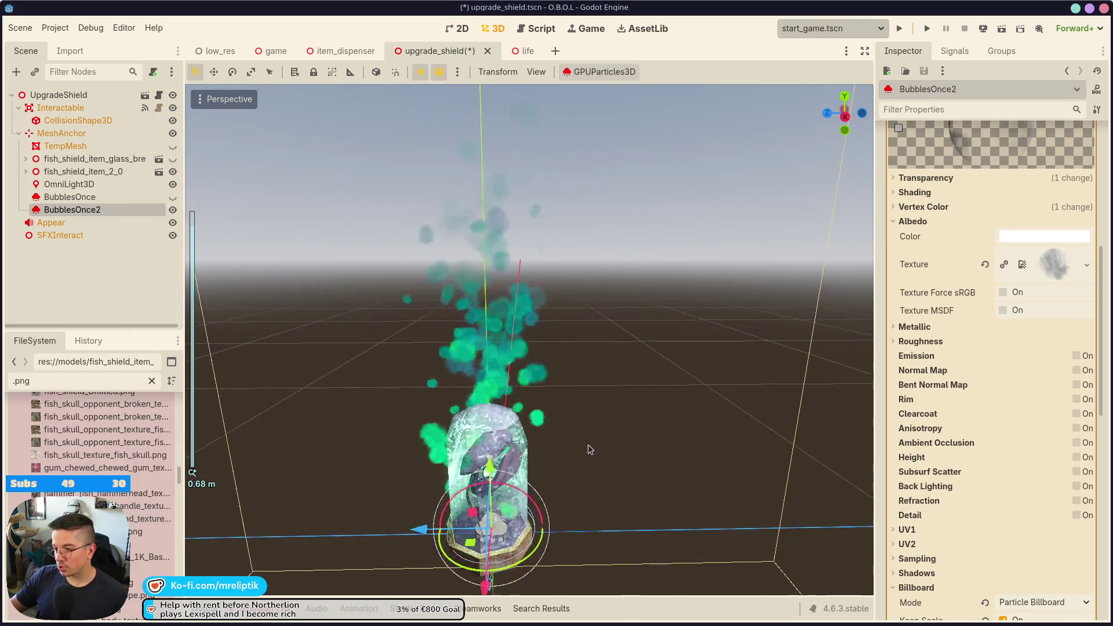
mouse_move(467, 458)
left_mouse_down()
mouse_move(547, 554)
mouse_move(707, 375)
left_mouse_up()
Save upgrade_shield and expand the Process Material properties
scroll(522, 432, "up", 4)
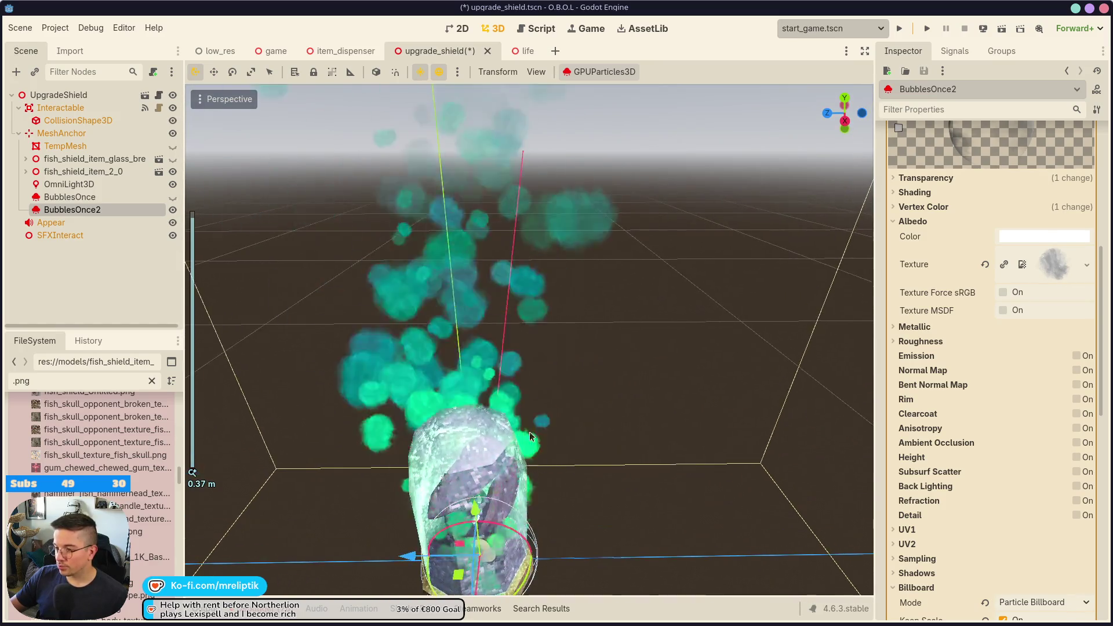
key("ctrl+s")
scroll(516, 429, "down", 5)
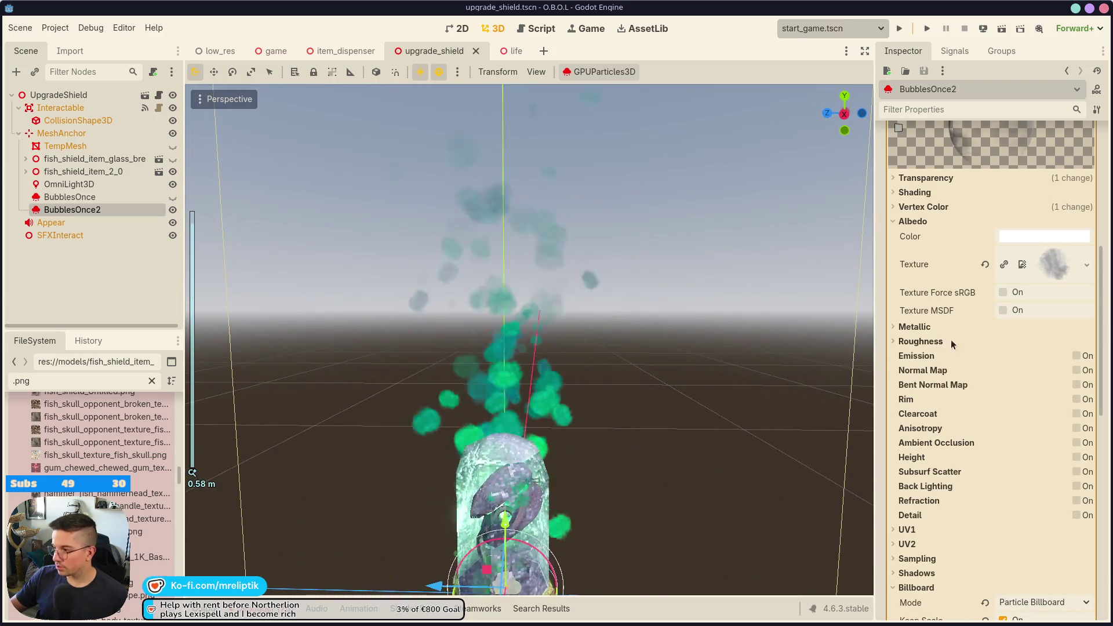
scroll(975, 445, "up", 10)
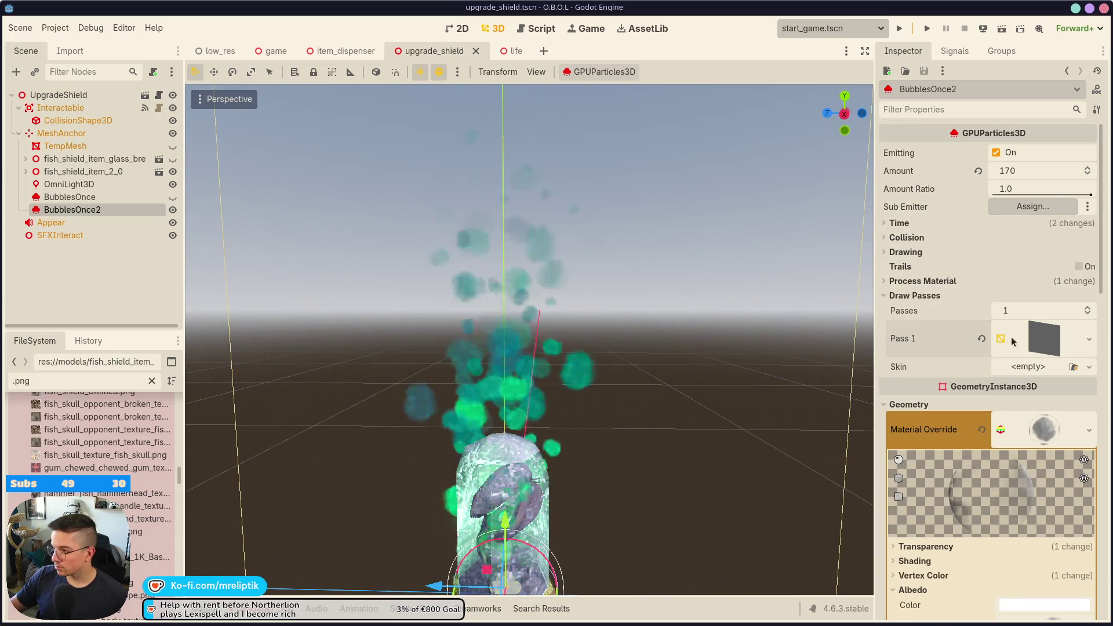
left_click(922, 280)
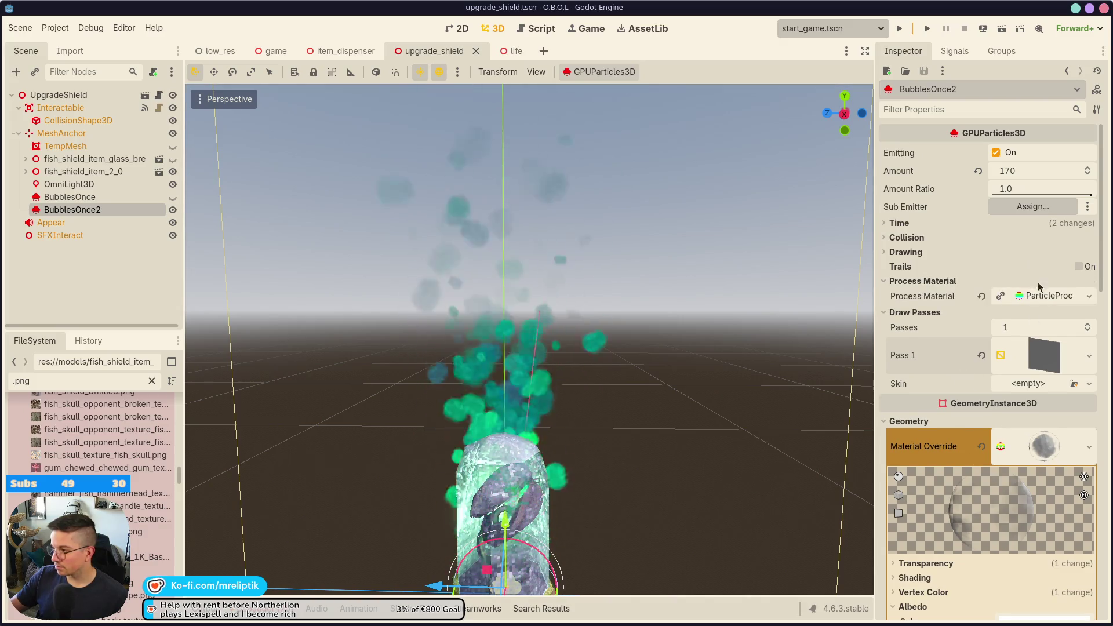
left_click(1044, 296)
scroll(1011, 405, "down", 10)
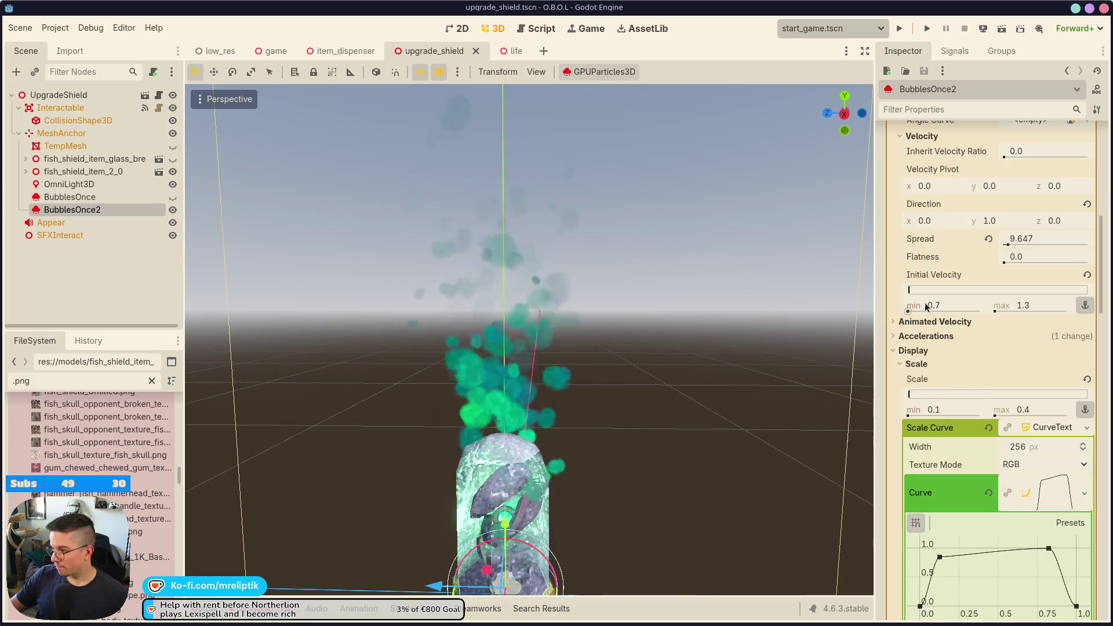
Clear the existing Color Ramp and Alpha Curve under Color Curves
left_click(916, 364)
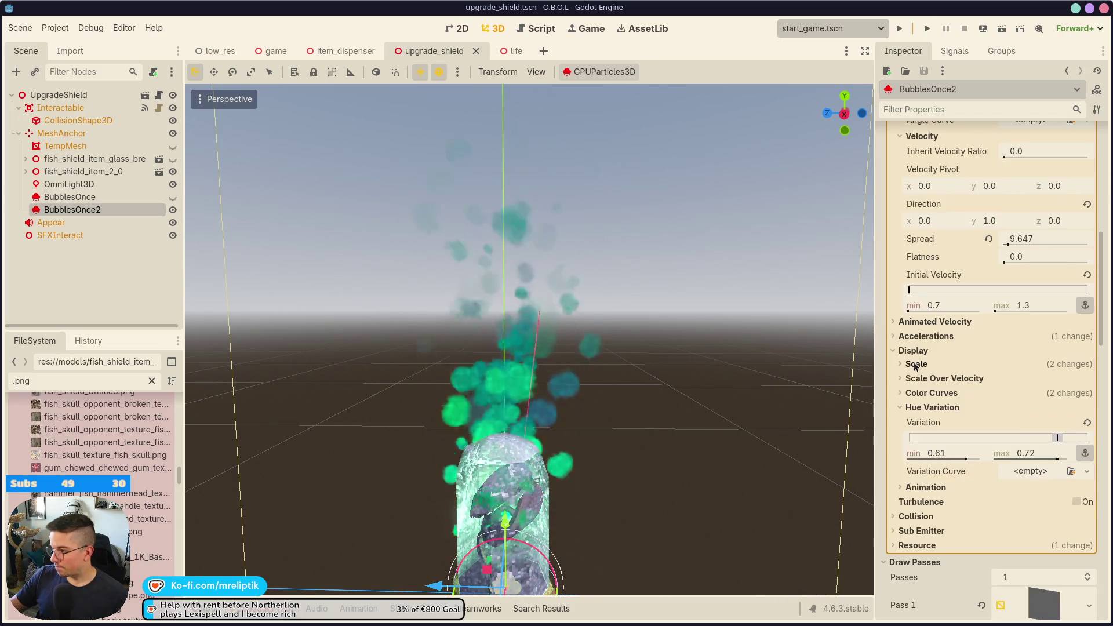
left_click(923, 393)
left_click(988, 426)
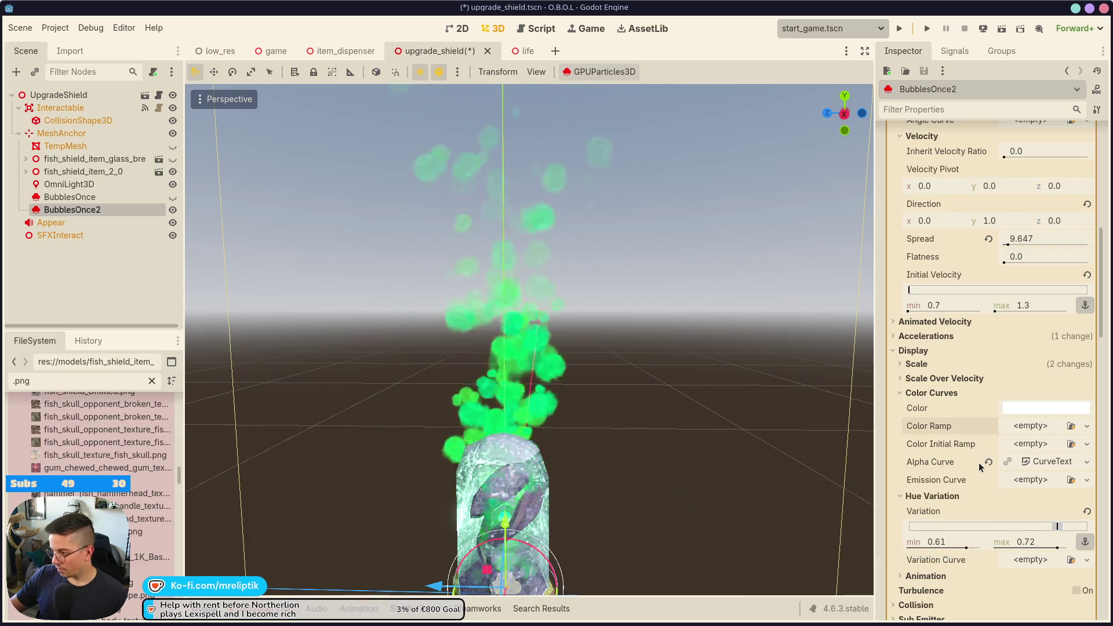
left_click(990, 464)
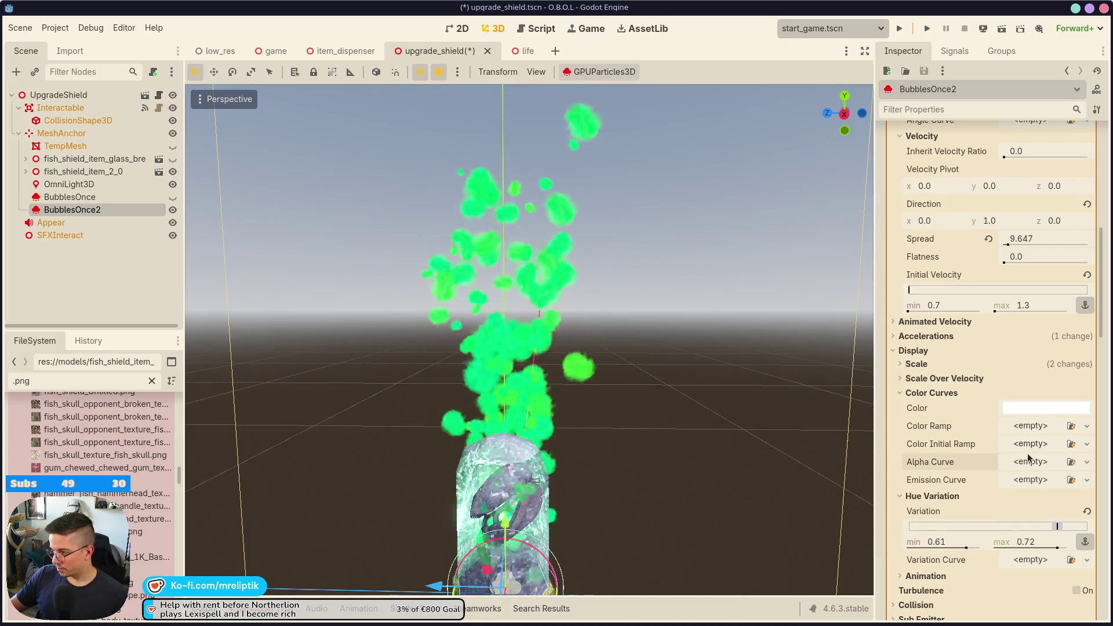
Add an all-white GradientTexture1D color ramp and reset Hue Variation to zero
left_click(1020, 427)
left_click(1022, 459)
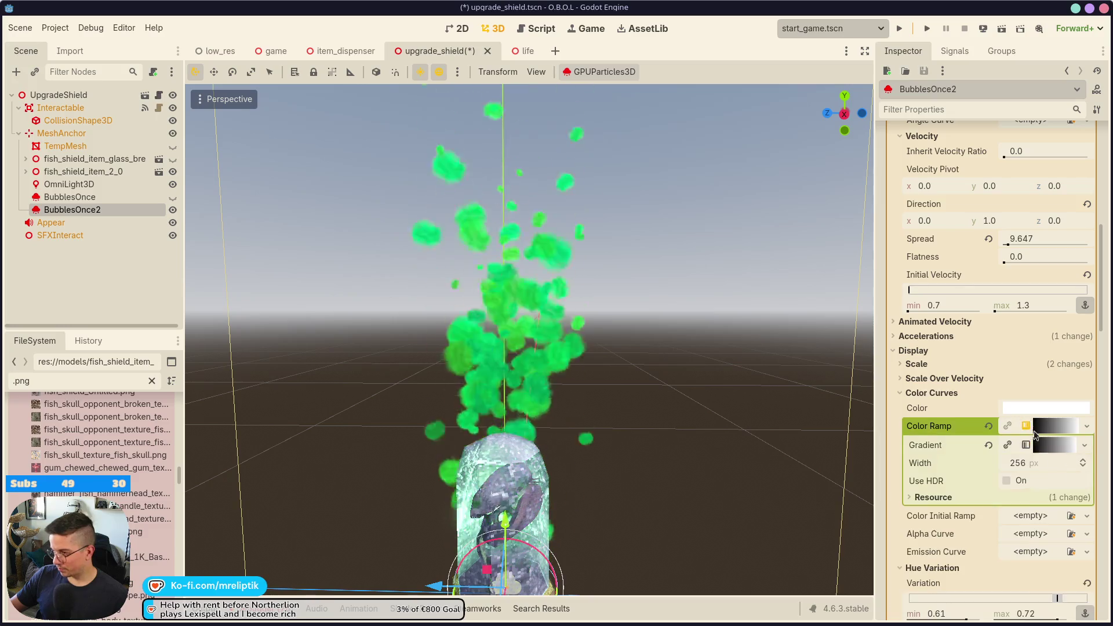
left_click(1054, 444)
right_click(916, 497)
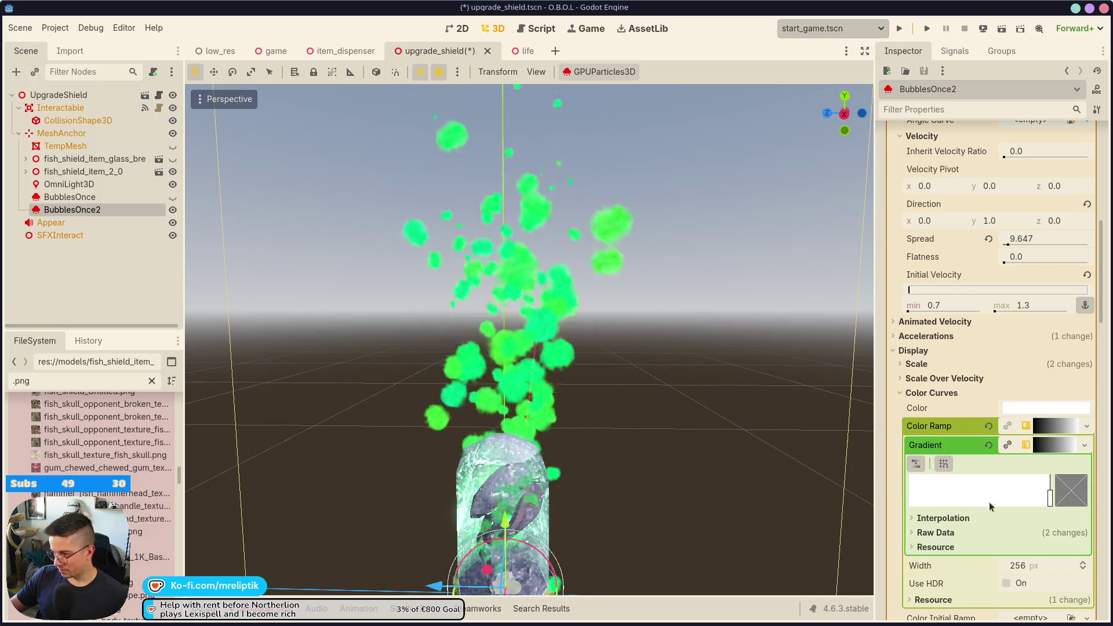
left_click(1048, 424)
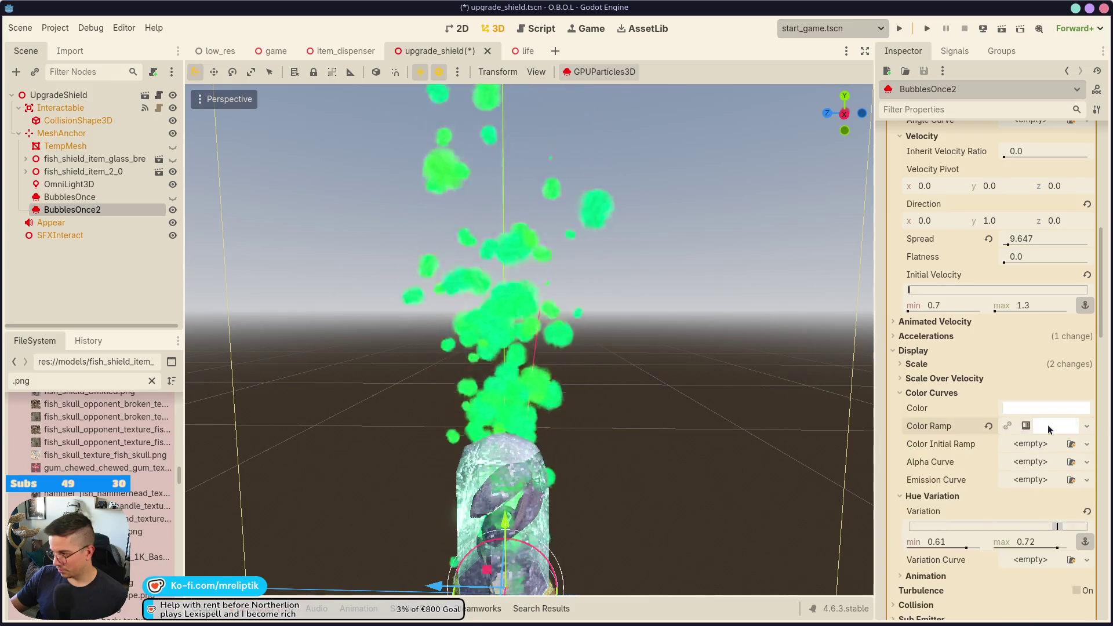
left_click(1048, 424)
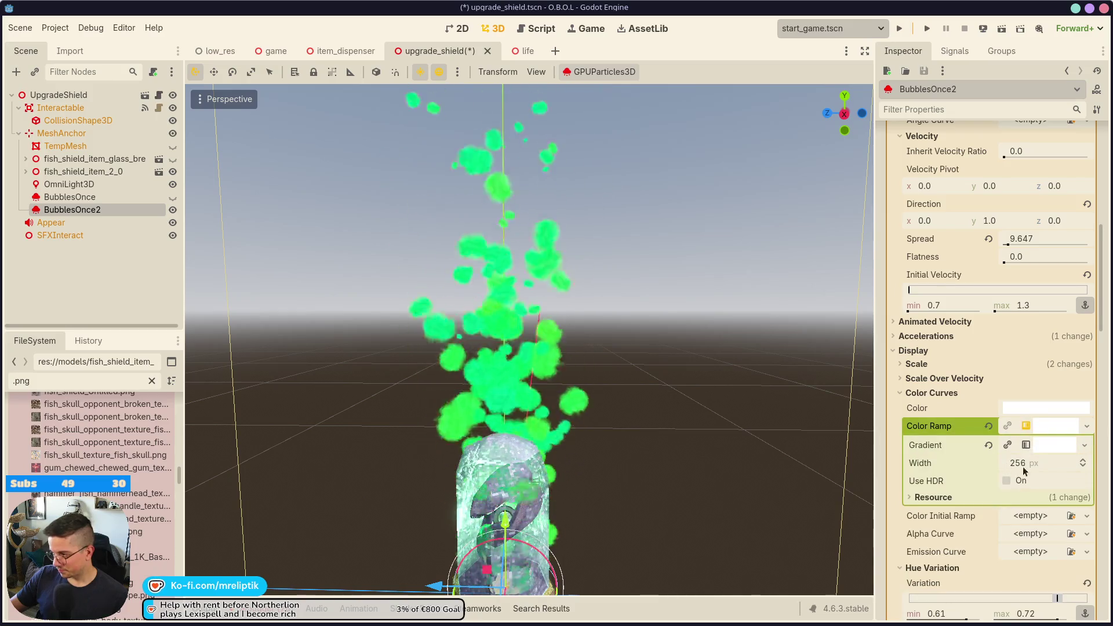
left_click(1053, 427)
scroll(982, 524, "down", 2)
left_click(1087, 450)
left_click(1044, 348)
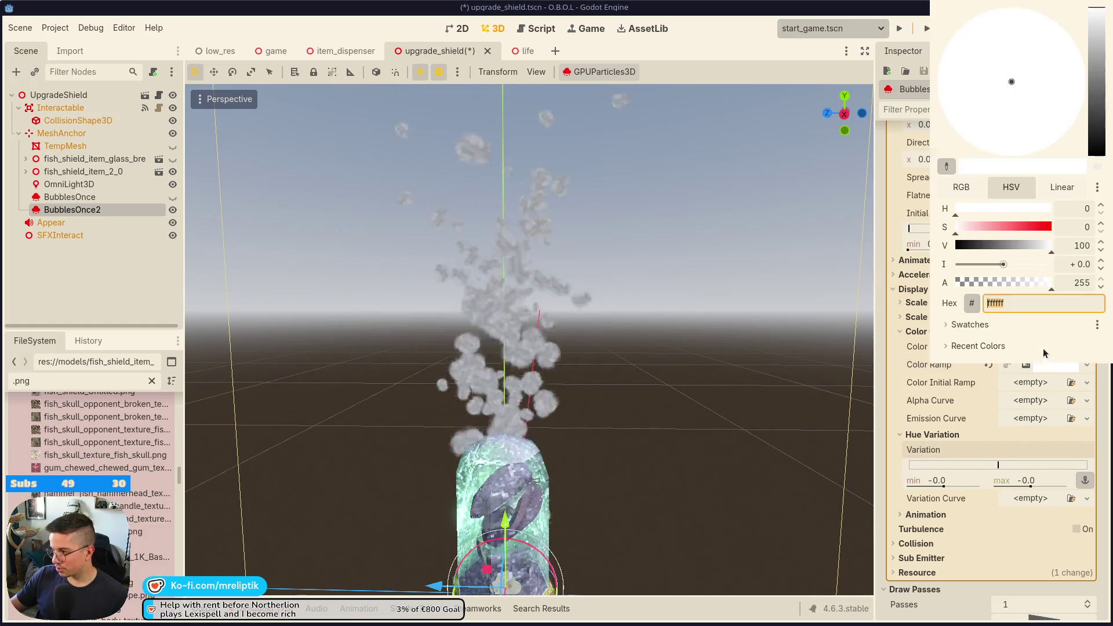
Set a color ramp gradient stop to a teal colour
left_click(1030, 376)
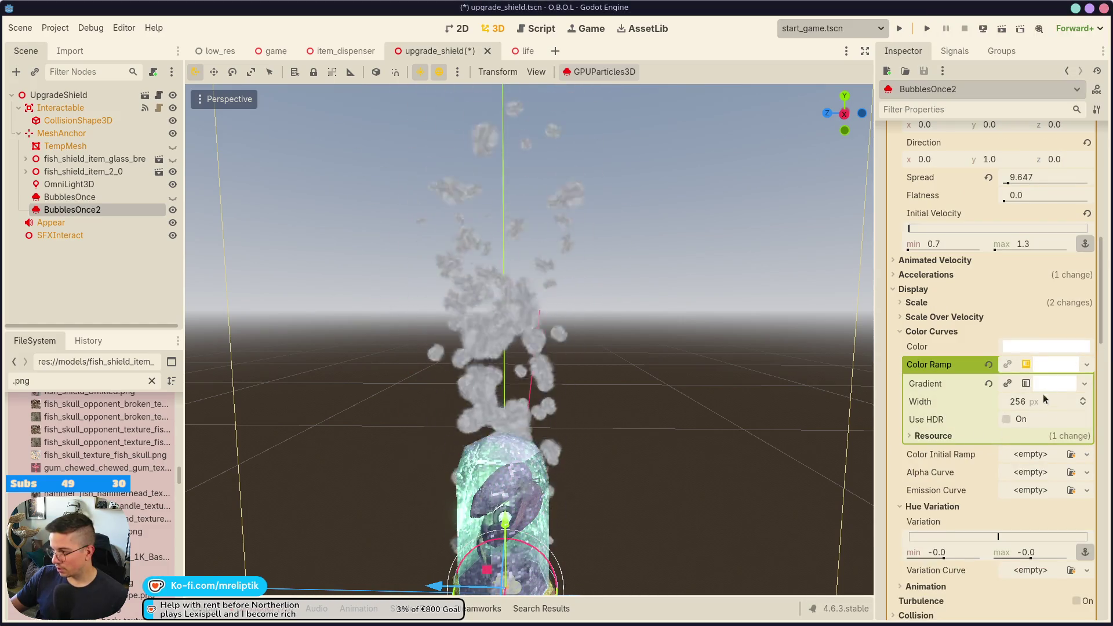
left_click(1053, 383)
left_click(1059, 430)
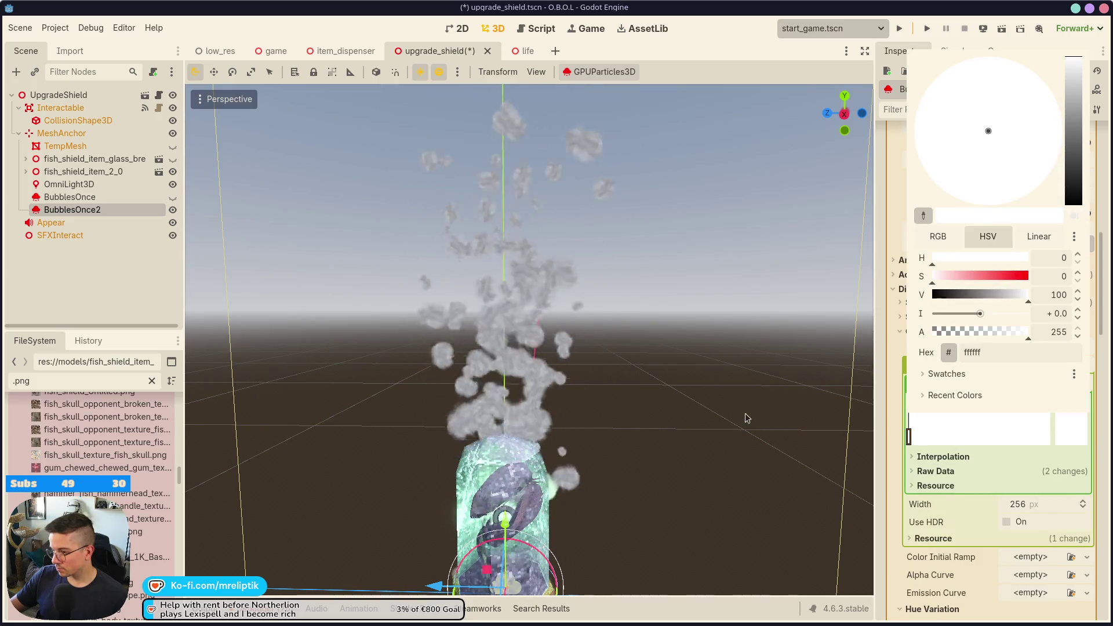
left_click(951, 145)
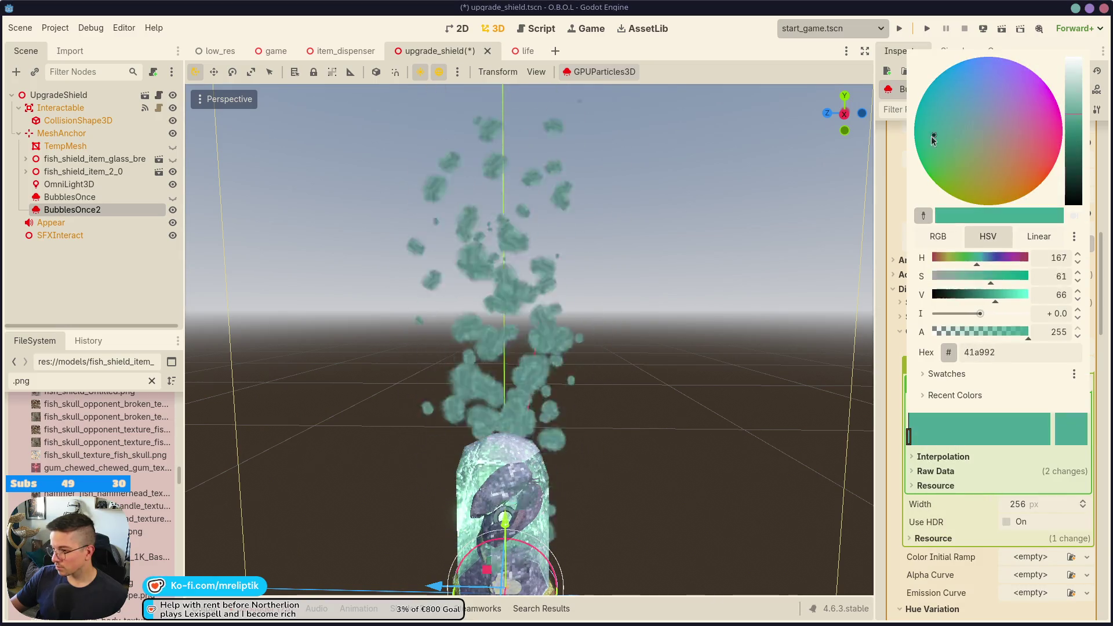
left_click(516, 469)
scroll(516, 469, "down", 3)
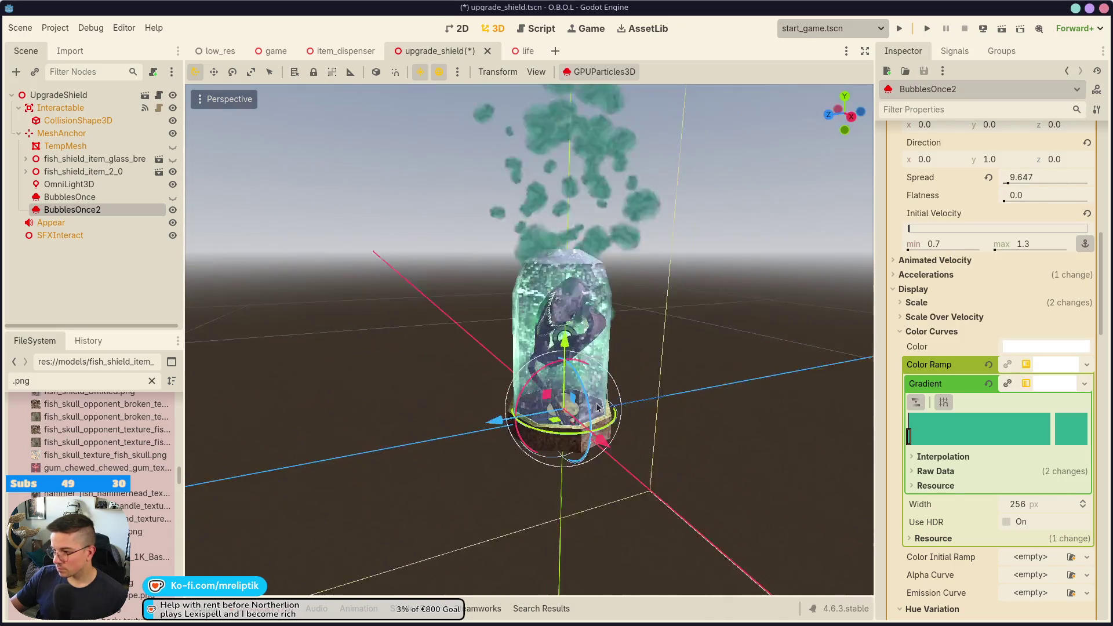
scroll(530, 361, "up", 5)
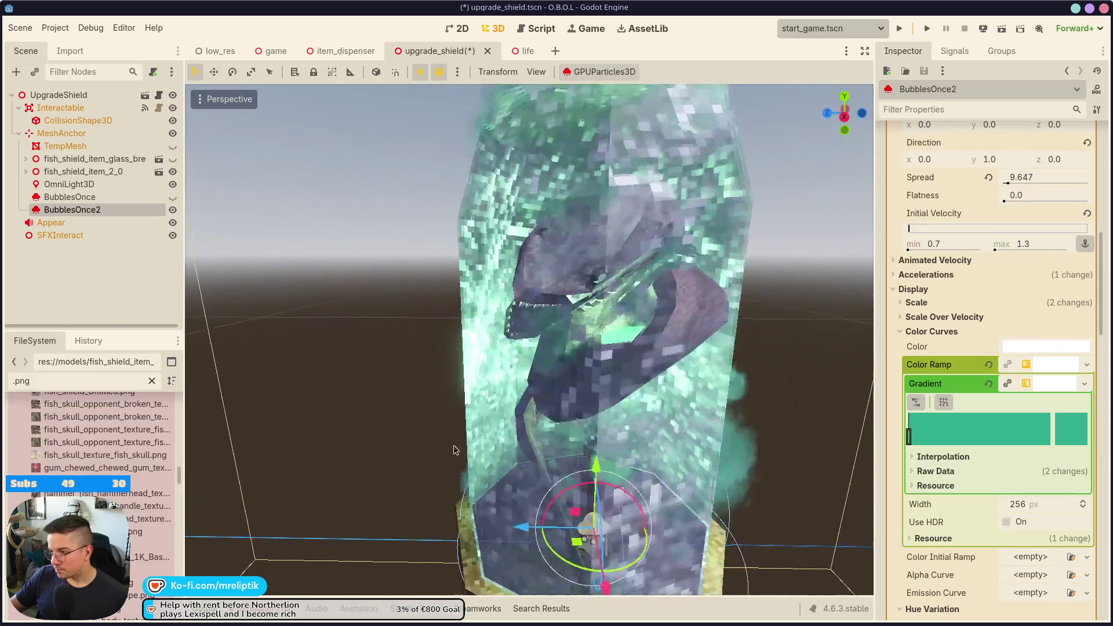
scroll(455, 450, "down", 5)
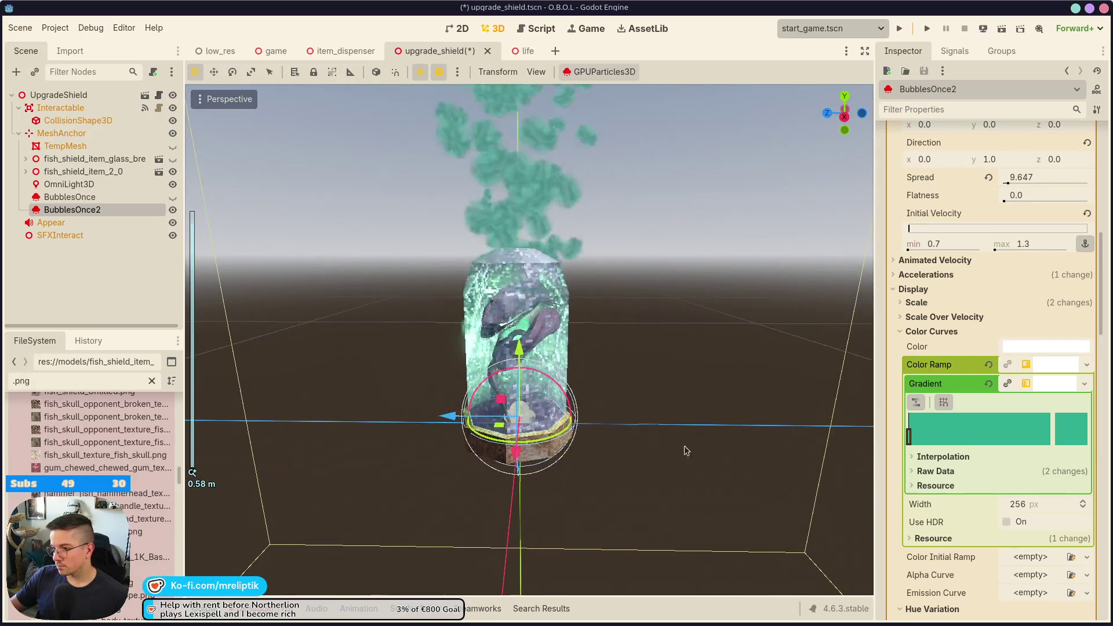
Tune the gradient stop colours to a darker, bluer and muted teal
left_click(1080, 439)
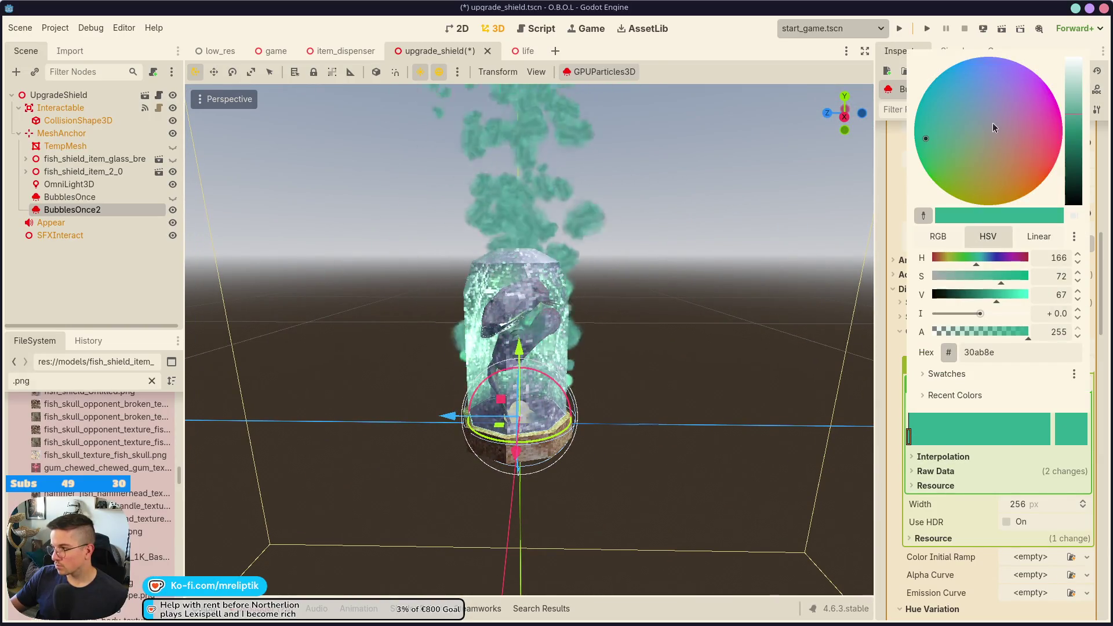
left_click(932, 96)
mouse_move(931, 122)
left_mouse_down()
mouse_move(968, 140)
mouse_move(936, 92)
mouse_move(913, 86)
mouse_move(979, 75)
mouse_move(952, 88)
left_mouse_up()
left_click_drag(1073, 110, 1066, 127)
left_click(1020, 414)
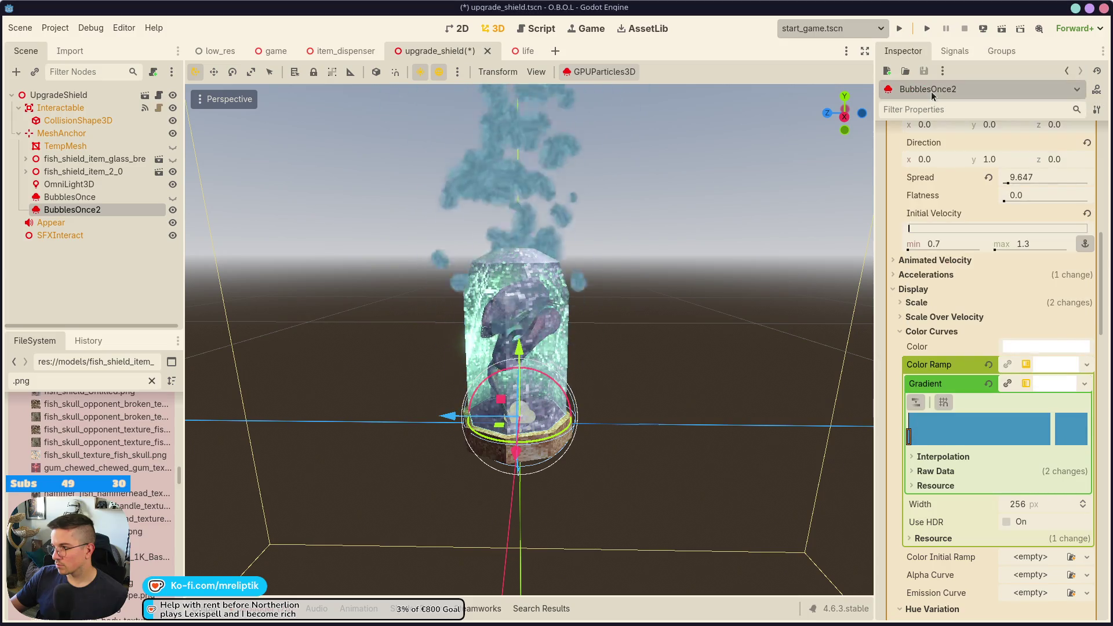
left_click(1064, 441)
mouse_move(954, 100)
left_mouse_down()
mouse_move(966, 121)
mouse_move(944, 108)
left_mouse_up()
mouse_move(1073, 129)
left_mouse_down()
mouse_move(1074, 174)
mouse_move(1073, 136)
left_mouse_up()
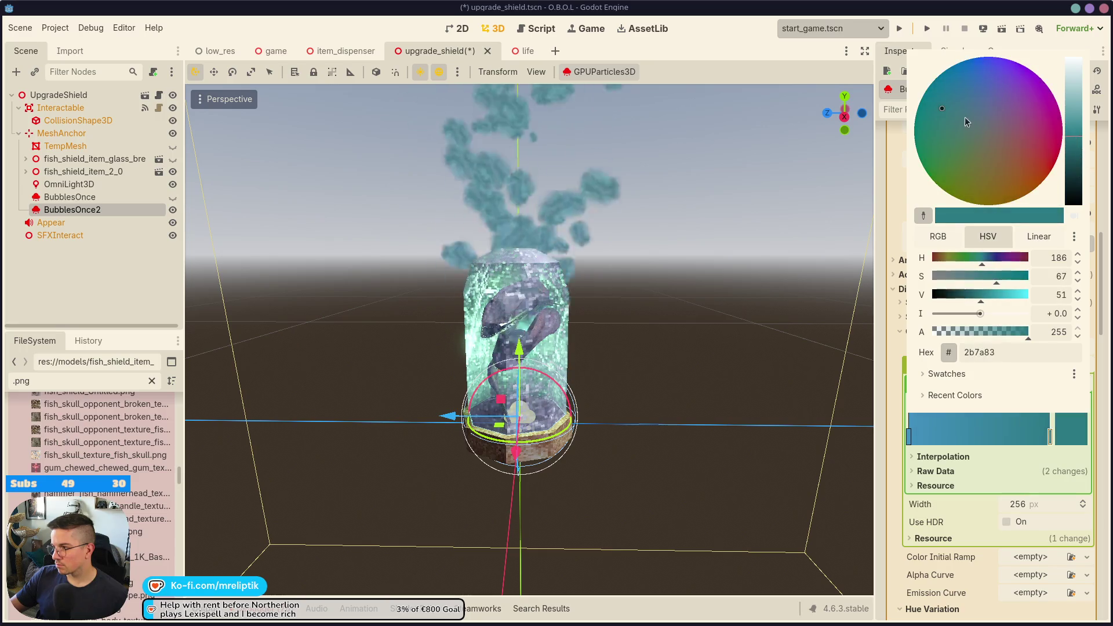
scroll(668, 228, "down", 2)
scroll(675, 341, "up", 3)
left_click(909, 136)
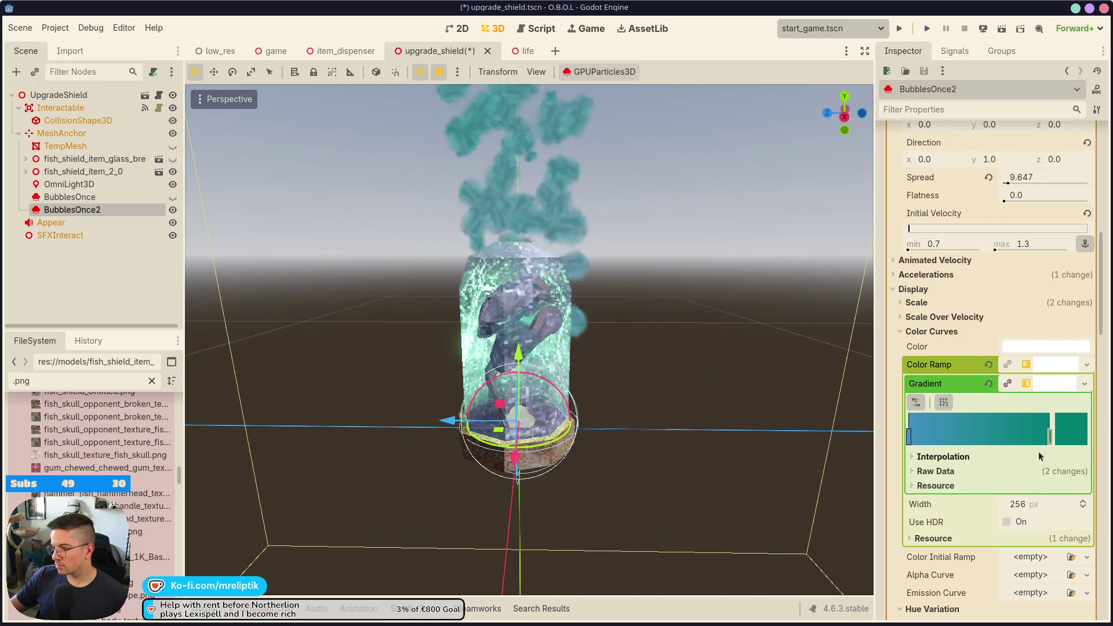
Set the gradient's interpolation mode to Cubic
left_click(948, 460)
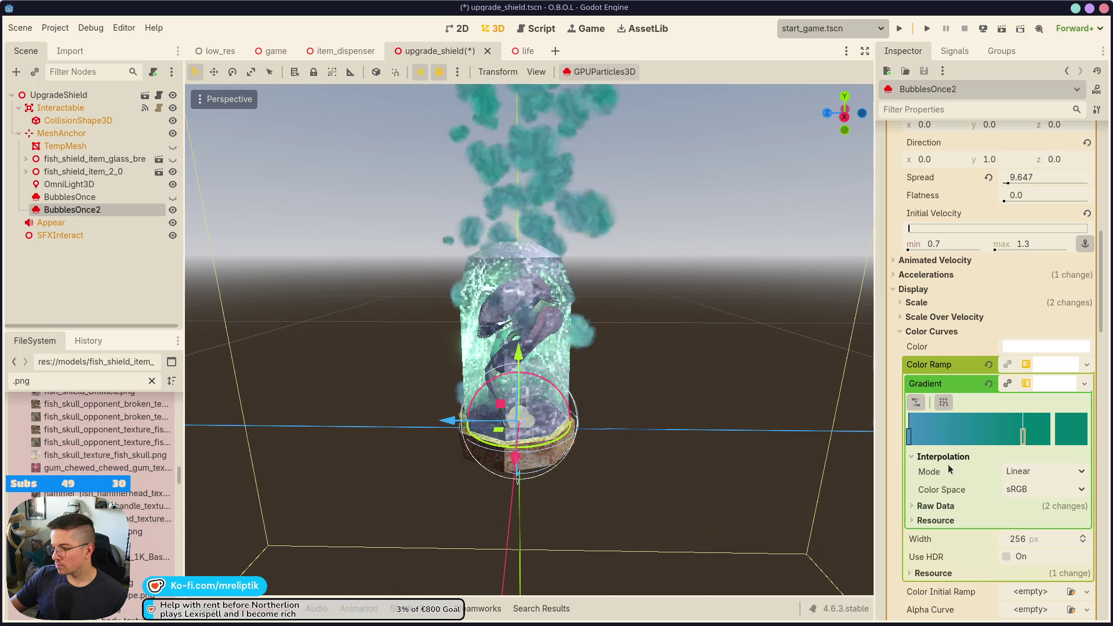
left_click(1038, 471)
left_click(1026, 517)
left_click(1046, 366)
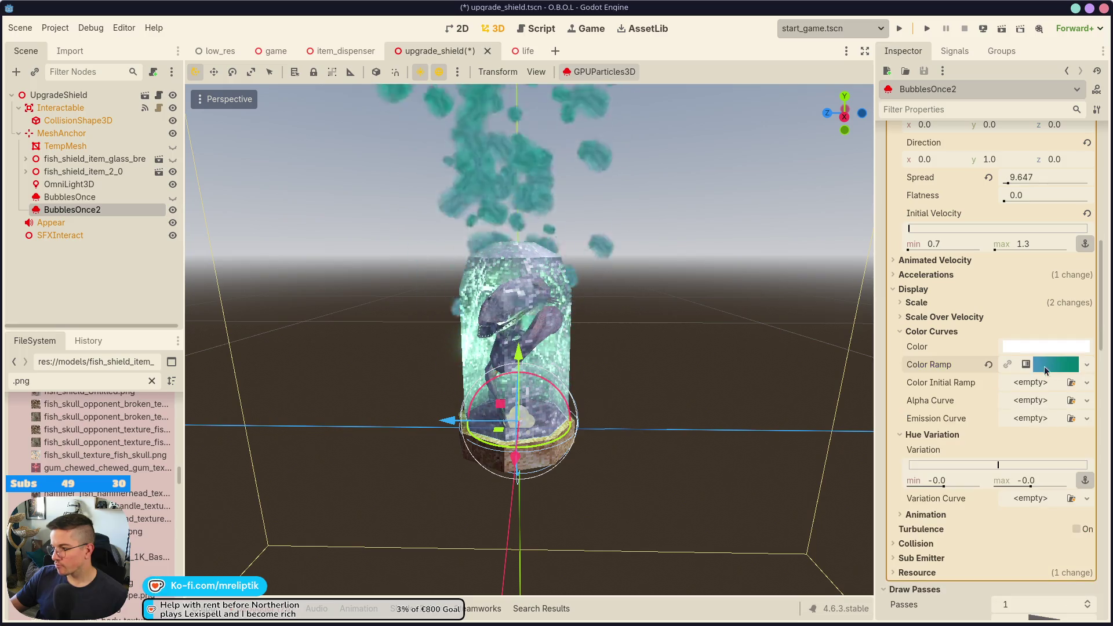
Narrow BubblesOnce2's Hue Variation range to min 0.92 and max 1.0
left_click_drag(1011, 465, 1021, 467)
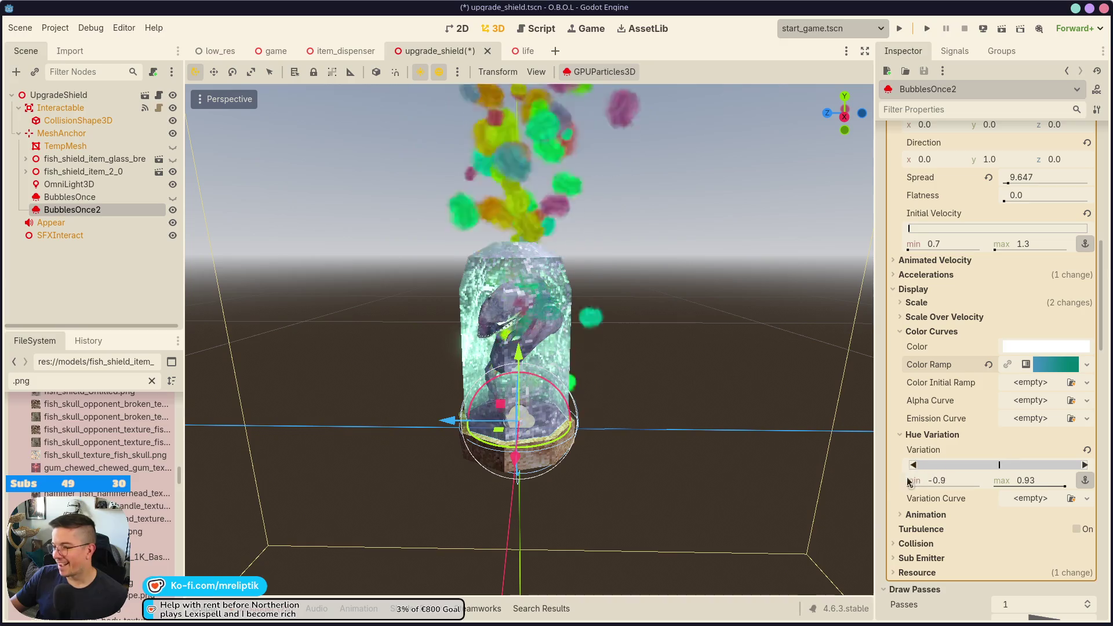
left_click_drag(1005, 467, 944, 474)
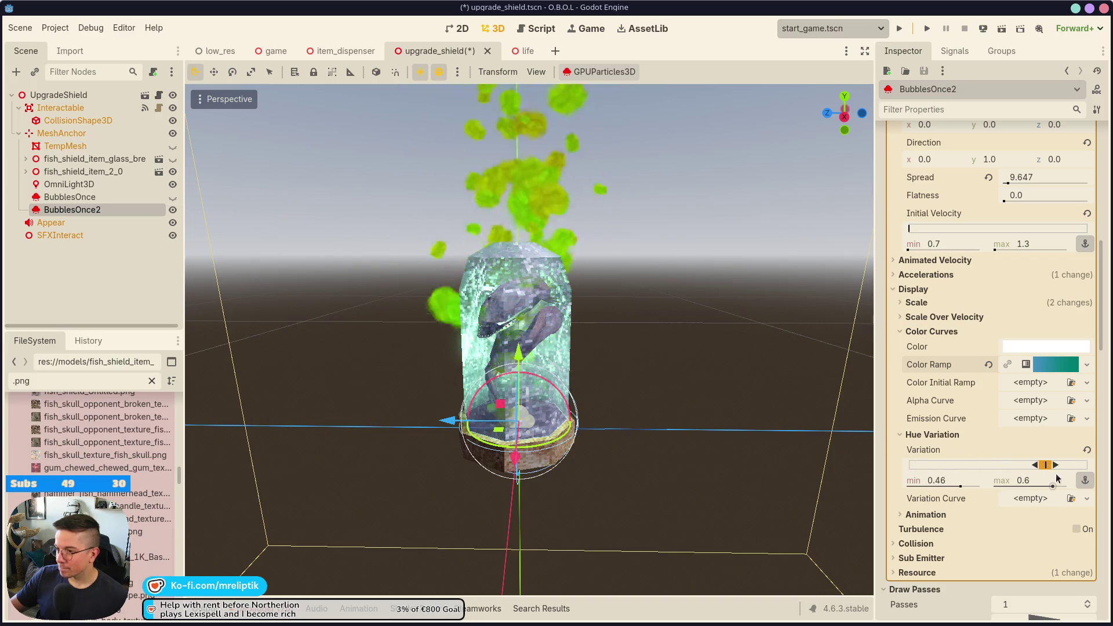
left_click_drag(1075, 479, 1086, 479)
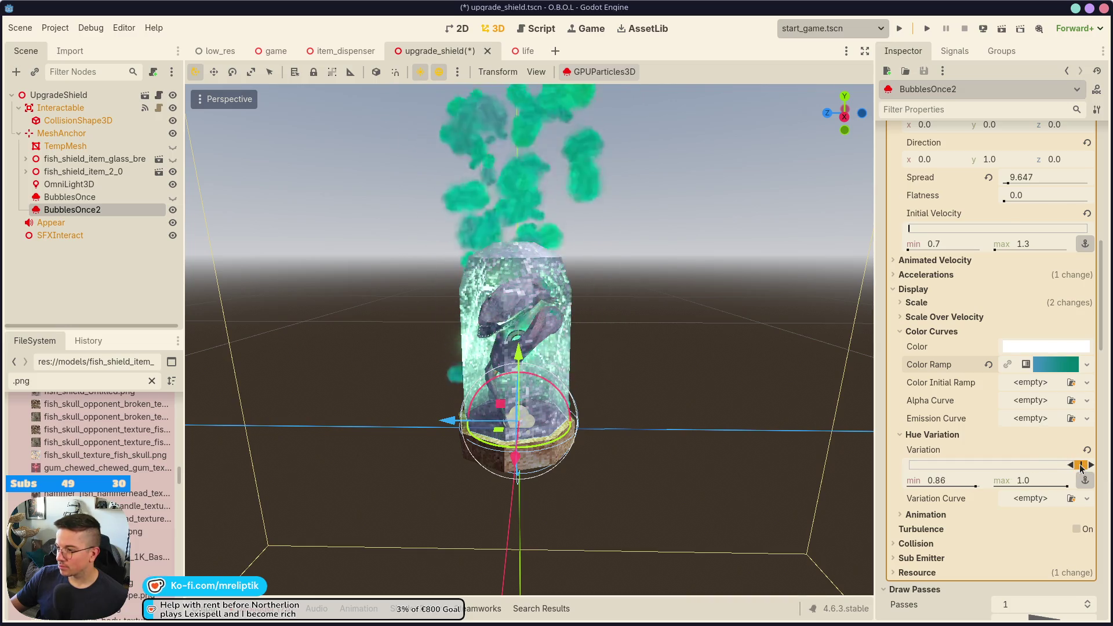
left_click_drag(1086, 467, 1094, 467)
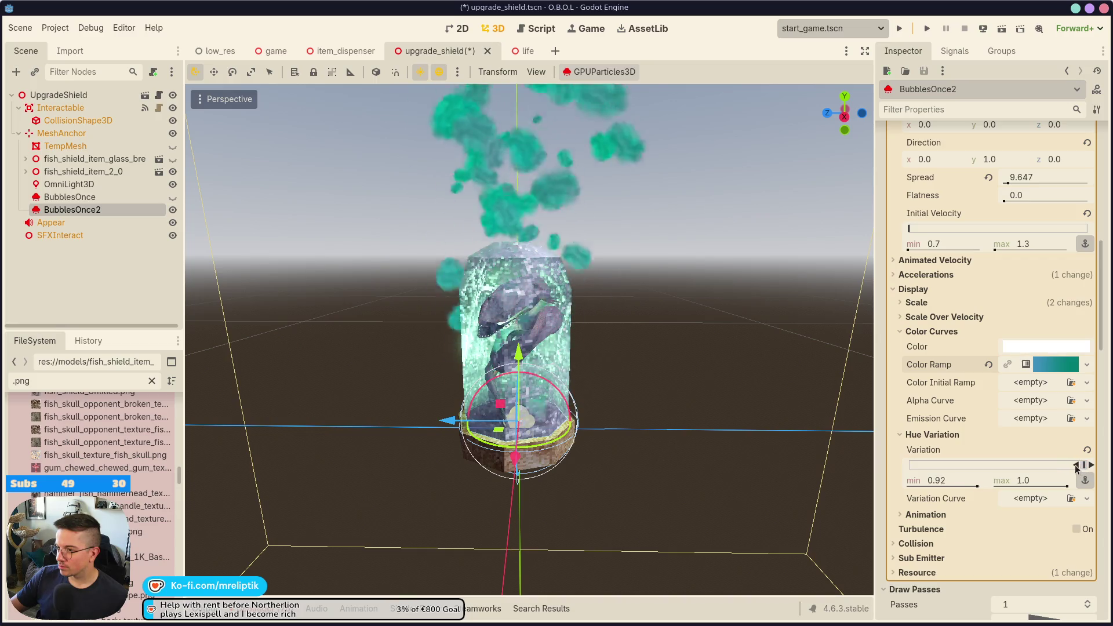
left_click(1055, 364)
left_click(1071, 429)
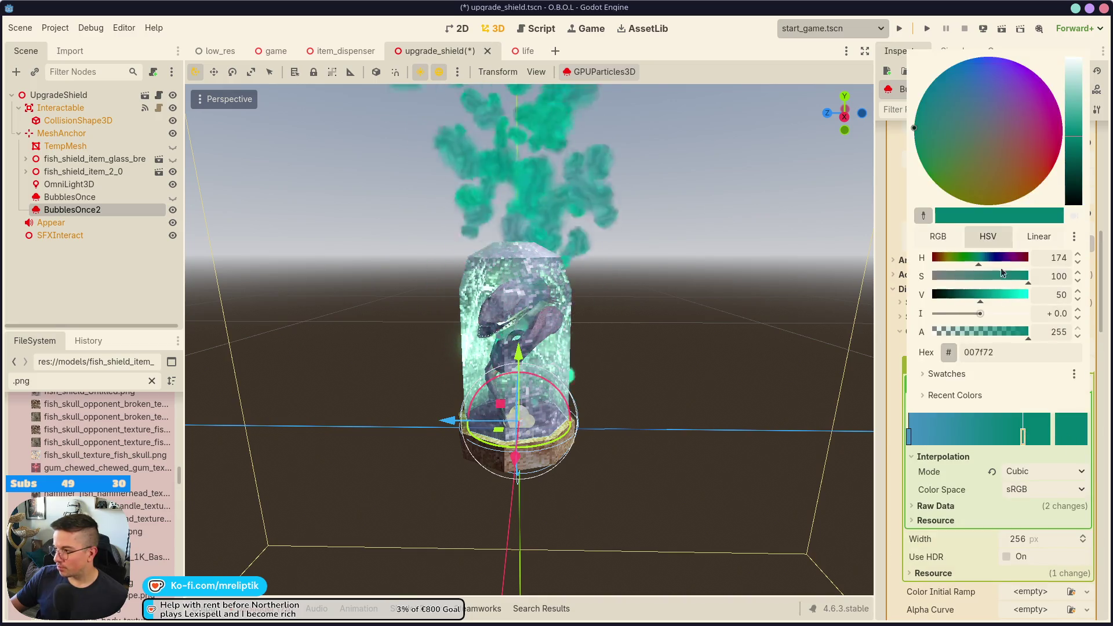
Set the gradient stop to saturated teal #0c7a91 and save upgrade_shield
mouse_move(972, 119)
left_mouse_down()
mouse_move(959, 78)
mouse_move(969, 123)
mouse_move(942, 127)
mouse_move(935, 89)
mouse_move(964, 110)
mouse_move(934, 88)
left_mouse_up()
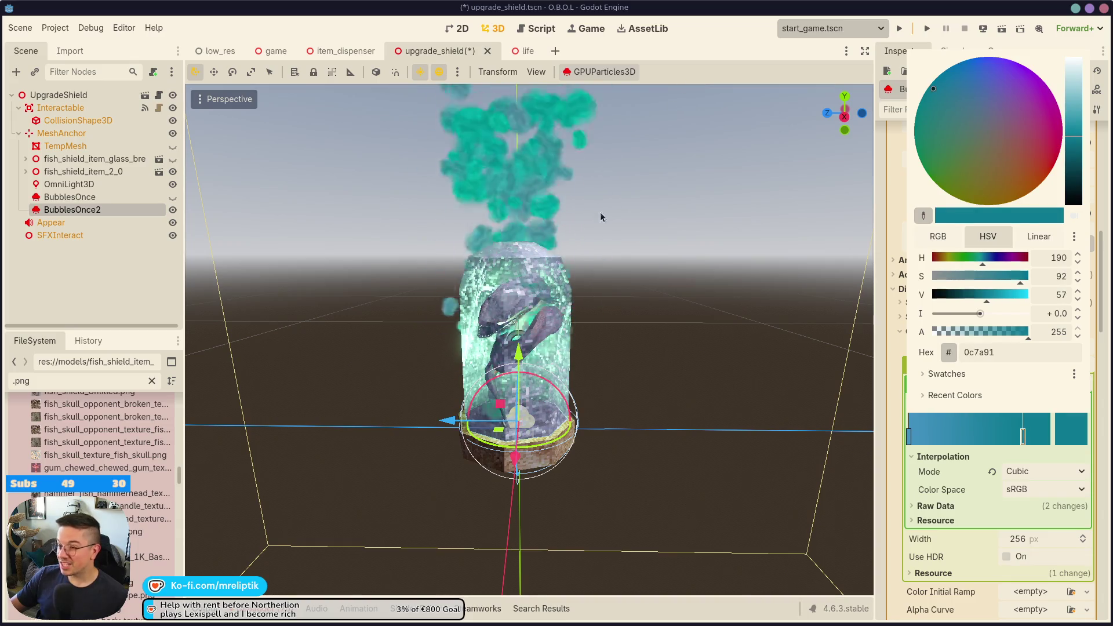
scroll(616, 276, "up", 3)
key("ctrl+s")
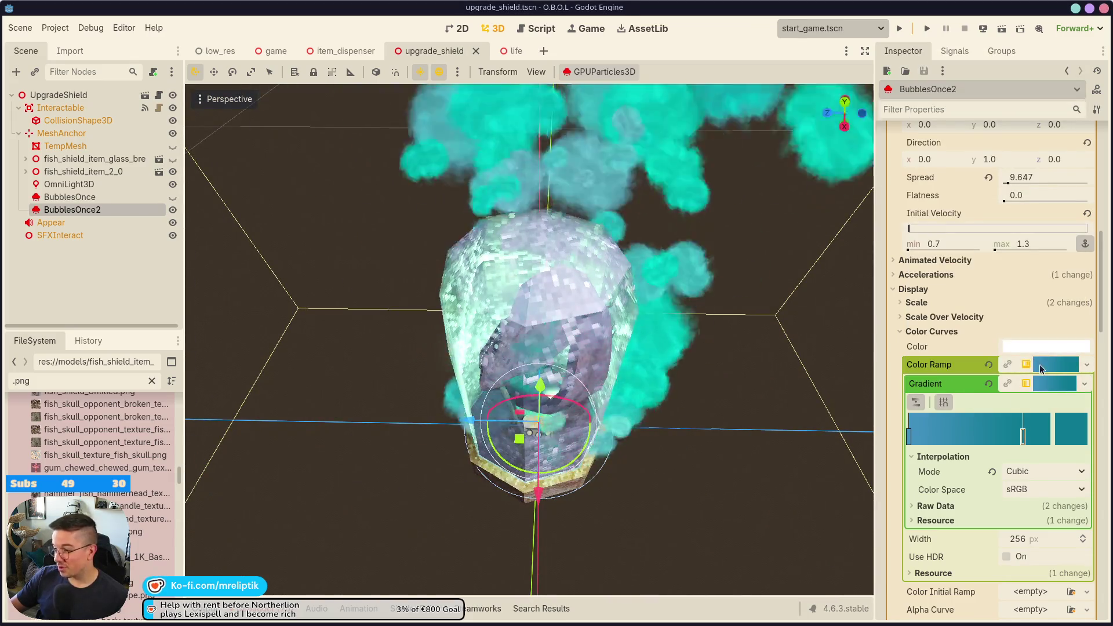
left_click(1041, 367)
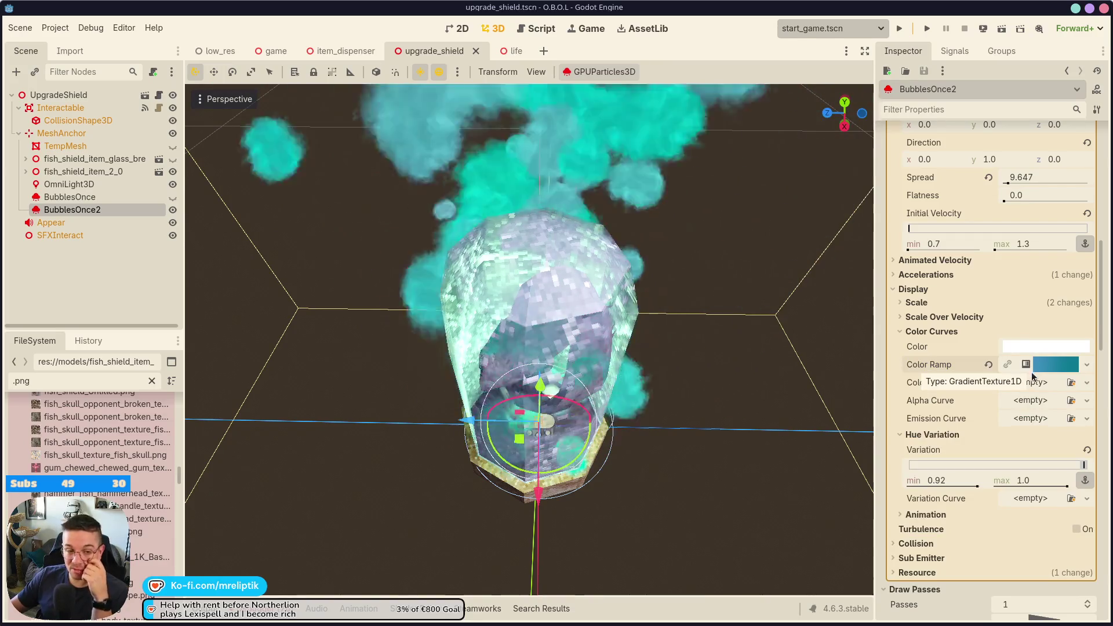
Run the game to test the teal smoke effect
scroll(593, 354, "down", 3)
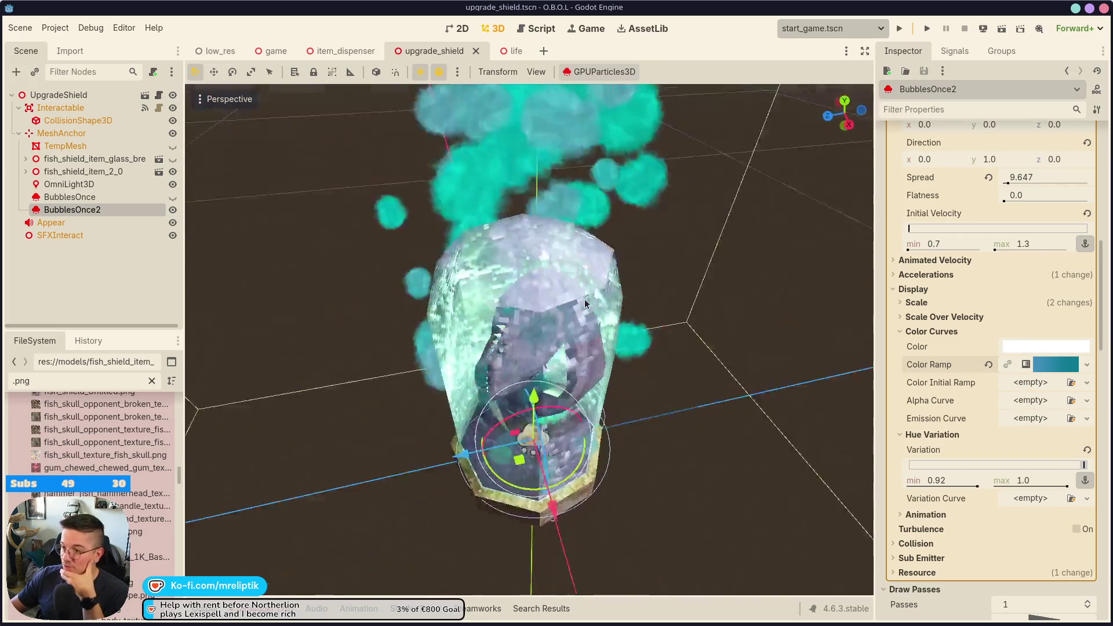
scroll(556, 348, "down", 5)
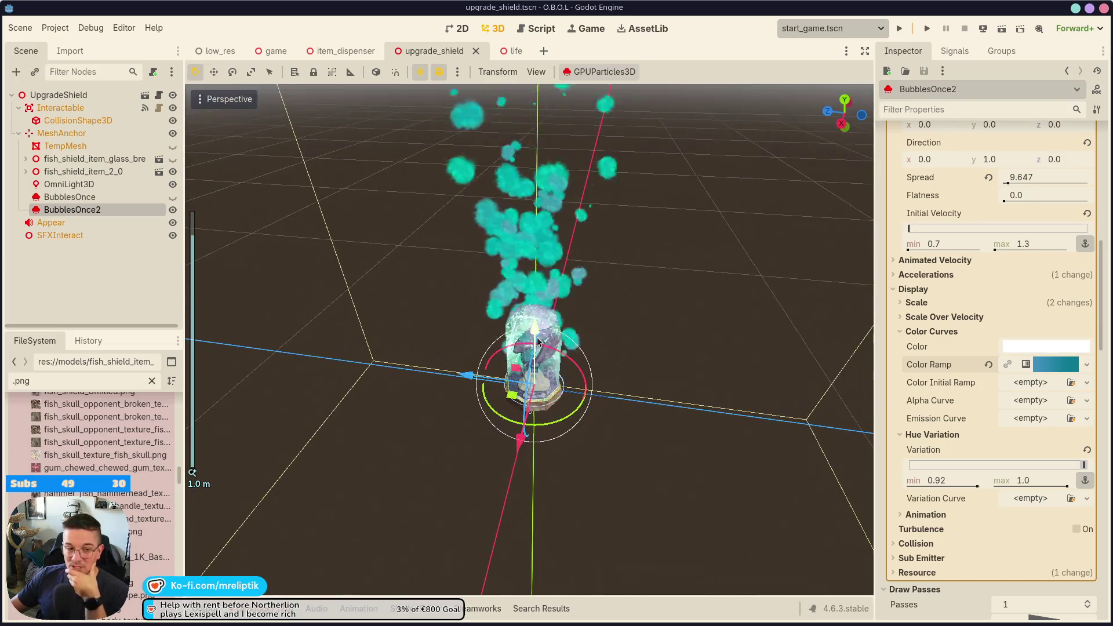
scroll(536, 347, "up", 8)
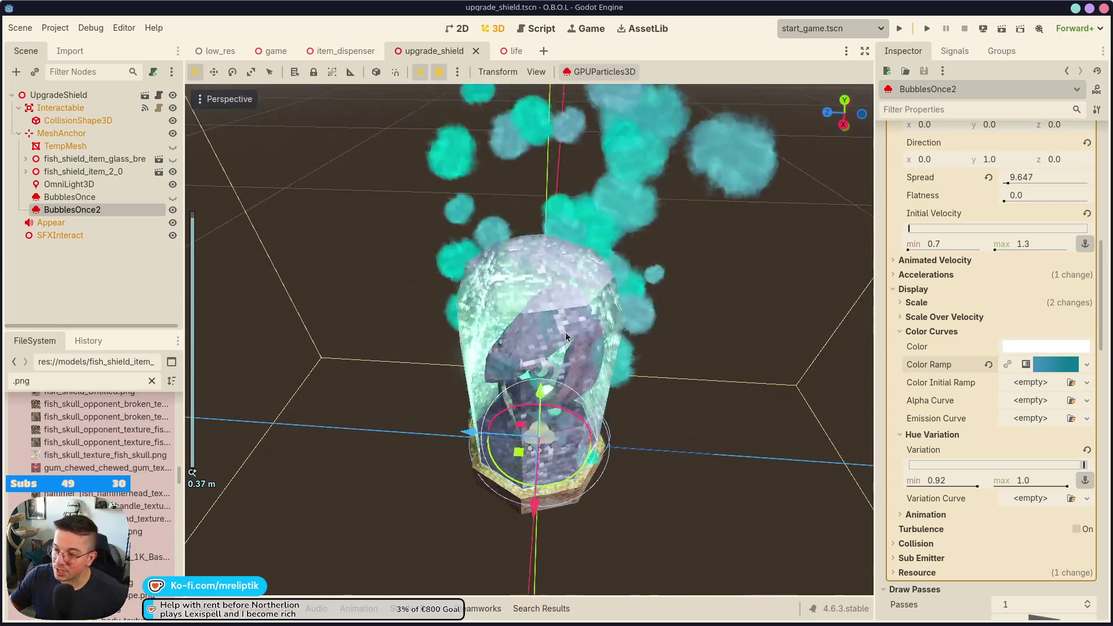
key("ctrl+s")
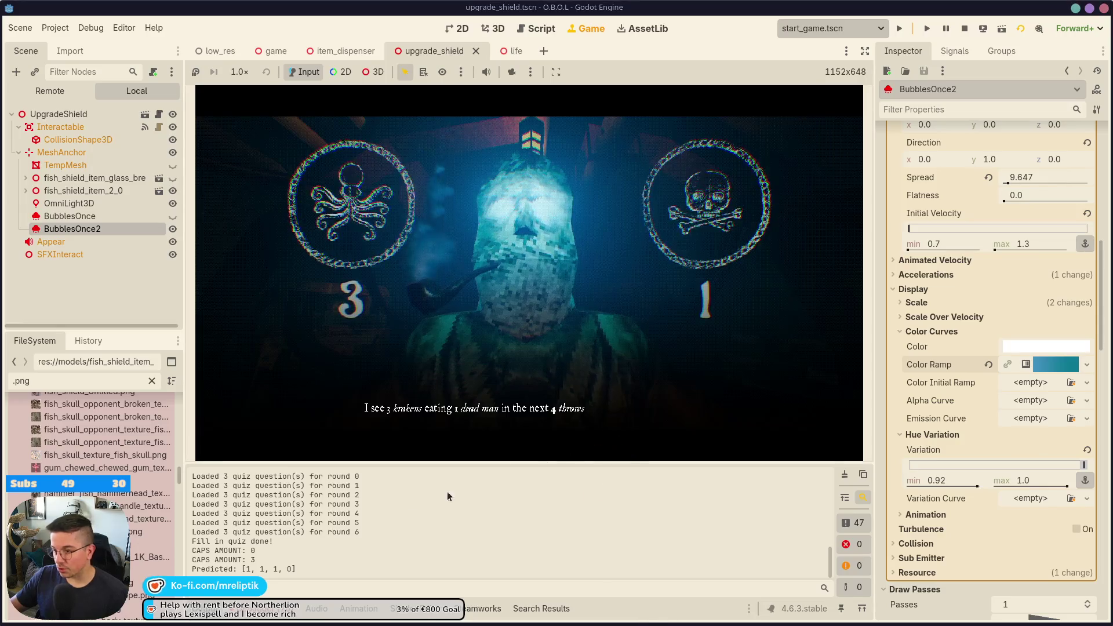
Run 'upgrade shield player' in the in-game dev console, then return to the 3D scene
key("alt+o")
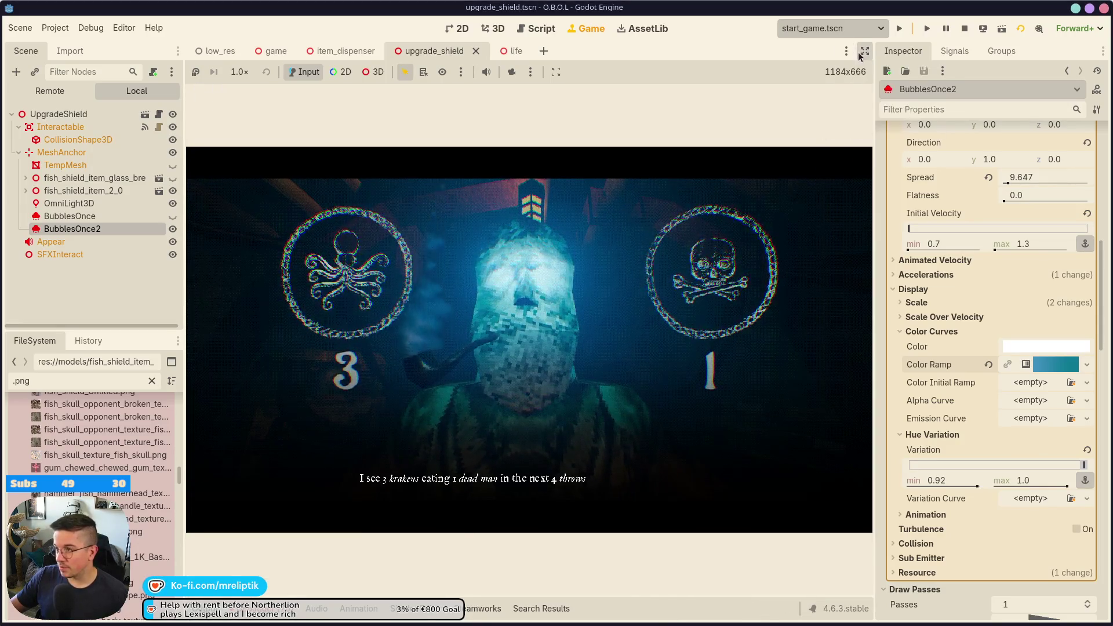
left_click(864, 51)
key("grave")
type("upgrade shield player")
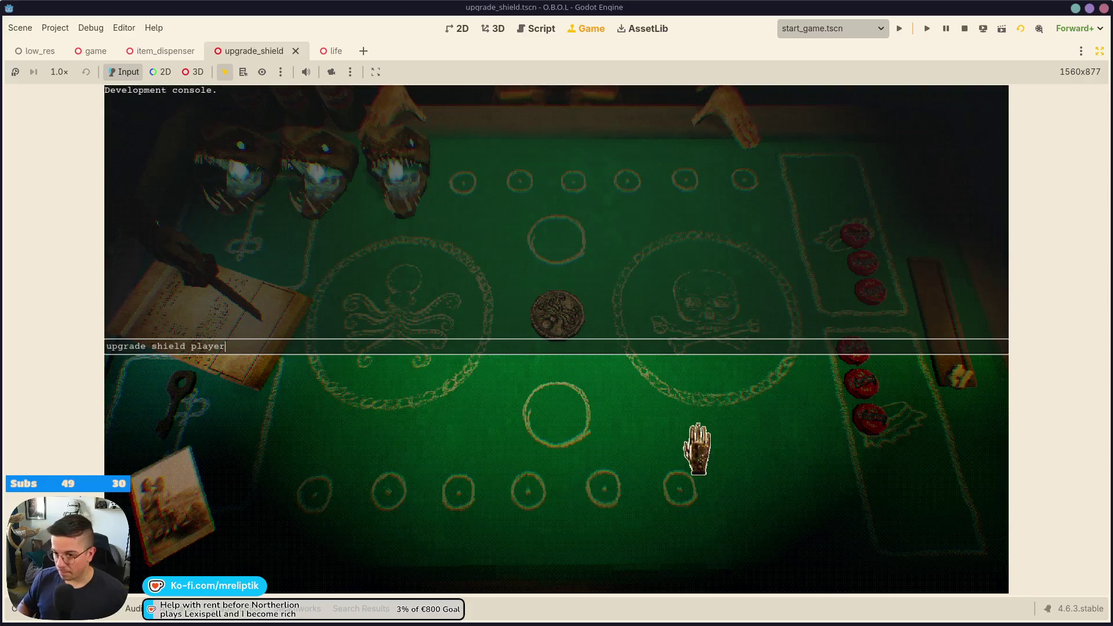
key("Return")
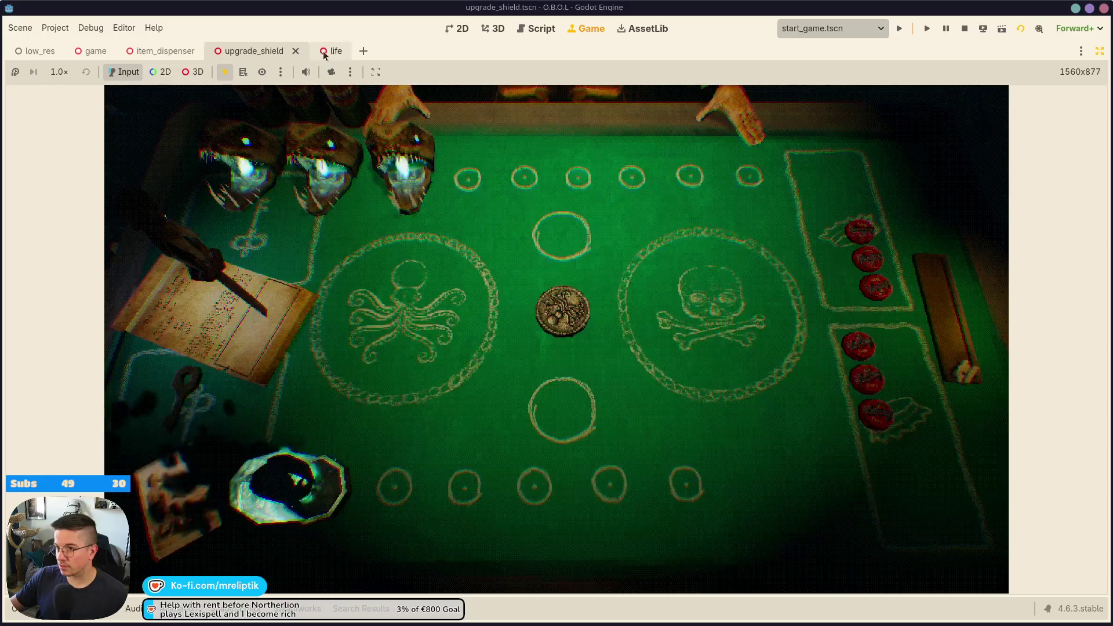
left_click(492, 28)
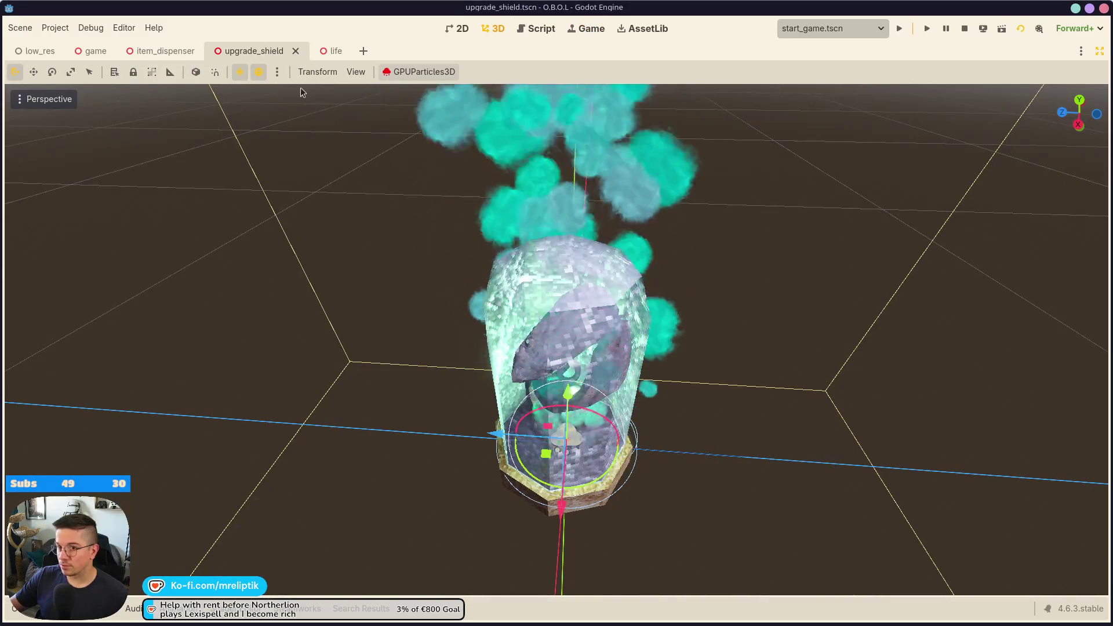
Make BubblesOnce2 One Shot with Emitting off, save, and open upgrade_shield.gd
left_click(1100, 51)
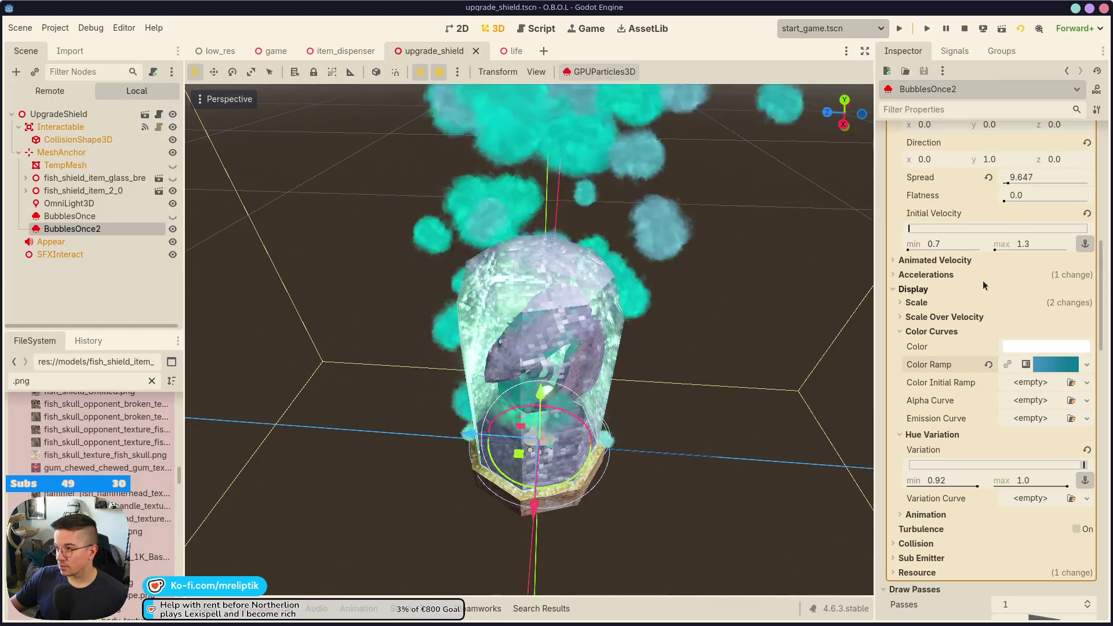
scroll(979, 324, "up", 10)
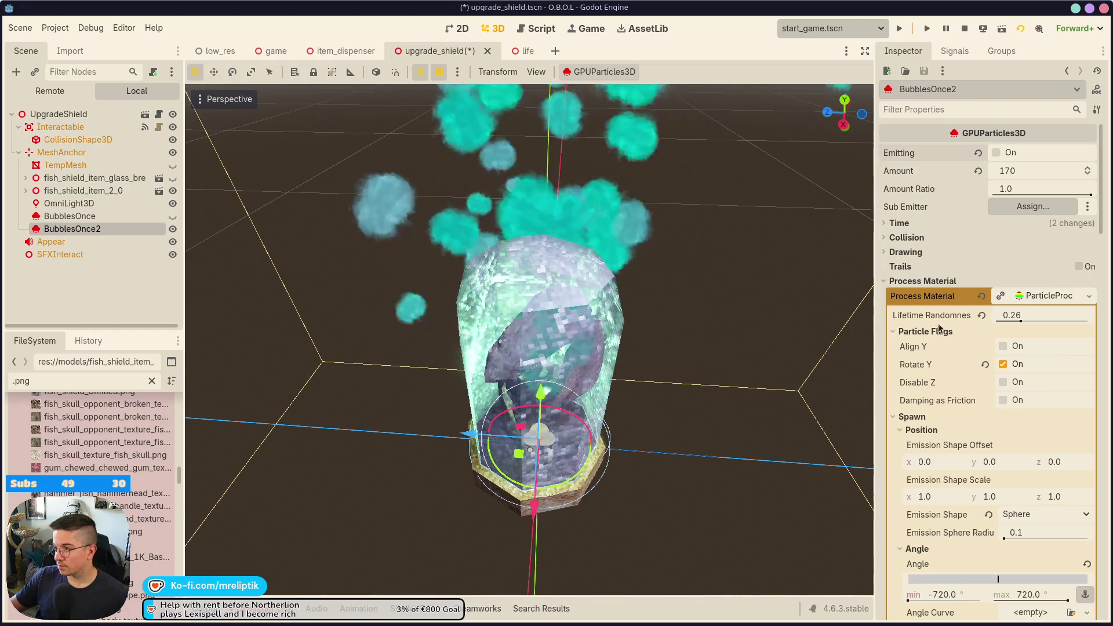
scroll(957, 371, "down", 5)
scroll(940, 361, "up", 5)
left_click(902, 226)
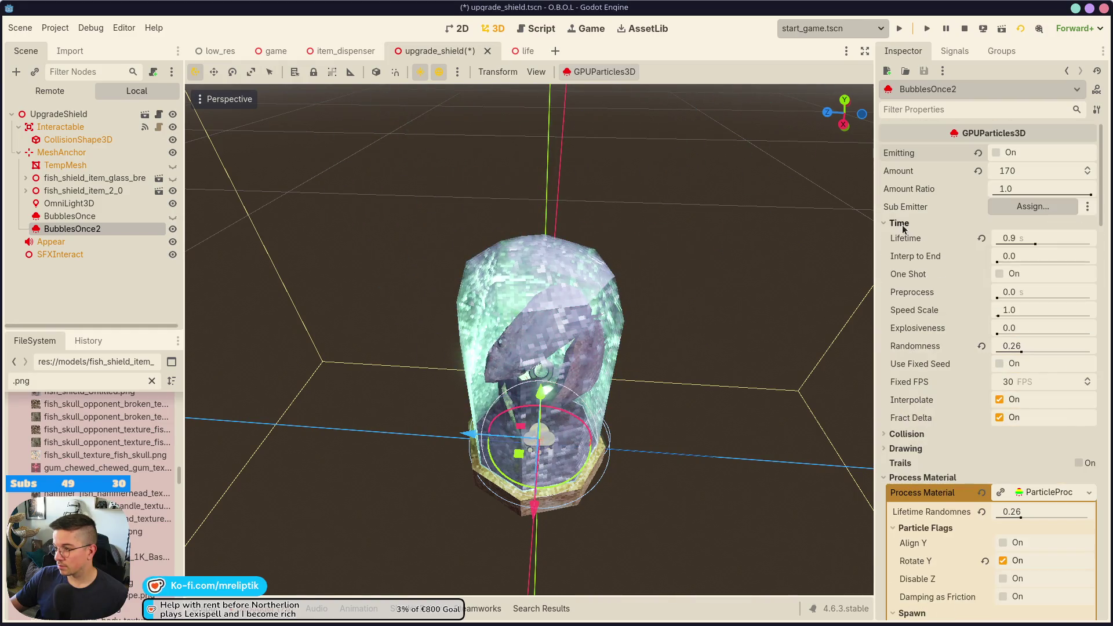
left_click(159, 115)
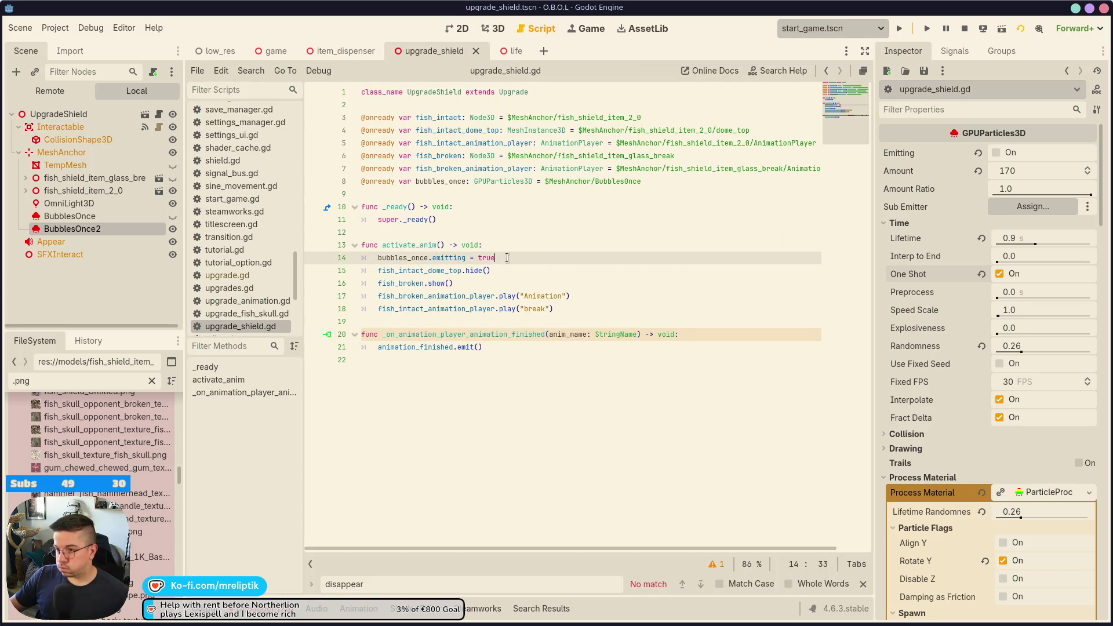
Add '$MeshAnchor/BubblesOnce2.emitting = true' to activate_anim and show the game full-editor
key("Return")
type("$MeshAnchor/BubblesOnce2.emitting = true")
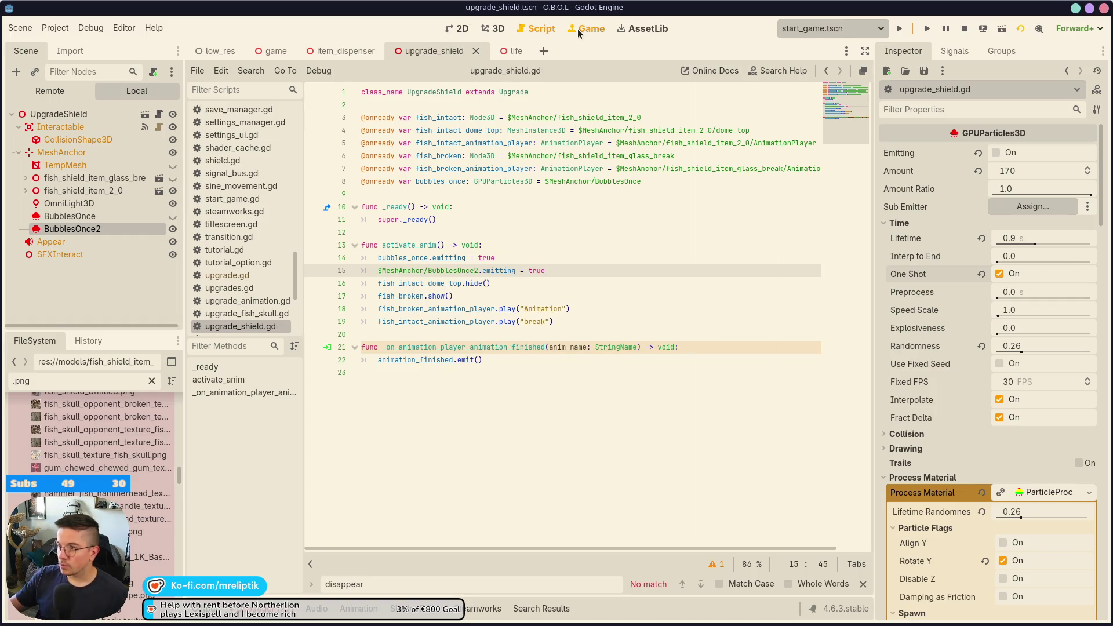
left_click(586, 29)
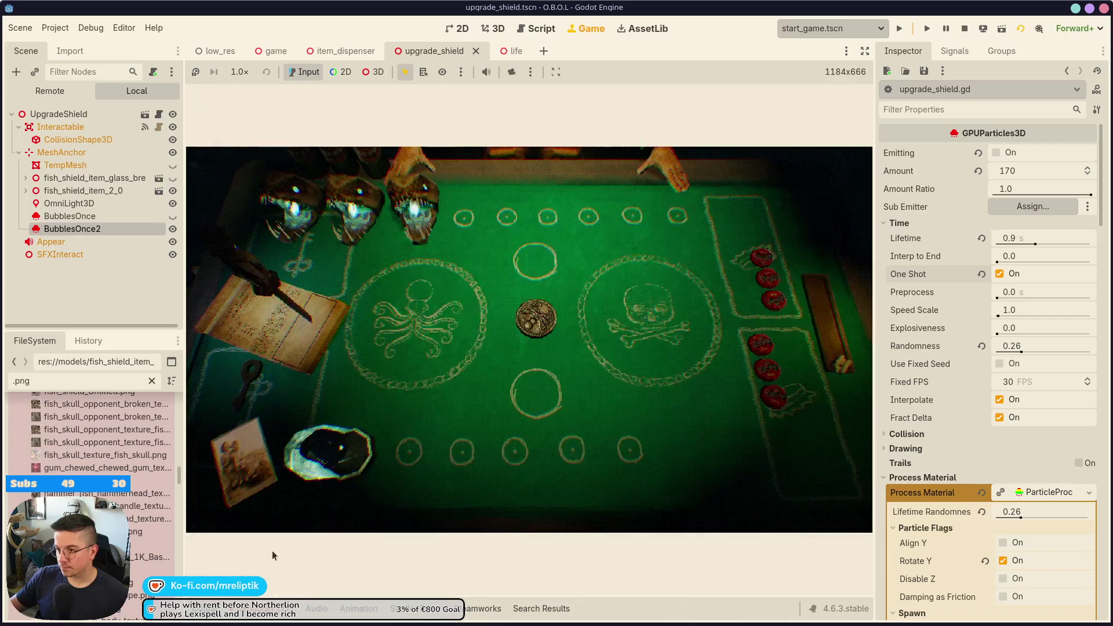
key("ctrl+shift+F11")
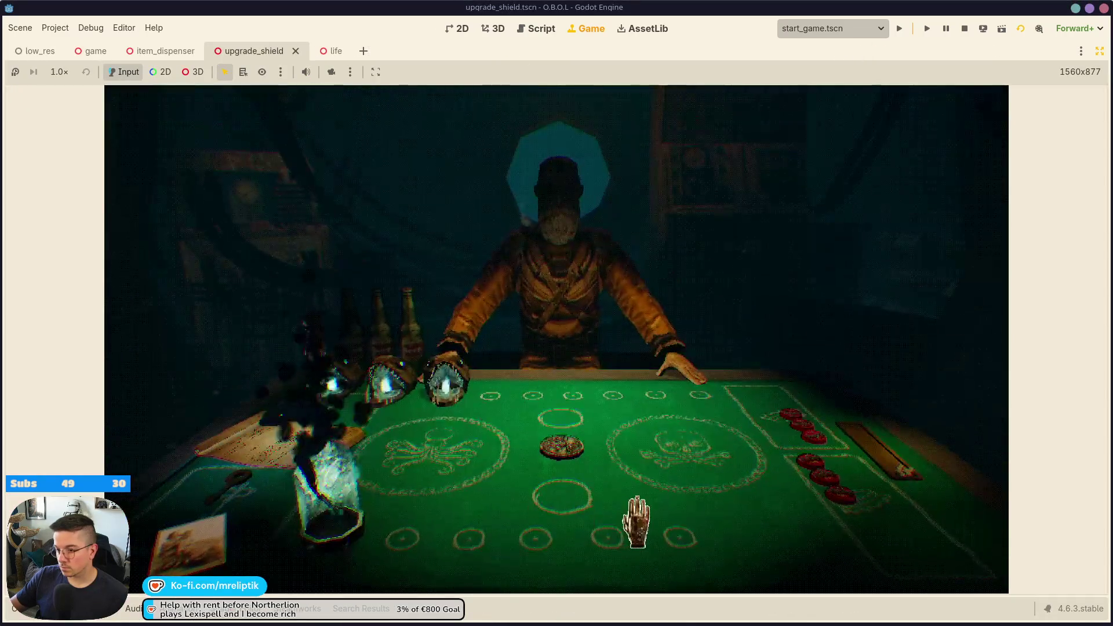
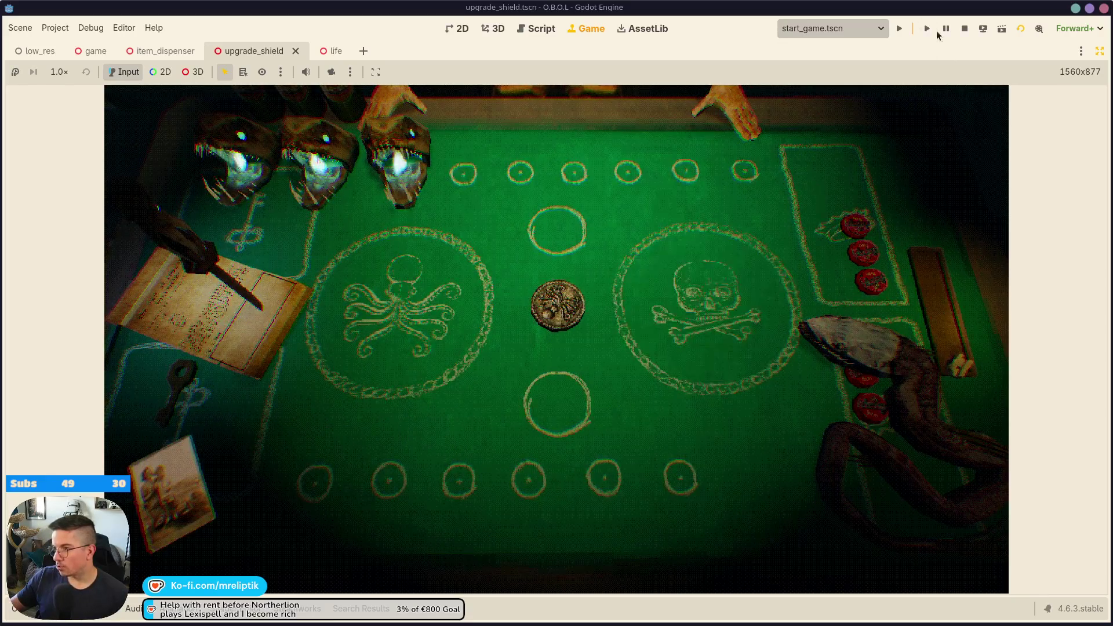
Restart the game and grant the shield upgrade with the 'upgrade shield player' console command
left_click(965, 28)
key("F5")
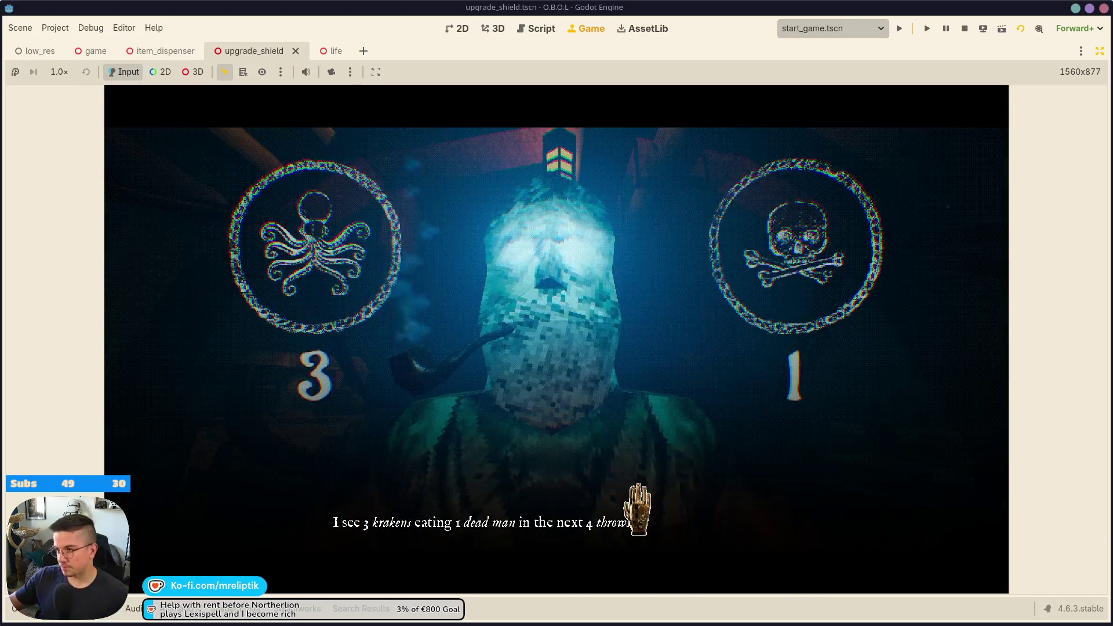
key("grave")
type("upgrade shield player")
key("Return")
key("grave")
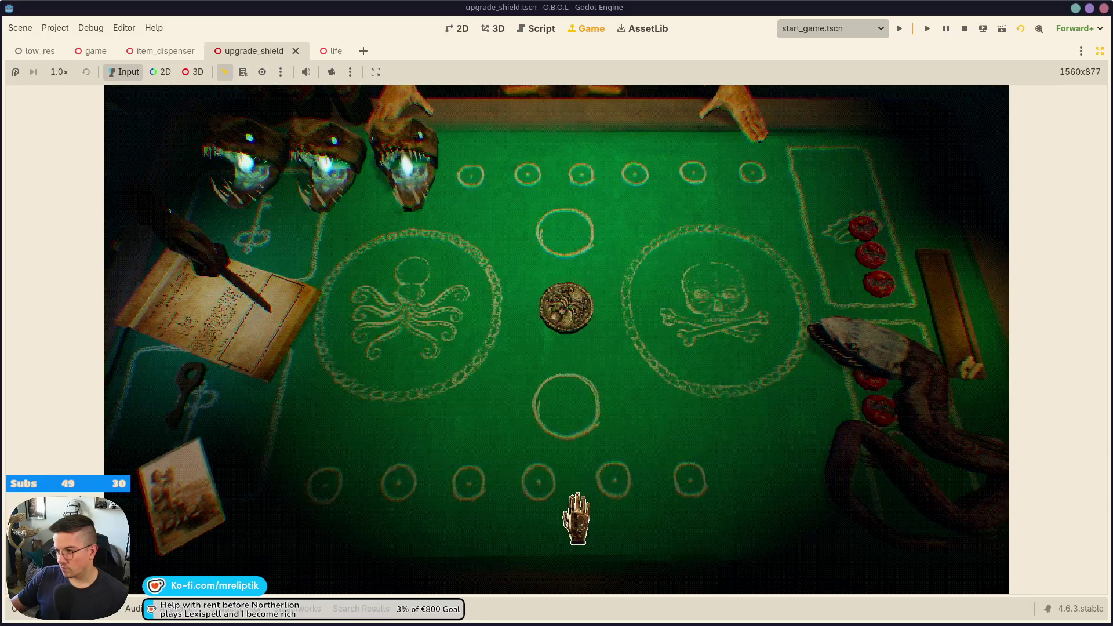
Pause and stop the test run, then show the output log
left_click(952, 29)
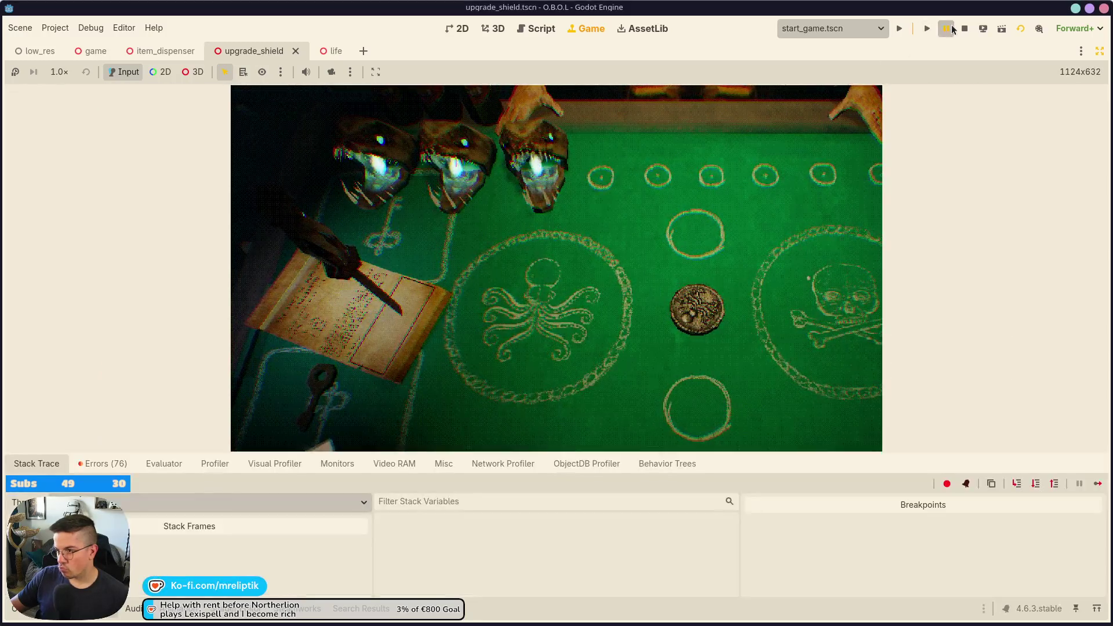
left_click(962, 32)
left_click(26, 609)
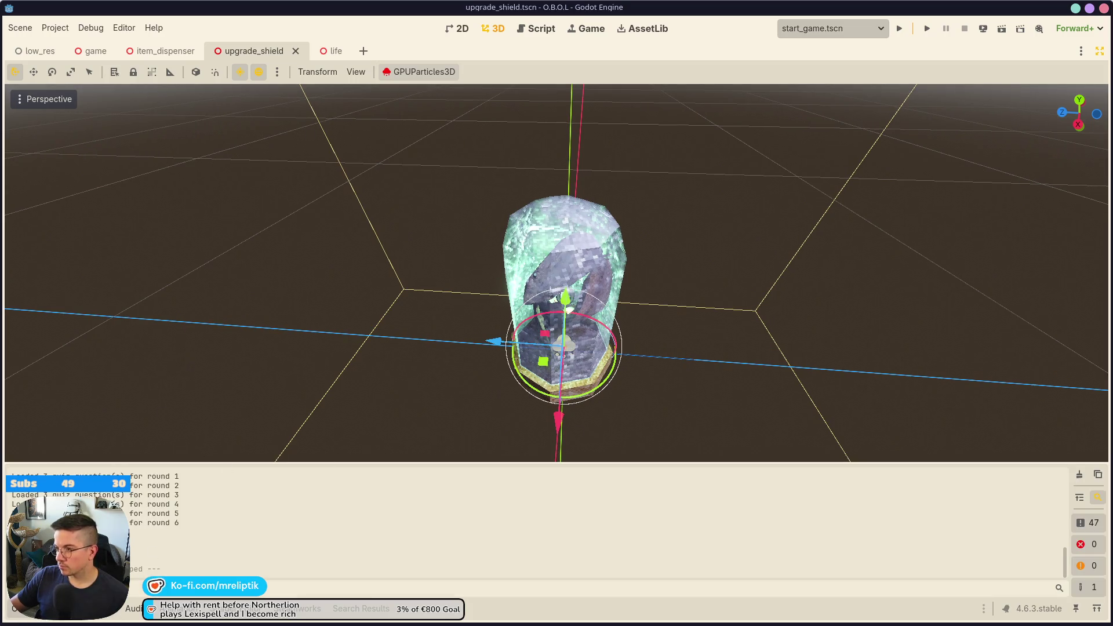
Collapse the output panel, restore the docks and select the OmniLight3D node
left_click(31, 619)
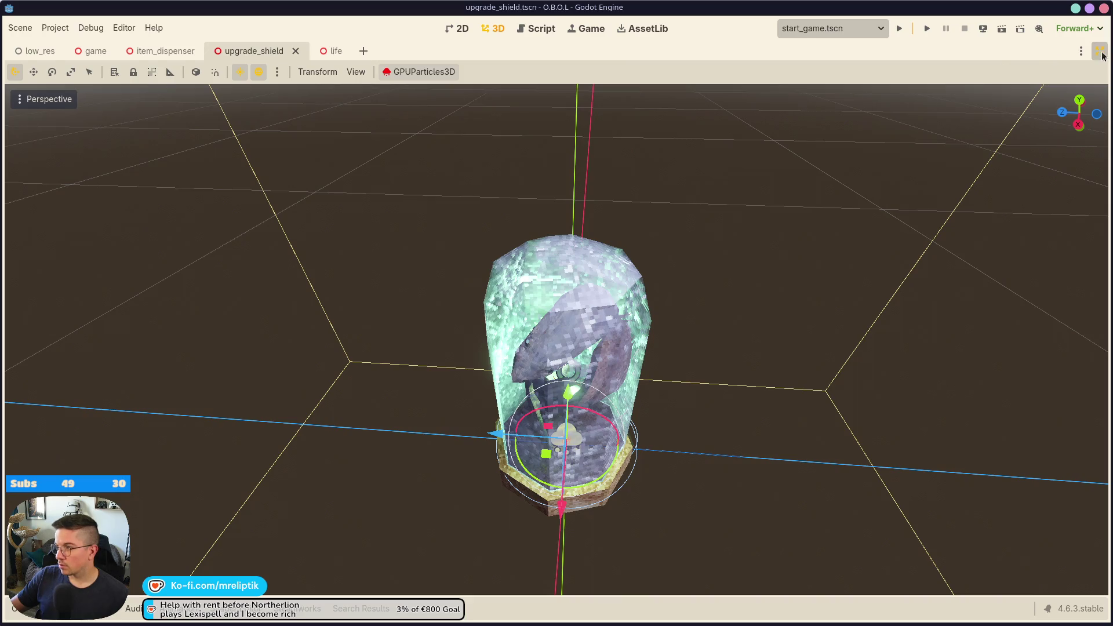
left_click(1101, 52)
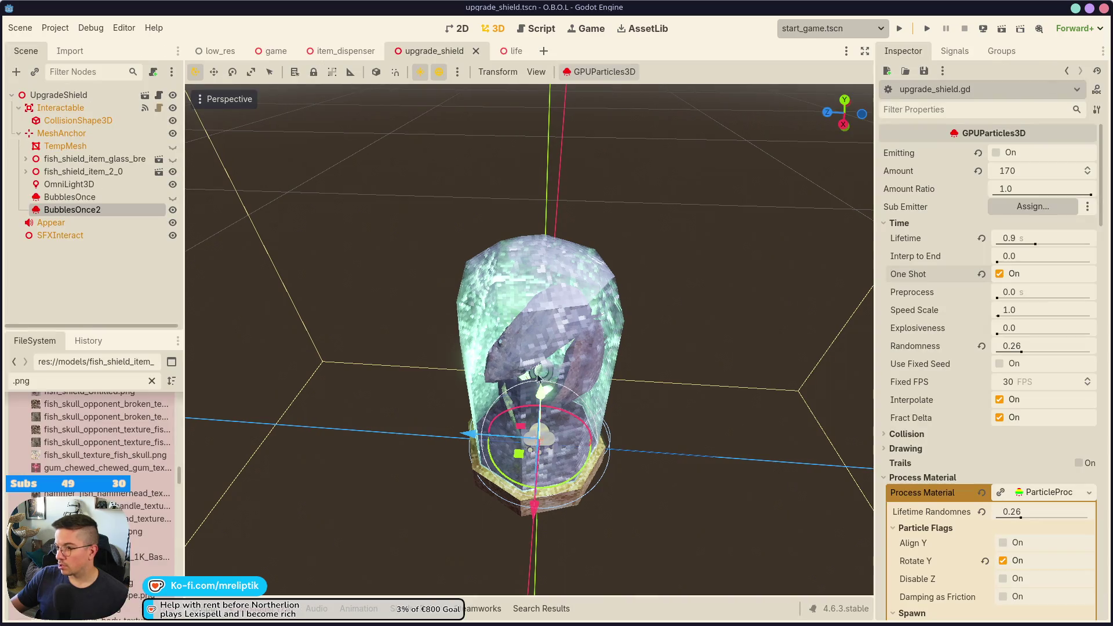
left_click(98, 257)
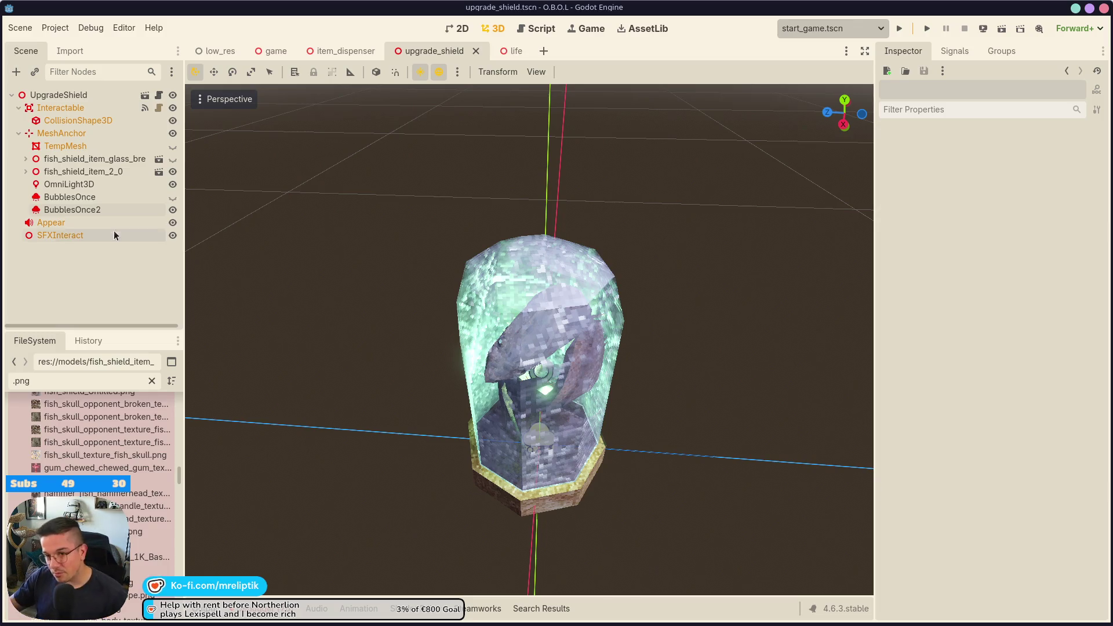
left_click(89, 188)
mouse_move(543, 335)
left_mouse_down()
mouse_move(505, 445)
mouse_move(453, 408)
left_mouse_up()
scroll(506, 445, "up", 1)
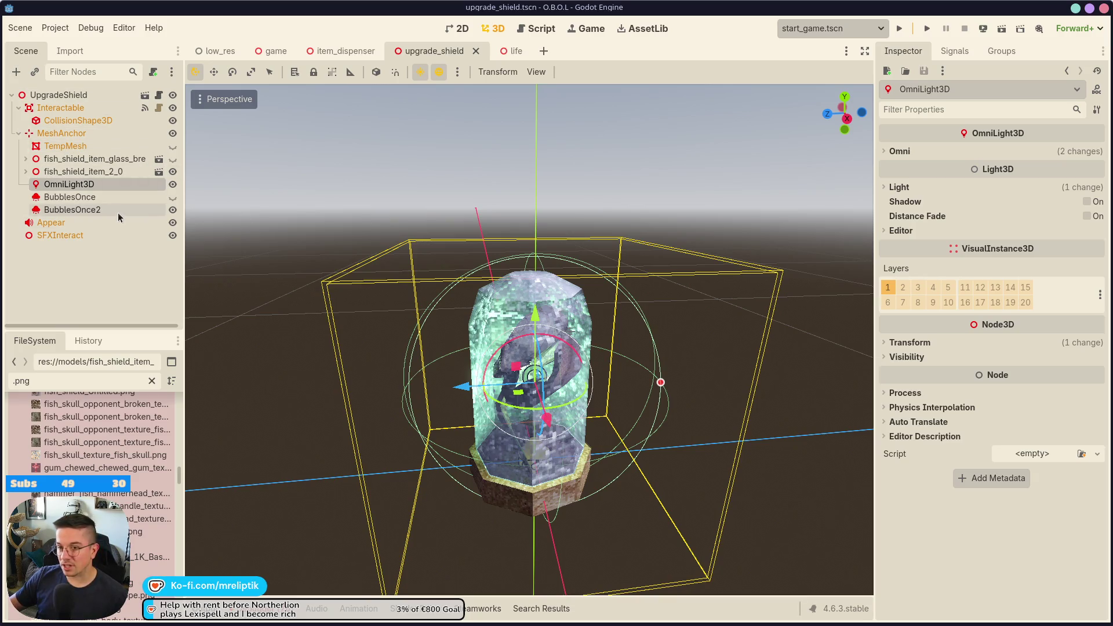
Expand fish_shield_item_2_0 > Armature and inspect the Skeleton3D bone attachments
left_click(24, 171)
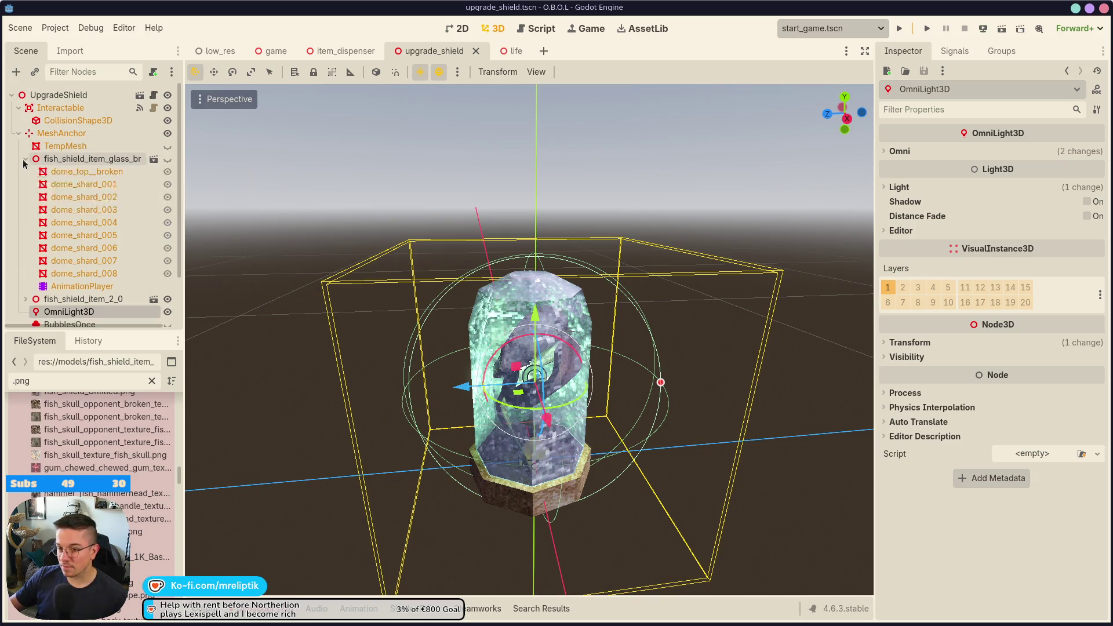
left_click(32, 184)
left_click(33, 184)
left_click(70, 248)
left_click(69, 235)
left_click(33, 184)
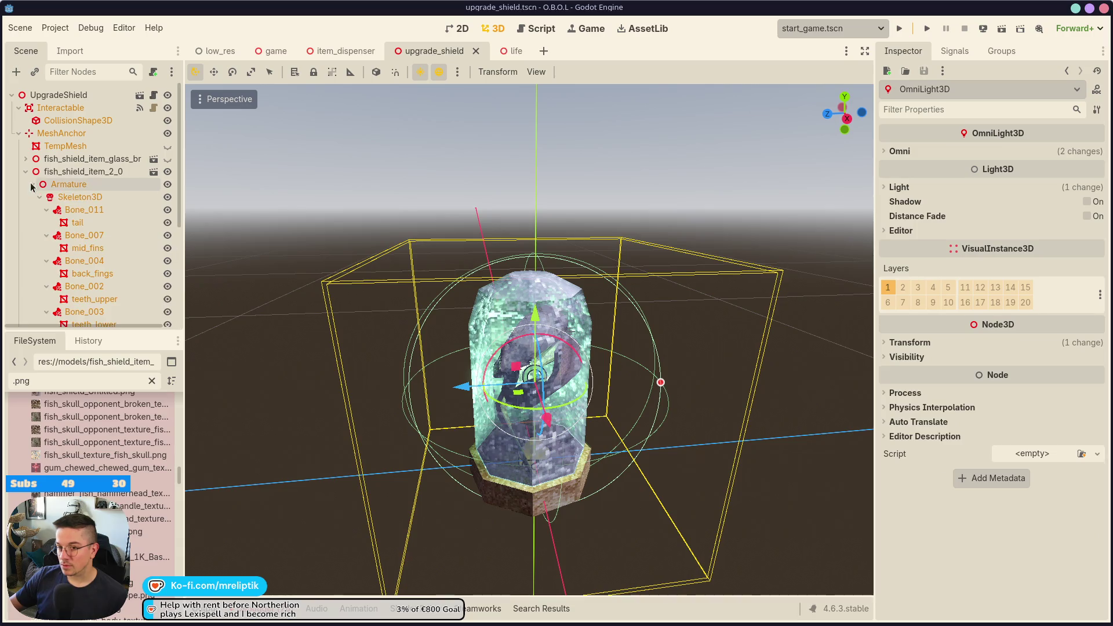
left_click(81, 209)
left_click(81, 197)
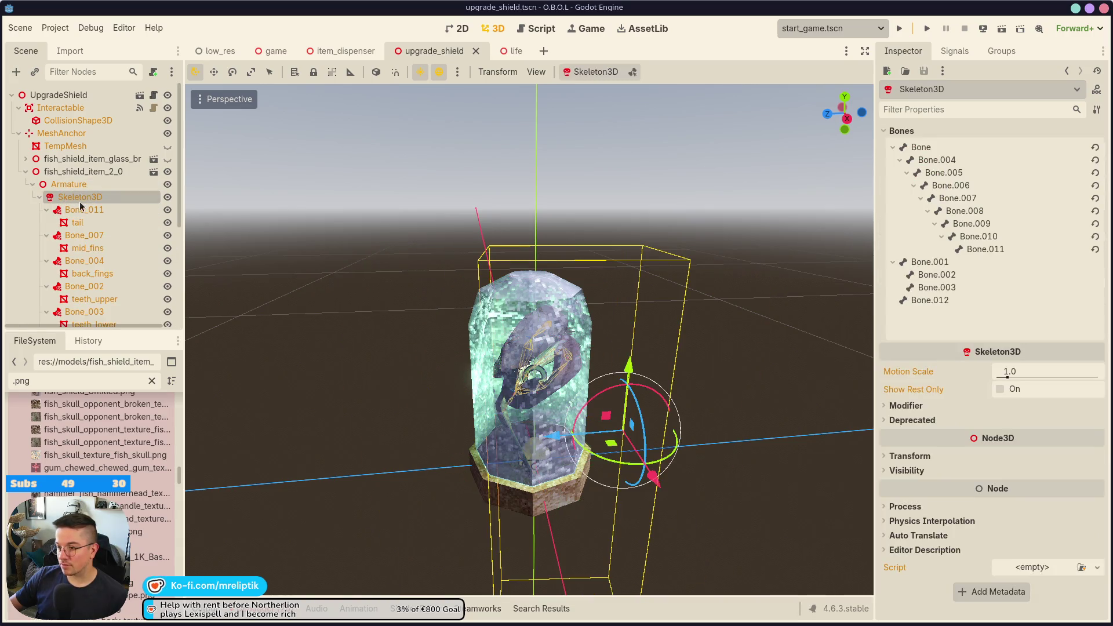
left_click(84, 210)
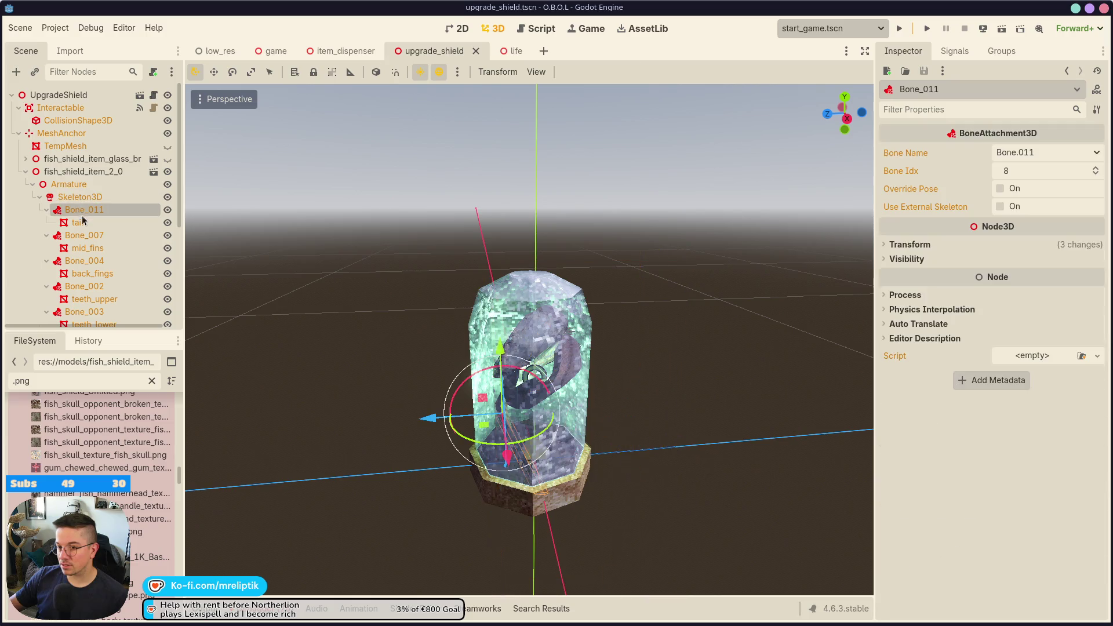
scroll(99, 255, "down", 2)
Paste the OmniLight3D under the jaw bone Bone_003 and save the upgrade_shield scene
left_click(92, 256)
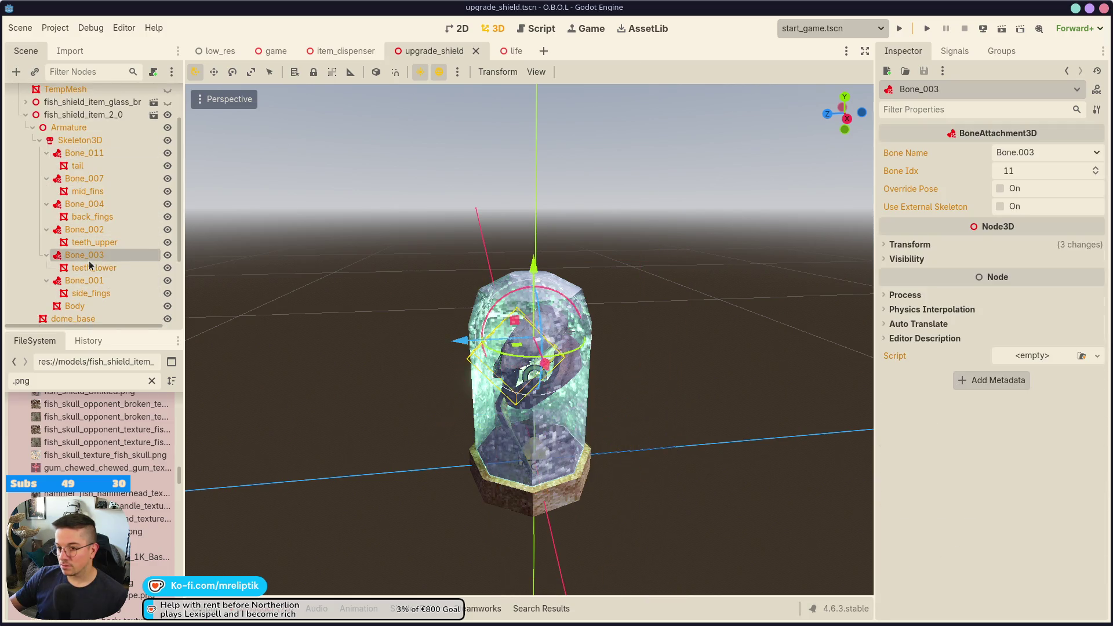
key("ctrl+v")
key("ctrl+s")
scroll(350, 462, "down", 3)
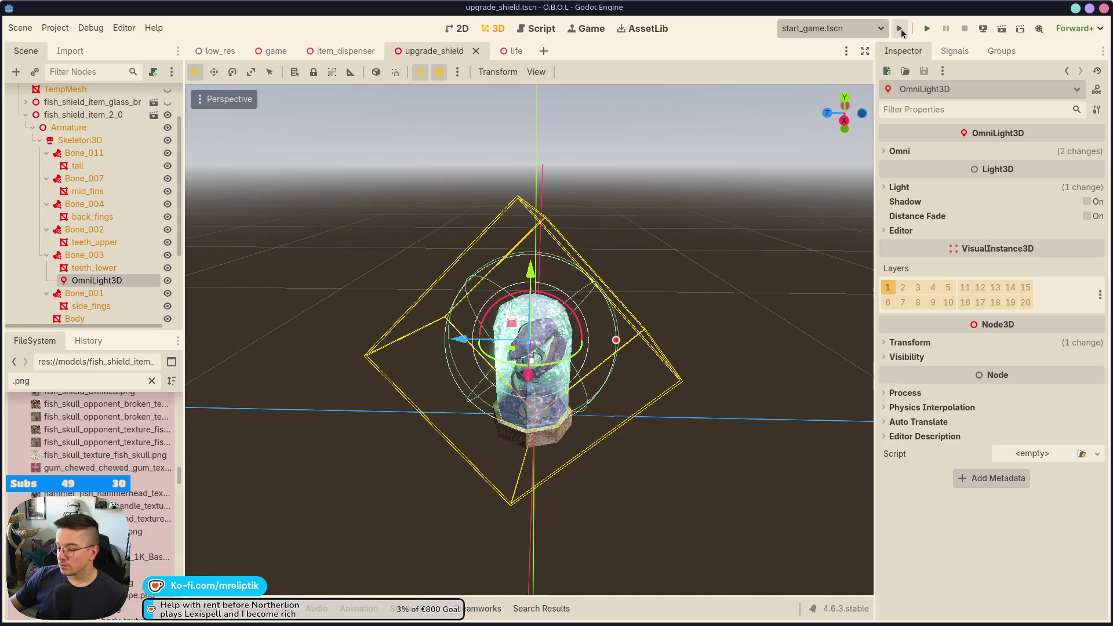
scroll(167, 255, "down", 4)
Select BubblesOnce2 and make it emit continuously for preview
left_click(79, 283)
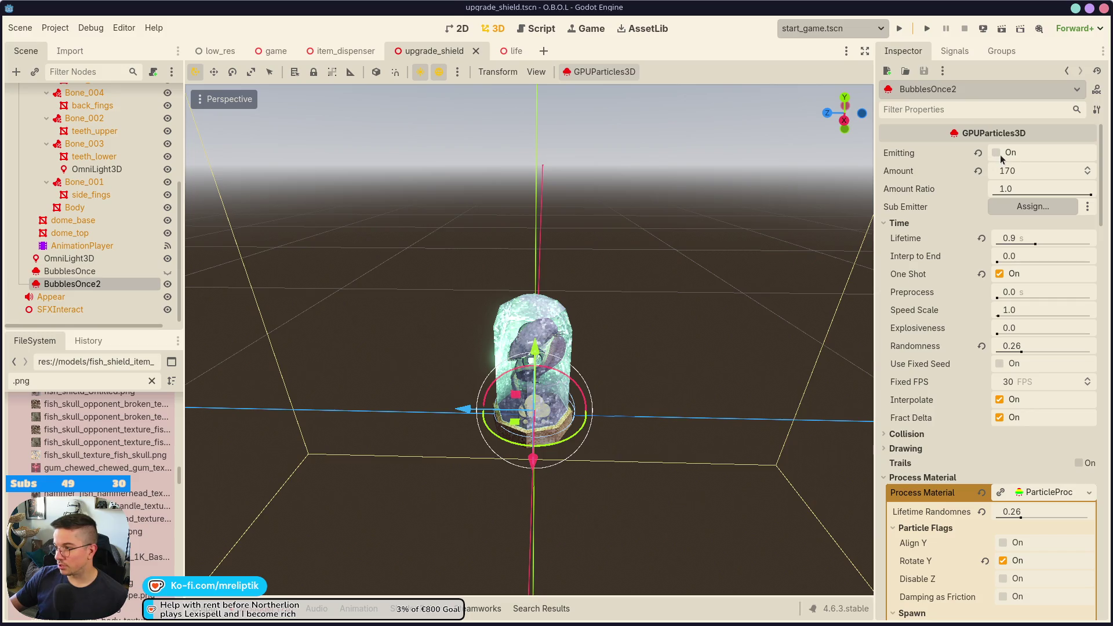
left_click(1000, 154)
left_click(1001, 275)
scroll(958, 456, "down", 15)
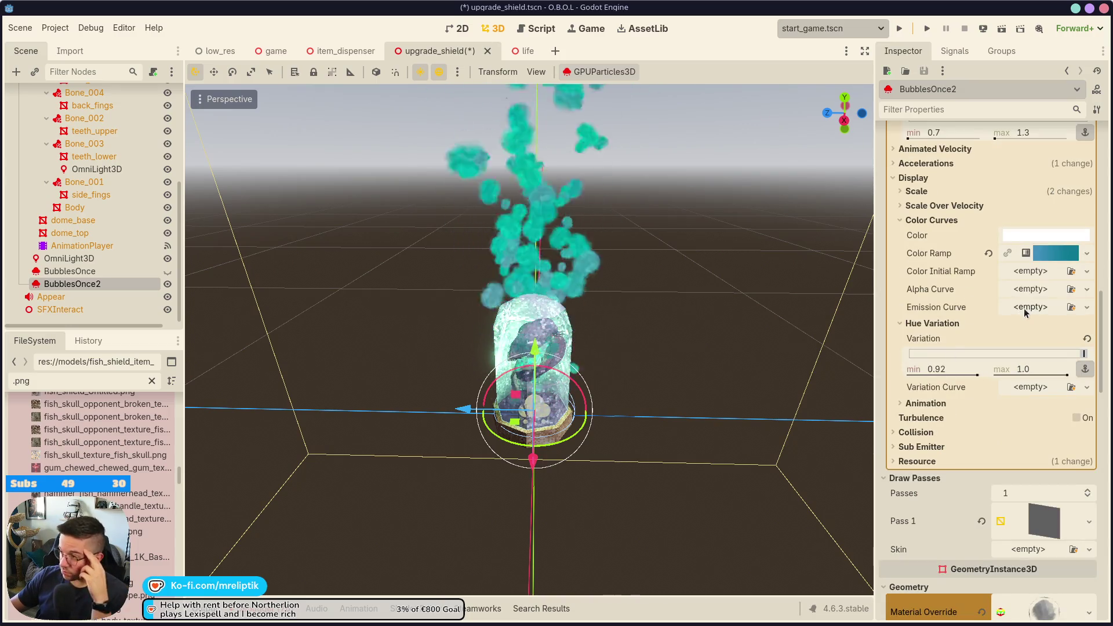
scroll(931, 482, "down", 10)
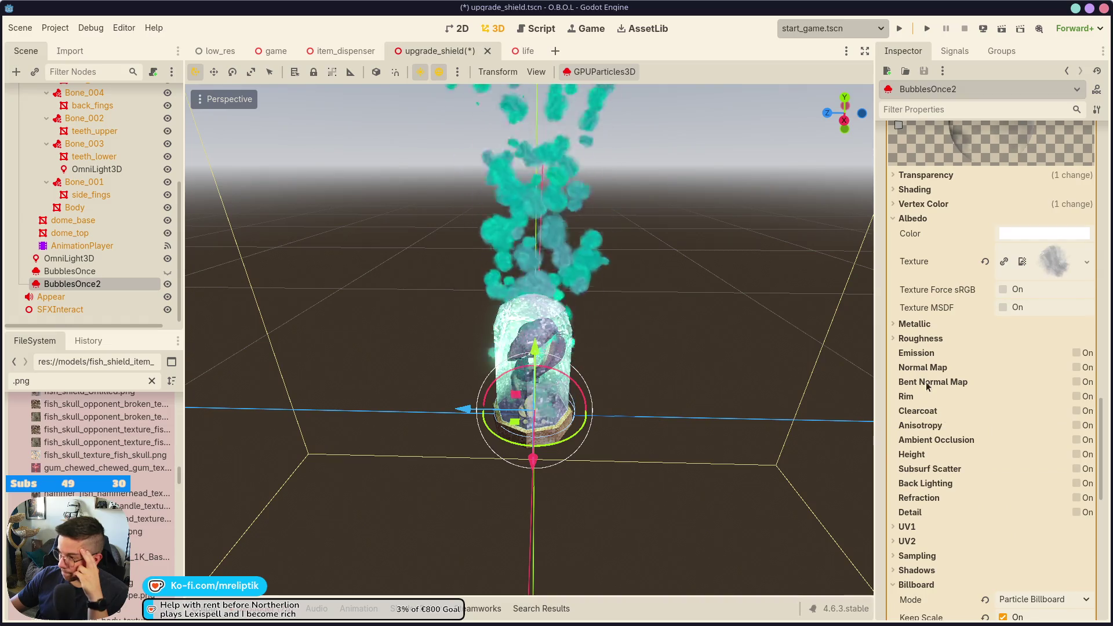
Give the bubble material light cyan (6cd9ff) emission at 0.45 energy, then save and run
left_click(1076, 354)
left_click(1009, 367)
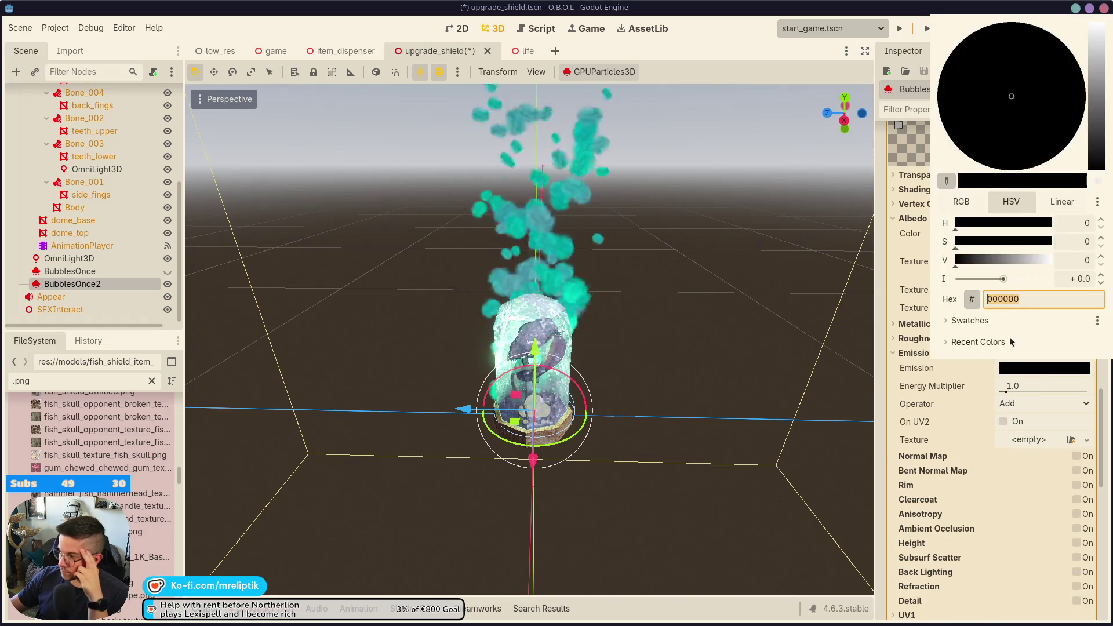
left_click_drag(1096, 84, 1096, 23)
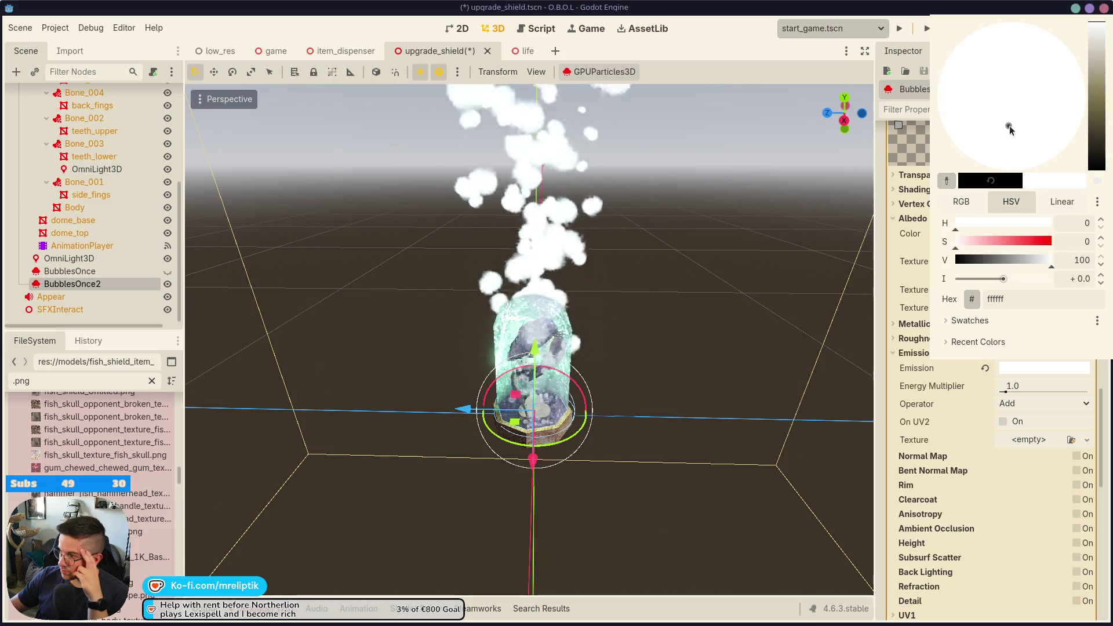
mouse_move(1001, 240)
left_mouse_down()
mouse_move(1024, 78)
mouse_move(956, 60)
mouse_move(905, 101)
mouse_move(959, 5)
left_mouse_up()
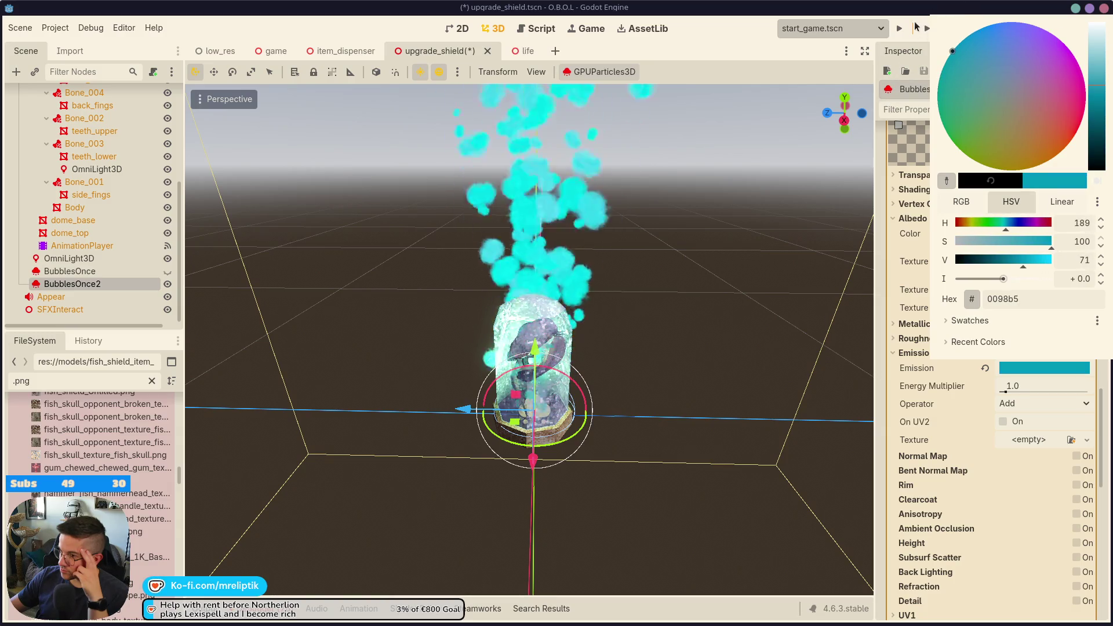
mouse_move(1098, 81)
left_mouse_down()
mouse_move(1097, 32)
mouse_move(1083, 144)
left_mouse_up()
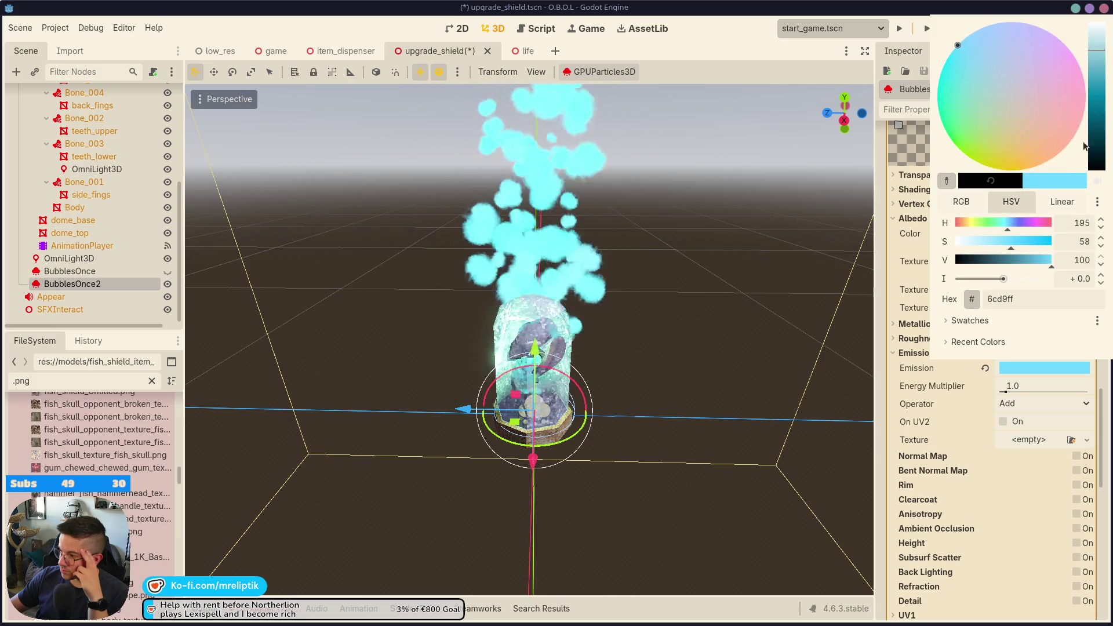
left_click(1038, 389)
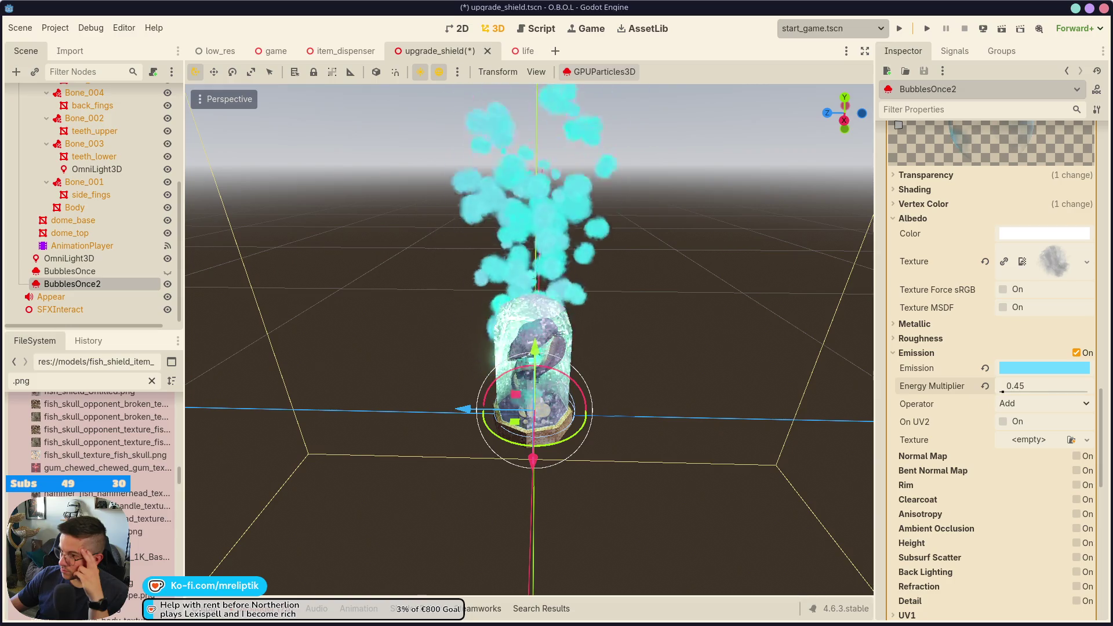
left_click(900, 31)
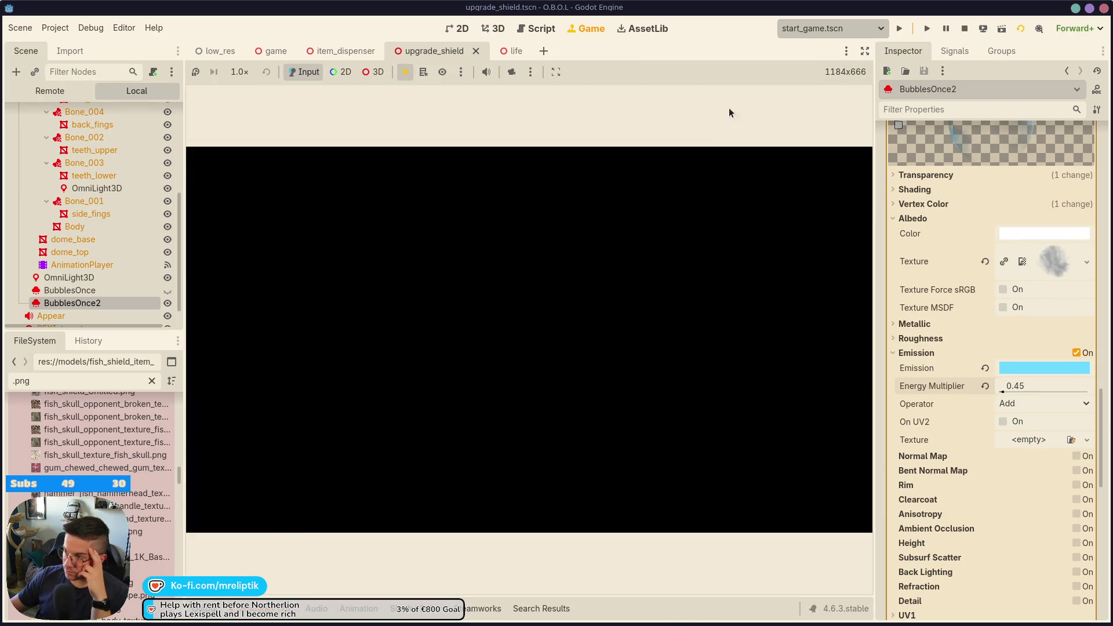
Enlarge the embedded game view, then return it to normal size
left_click(865, 52)
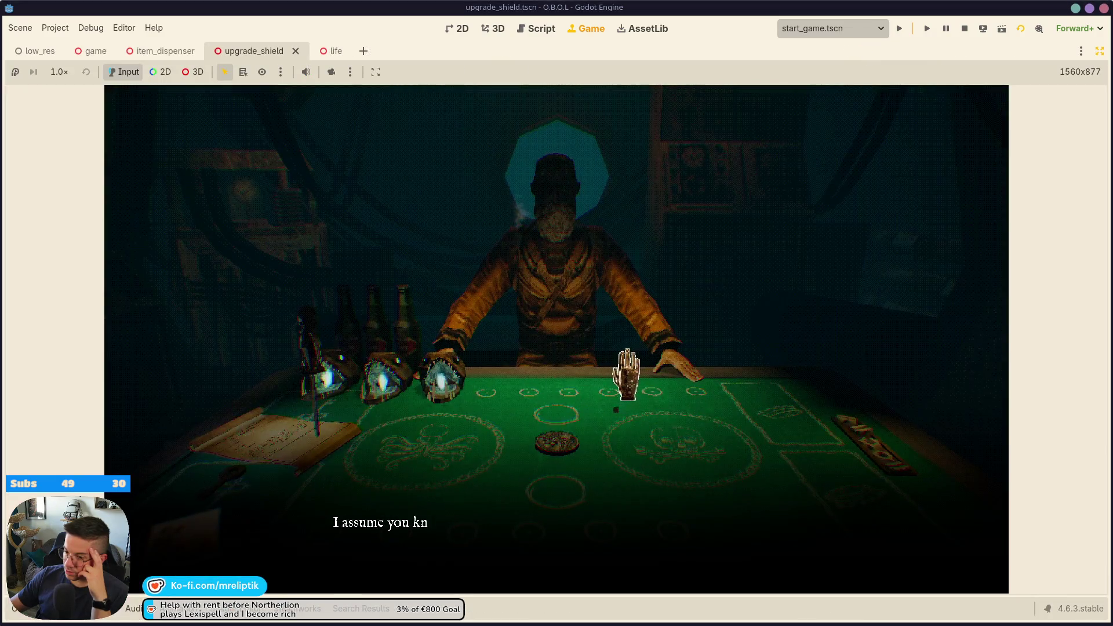
left_click(1099, 52)
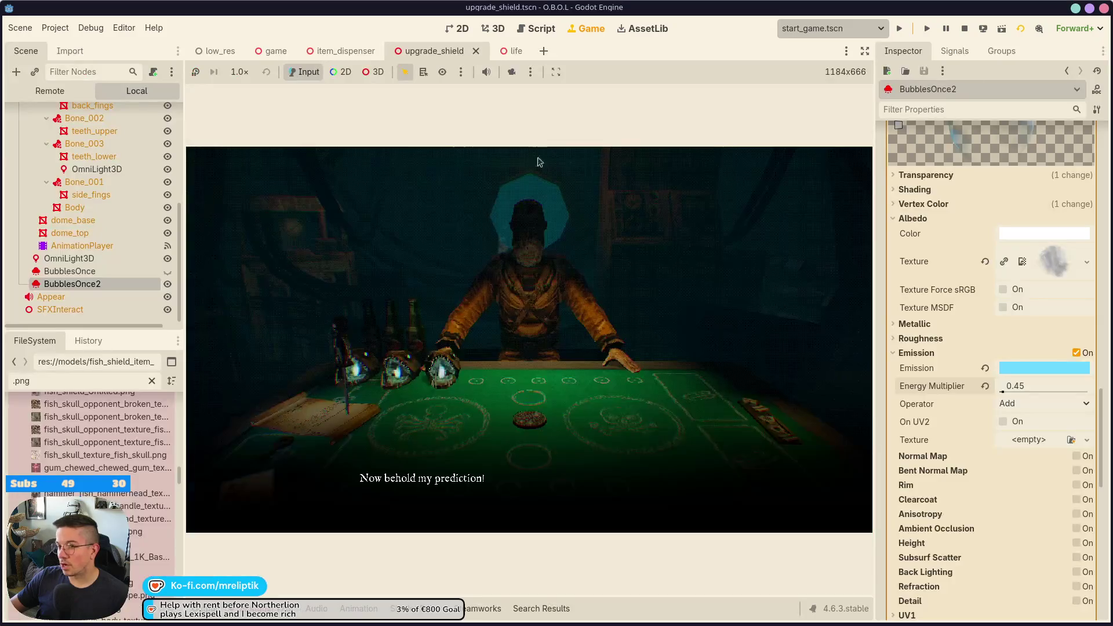
scroll(976, 352, "up", 15)
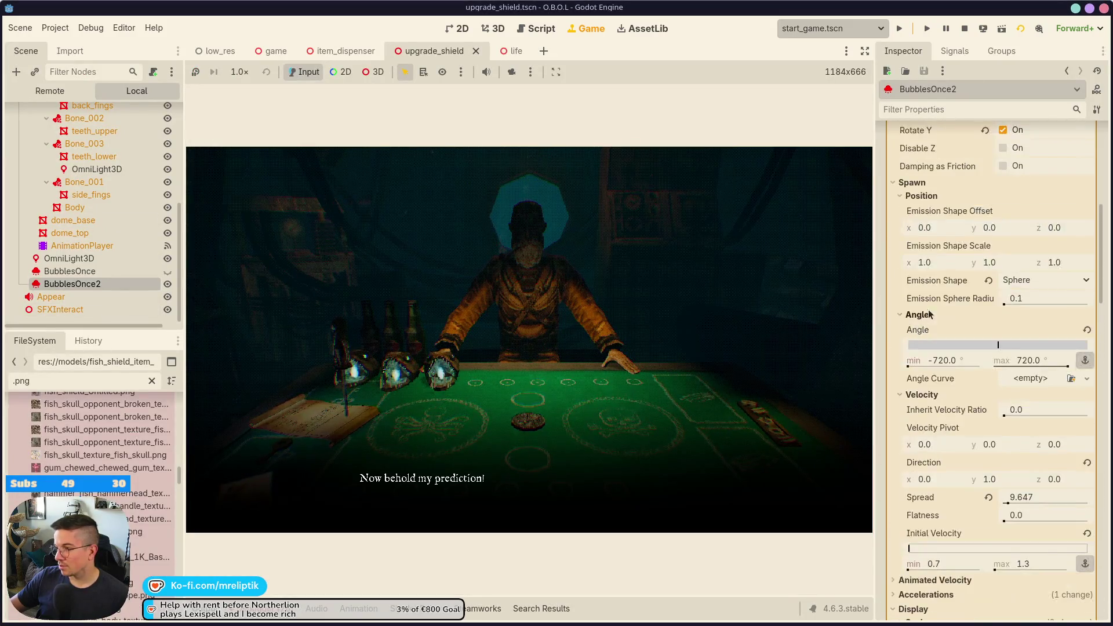
scroll(975, 352, "up", 5)
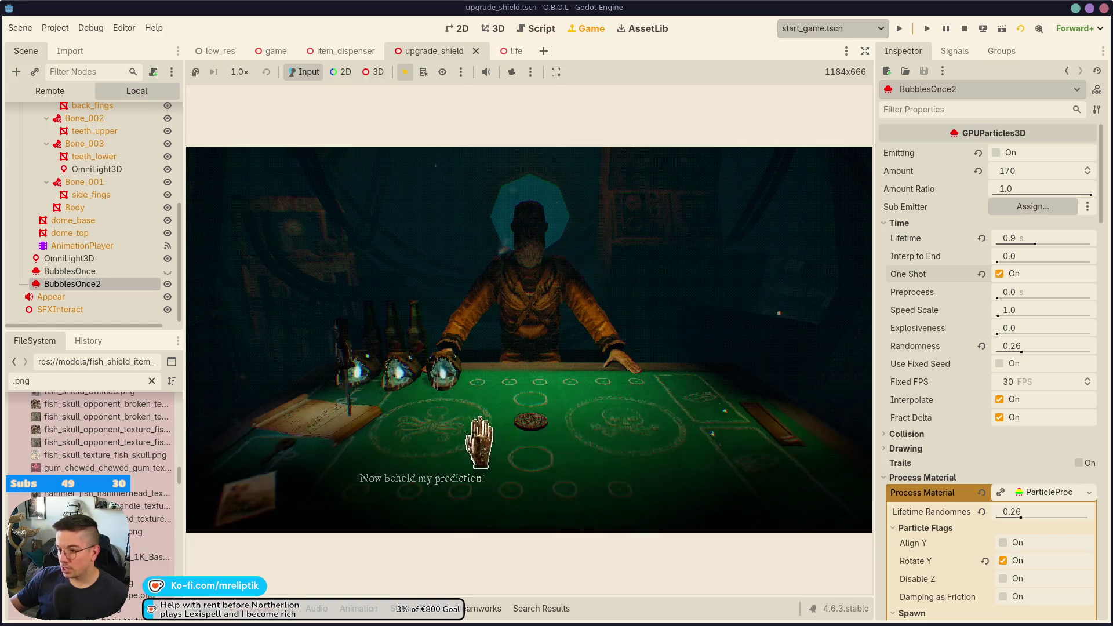
Rerun 'upgrade shield player' in the dev console, watch the bubbles, then stop the game
left_click(215, 608)
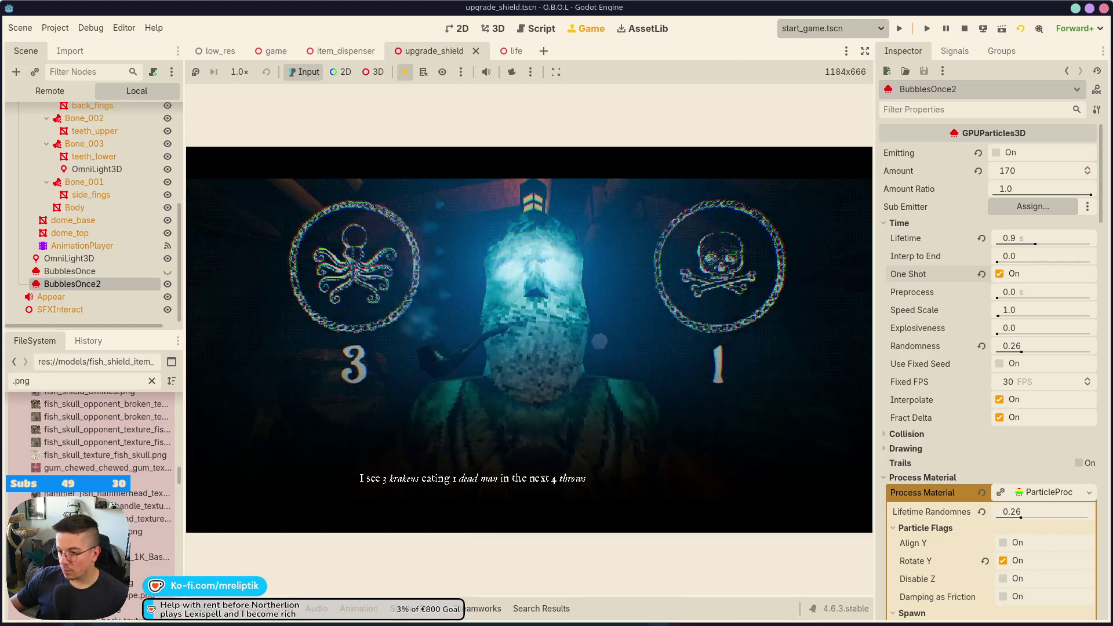
key("quoteleft")
key("Up")
key("Return")
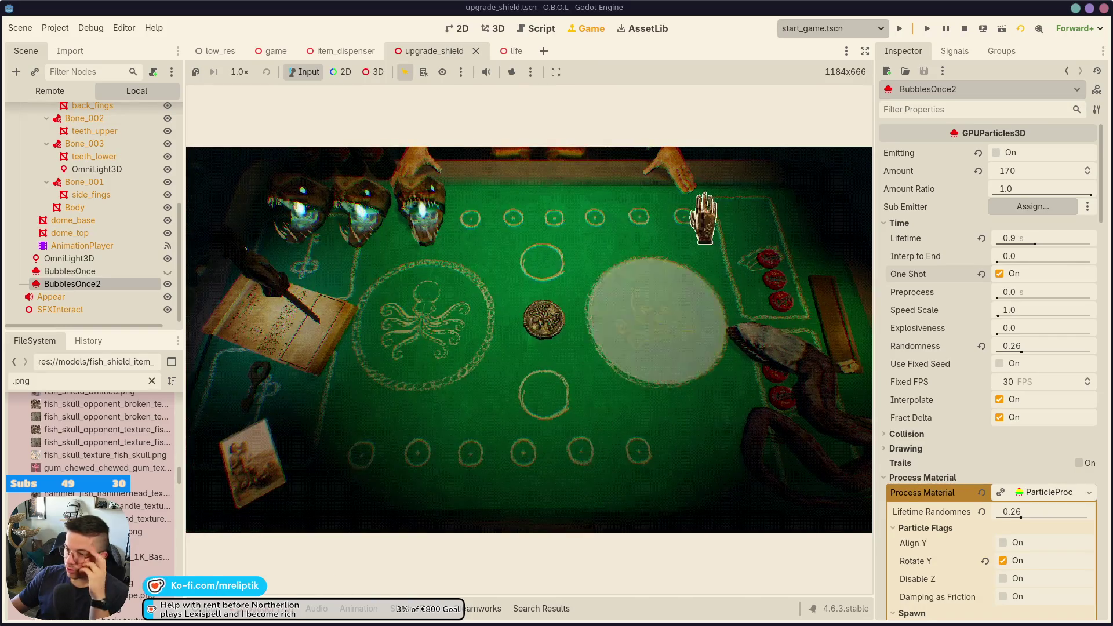
key("F8")
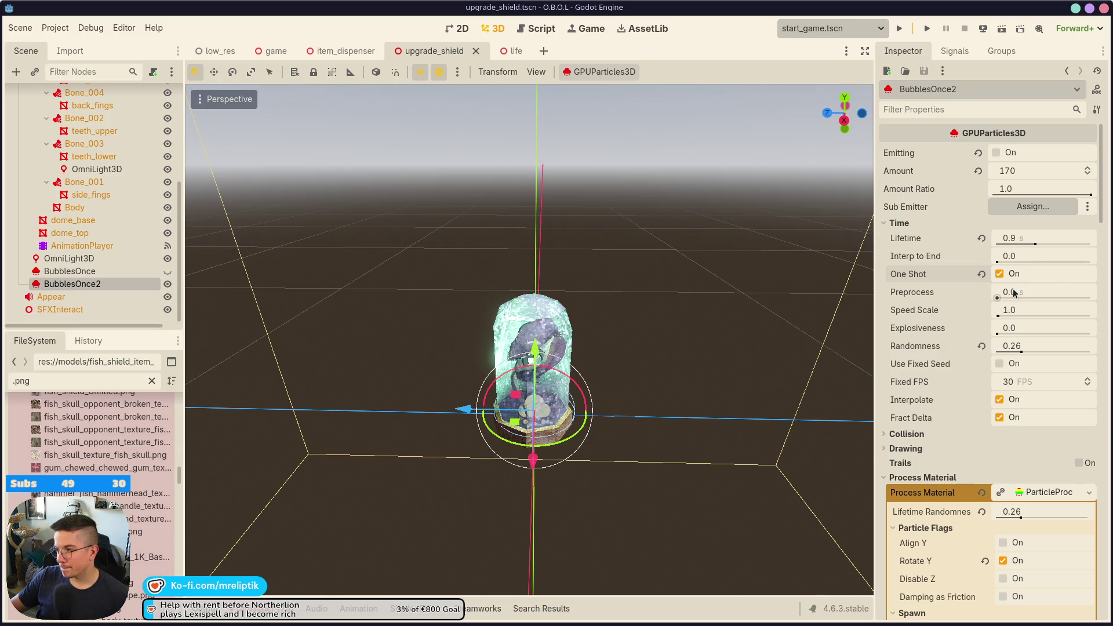
Set the BubblesOnce2 Explosiveness to 0.2, preview the burst and save
left_click(996, 154)
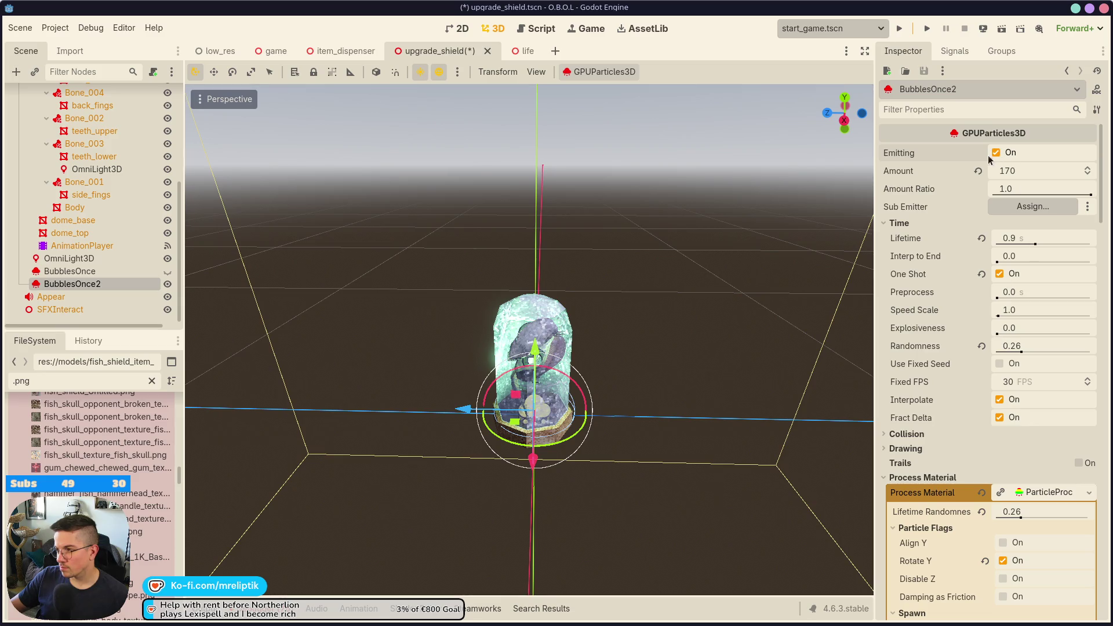
scroll(603, 316, "down", 3)
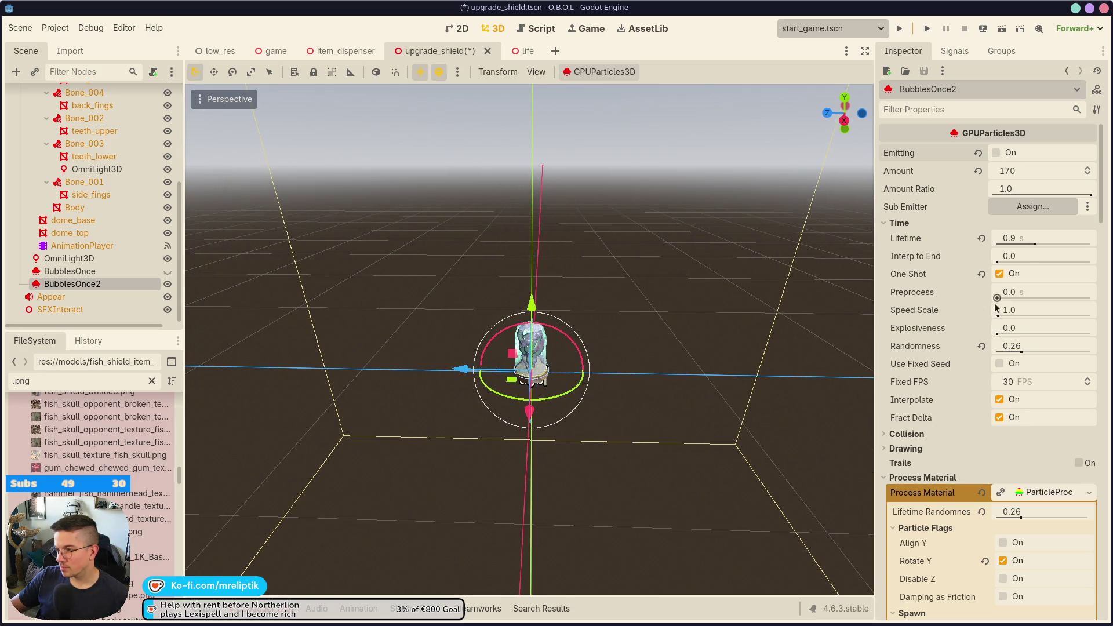
left_click_drag(997, 335, 1016, 335)
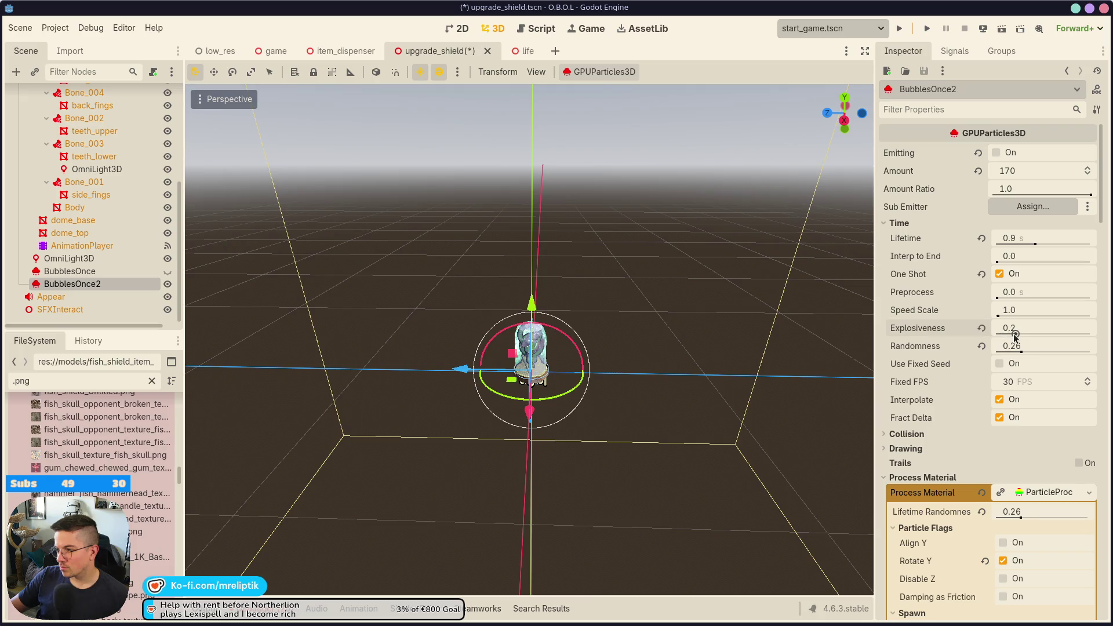
left_click(998, 152)
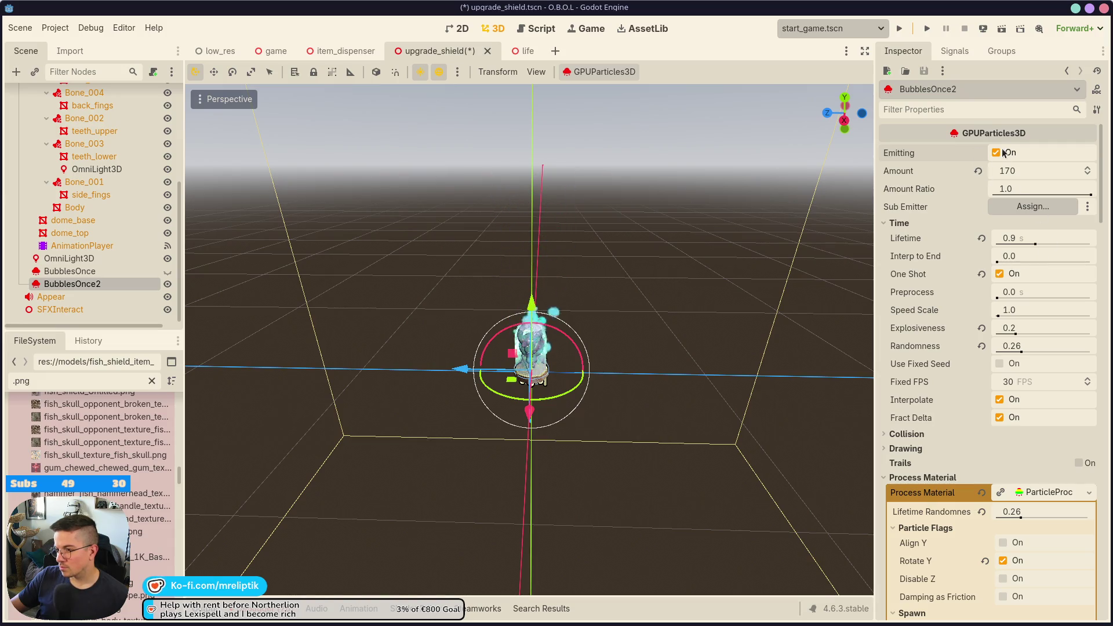
key("ctrl+s")
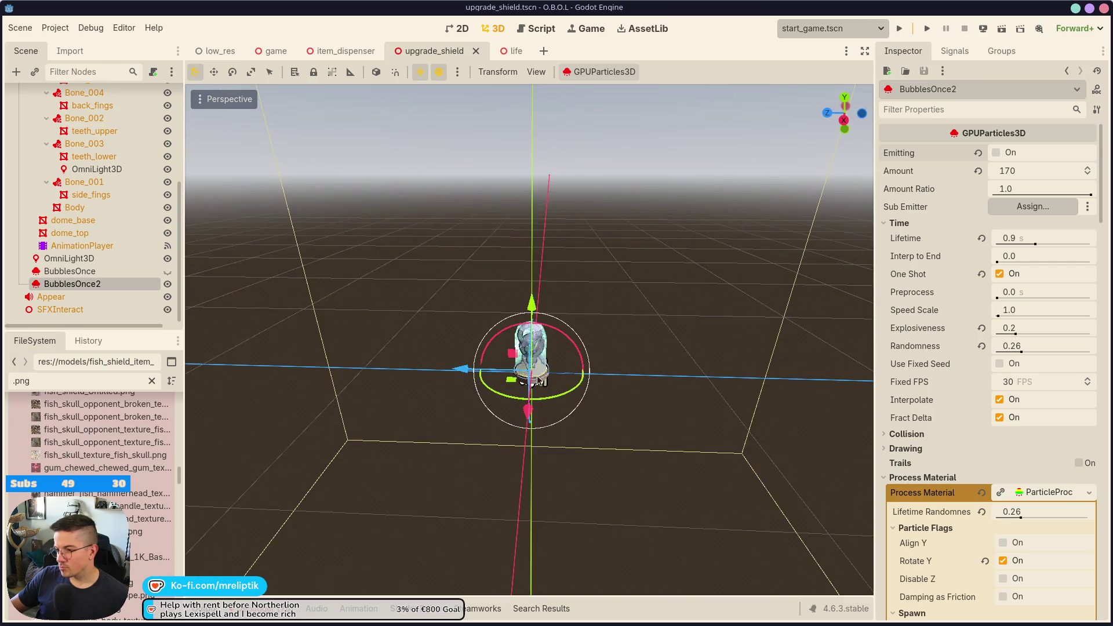
Hide BubblesOnce2 in the editor, save again and run the game
scroll(420, 343, "up", 3)
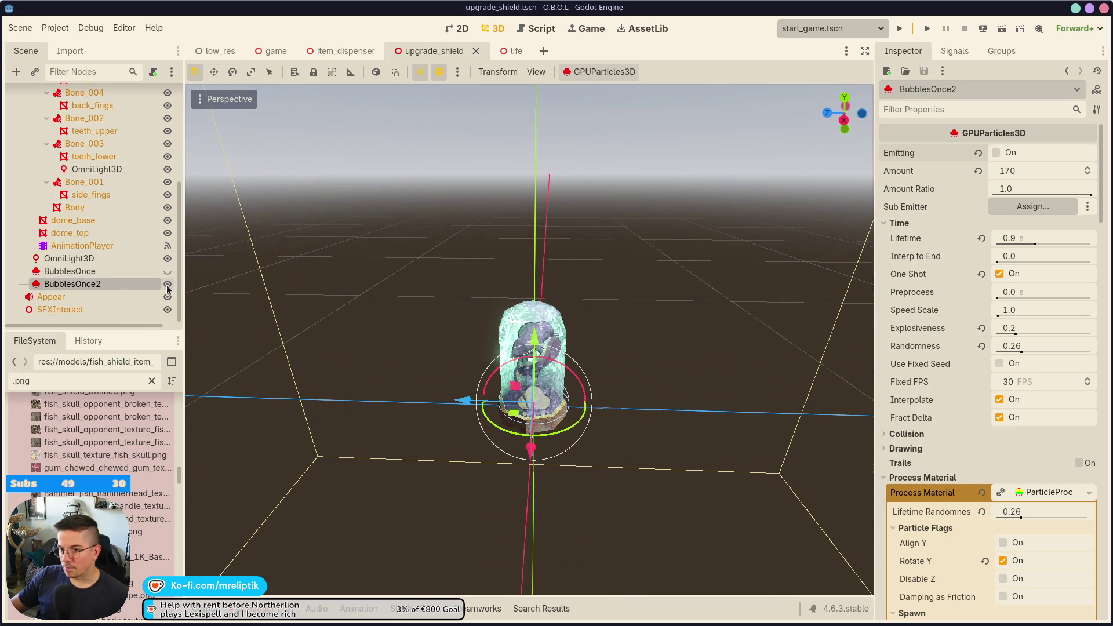
scroll(168, 289, "up", 1)
left_click(168, 312)
key("ctrl+s")
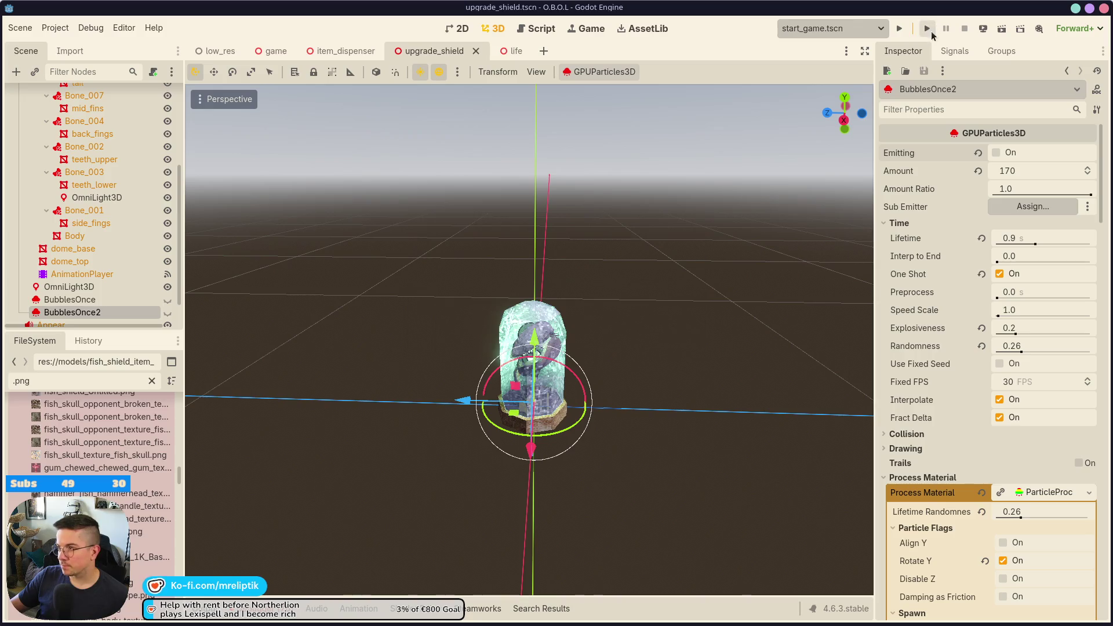
left_click(901, 30)
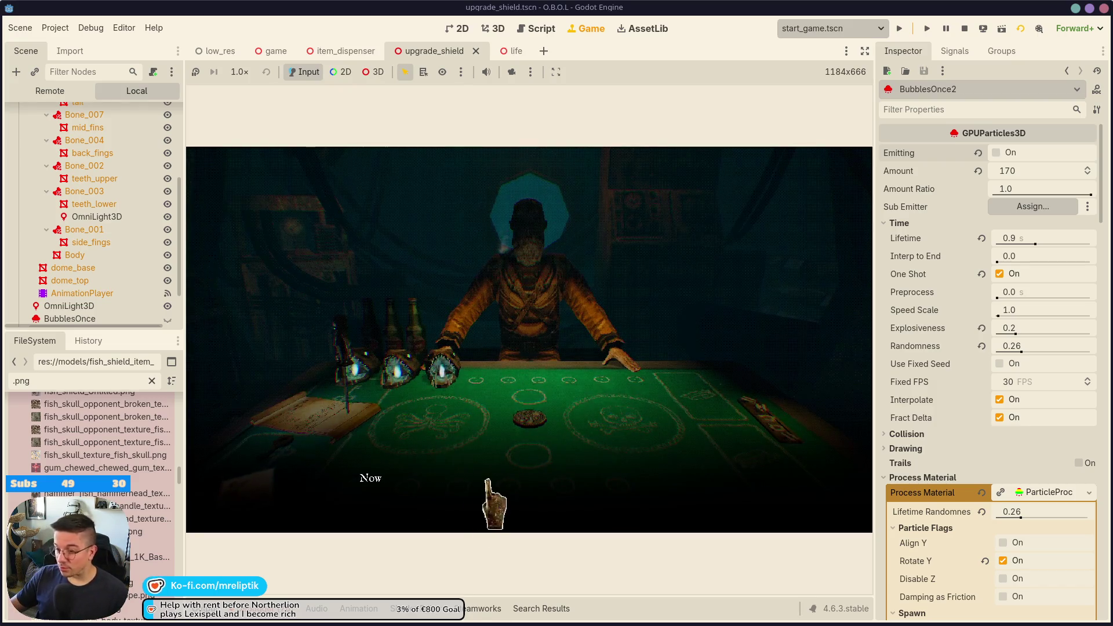
Expand the game view, trigger 'upgrade shield player' from the console, then stop the game
left_click(864, 53)
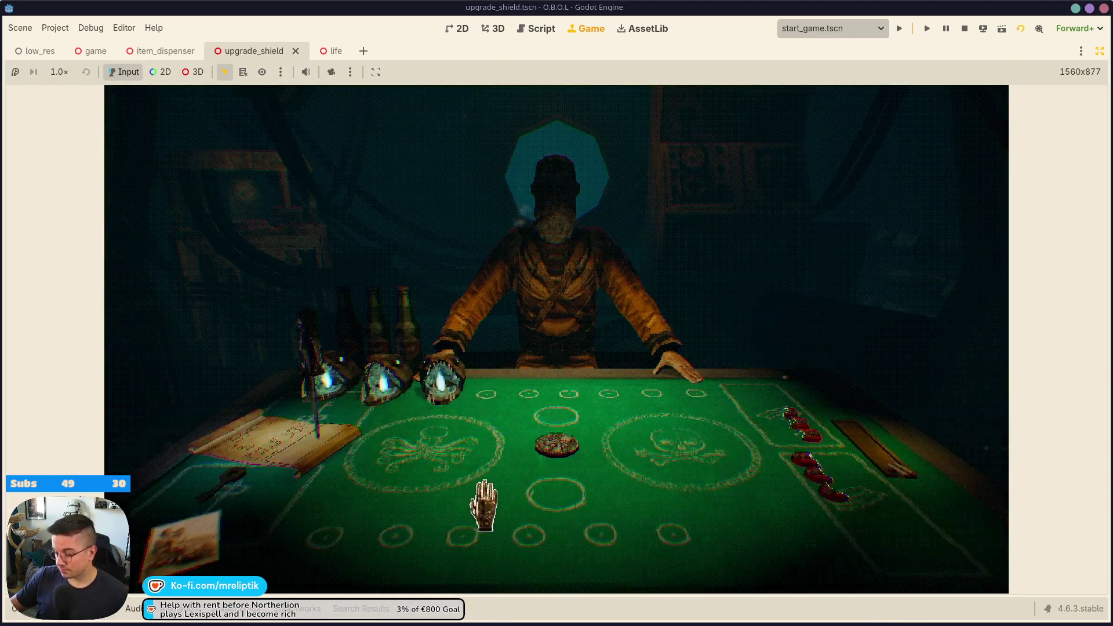
key("grave")
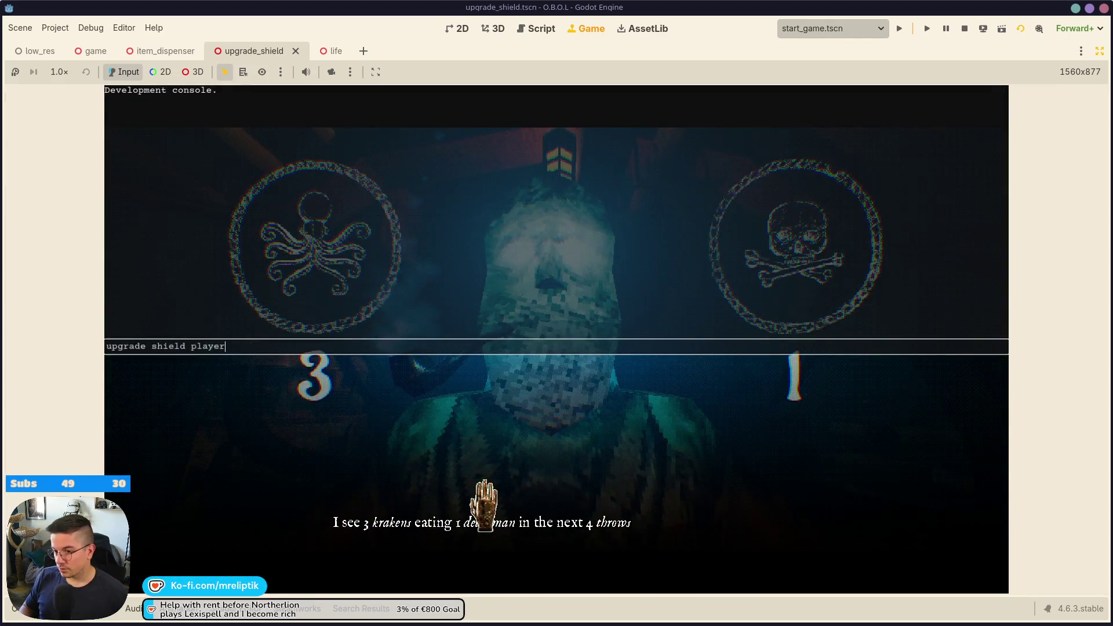
key("Return")
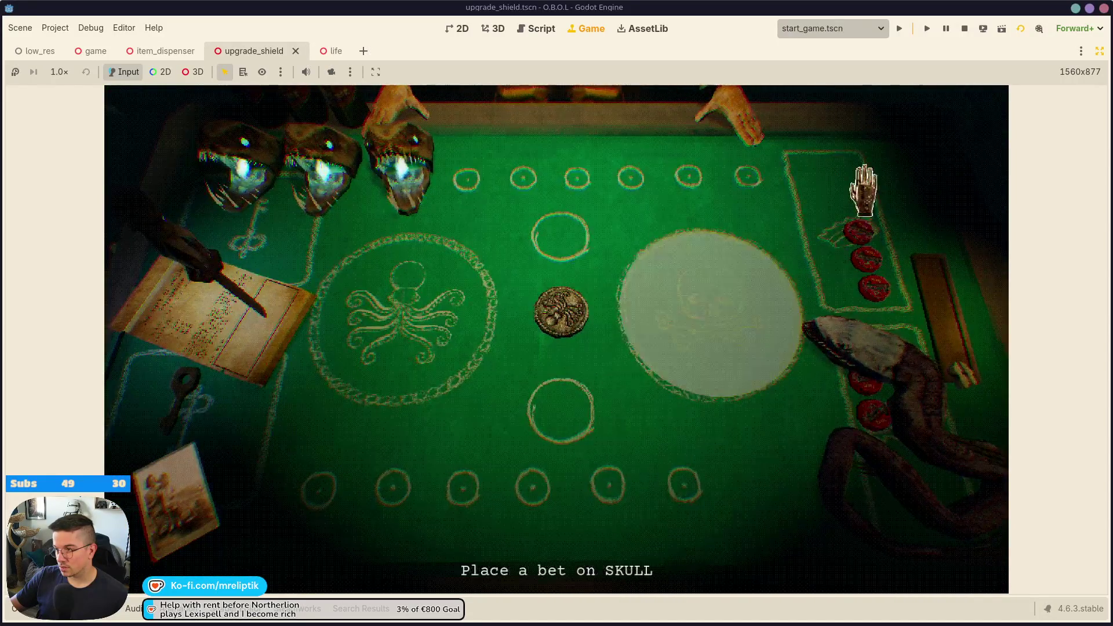
left_click(964, 30)
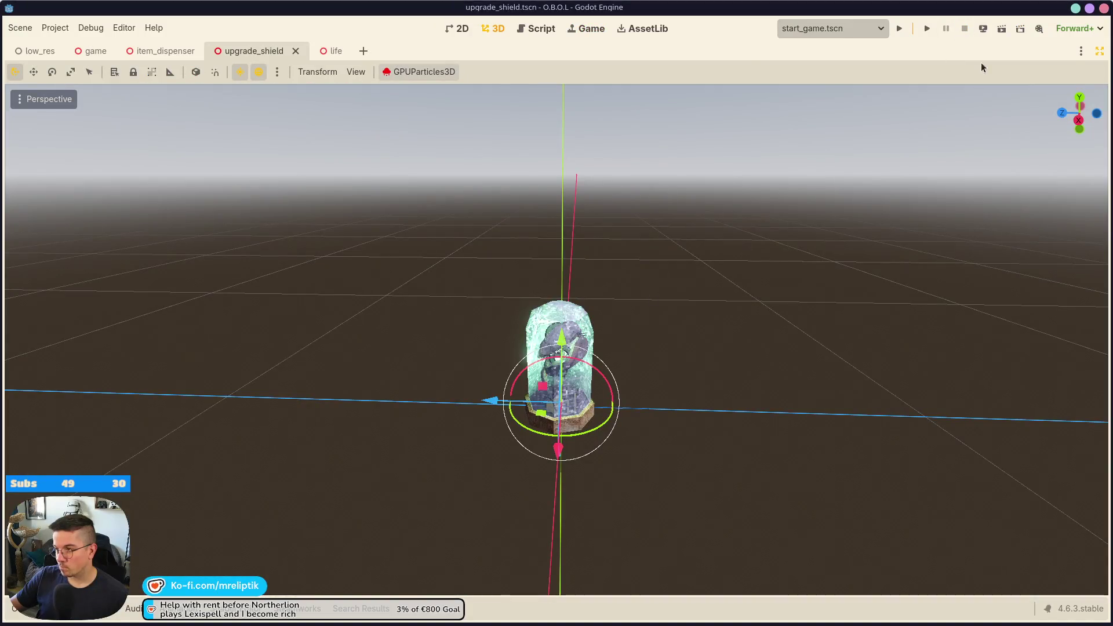
Restore the side panels and scrub the shield's break animation to watch the fish emerge
left_click(1101, 51)
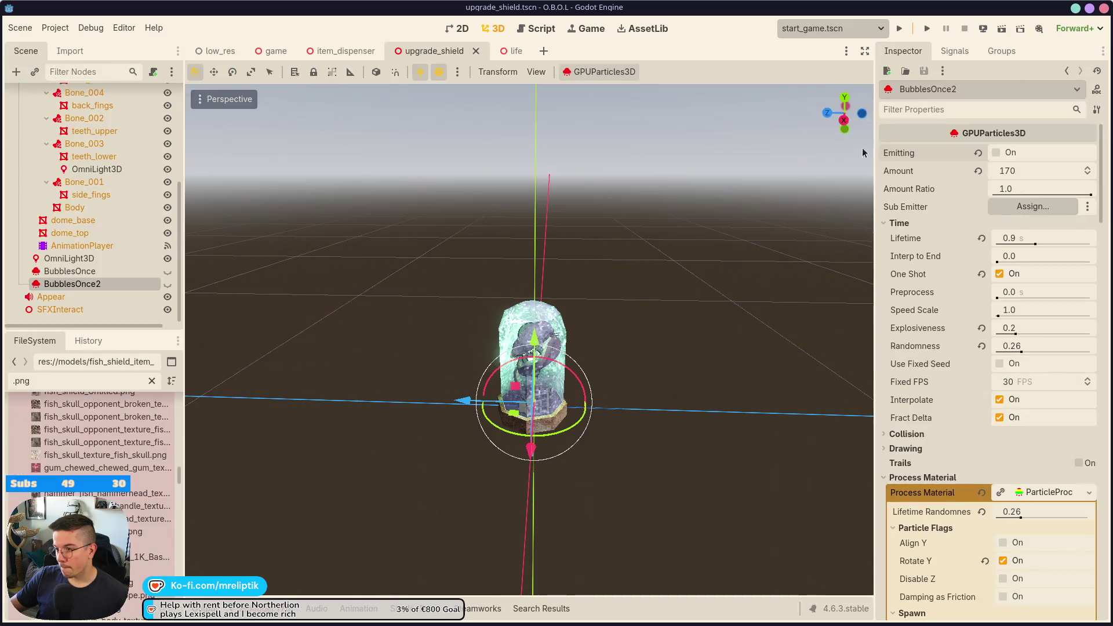
left_click(81, 259)
scroll(101, 259, "up", 3)
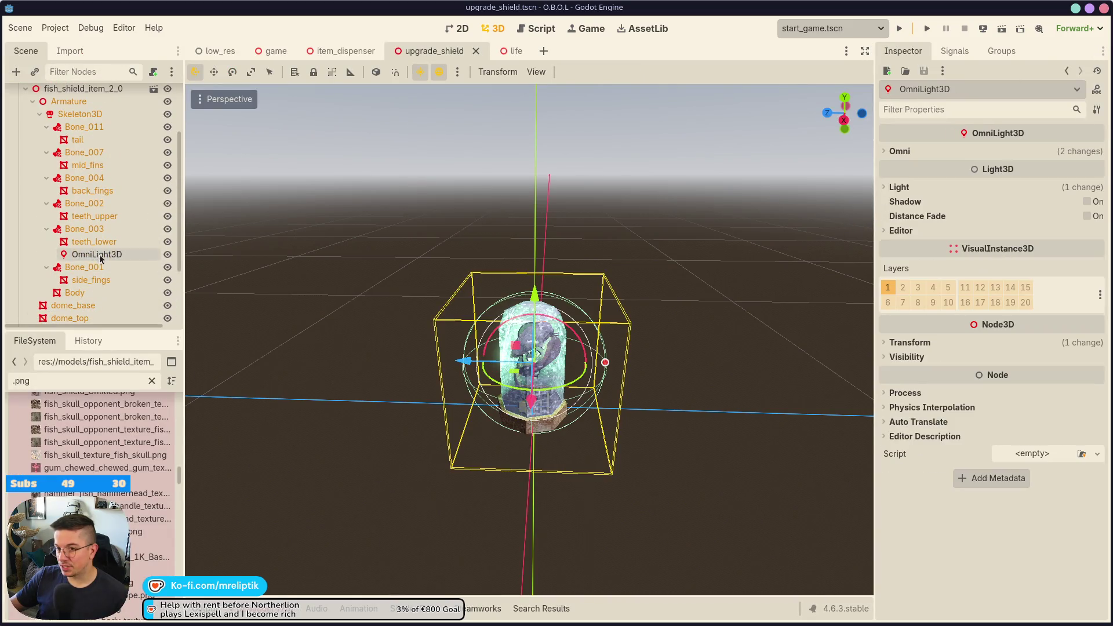
left_click(94, 241)
left_click(87, 228)
left_click(95, 254)
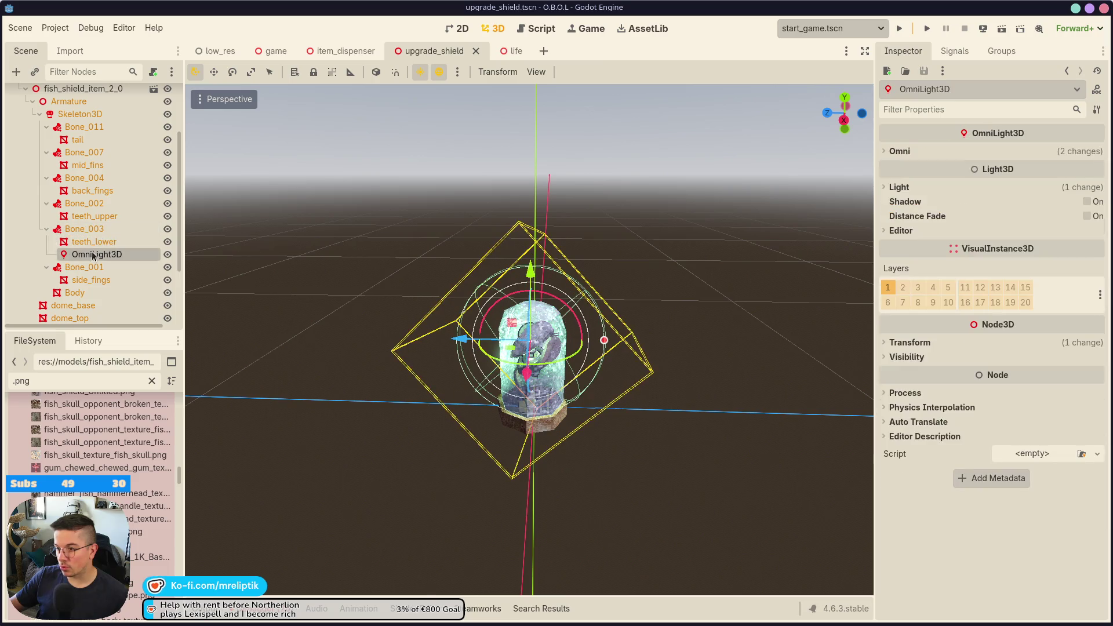
scroll(75, 314, "down", 3)
left_click(78, 247)
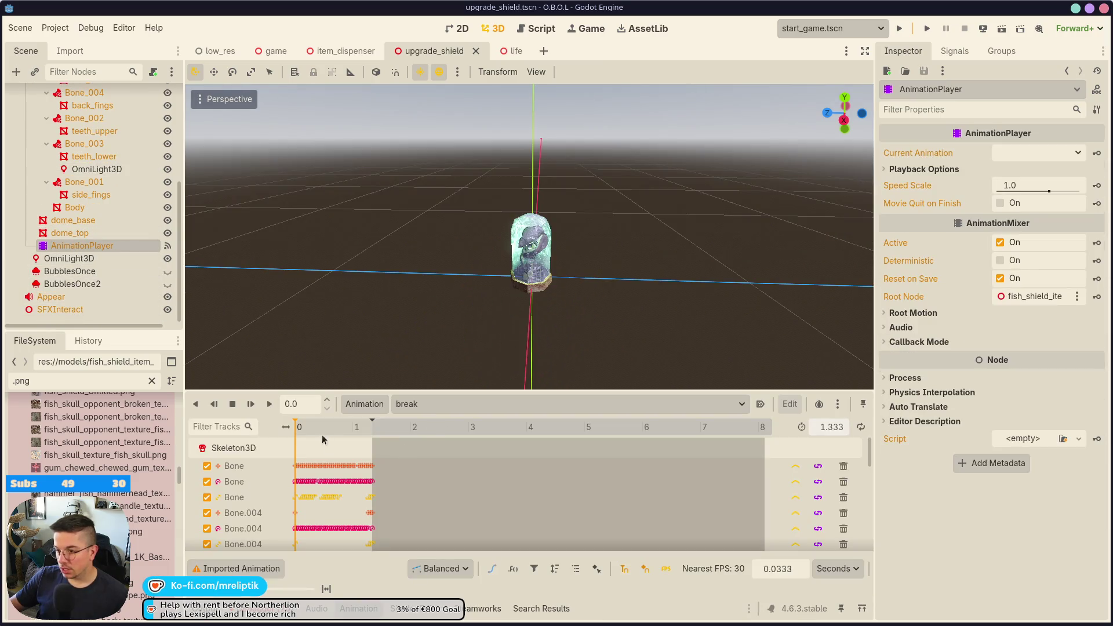
mouse_move(312, 432)
left_mouse_down()
mouse_move(356, 432)
mouse_move(286, 438)
left_mouse_up()
Reset the Bone_003 jaw light's Energy, set its Range to 0.48, and hide it
left_click(69, 258)
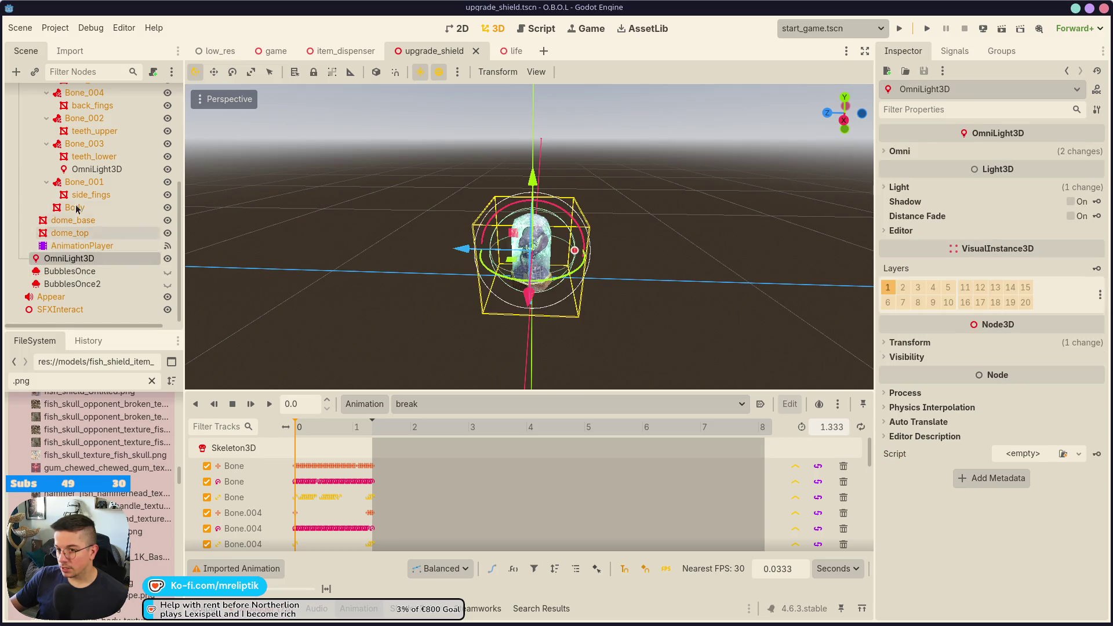
scroll(81, 232, "up", 2)
left_click(83, 228)
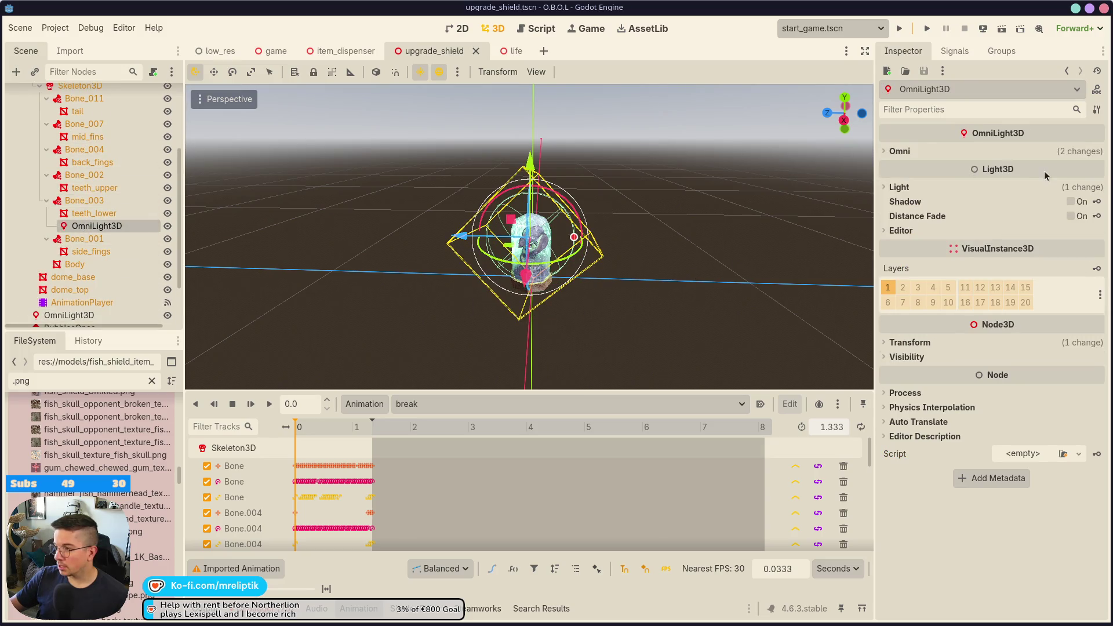
left_click(901, 151)
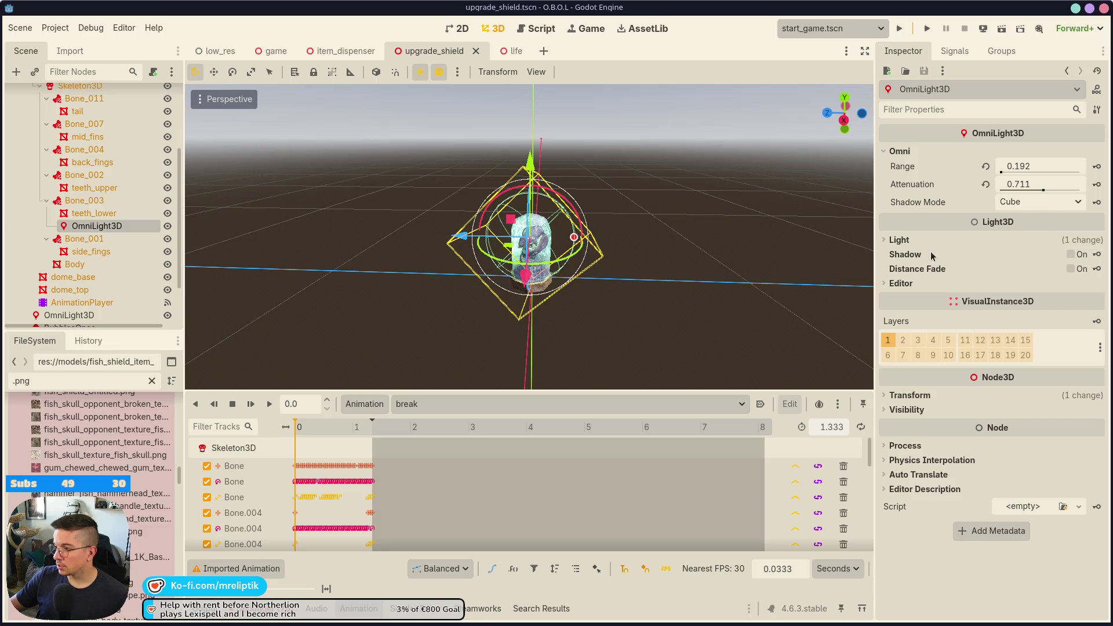
left_click(909, 242)
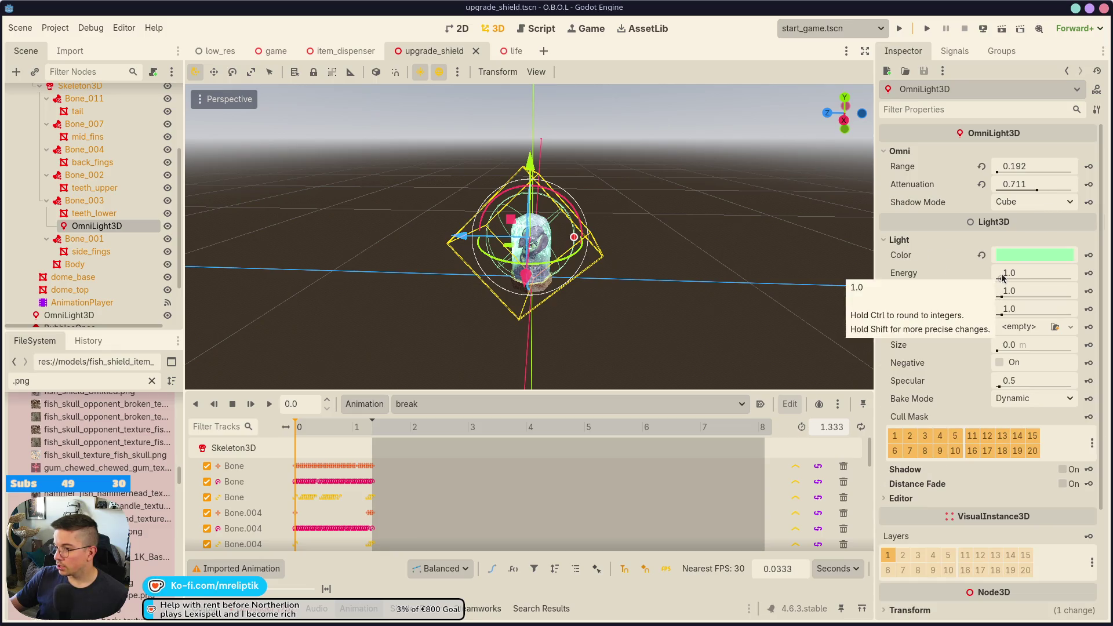
left_click_drag(1034, 268, 1046, 268)
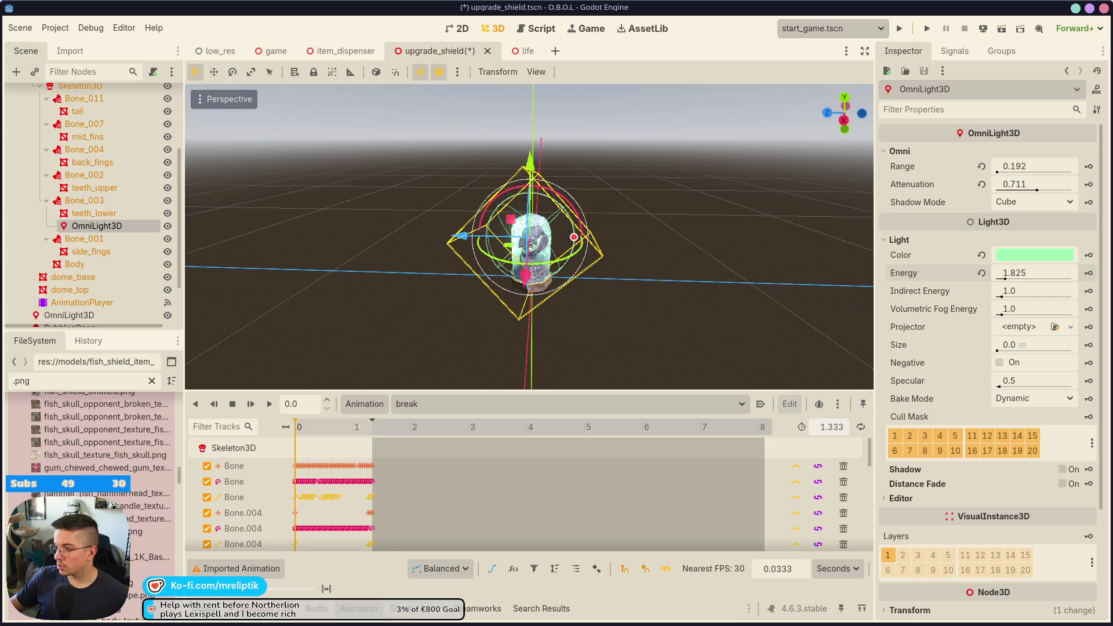
left_click(981, 273)
left_click(982, 166)
mouse_move(1040, 169)
left_mouse_down()
mouse_move(1004, 169)
mouse_move(1014, 169)
left_mouse_up()
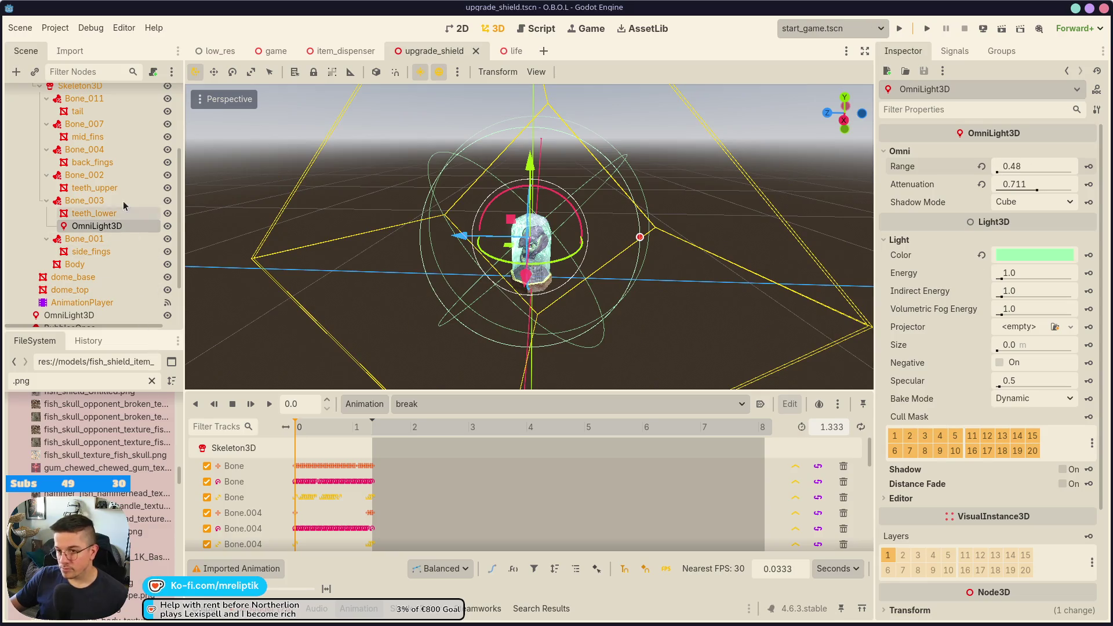
left_click(172, 229)
scroll(104, 221, "up", 5)
Add an OmniLight3D .show() call as the first line of activate_anim, save, and run the game
key("ctrl+F3")
scroll(81, 261, "down", 1)
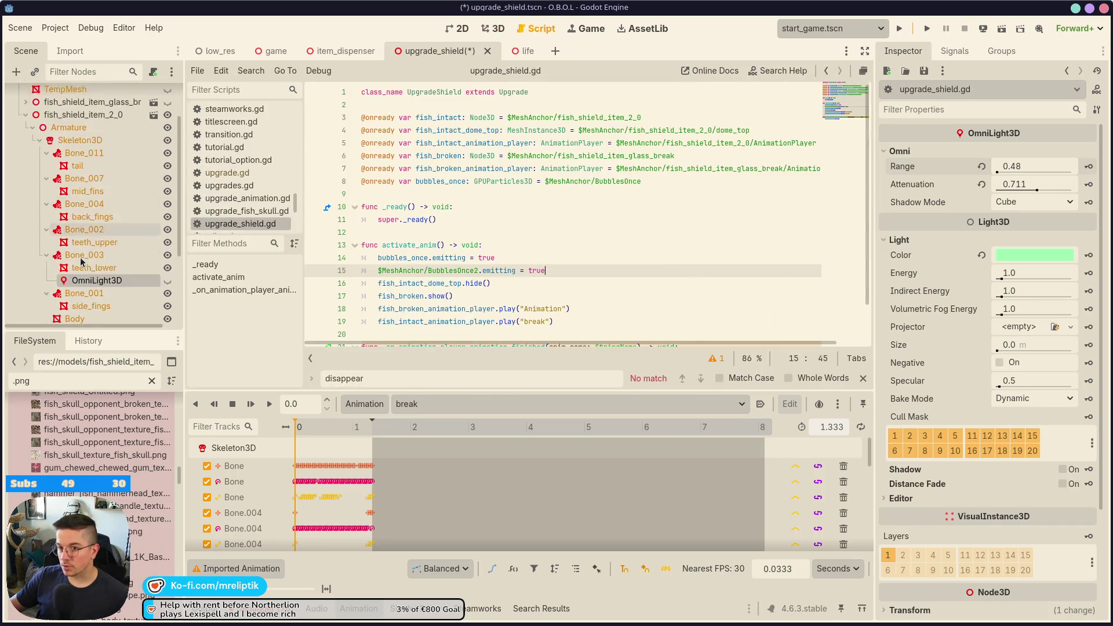
scroll(81, 262, "down", 3)
left_click(508, 248)
key("Return")
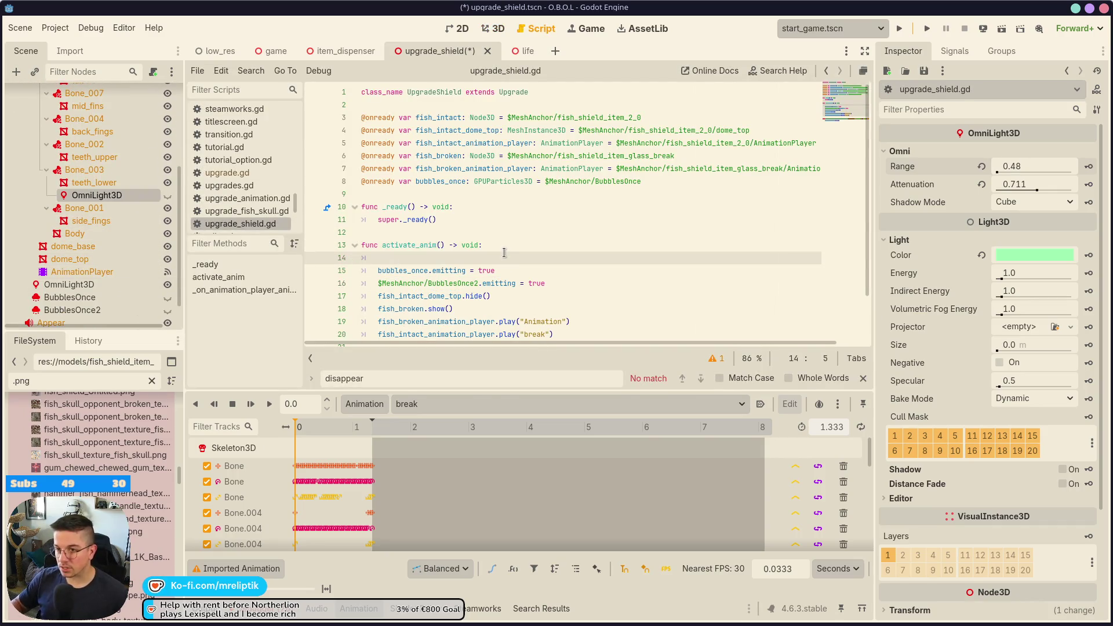
left_click_drag(120, 197, 434, 254)
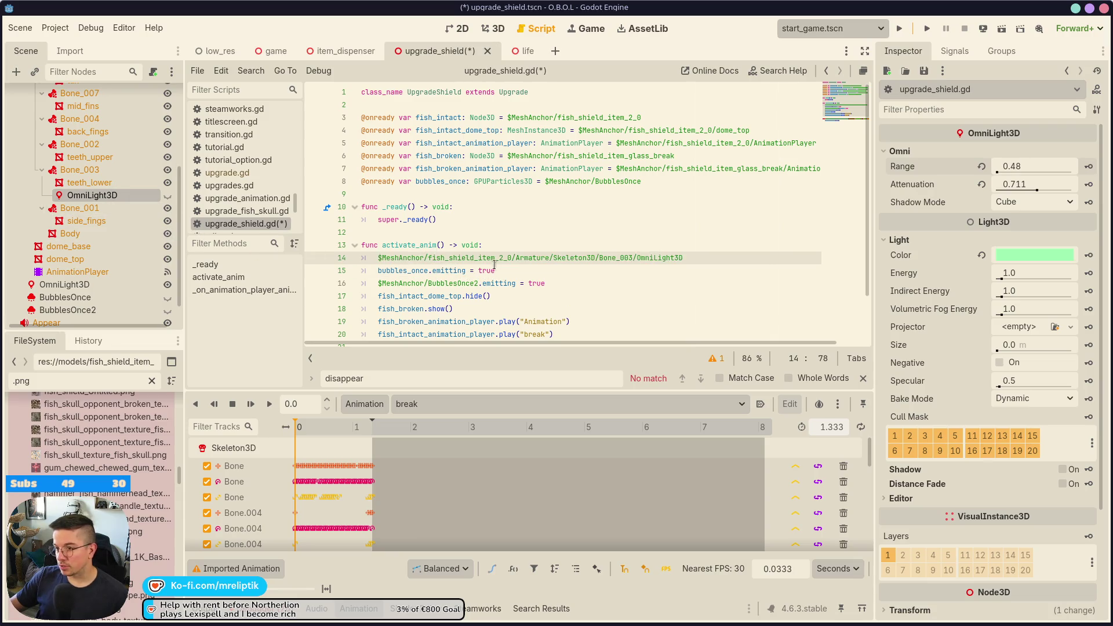
type(".show(")
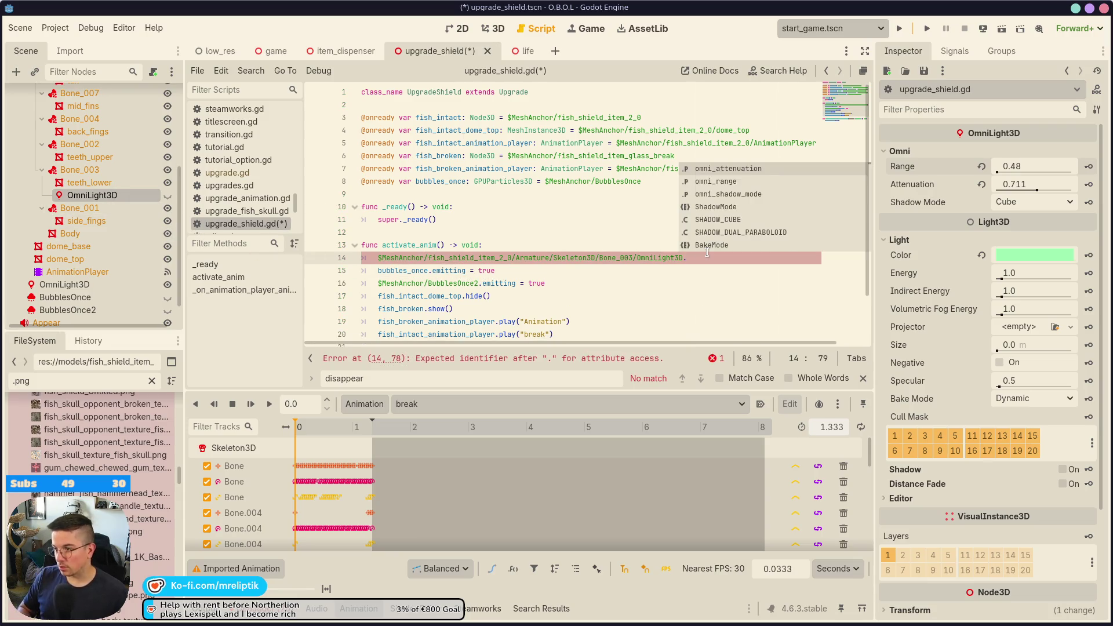
key("ctrl+s")
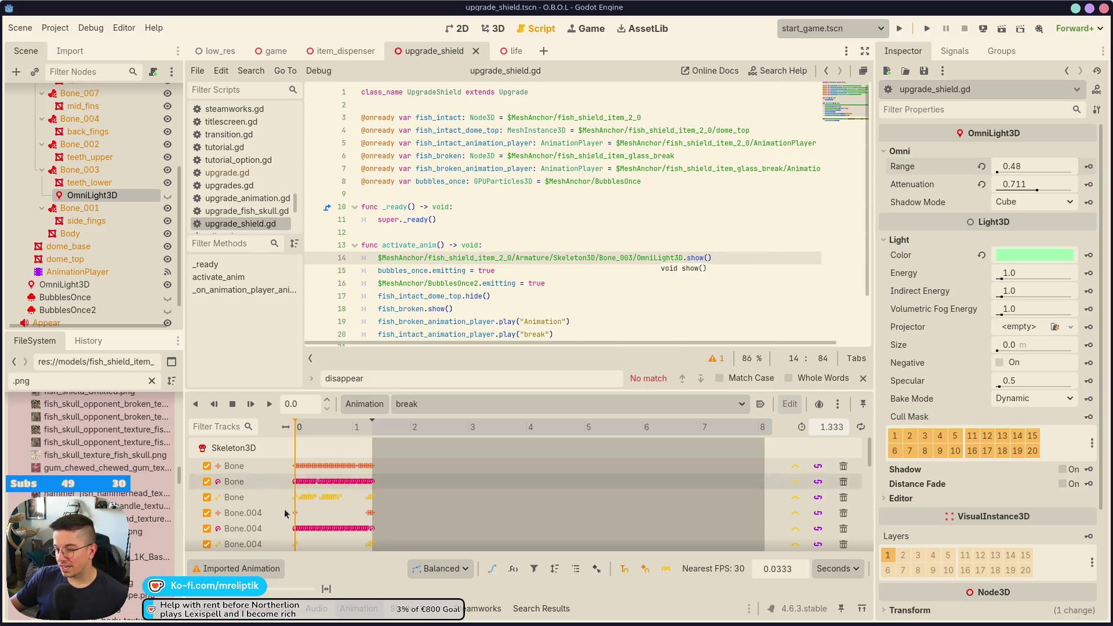
left_click(897, 30)
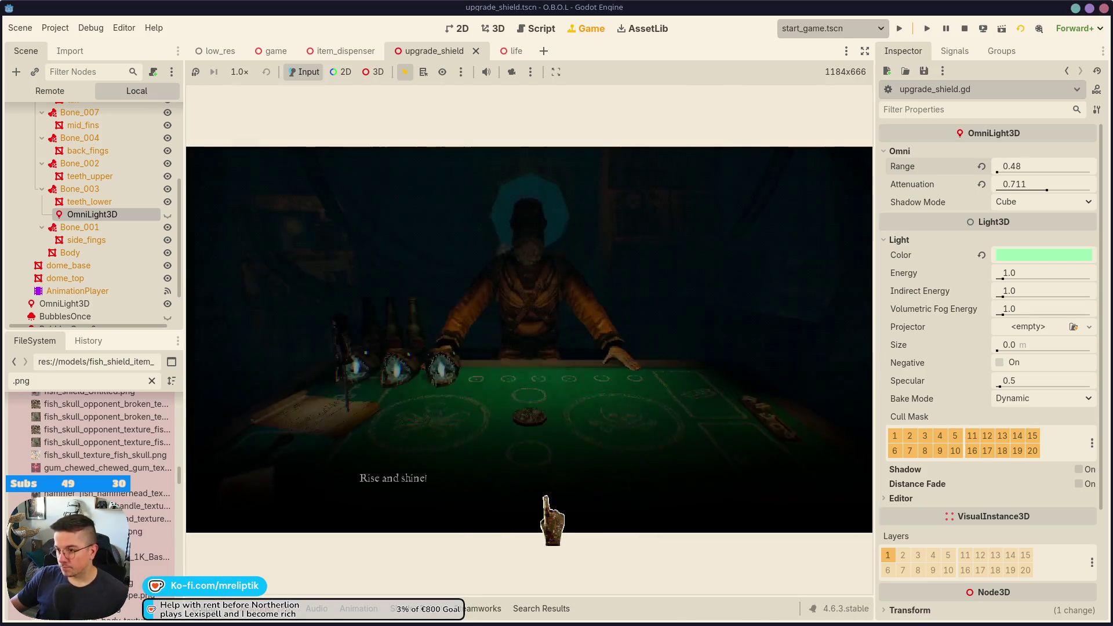
Make BubblesOnce2 visible again and restart the game
left_click(864, 51)
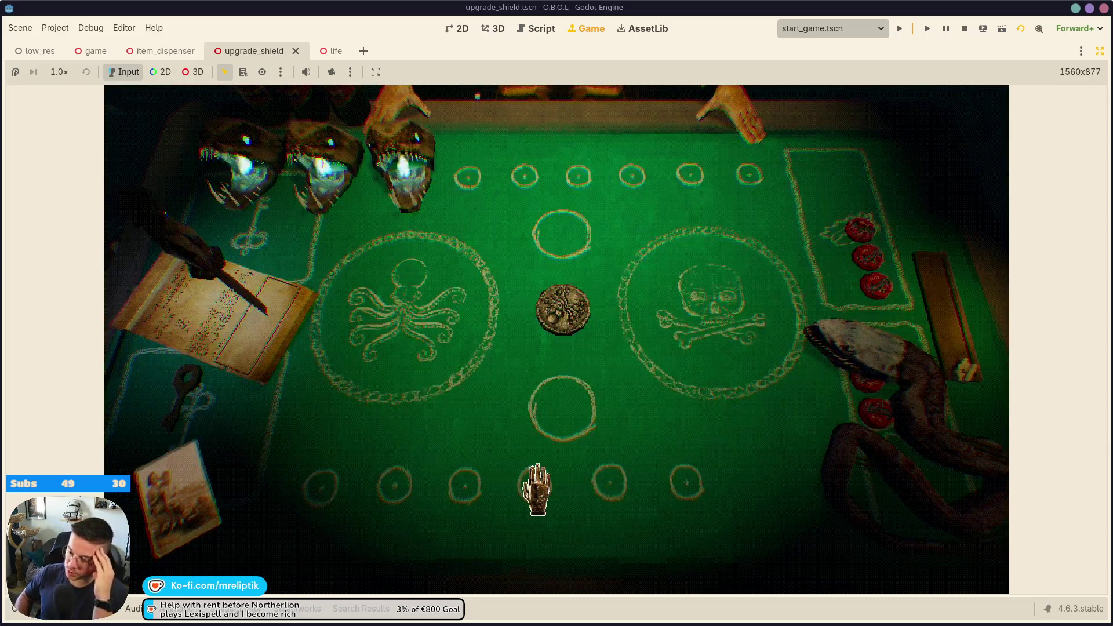
left_click(1100, 52)
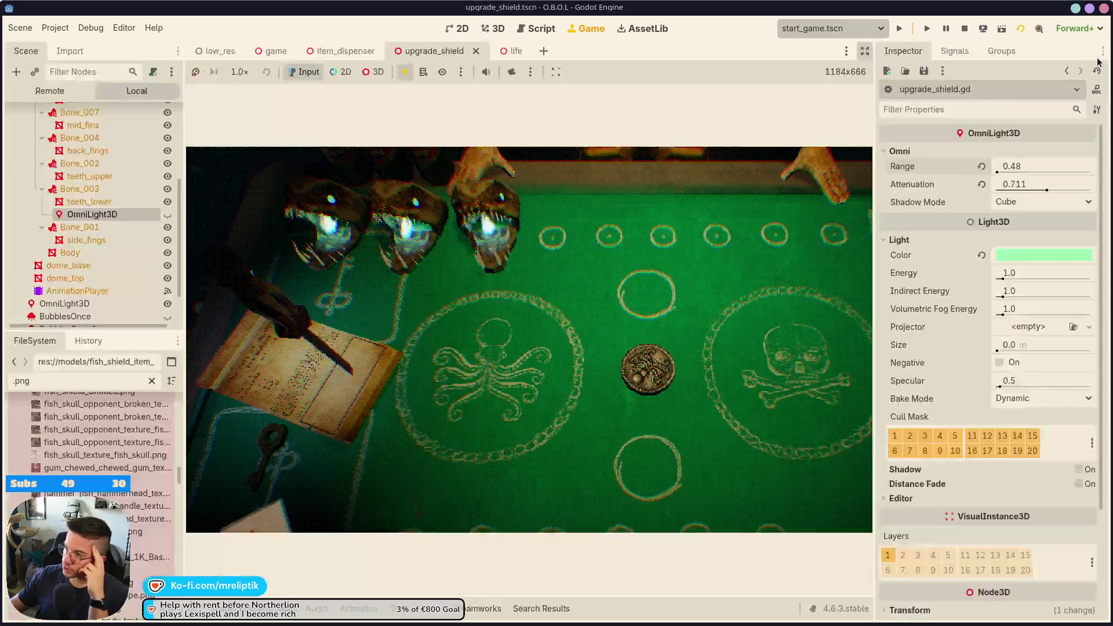
scroll(125, 283, "down", 2)
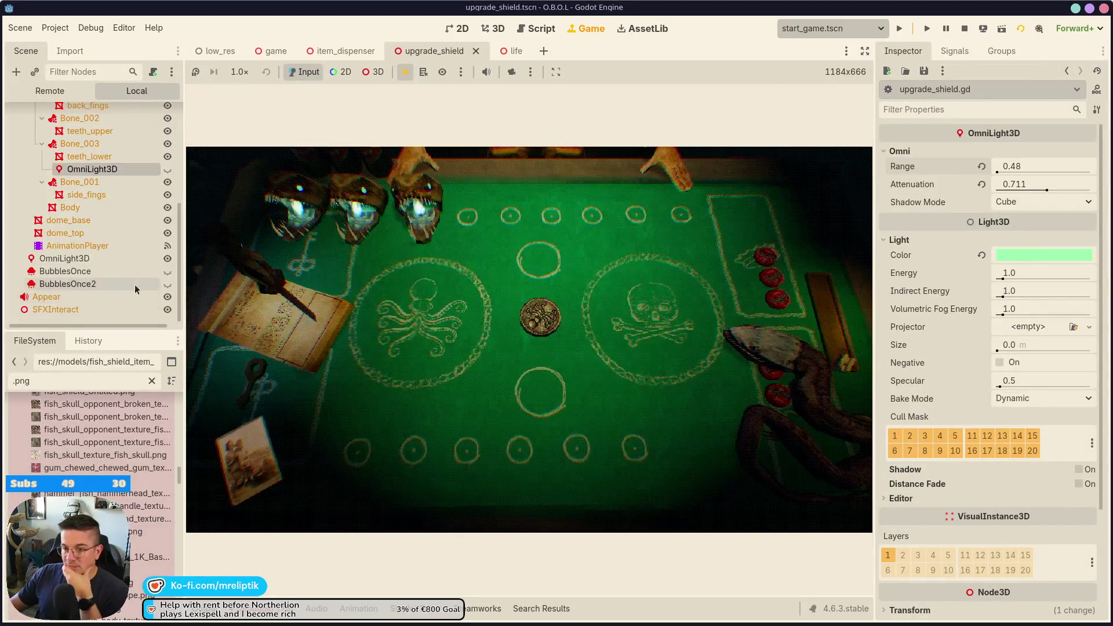
left_click(167, 284)
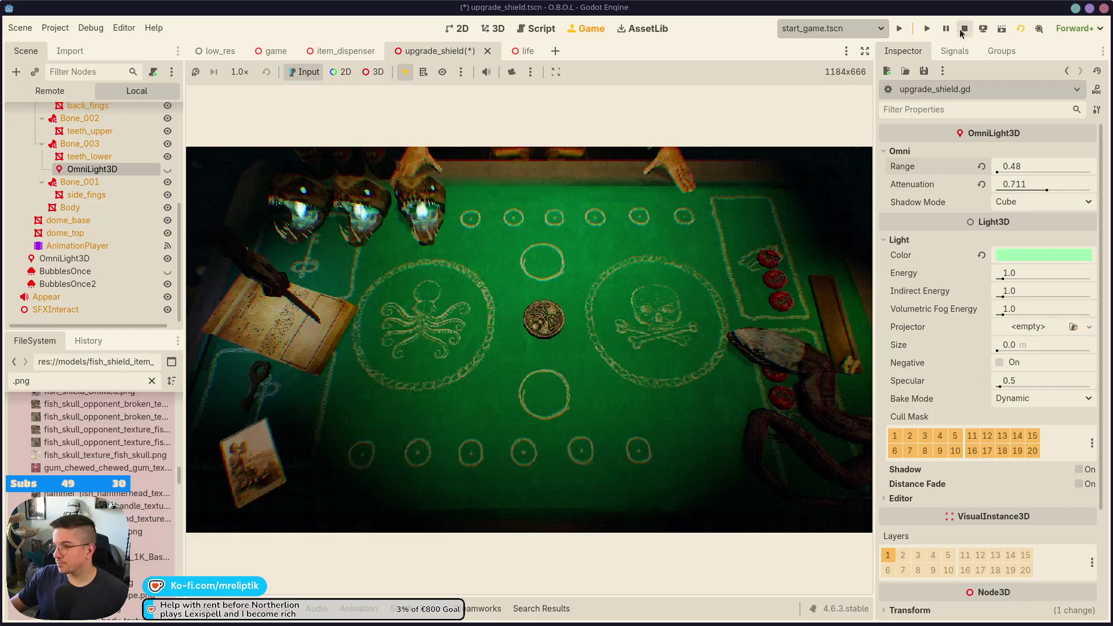
left_click(962, 29)
key("F5")
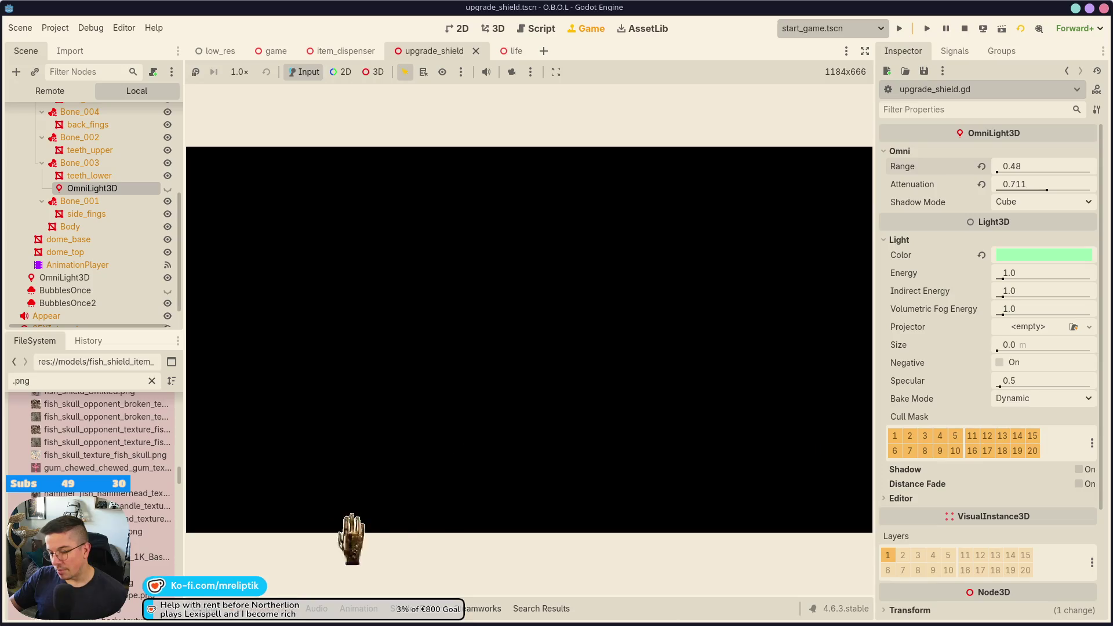
Watch the playtest in the expanded game view, stop it, and return to the 3D view
left_click(864, 52)
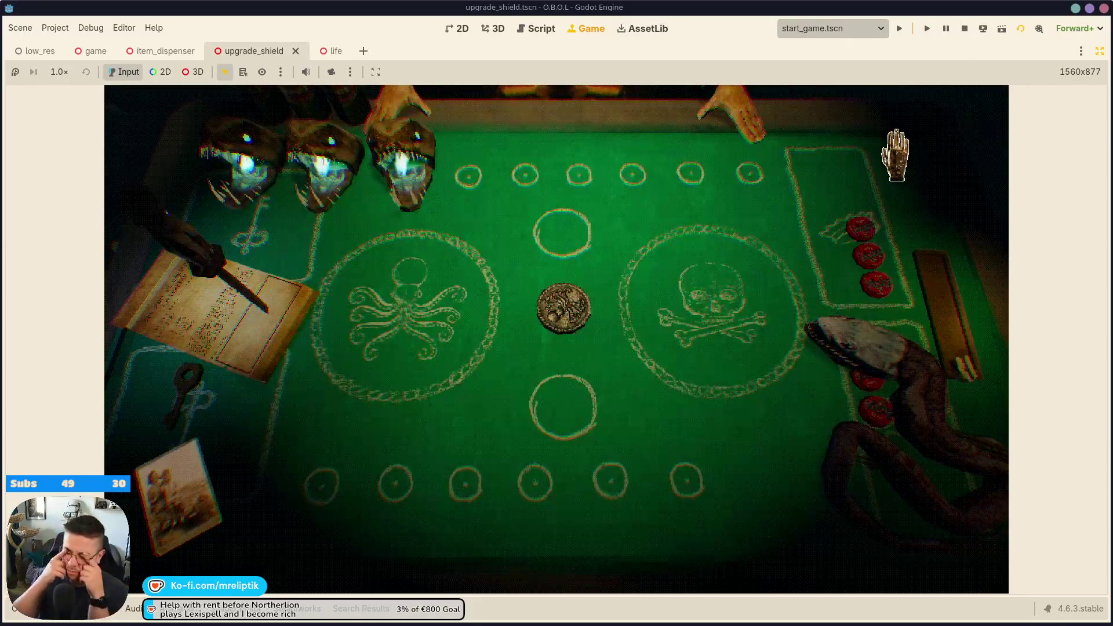
left_click(964, 28)
left_click(515, 27)
left_click(589, 28)
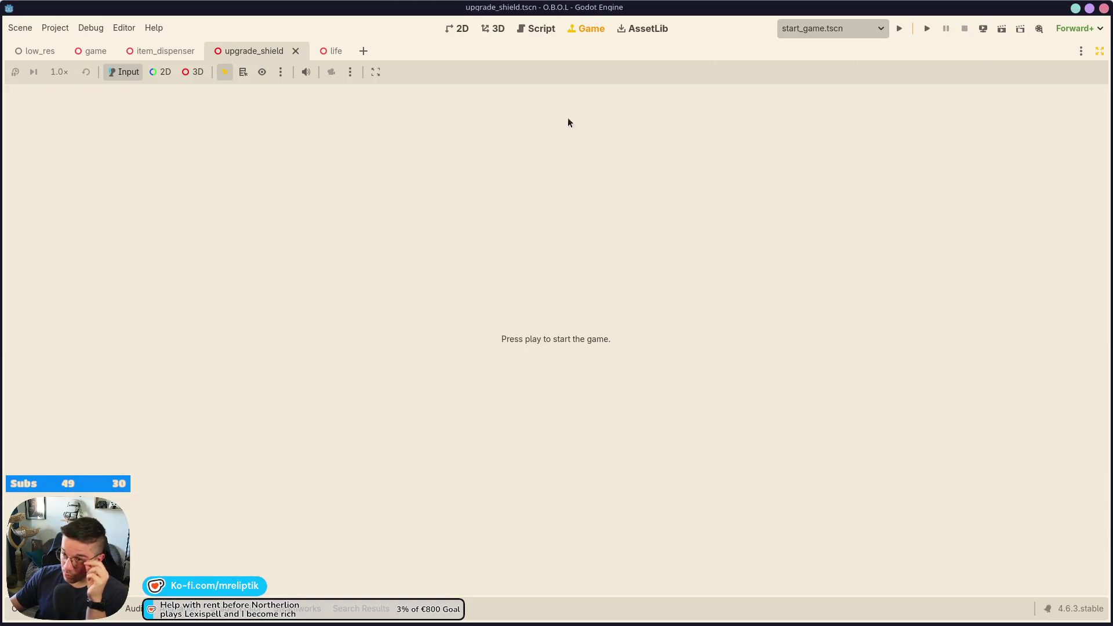
left_click(499, 28)
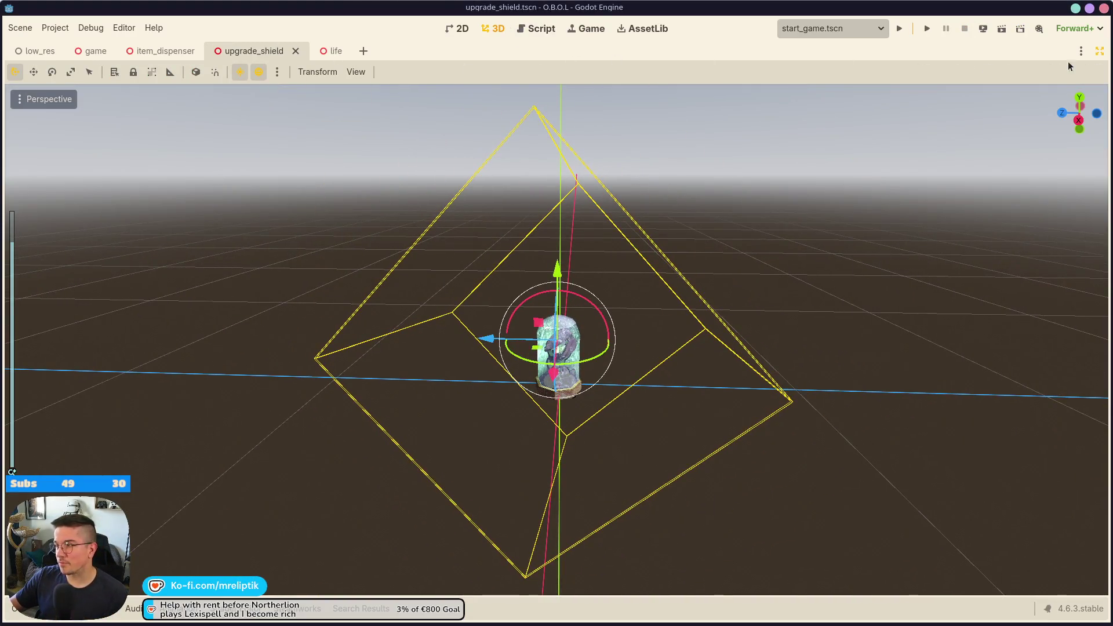
Raise the jaw light's Range to 0.515, save, and preview the BubblesOnce2 bubble burst
left_click(1099, 51)
scroll(90, 266, "down", 3)
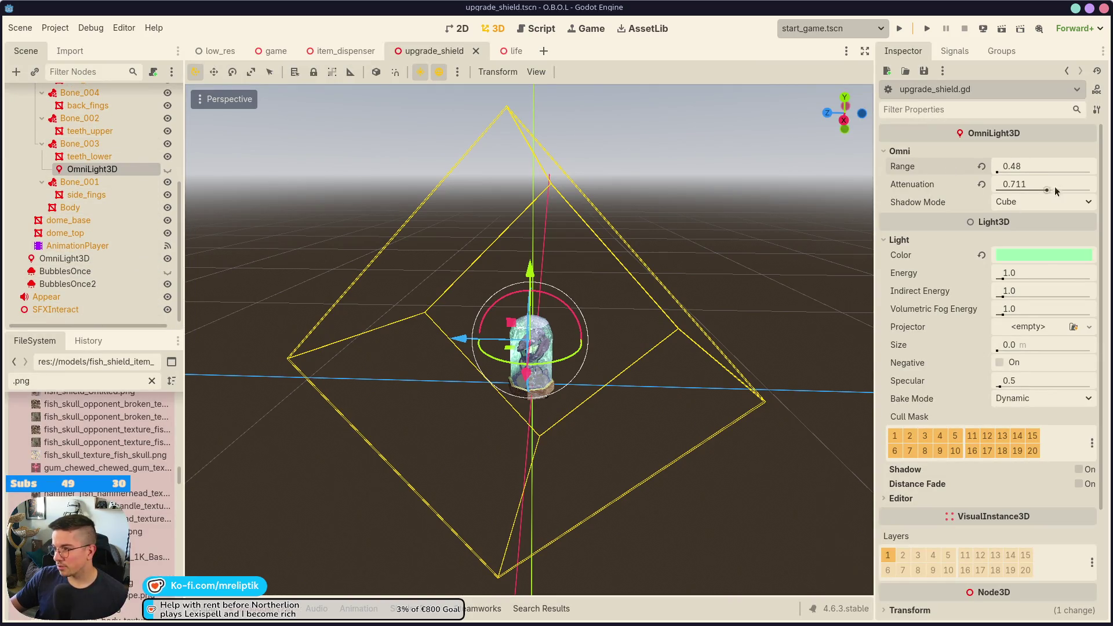
left_click_drag(1023, 165, 1037, 165)
key("ctrl+s")
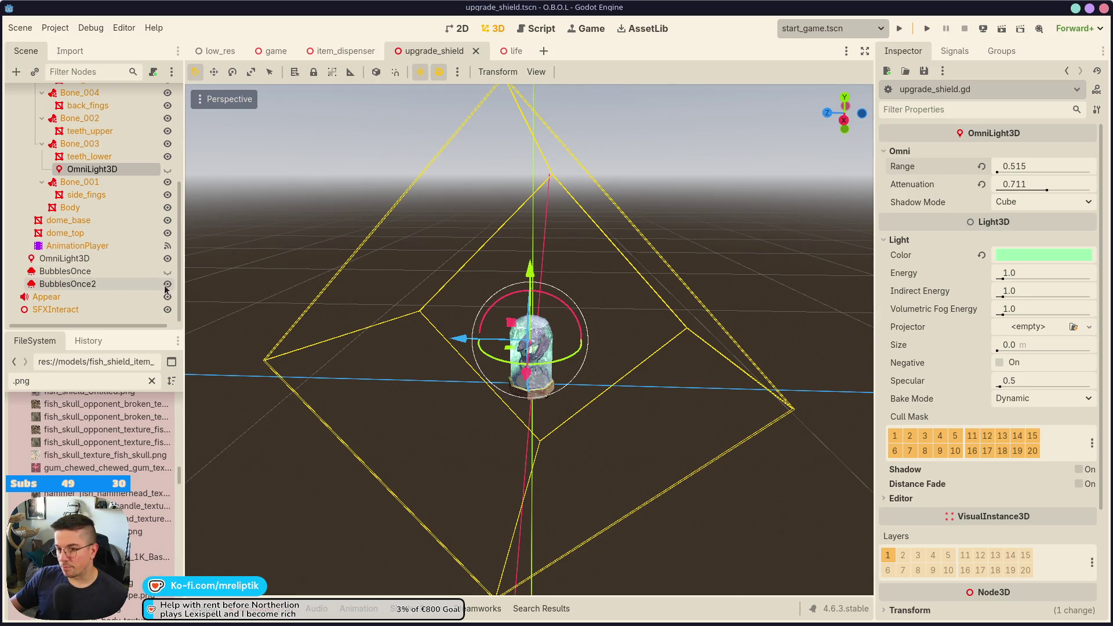
left_click(81, 287)
left_click(996, 152)
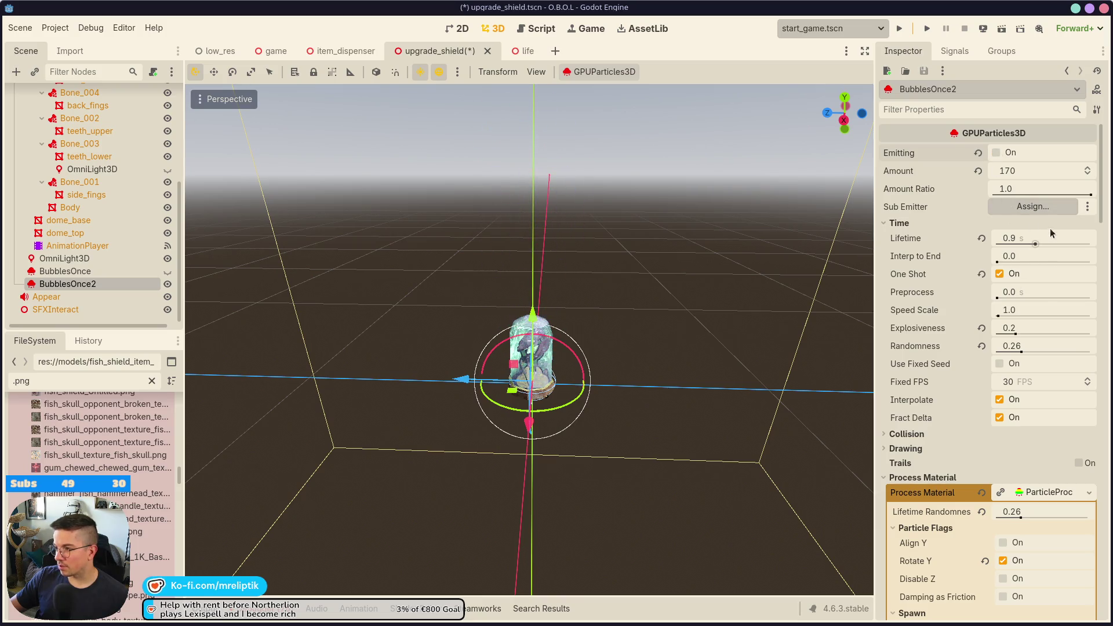
Set the bubbles' initial velocity range to 1–1.6 in the process material and save
scroll(933, 422, "down", 4)
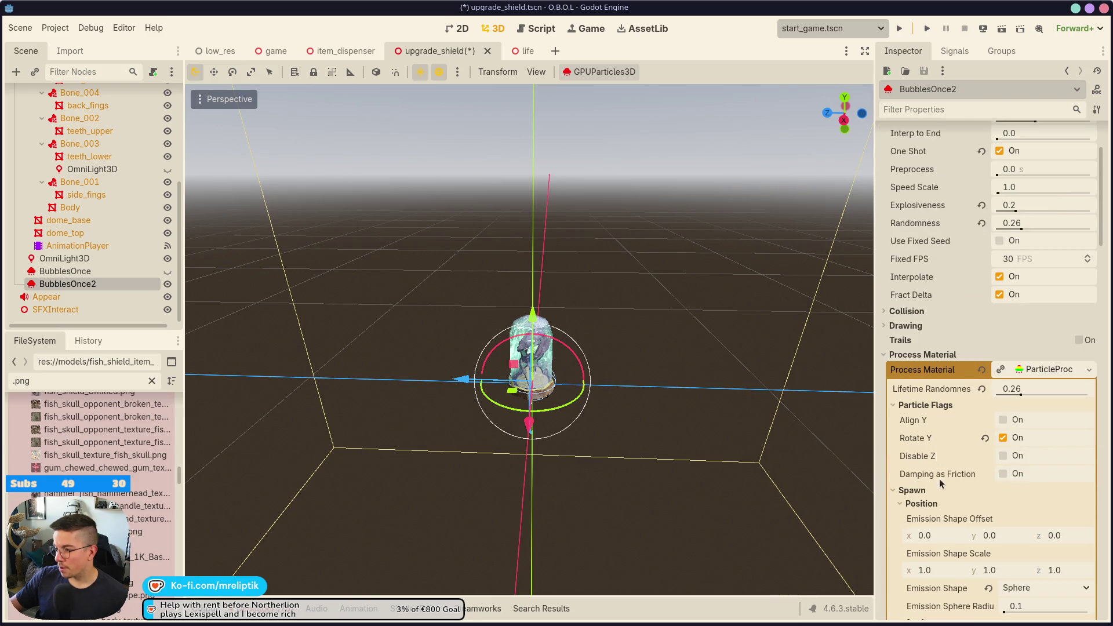
scroll(939, 484, "down", 4)
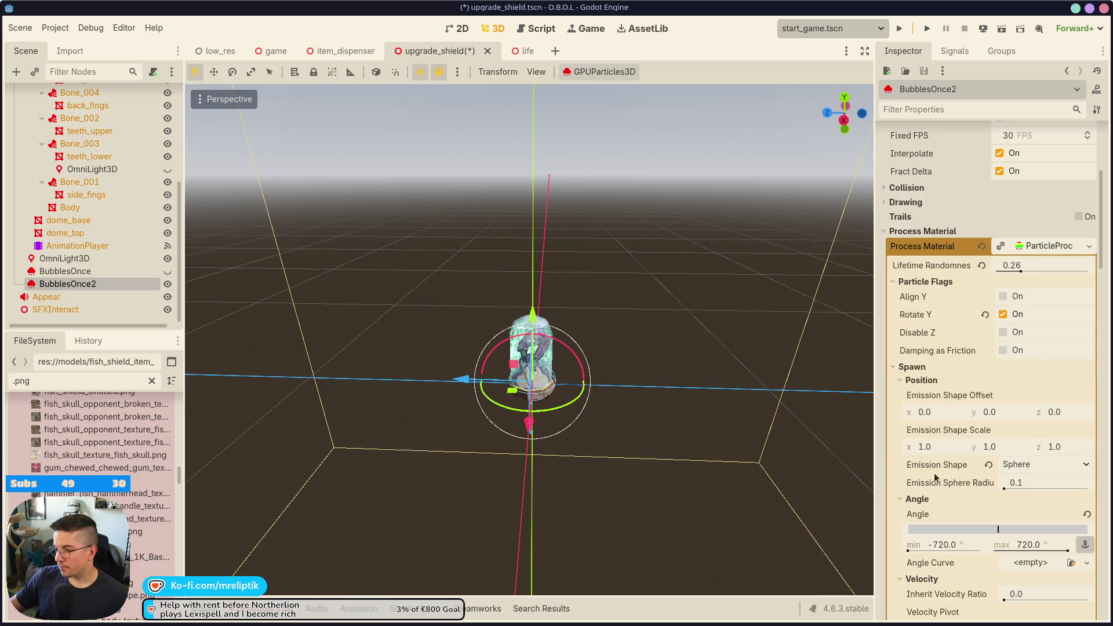
left_click(904, 232)
left_click(903, 232)
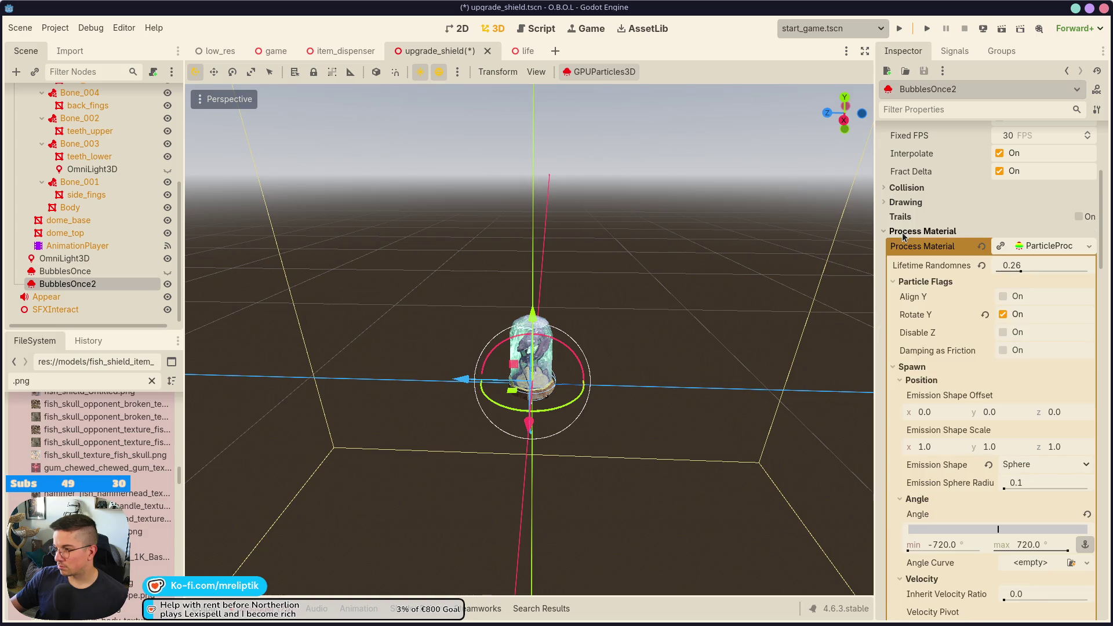
scroll(941, 454, "down", 8)
left_click(963, 502)
type("1")
key("Tab")
type("1.6")
key("Return")
key("ctrl+s")
Preview the faster bubble burst from a couple of angles around the dome
scroll(935, 315, "up", 15)
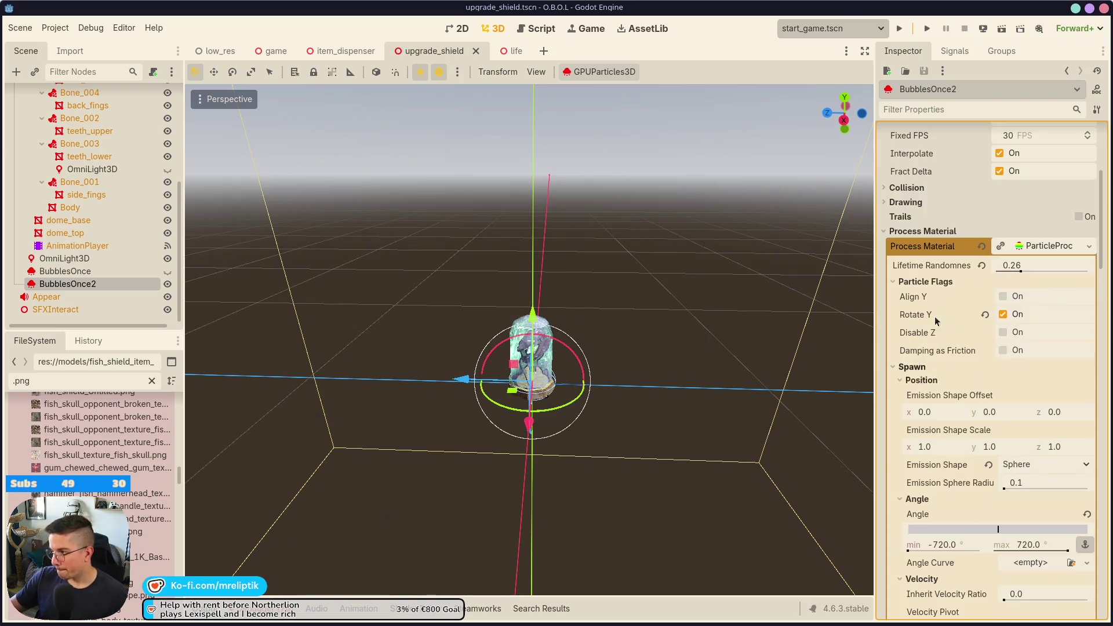
left_click(996, 153)
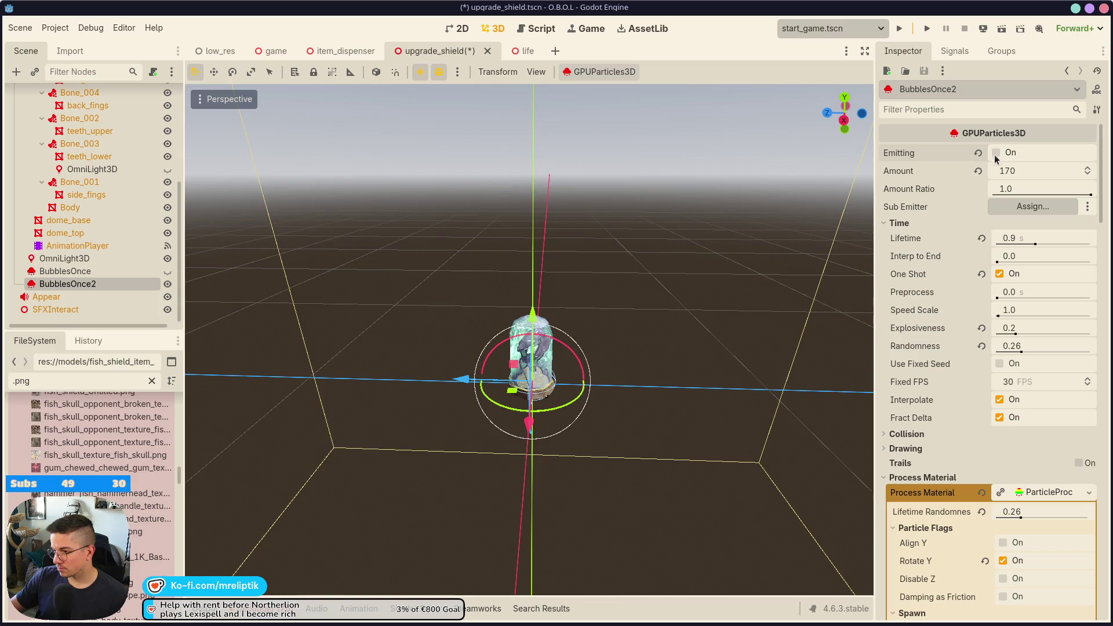
key("ctrl+s")
mouse_move(638, 337)
left_mouse_down()
mouse_move(642, 400)
mouse_move(561, 455)
left_mouse_up()
scroll(533, 389, "up", 5)
key("ctrl+s")
mouse_move(533, 389)
left_mouse_down()
mouse_move(514, 356)
mouse_move(714, 280)
mouse_move(636, 322)
mouse_move(645, 511)
mouse_move(272, 382)
mouse_move(510, 363)
mouse_move(534, 489)
mouse_move(556, 475)
left_mouse_up()
scroll(636, 323, "up", 3)
scroll(522, 423, "down", 4)
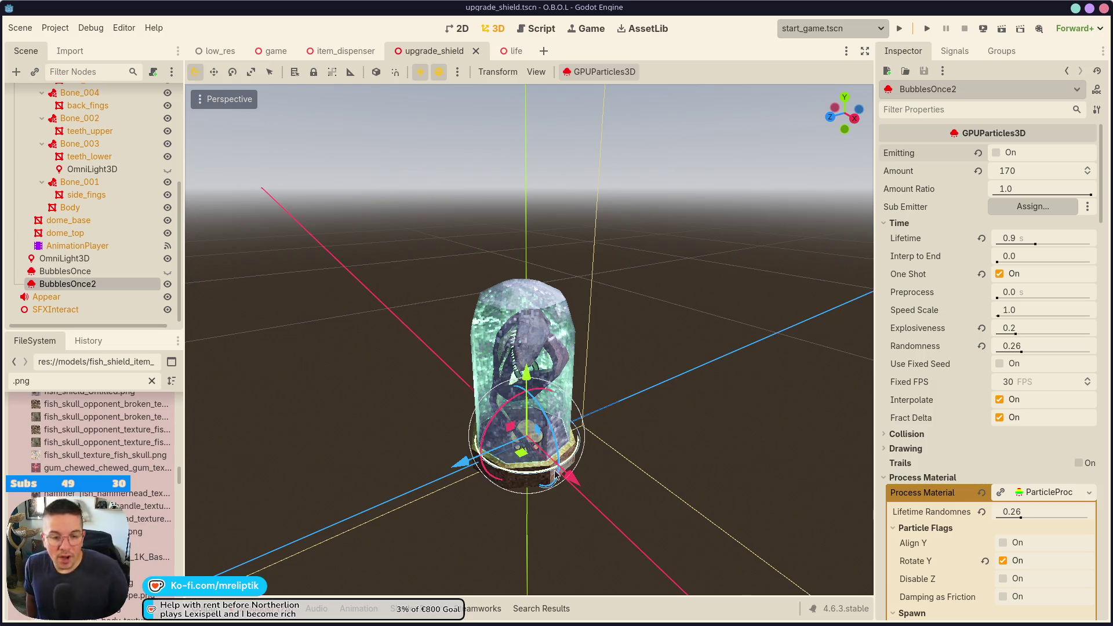
left_click(997, 153)
Raise the initial velocity maximum to 1.9, save, and preview the burst twice
scroll(812, 347, "down", 5)
scroll(986, 424, "down", 5)
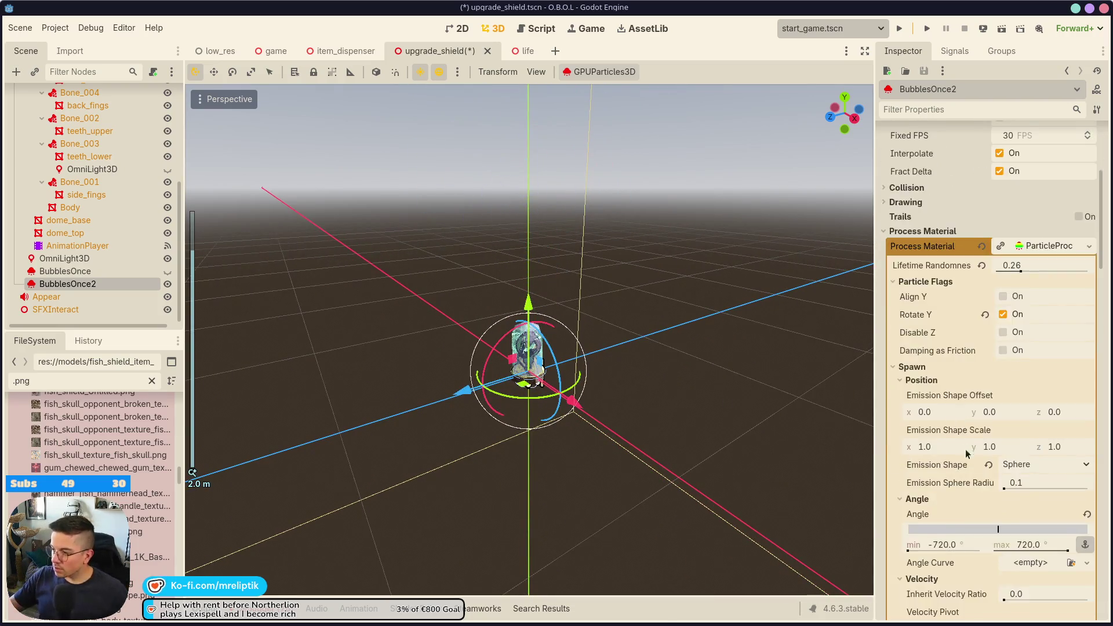
scroll(966, 454, "down", 3)
left_click(958, 560)
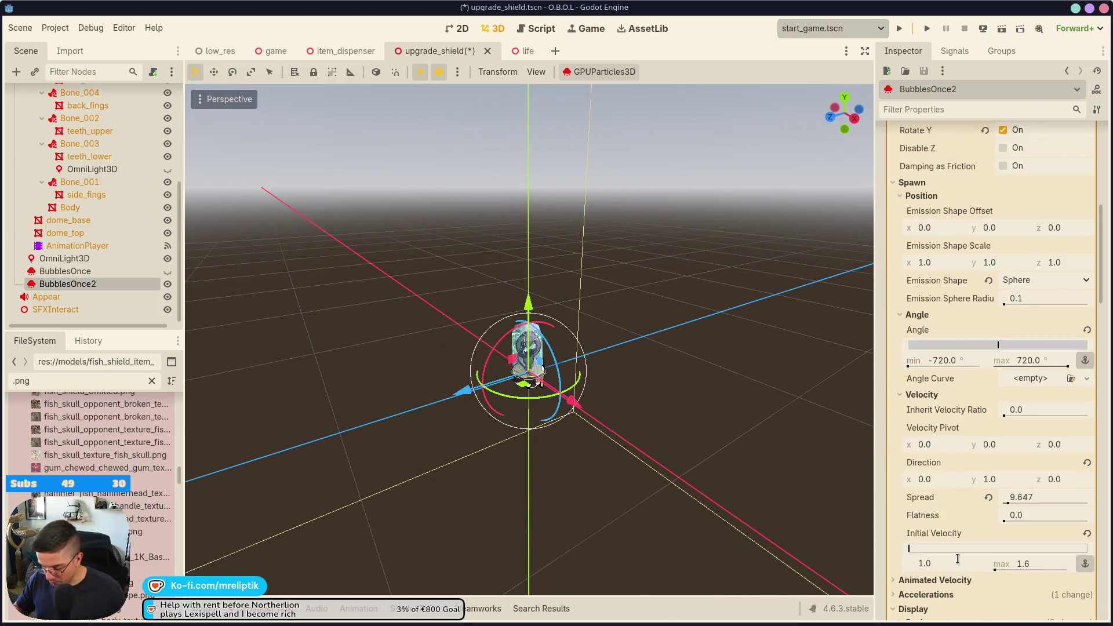
type("1.9")
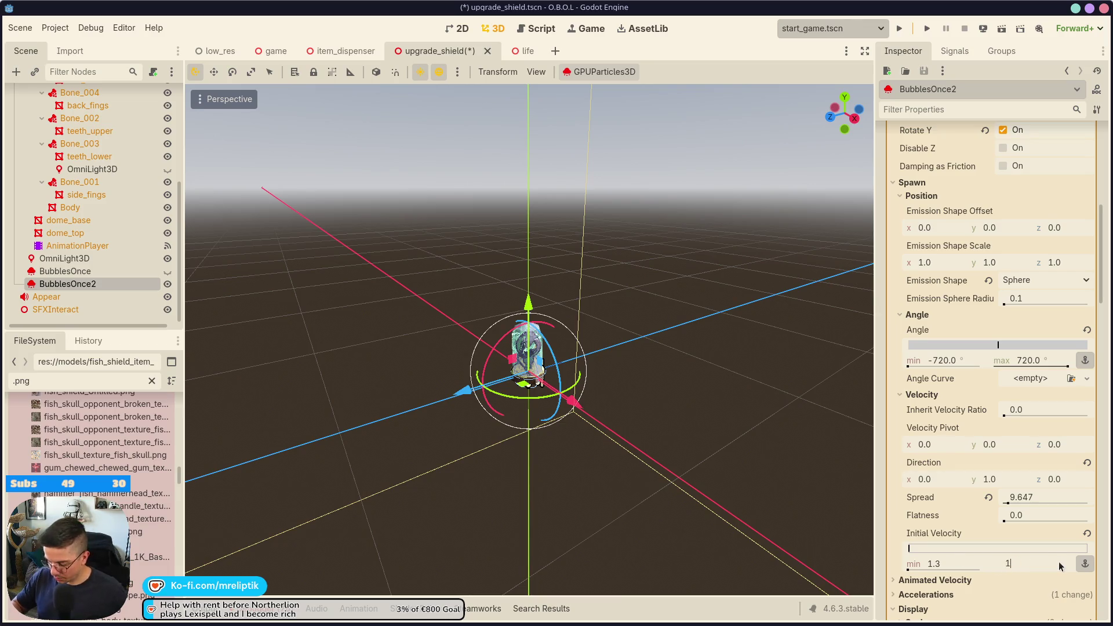
key("Return")
key("ctrl+s")
scroll(976, 308, "up", 5)
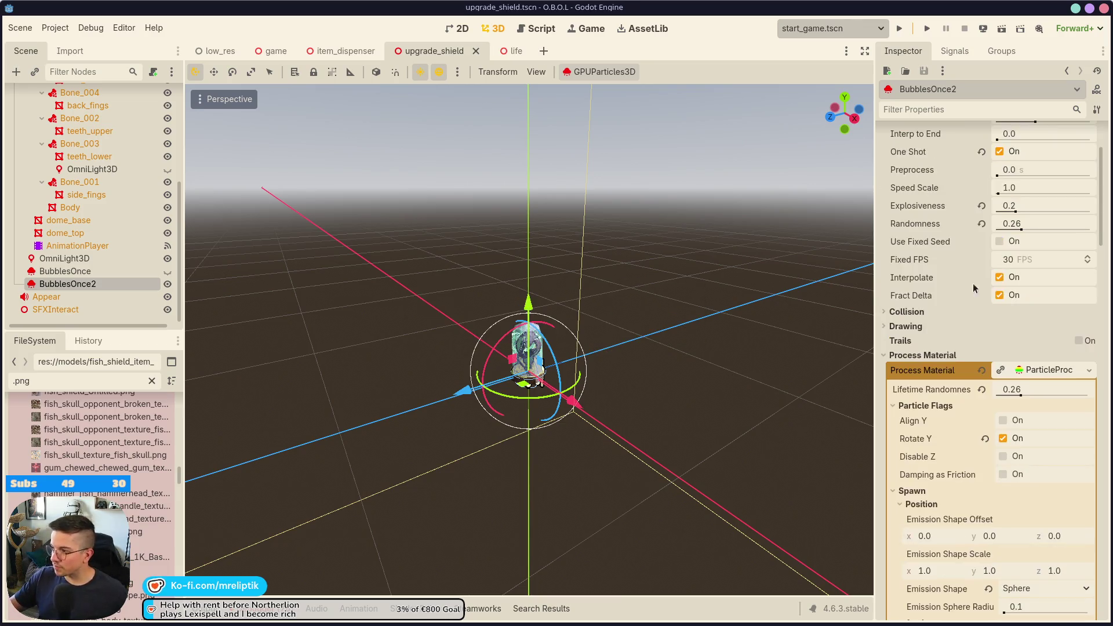
scroll(995, 159, "up", 2)
left_click(996, 153)
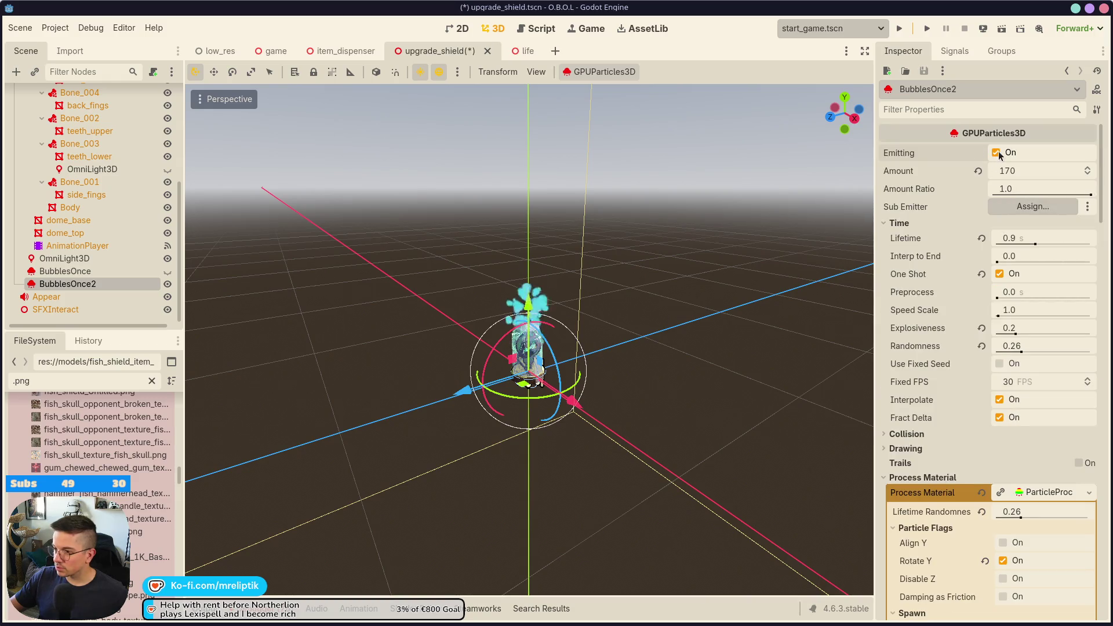
left_click(997, 153)
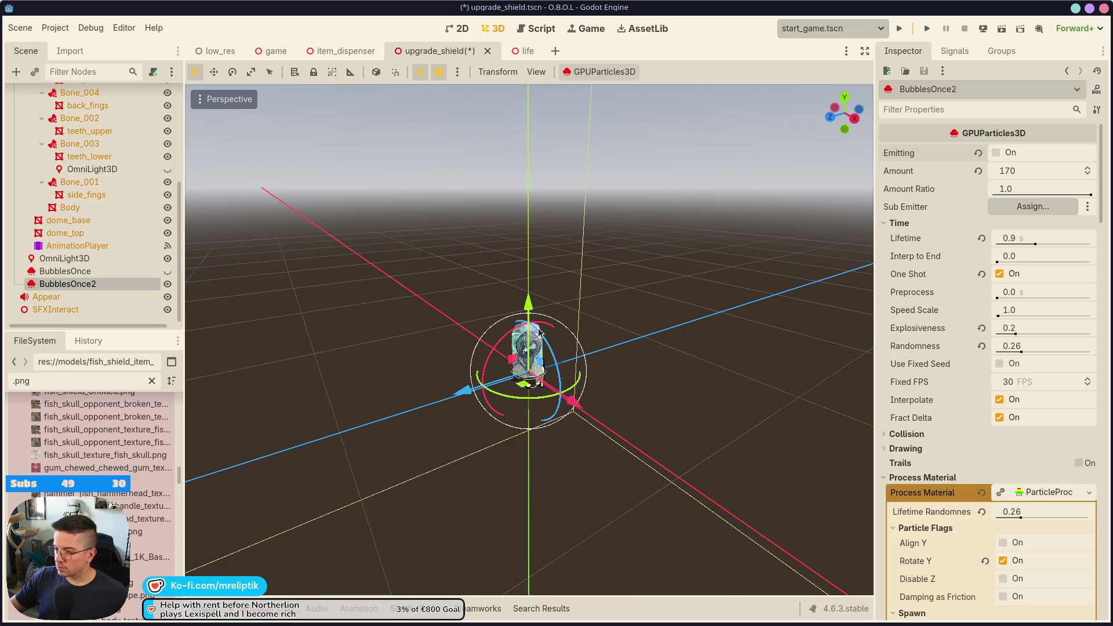
key("ctrl+s")
Delete the old BubblesOnce node, rename BubblesOnce2 to BubblesOnce, and save the scene
left_click_drag(843, 113, 821, 114)
left_click(88, 274)
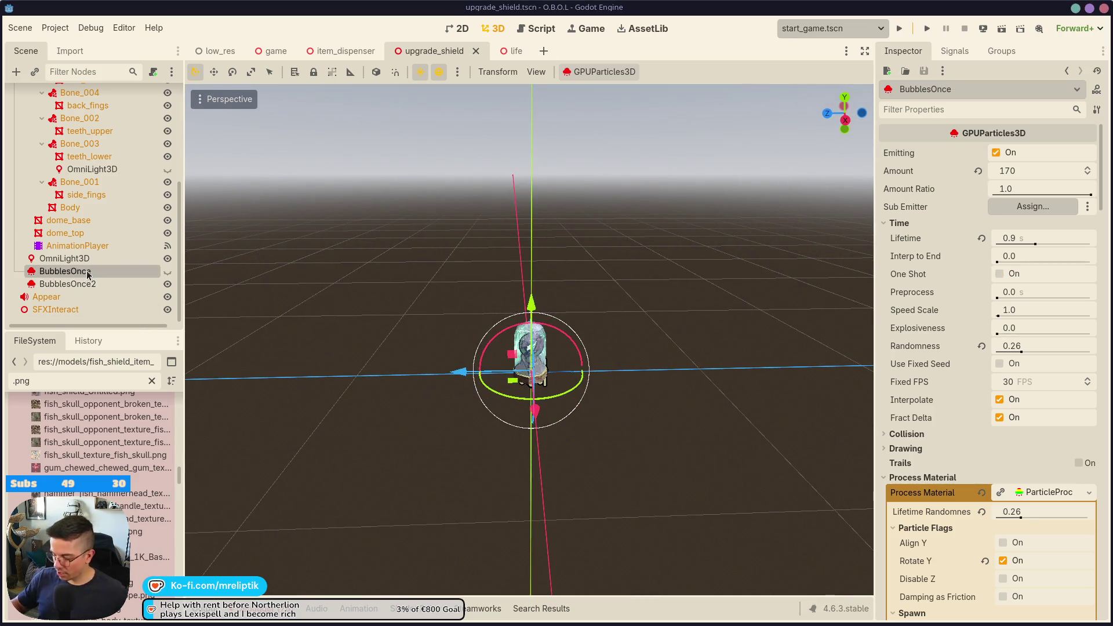
key("Delete")
double_click(125, 284)
key("End")
key("BackSpace")
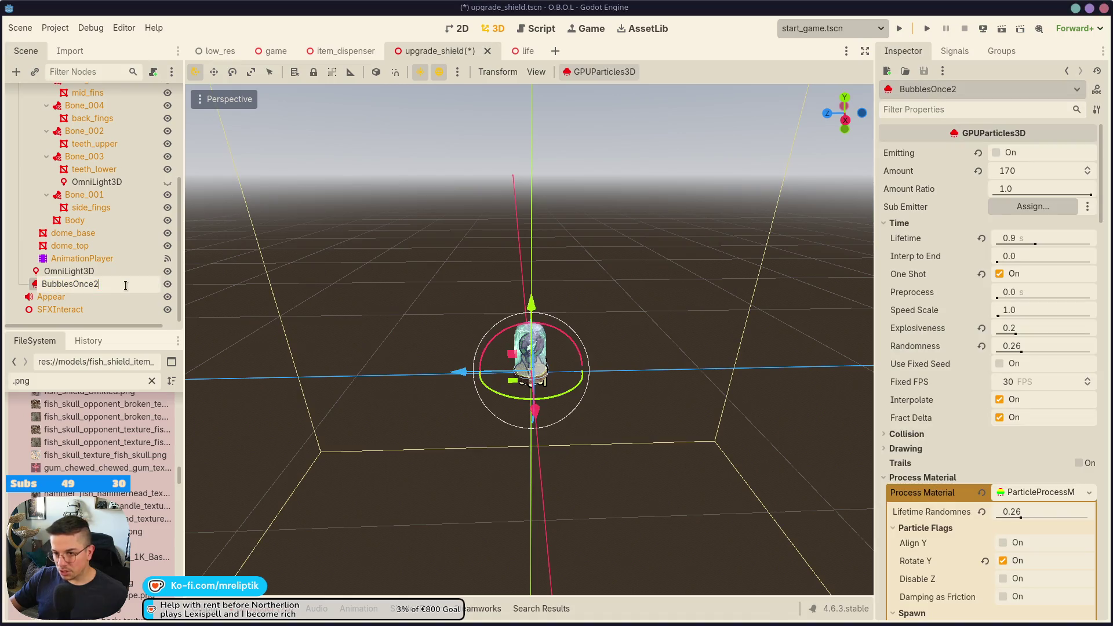
key("Return")
key("ctrl+s")
double_click(127, 182)
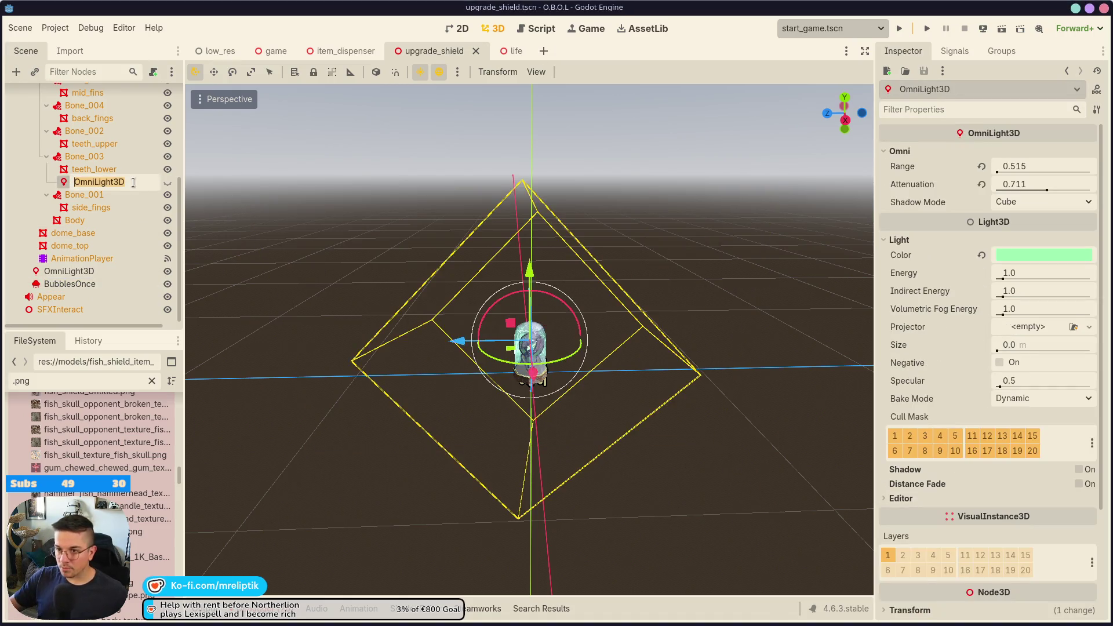
Name the jaw light node FishLight and save the scene
type("F")
key("Return")
key("ctrl+s")
key("ctrl+F3")
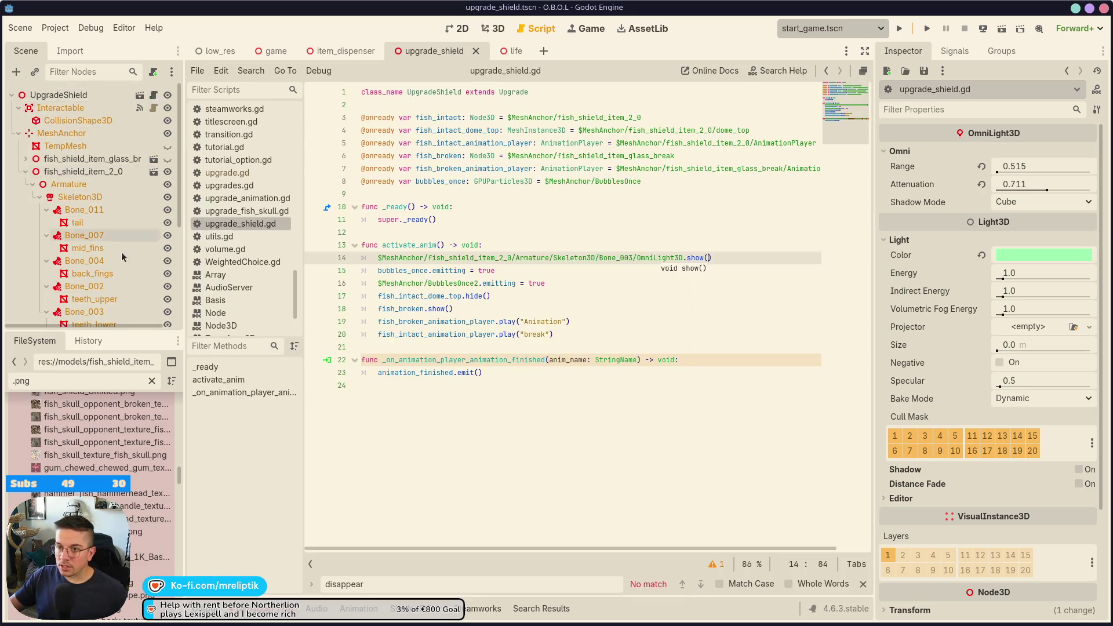
scroll(121, 252, "down", 3)
left_click(474, 196)
key("Return")
key("Return")
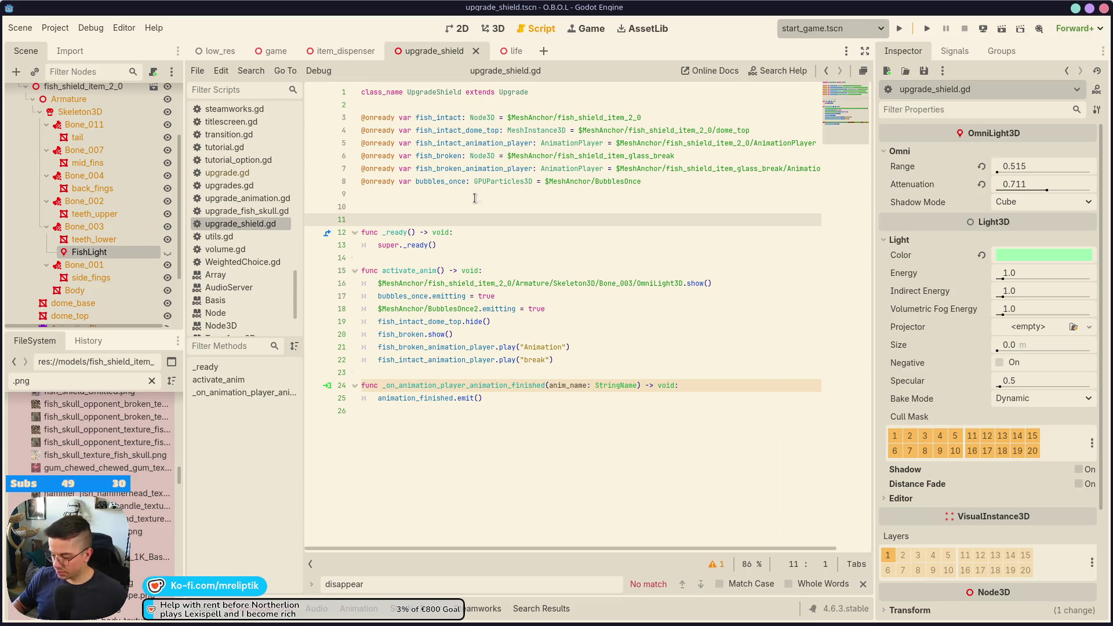
key("Up")
scroll(125, 237, "down", 3)
left_click(70, 284, "ctrl")
mouse_move(70, 284)
left_mouse_down()
mouse_move(111, 186)
mouse_move(409, 209)
left_mouse_up()
key("shift+Up")
key("BackSpace")
key("ctrl+s")
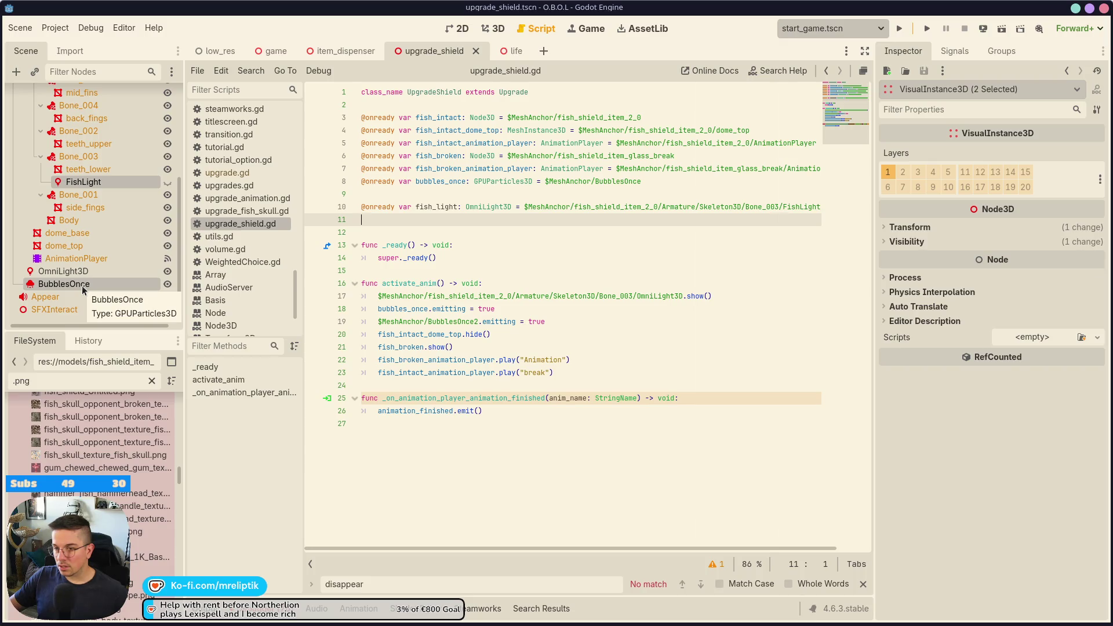
Fire the BubblesOnce particles in the 3D view to check them, then save the scene
left_click(475, 296)
left_click(460, 322)
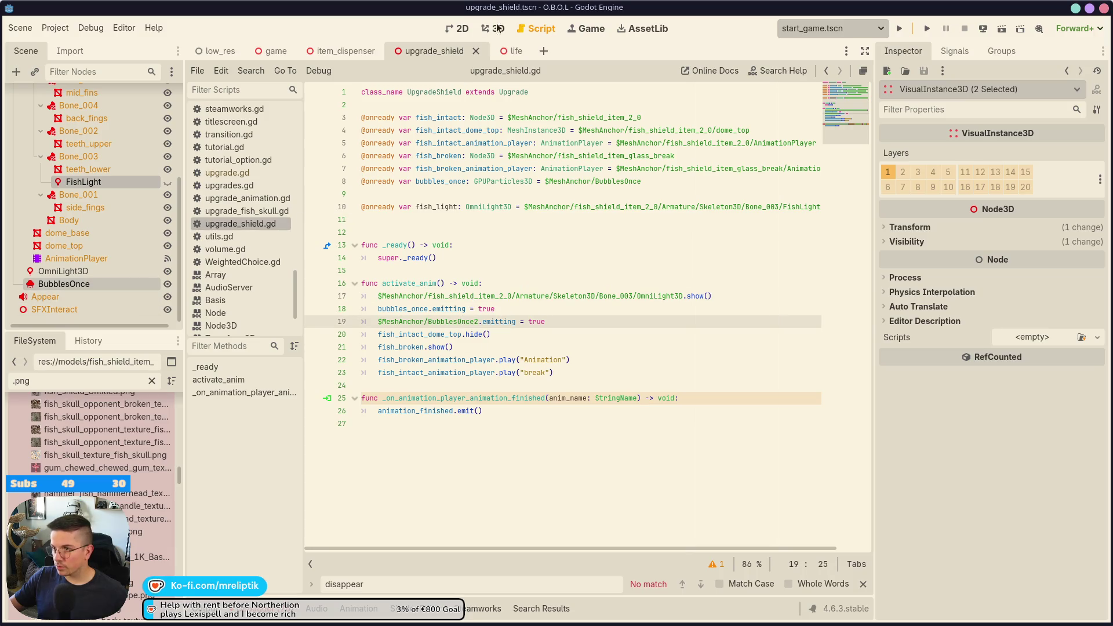
left_click(494, 29)
left_click(536, 28)
left_click(587, 28)
left_click(494, 28)
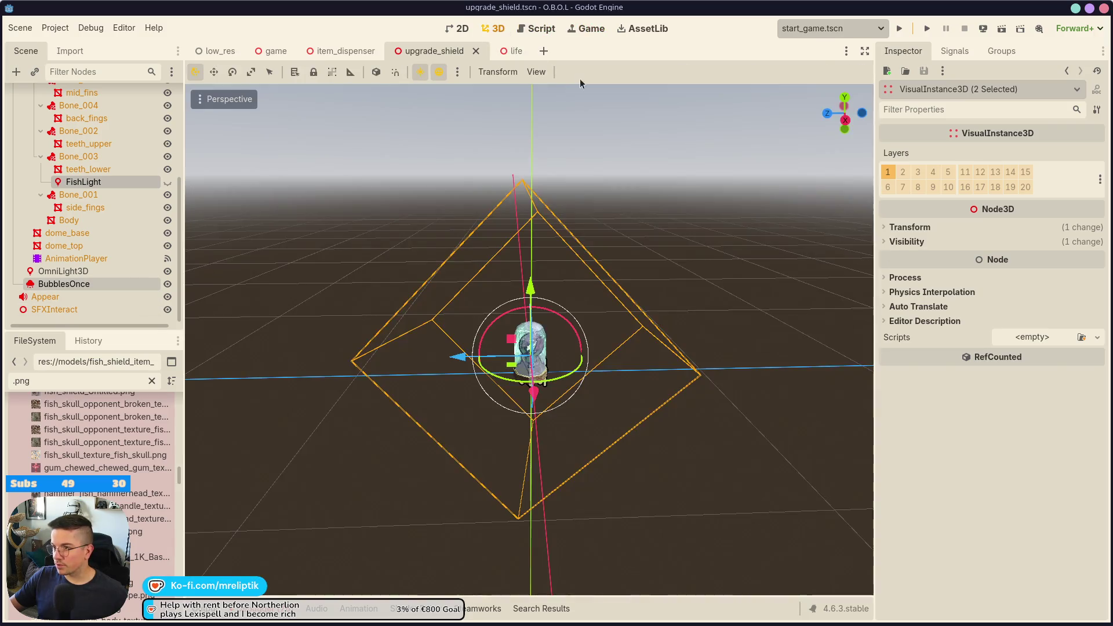
left_click(64, 284)
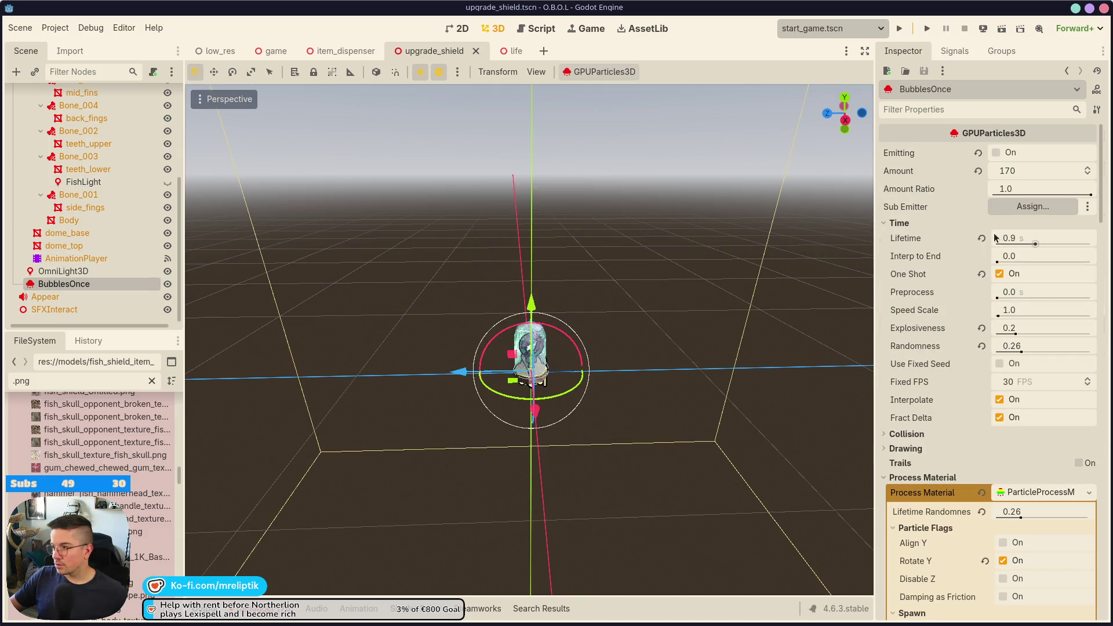
left_click(996, 152)
key("ctrl+s")
scroll(120, 148, "up", 5)
Replace the OmniLight3D node path on line 16 with fish_light, giving fish_light.show()
left_click(154, 94)
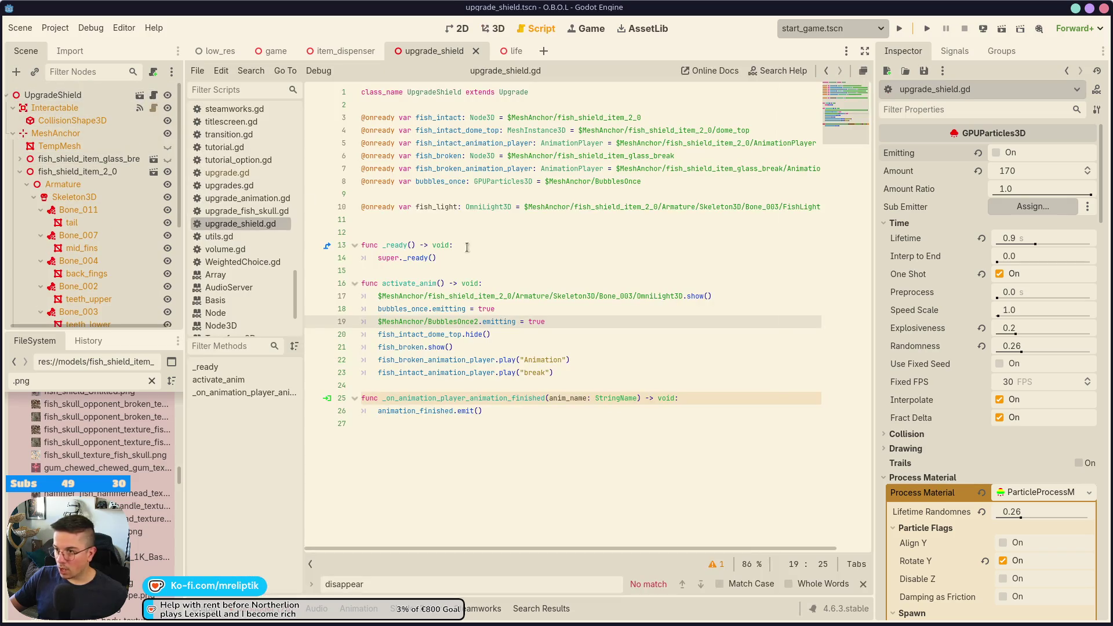
left_click(426, 194)
key("BackSpace")
double_click(436, 194)
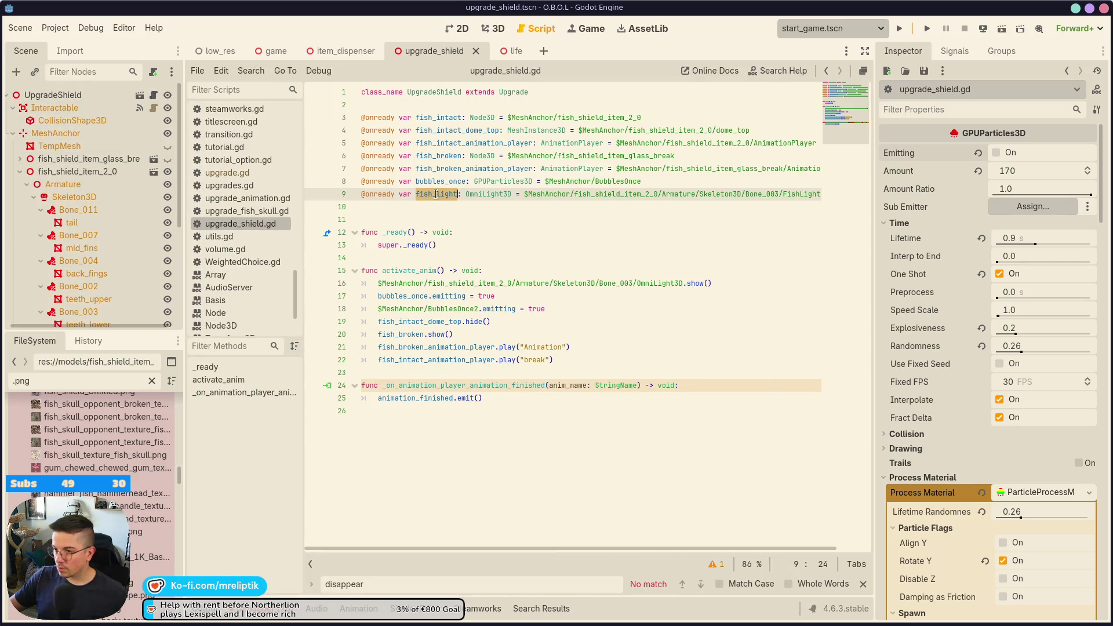
left_click(687, 282)
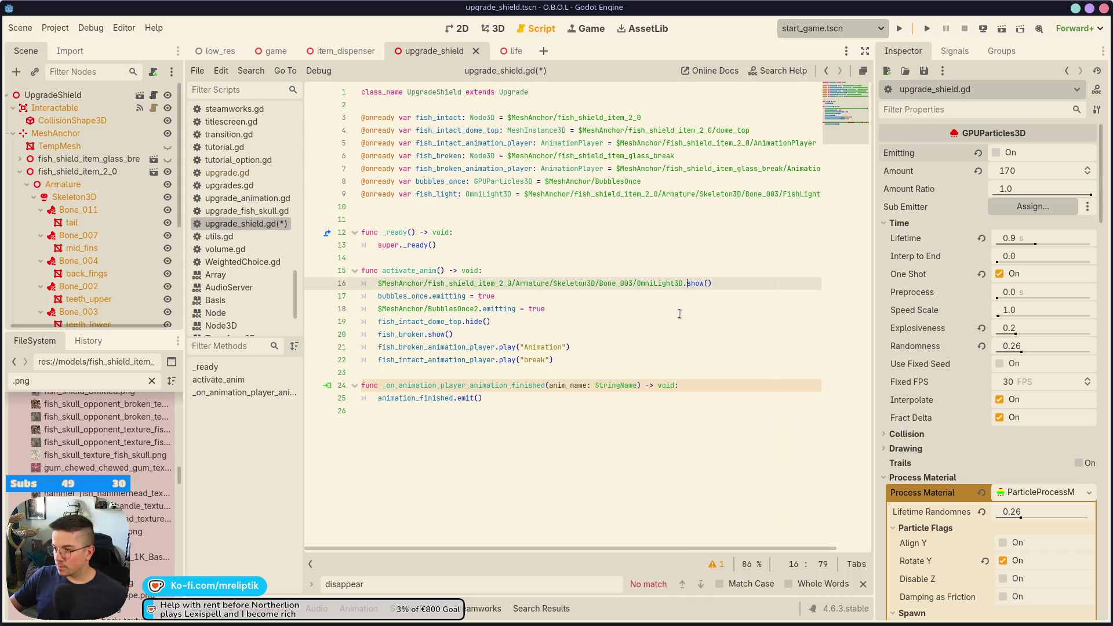
key("ctrl+shift+Left")
key("ctrl+shift+Left")
key("ctrl+shift+Left")
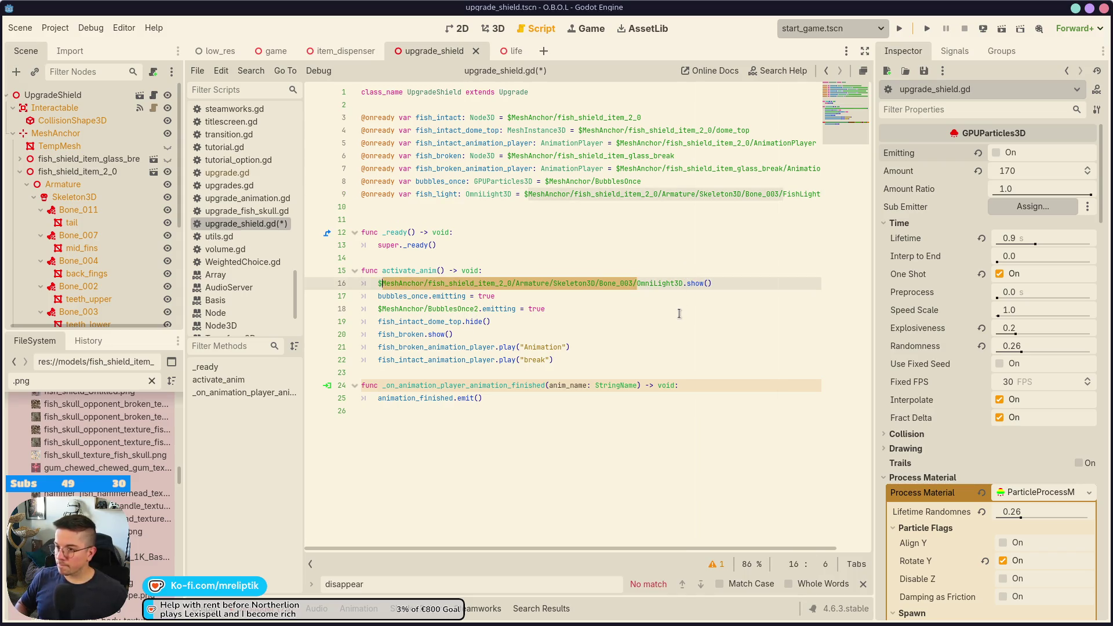
key("BackSpace")
key("ctrl+shift+Right")
type("fish_light")
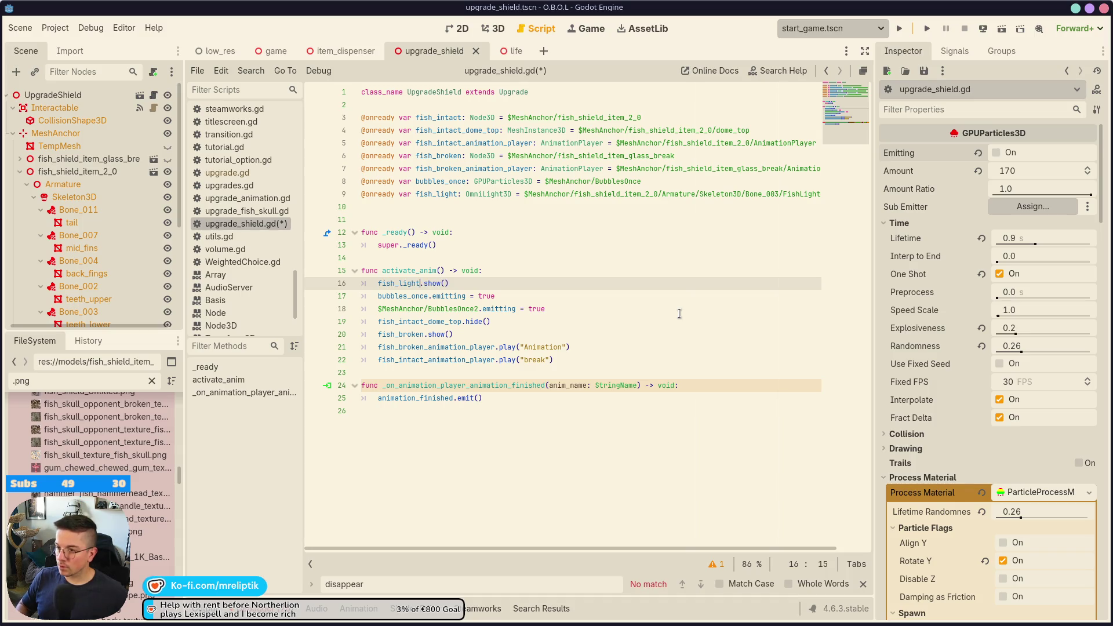
Add a fish_light.hide() line in _ready so the light starts off
key("ctrl+shift+d")
key("Up")
key("alt+Up")
key("alt+Up")
key("ctrl+shift+Right")
type("hide")
key("Escape")
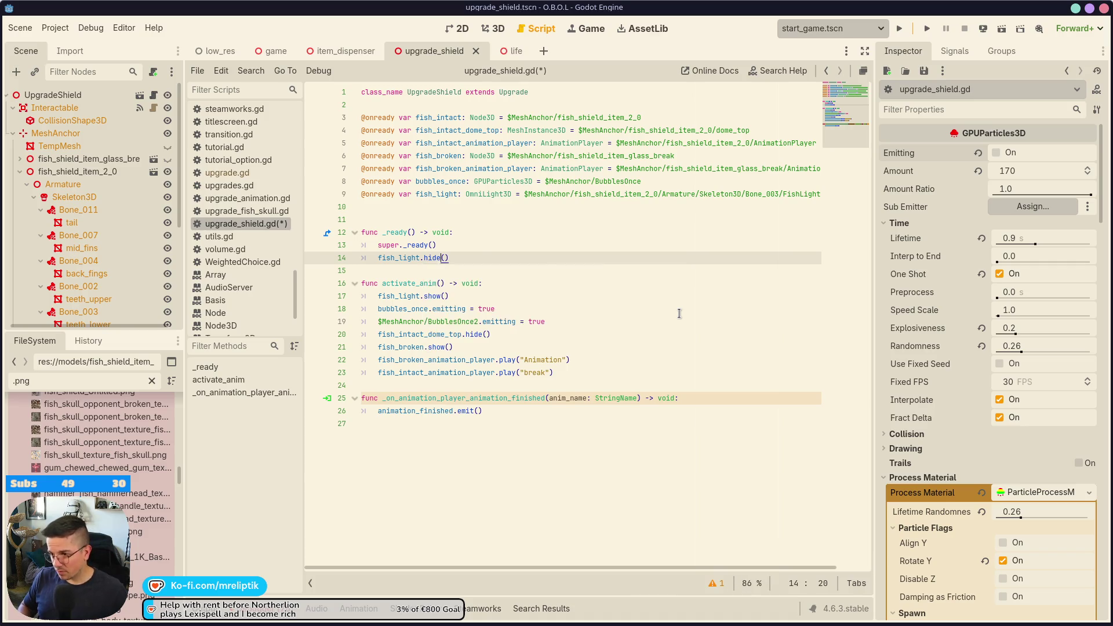
Remove the old BubblesOnce2 emitting line, keeping bubbles_once.emitting = true, and save
key("Down")
key("Down")
key("Down")
key("ctrl+shift+k")
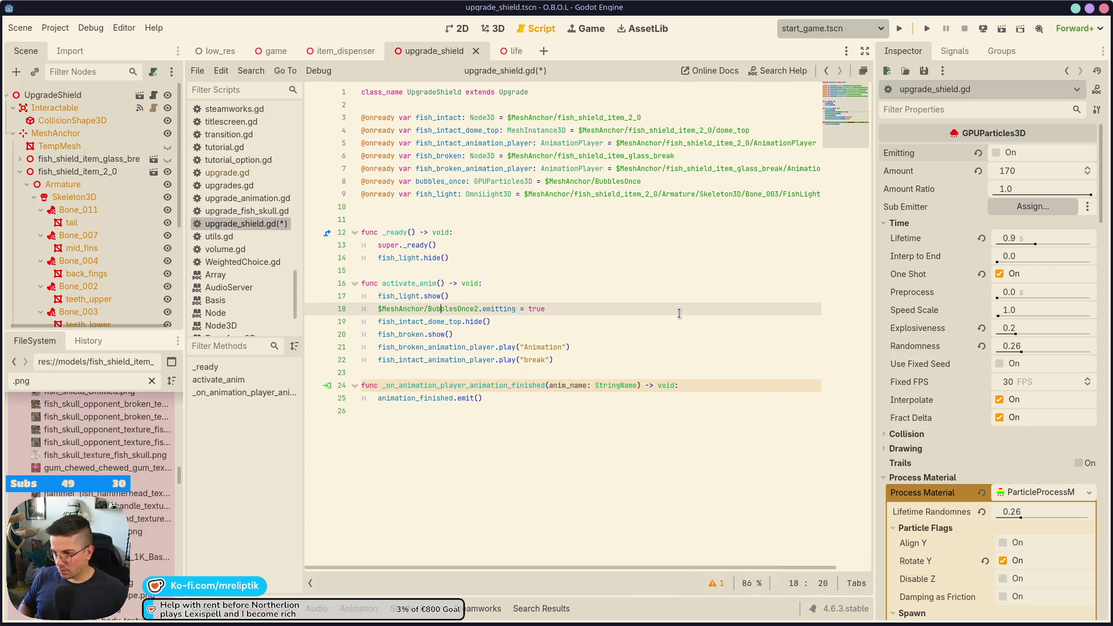
key("ctrl+z")
key("Down")
key("ctrl+shift+k")
key("ctrl+s")
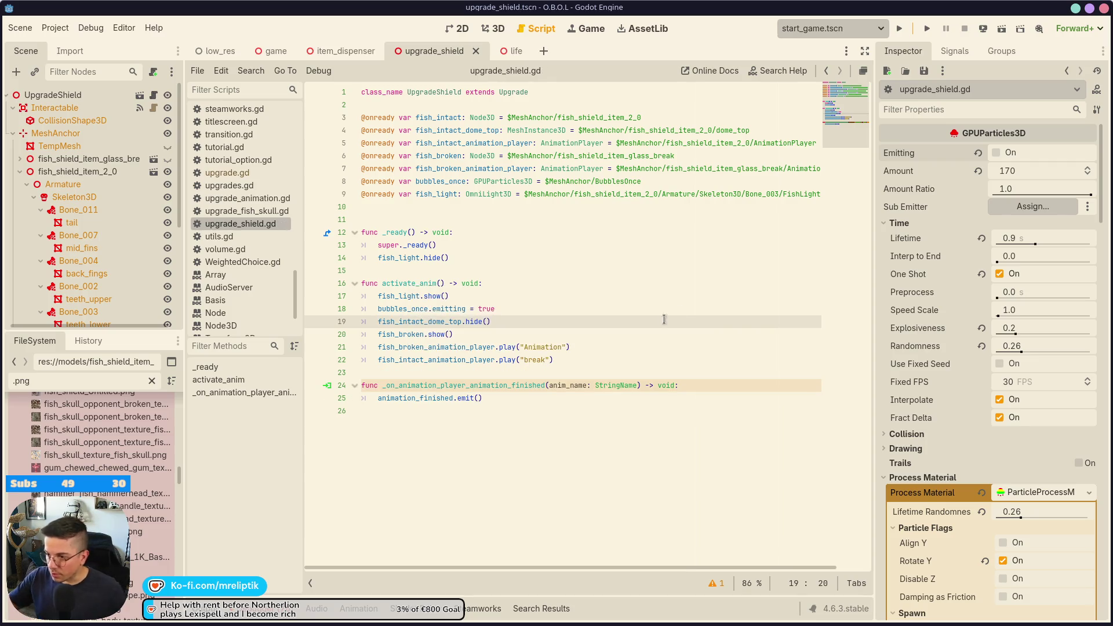
scroll(93, 232, "down", 2)
left_click(20, 145)
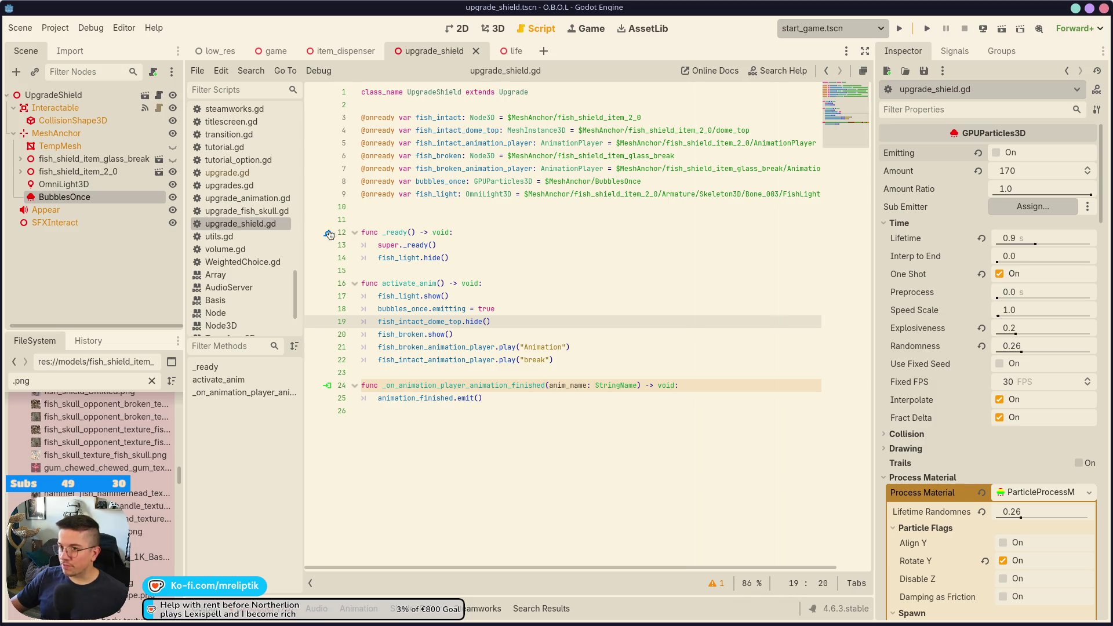
left_click(519, 262)
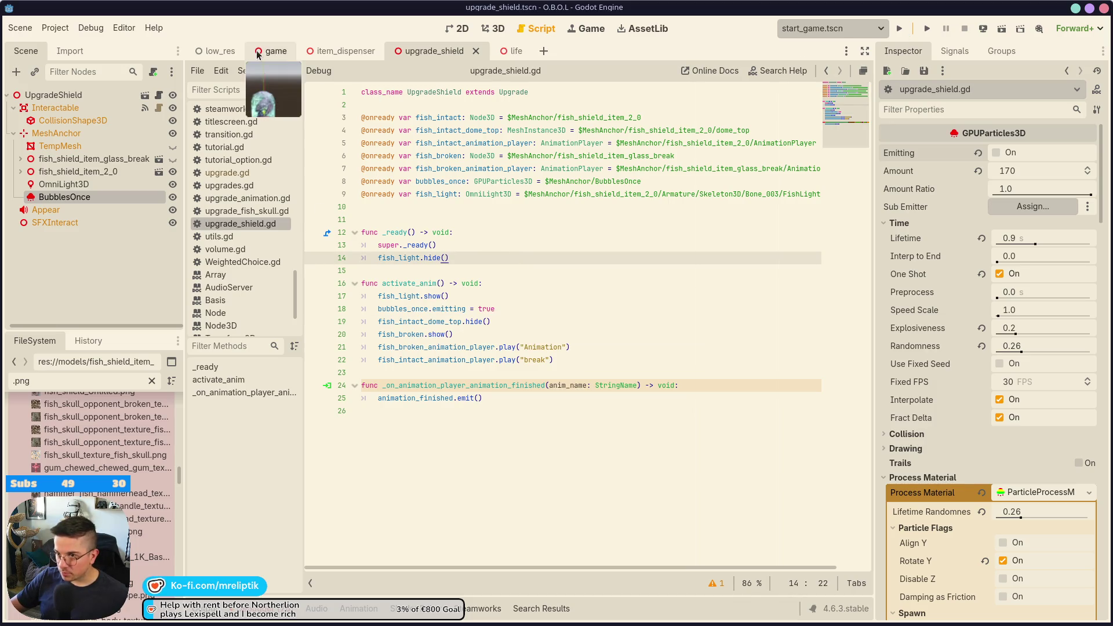
Open blob_3.tscn's blob.gd, search for 'shake' and copy the camera-shake emit on line 92
left_click(273, 51)
key("ctrl+shift+o")
type("blobl")
key("Down")
key("Down")
key("Down")
key("Return")
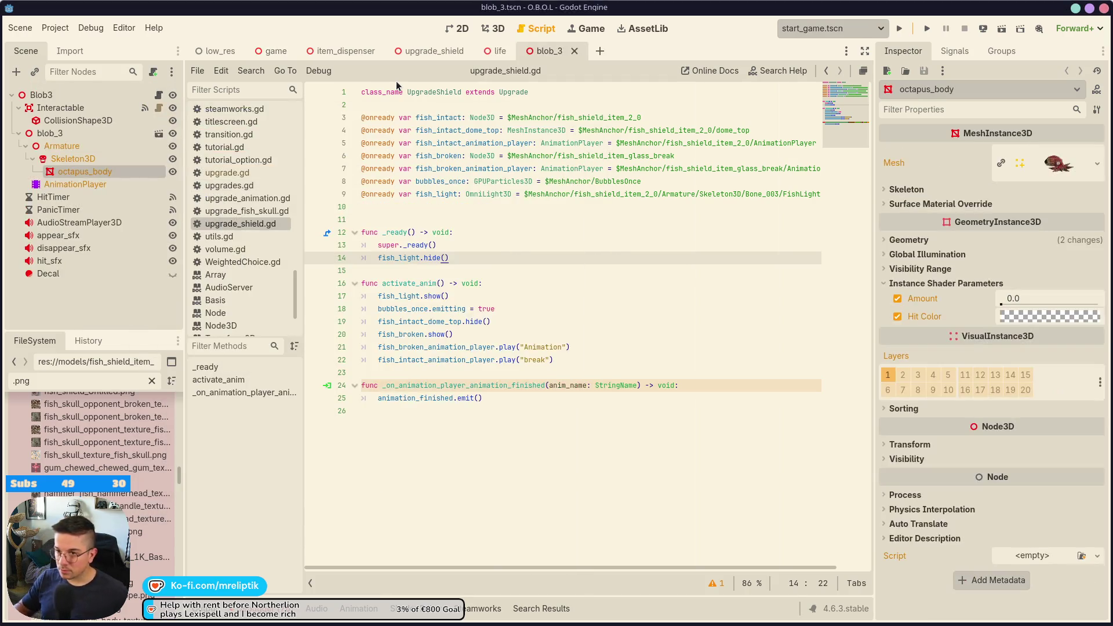
left_click(159, 95)
scroll(485, 357, "down", 10)
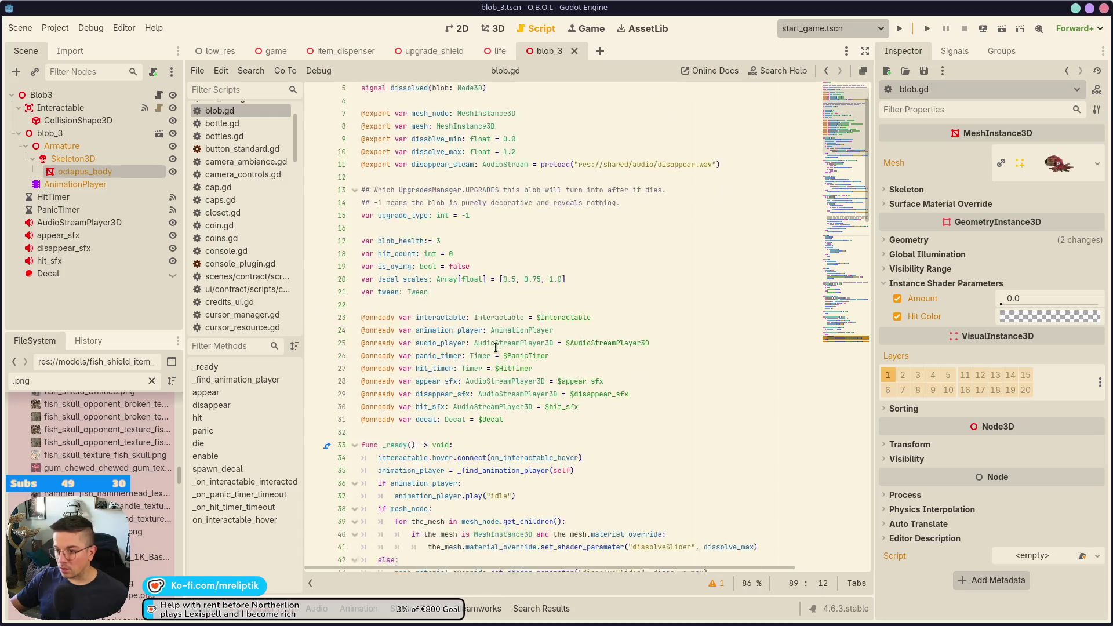
scroll(451, 347, "down", 3)
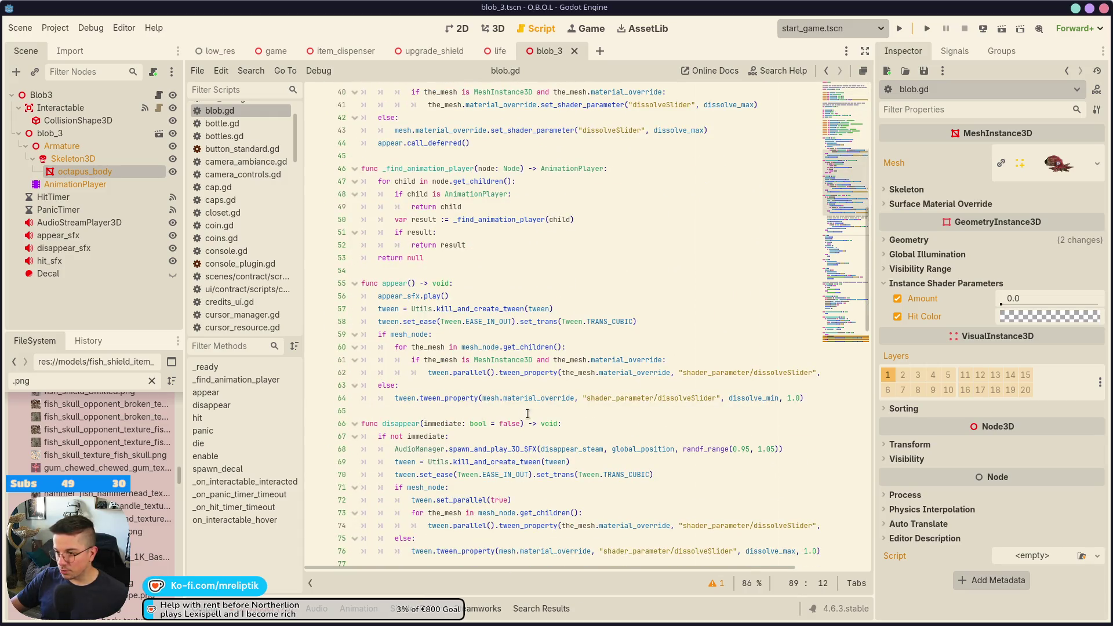
left_click(528, 414)
key("ctrl+f")
type("shake")
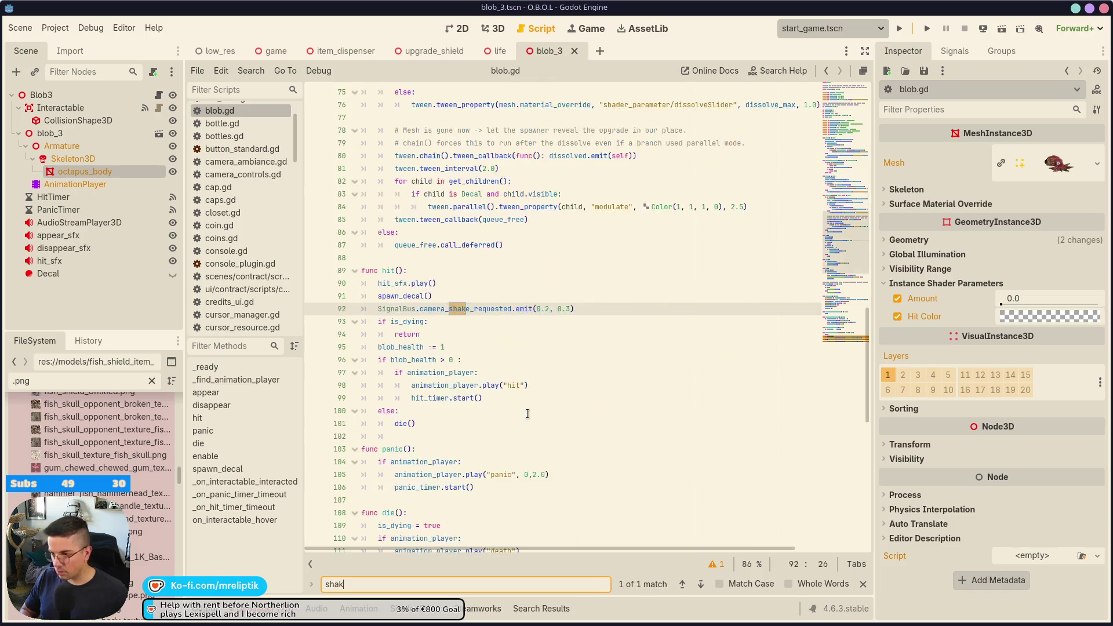
left_click_drag(577, 309, 376, 310)
key("ctrl+c")
Close the blob_3 tab and check upgrade_shield and item_dispenser before returning to the game scene
middle_click(554, 50)
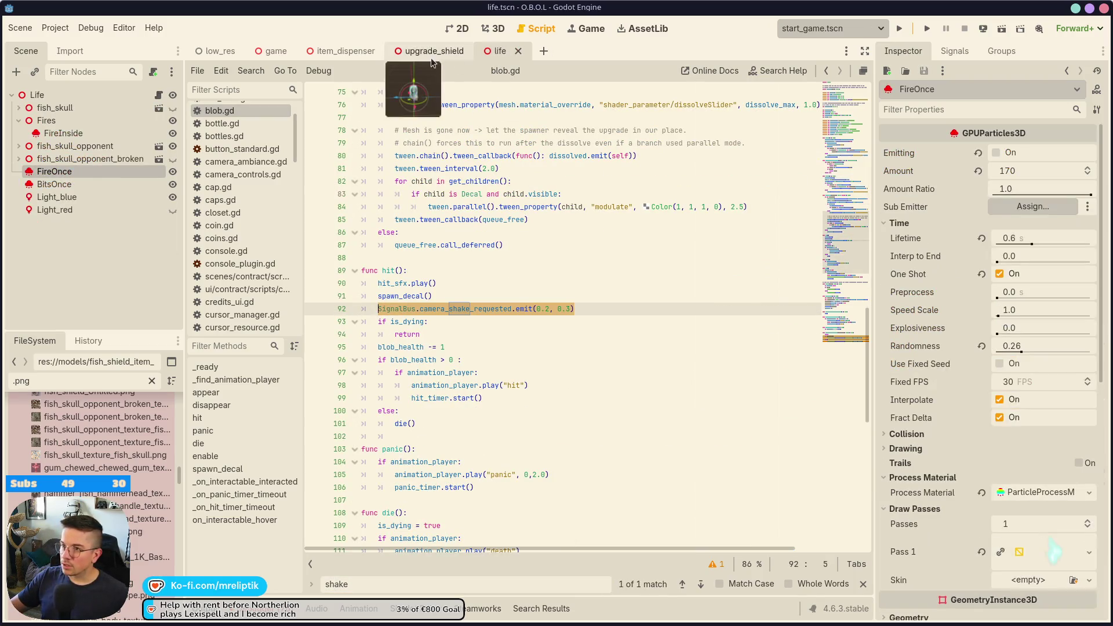
left_click(486, 30)
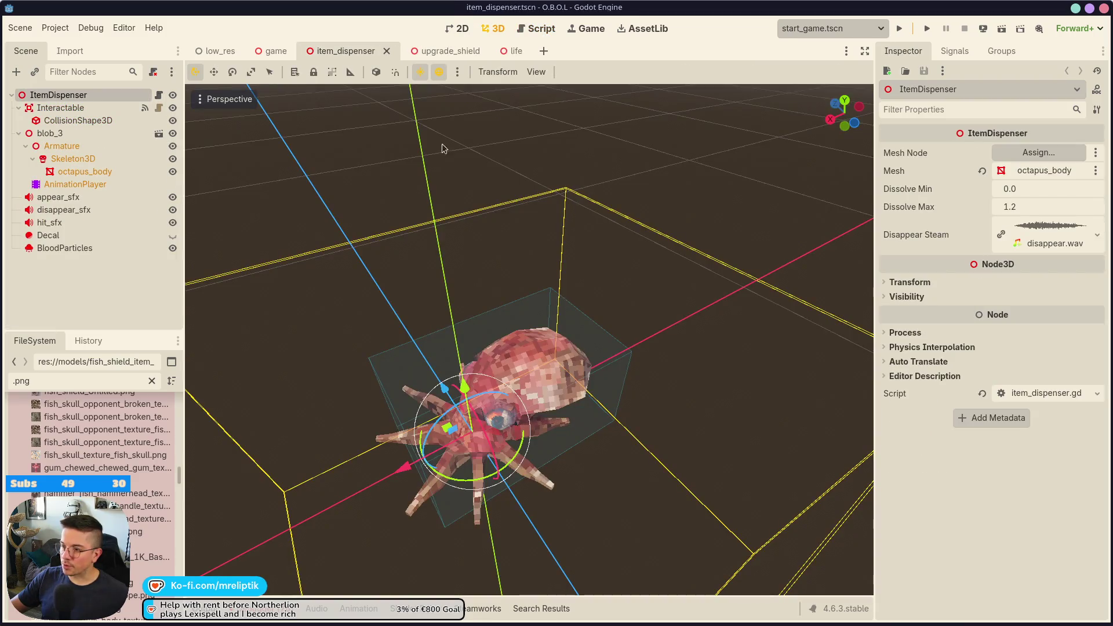
left_click(440, 52)
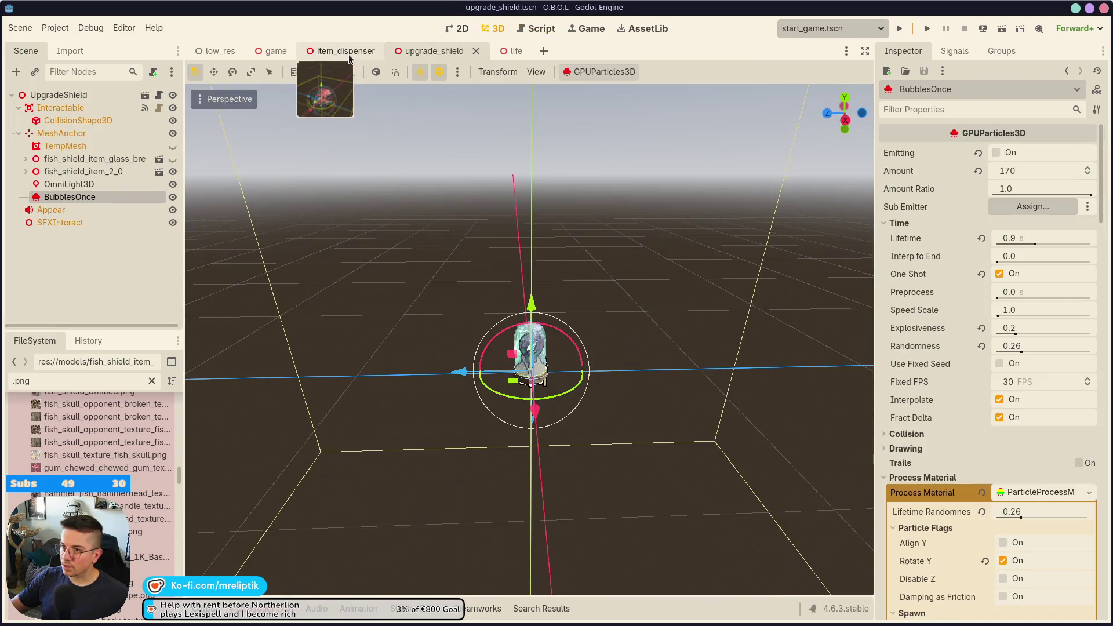
left_click(344, 51)
left_click(157, 97)
scroll(481, 428, "down", 13)
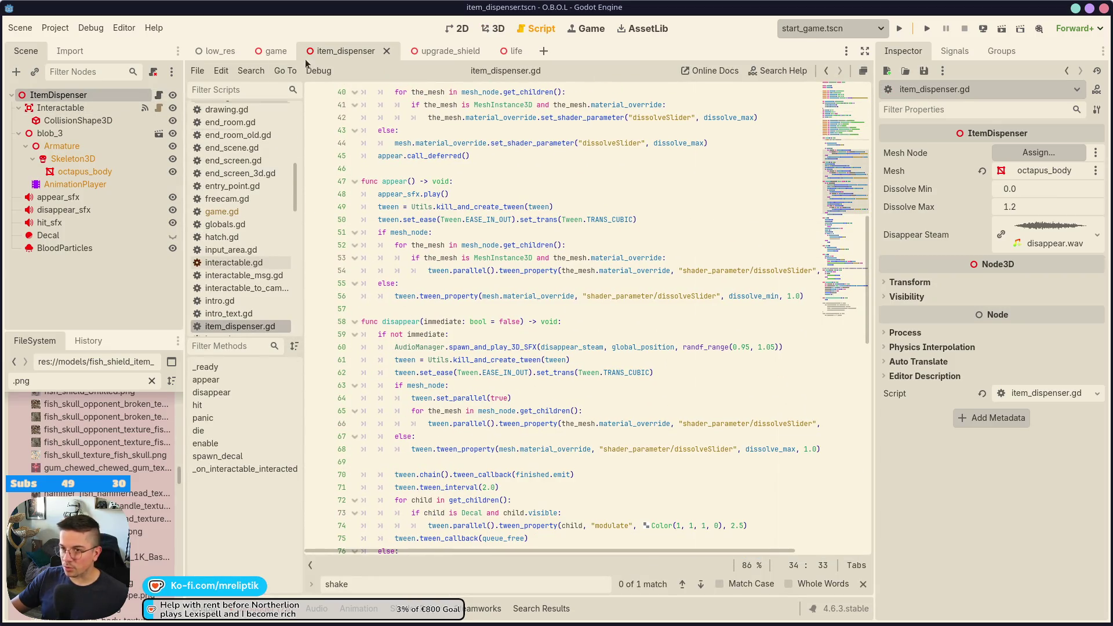
left_click(441, 51)
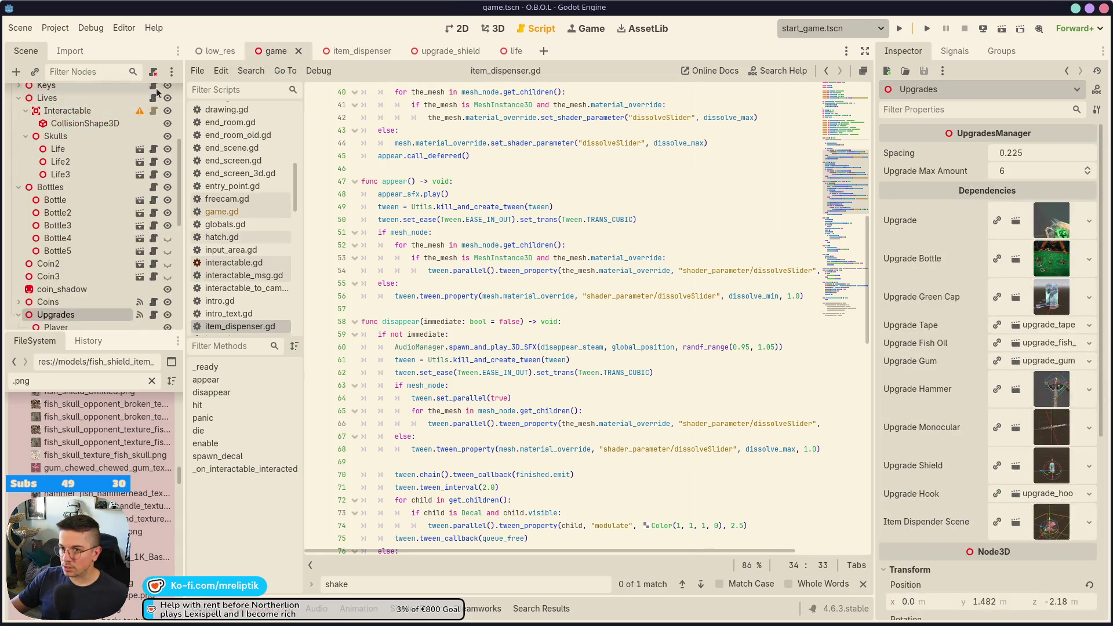
Paste the camera-shake emit after change_side(CENTER) in game.gd, changing 0.2 to 0.4, and save
left_click(154, 97)
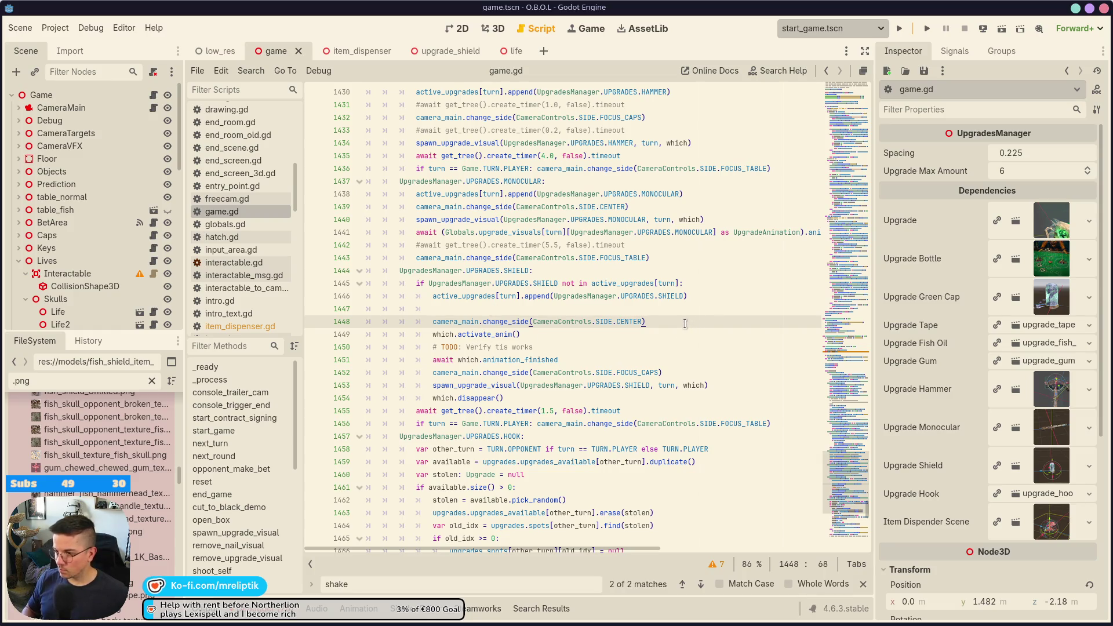
key("Return")
key("ctrl+v")
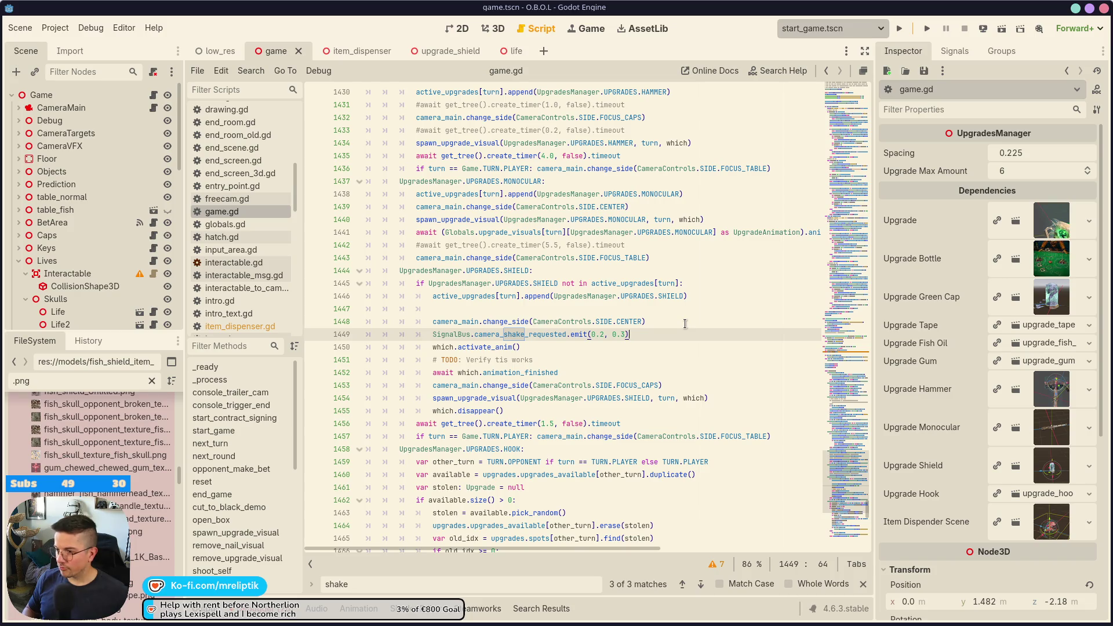
double_click(514, 336)
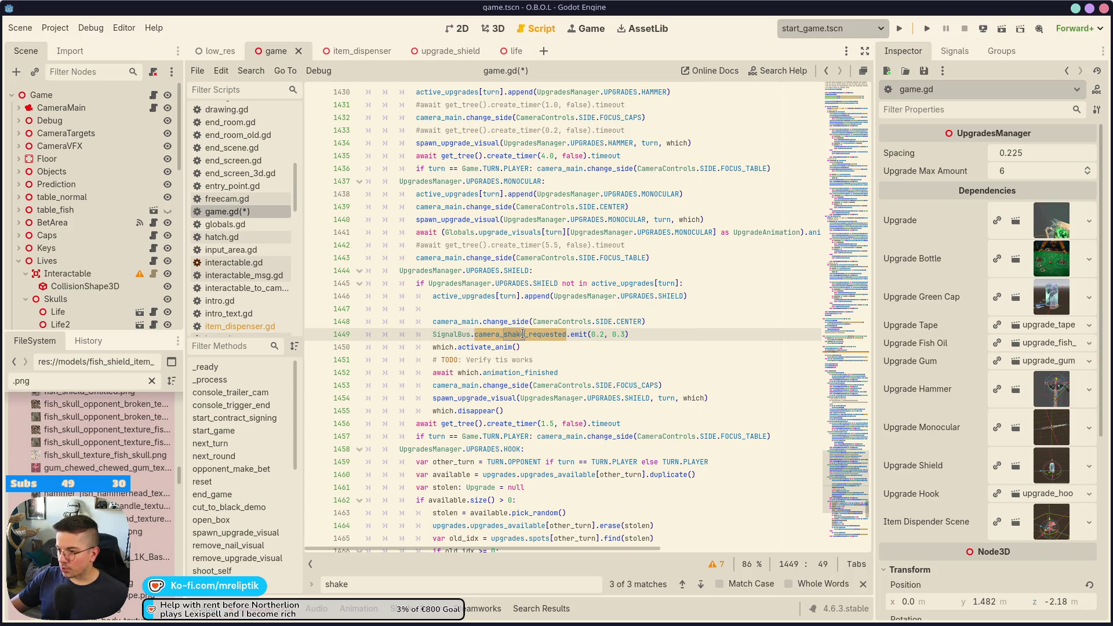
mouse_move(523, 334)
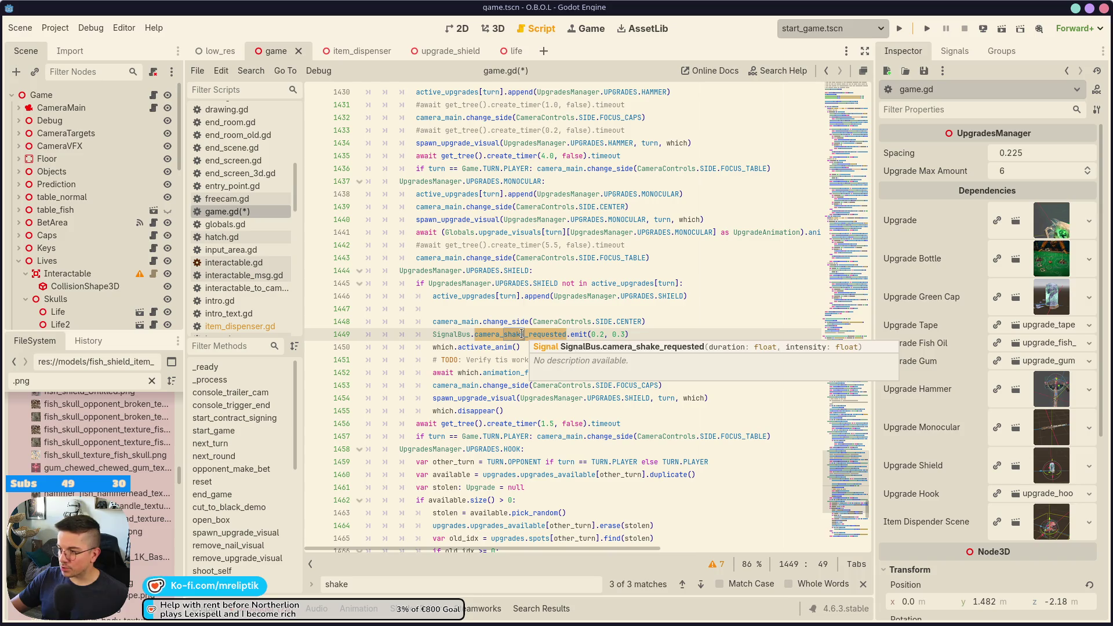
left_click(604, 335)
key("BackSpace")
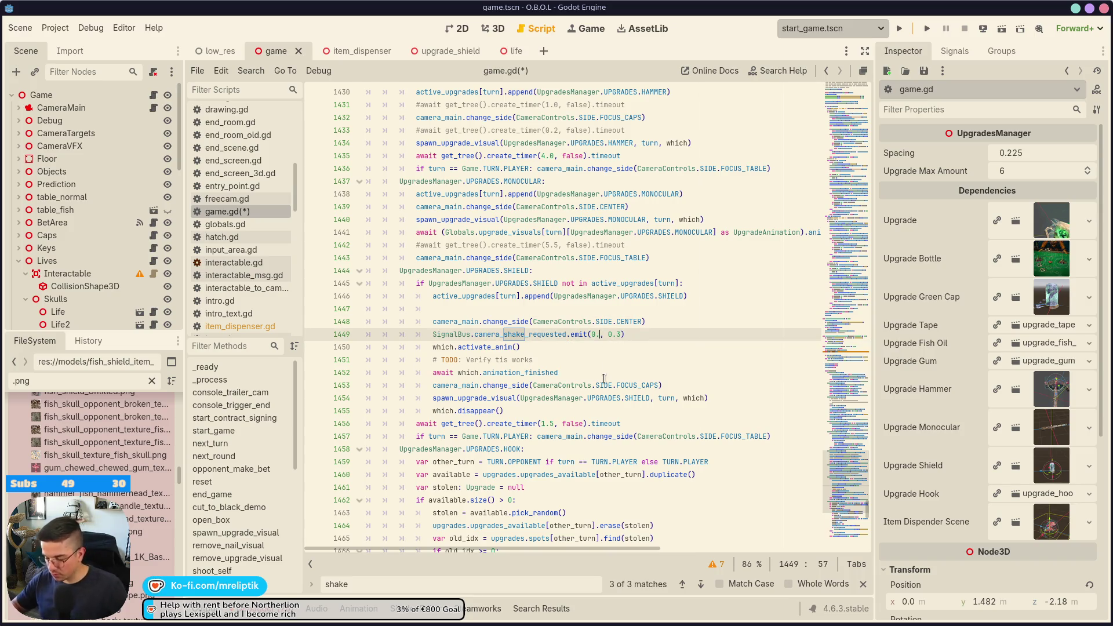
type("4")
key("ctrl+s")
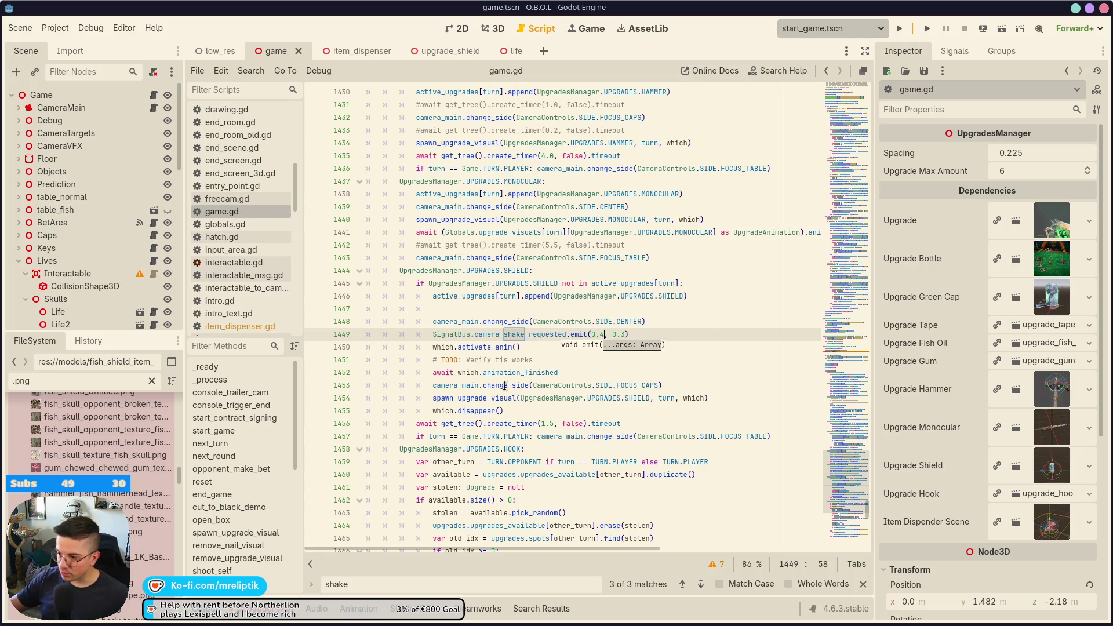
Delete the TODO comment and an empty line in game.gd, then save
left_click(426, 363)
key("ctrl+shift+k")
key("ctrl+s")
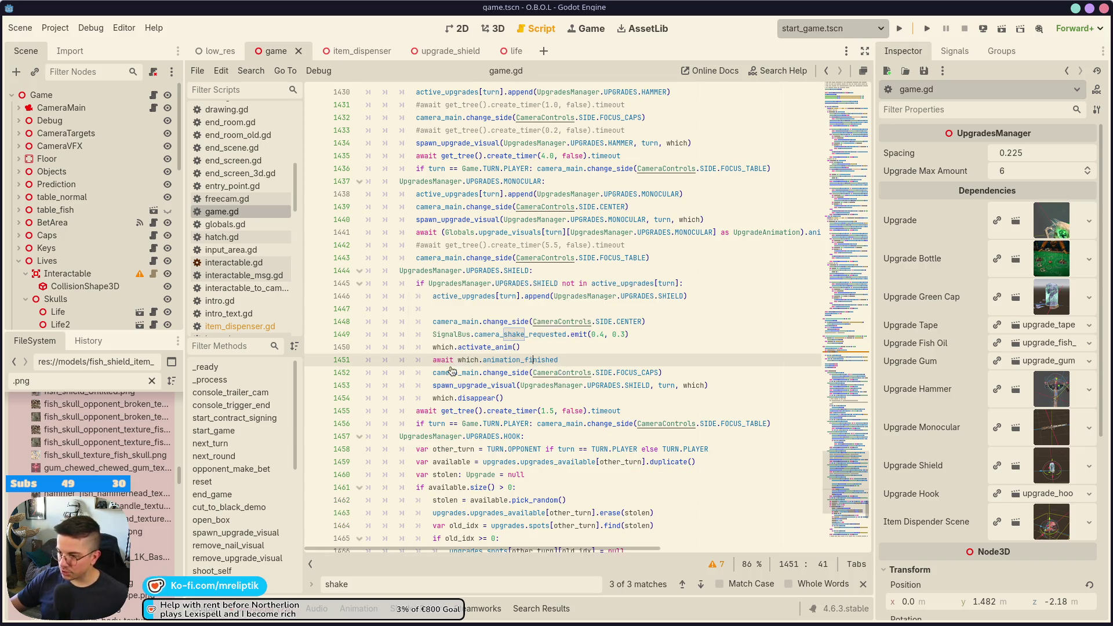
left_click(481, 309)
key("ctrl+shift+k")
key("ctrl+s")
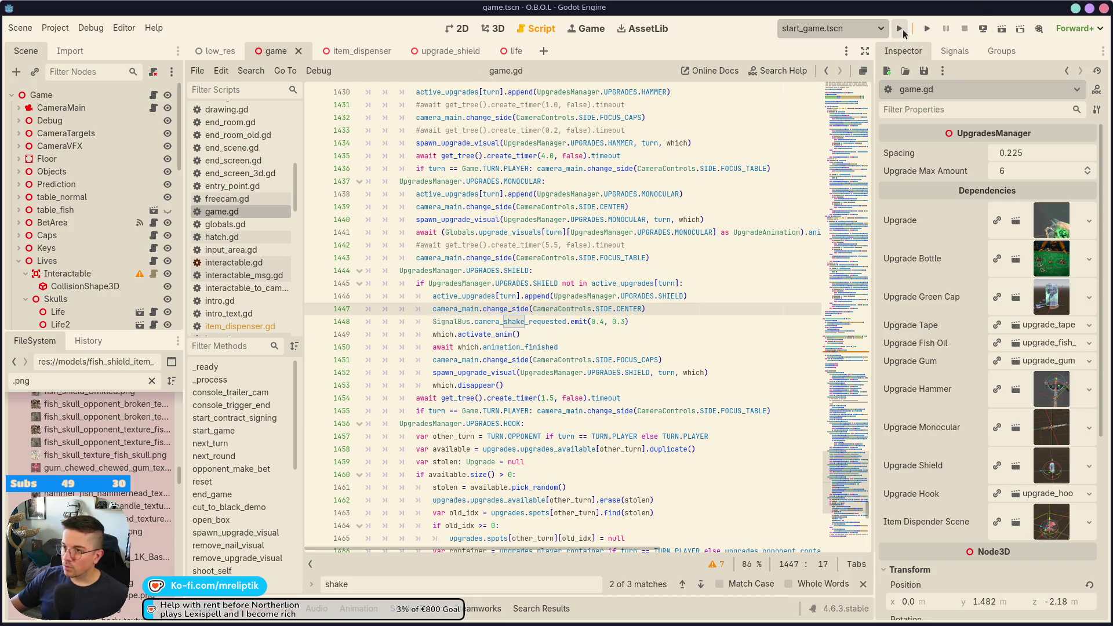
left_click(903, 32)
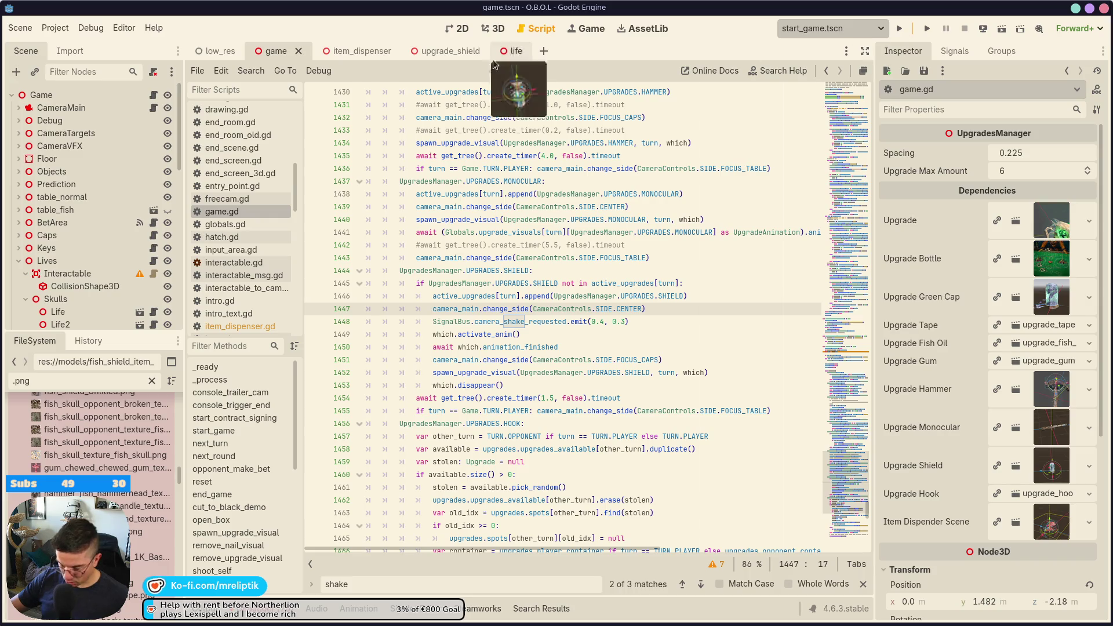
Paste the 0.2, 0.3 camera-shake emit at the end of life.gd's set_active, save, and run the game
key("ctrl+shift+o")
type("life")
key("Return")
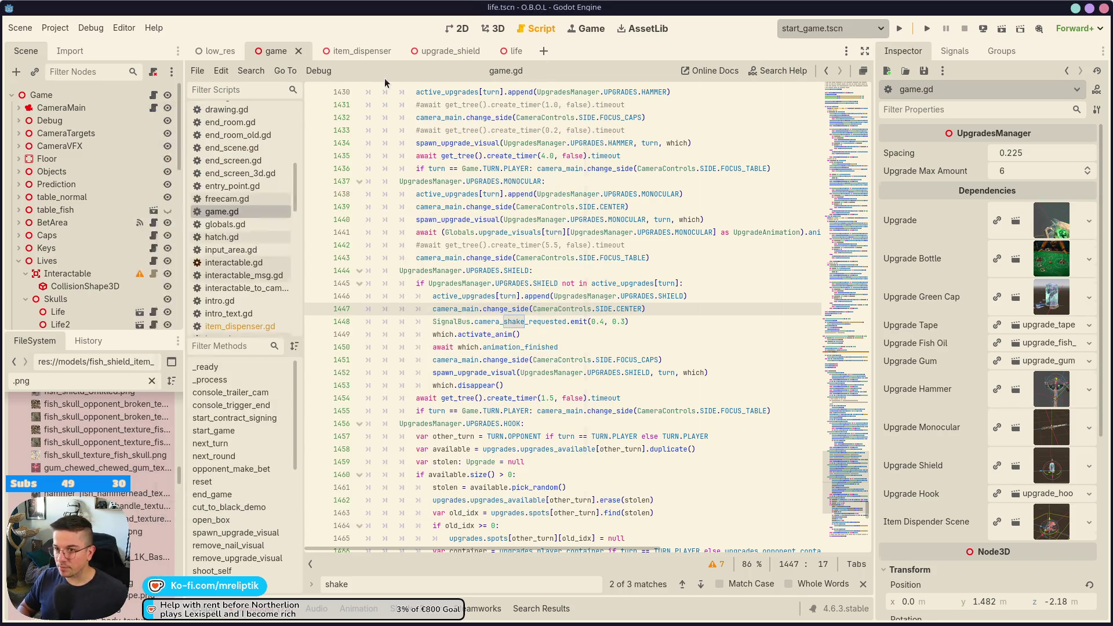
left_click(158, 95)
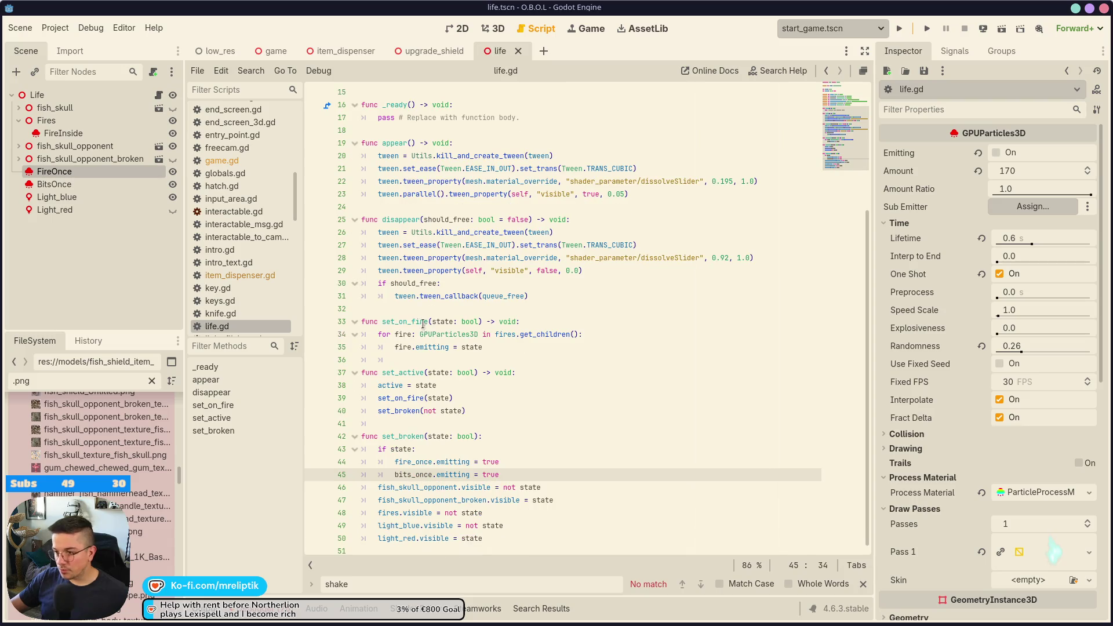
left_click(430, 436)
left_click(507, 439)
double_click(402, 372)
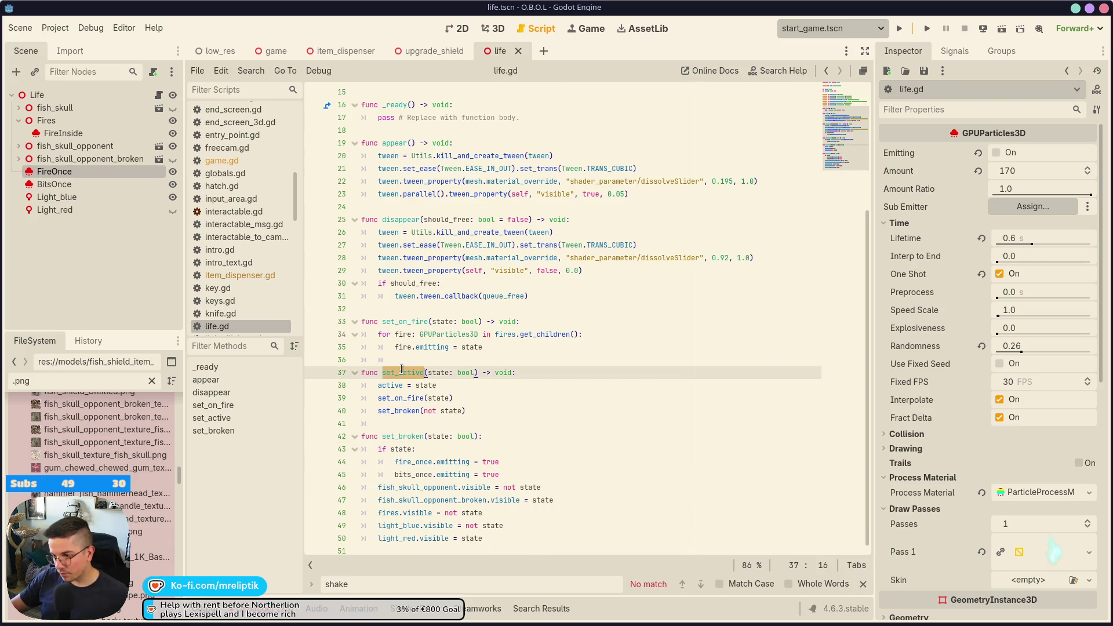
left_click(509, 408)
key("Return")
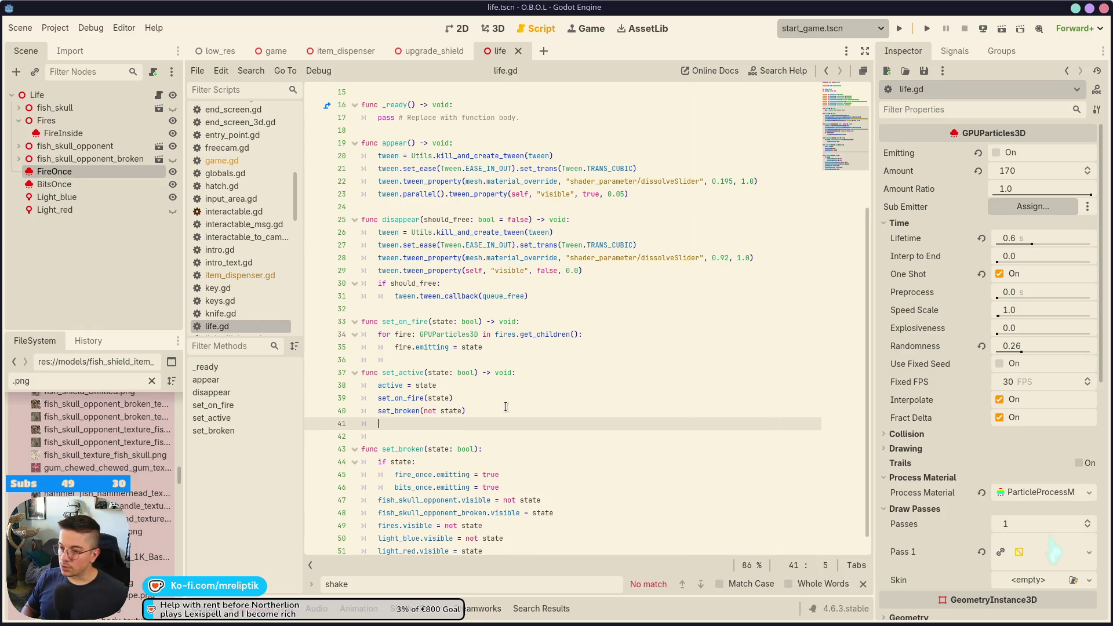
key("super+v")
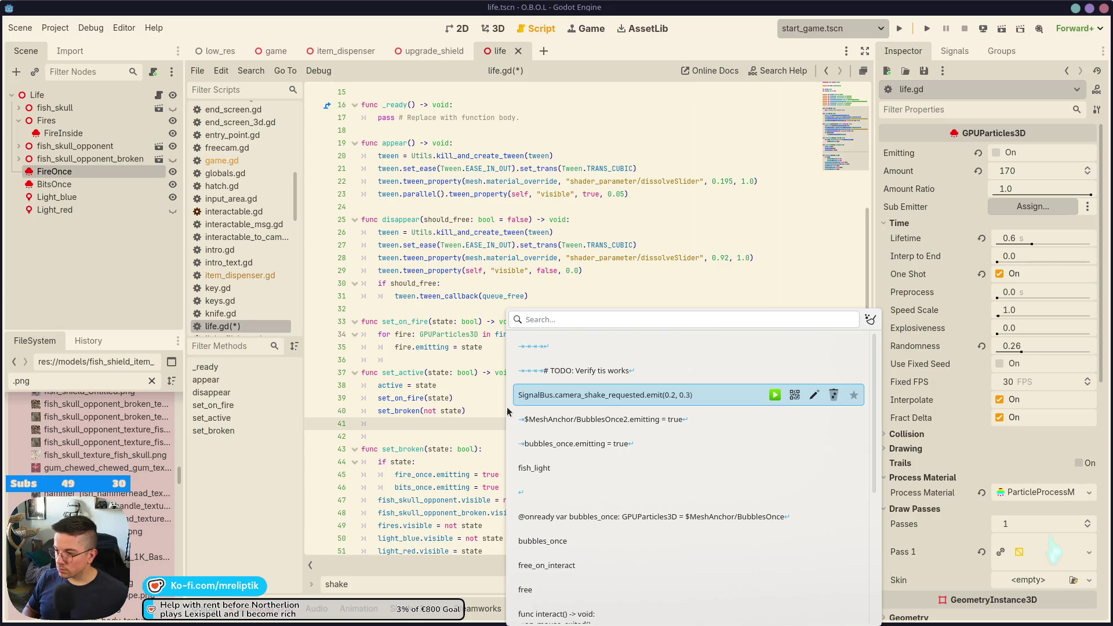
key("Return")
key("ctrl+s")
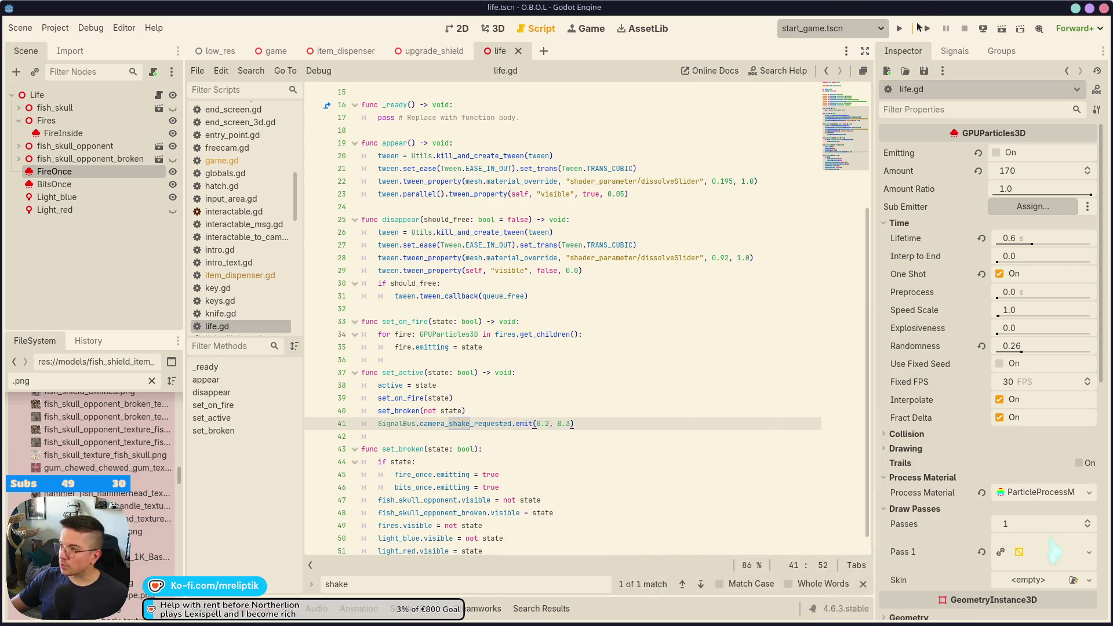
left_click(899, 28)
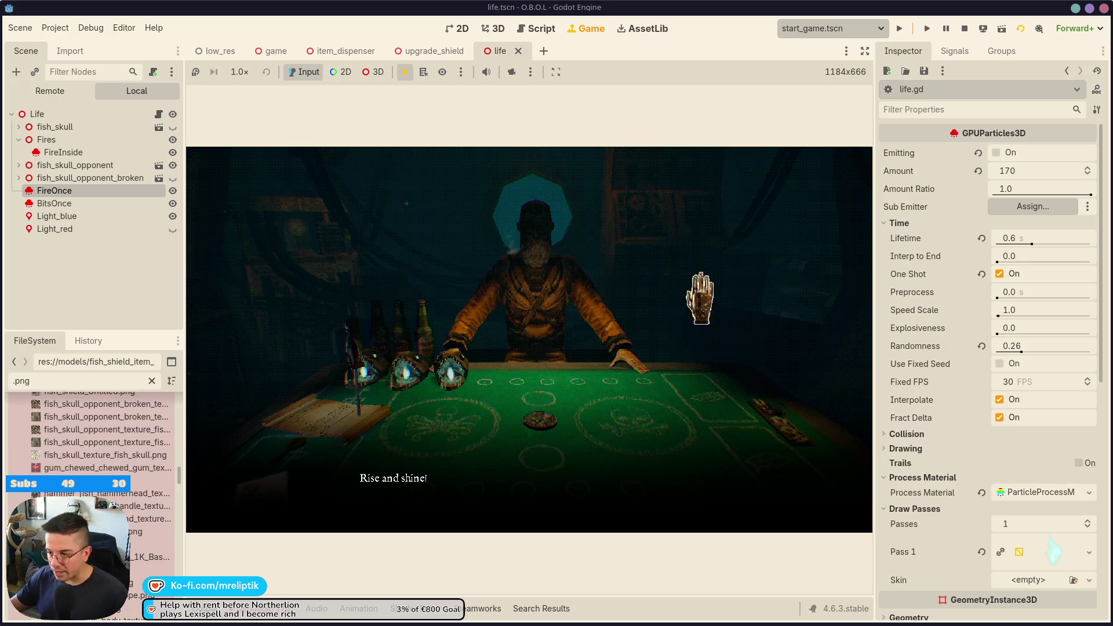
Maximize the game view, then stop and relaunch the game
left_click(865, 53)
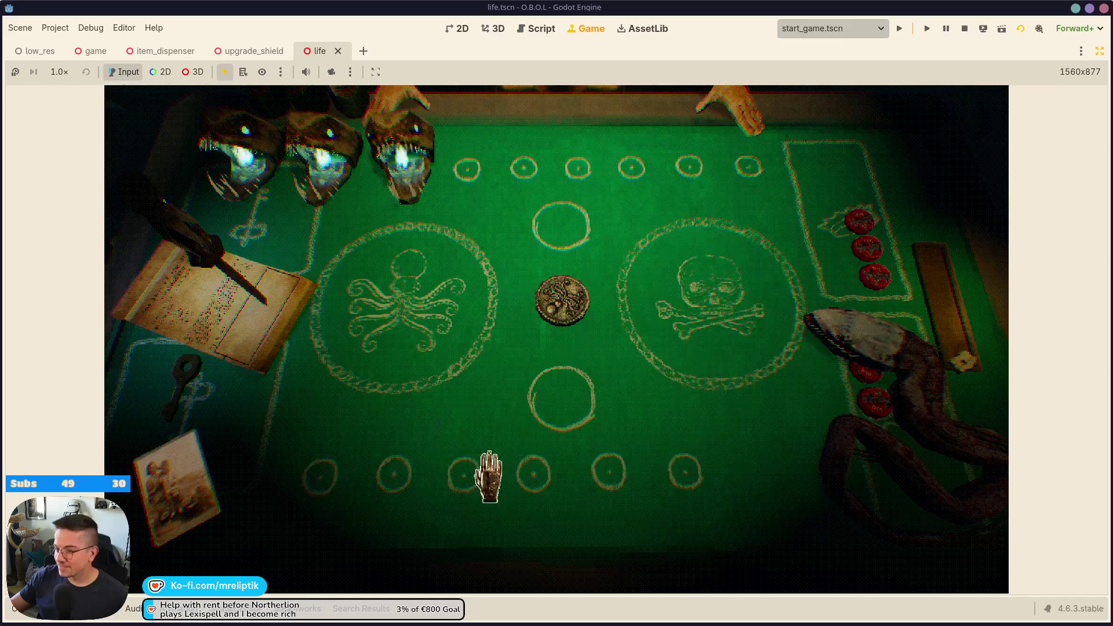
left_click(964, 29)
left_click(900, 28)
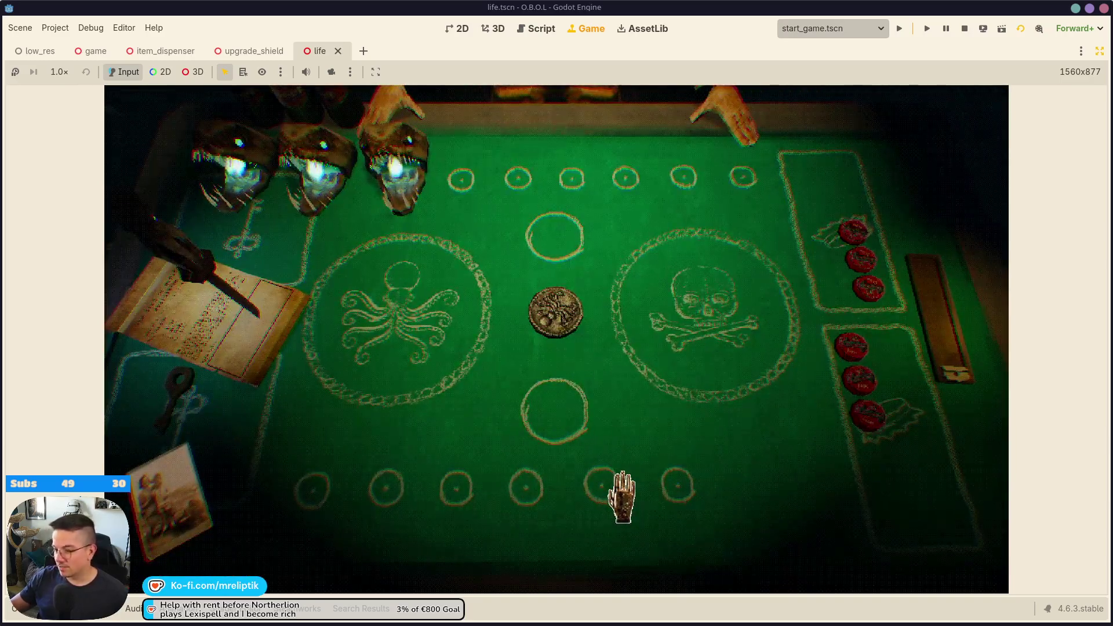
Grant the player the shield upgrade from the dev console, try it at the table, and stop
key("grave")
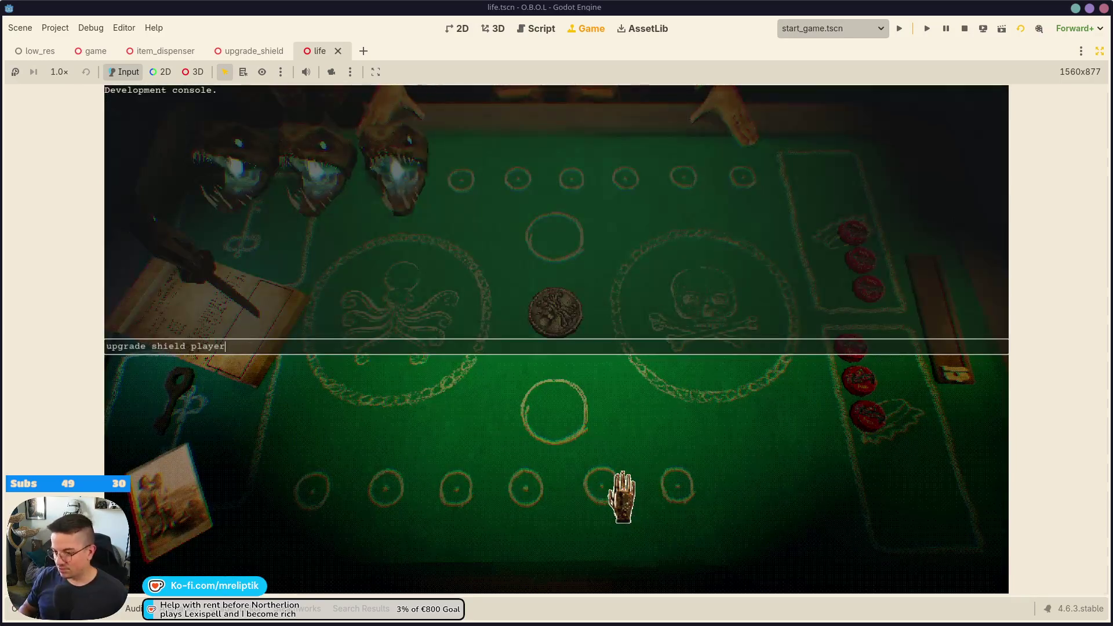
key("grave")
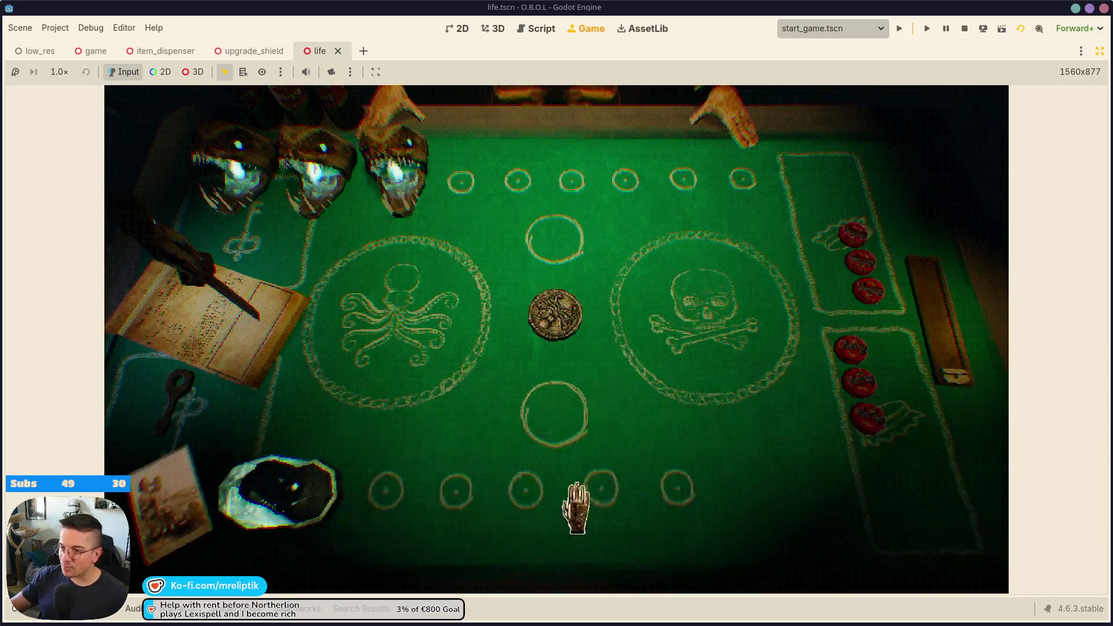
left_click(297, 507)
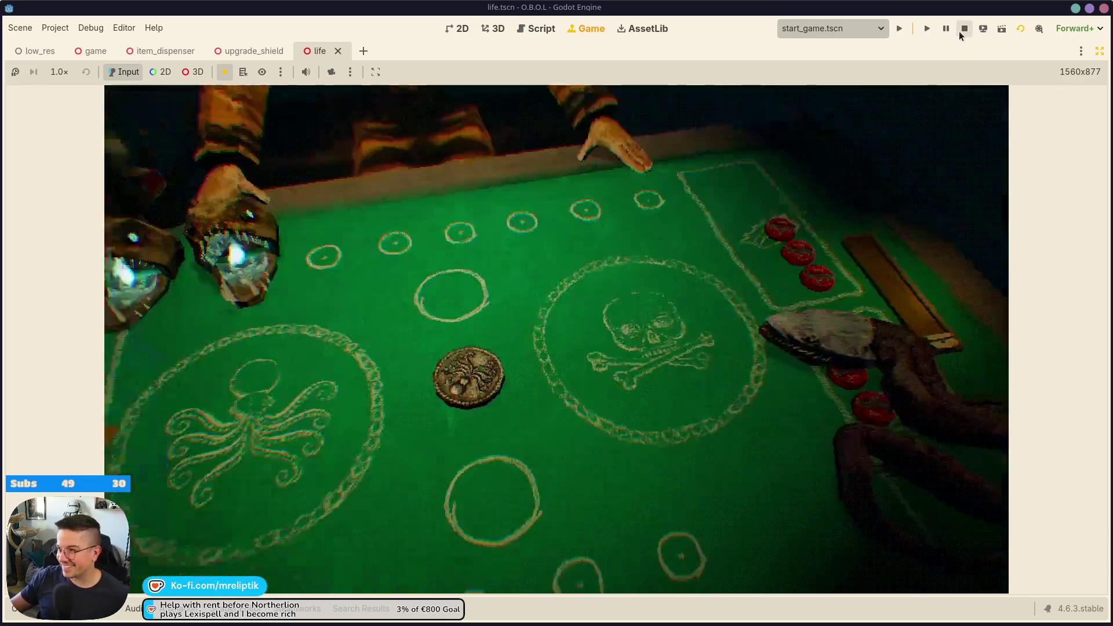
left_click(964, 29)
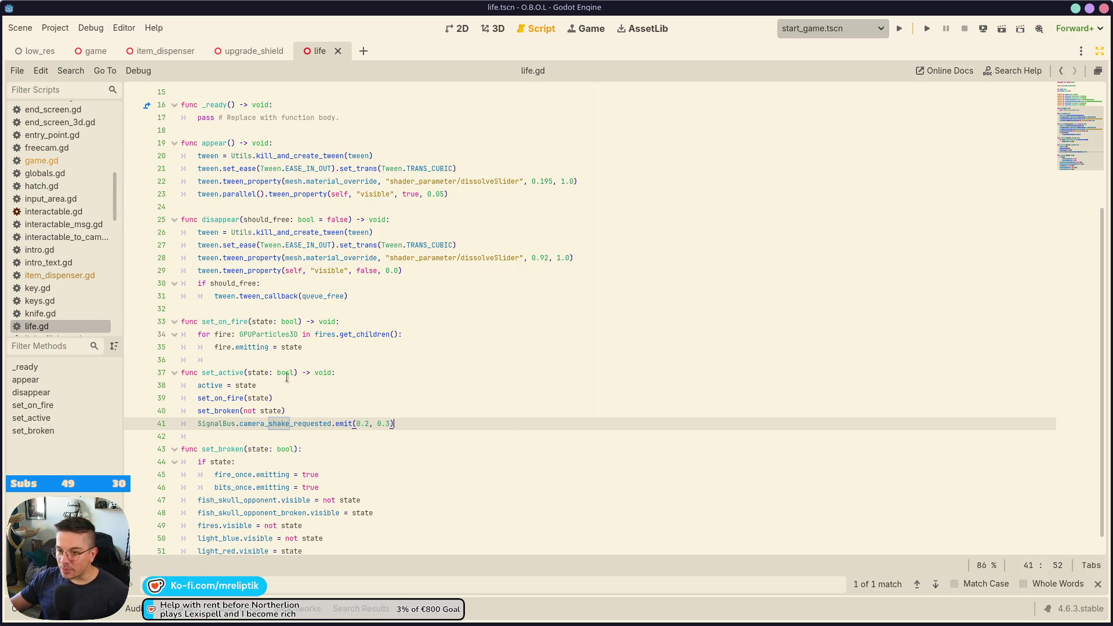
Search all project files for camera_shake_requested and open its connection in game.gd
double_click(301, 418)
key("ctrl+shift+f")
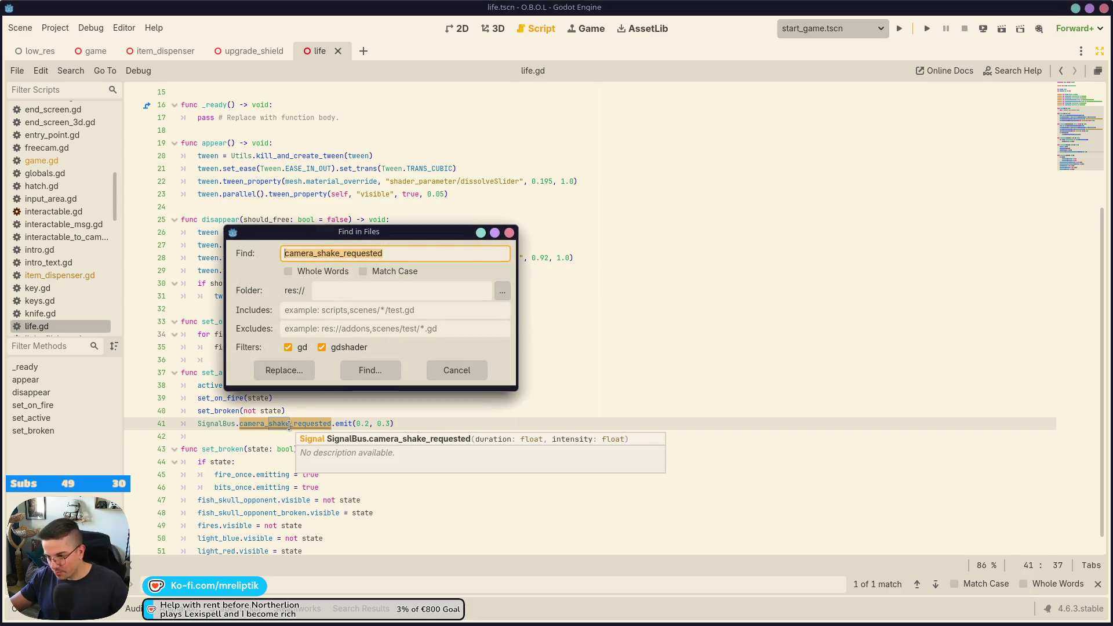
left_click(368, 371)
scroll(195, 545, "down", 2)
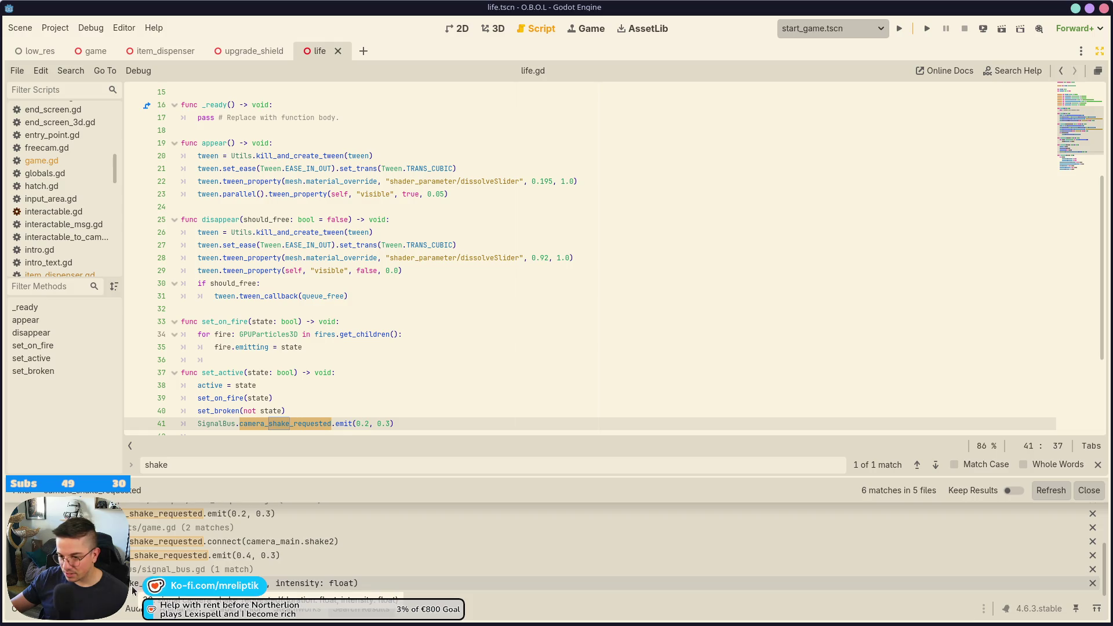
left_click(232, 542)
scroll(402, 312, "up", 3)
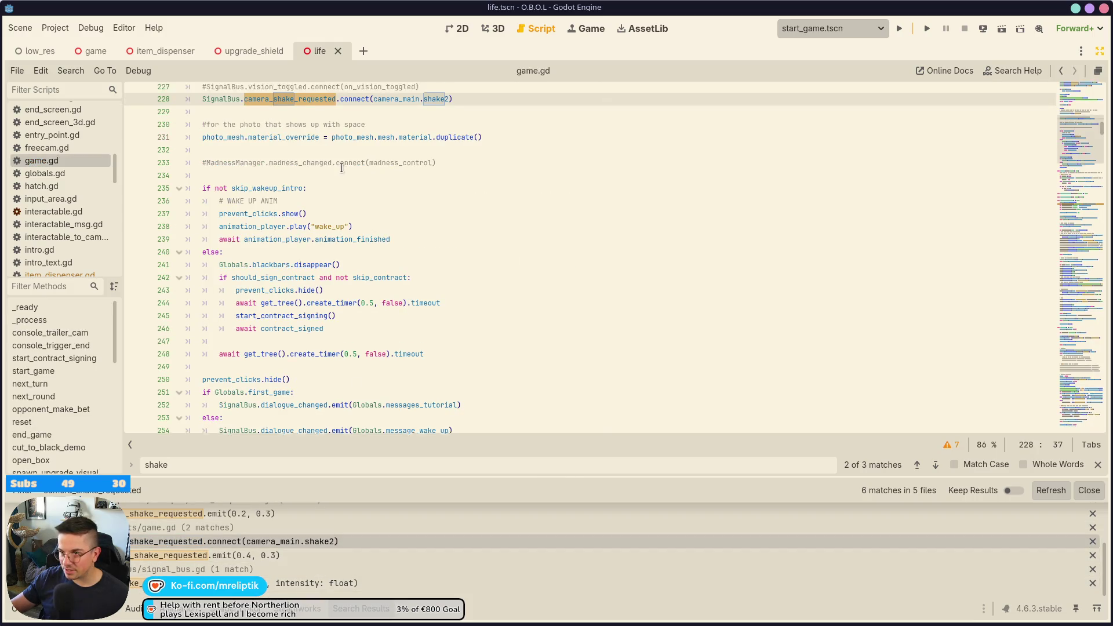
double_click(433, 207)
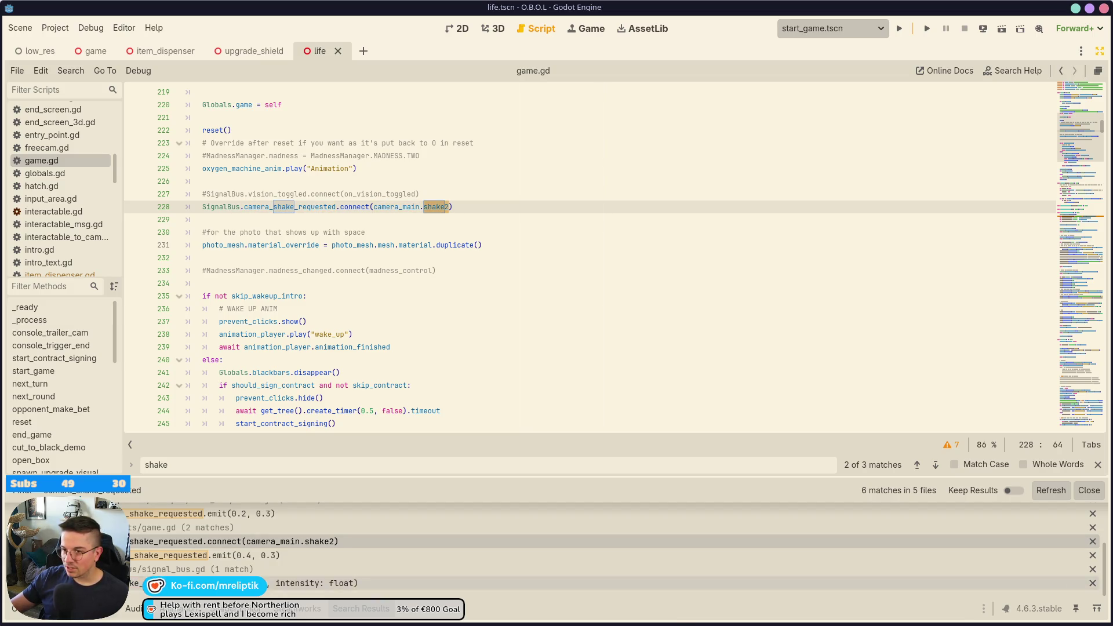
left_click(361, 608)
Restore the editor docks and locate the camera_shake_requested connect call on line 228
scroll(309, 394, "up", 3)
scroll(309, 394, "up", 6)
scroll(352, 415, "down", 3)
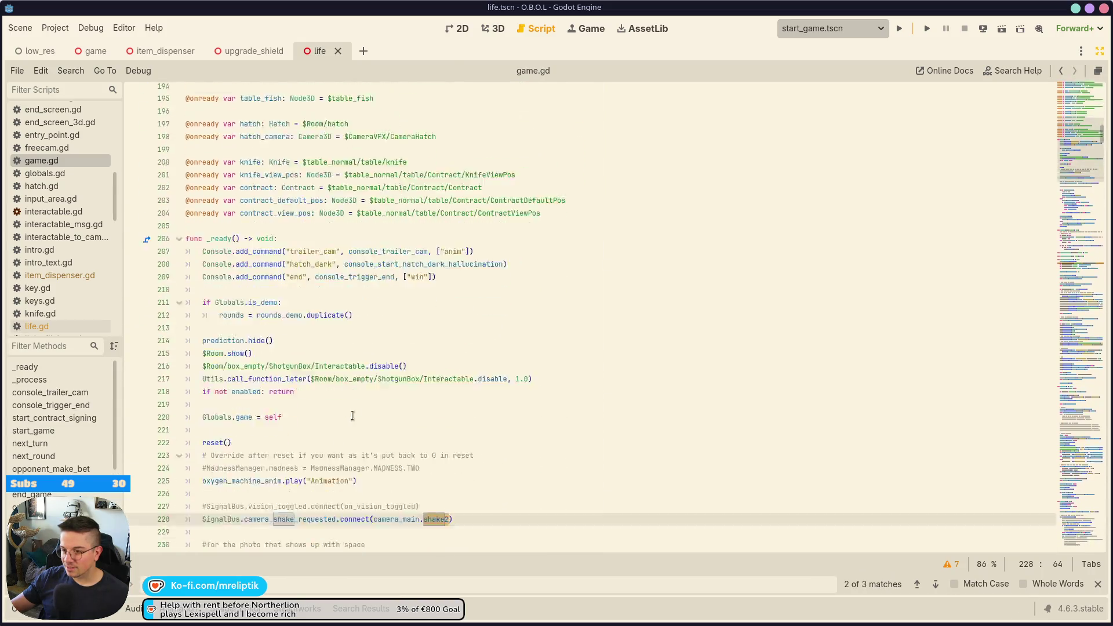
scroll(352, 415, "down", 4)
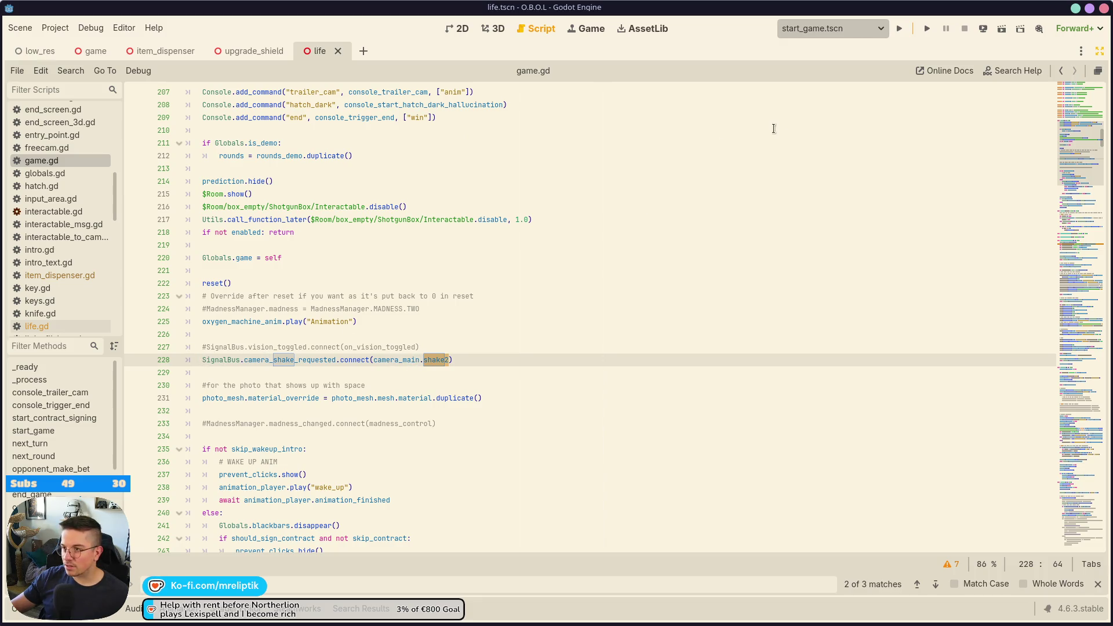
left_click(1099, 51)
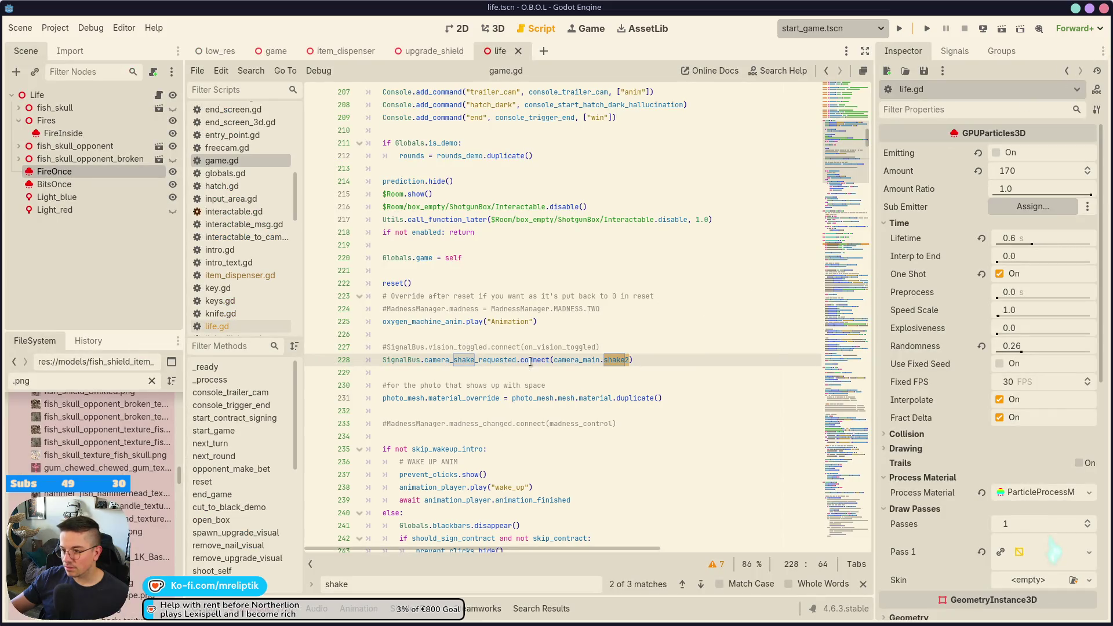
scroll(530, 362, "down", 3)
double_click(506, 245)
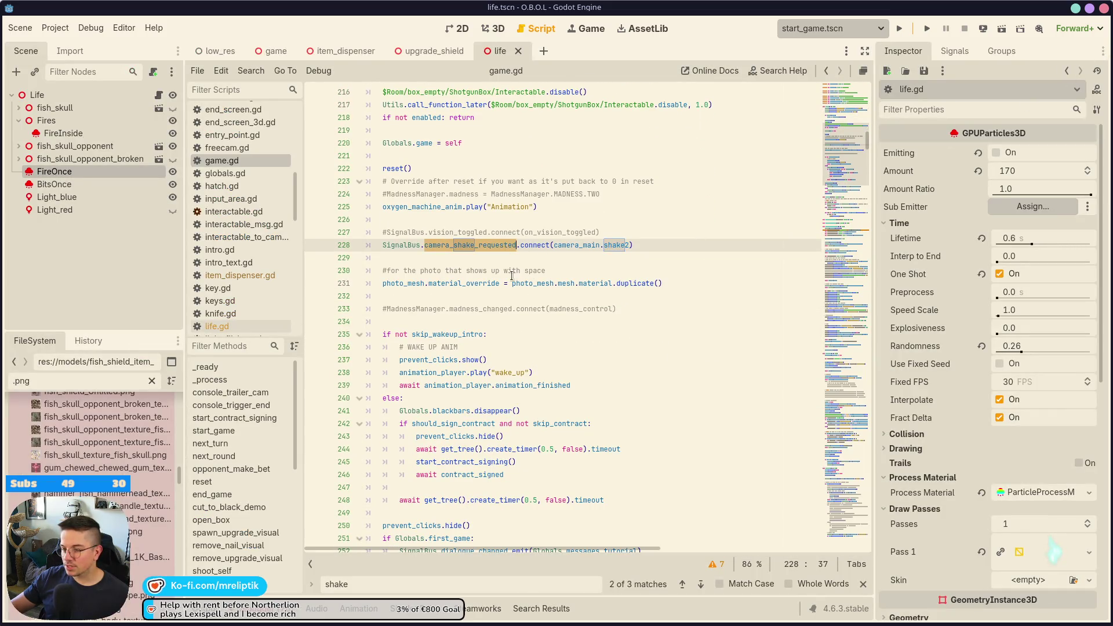
scroll(512, 276, "up", 3)
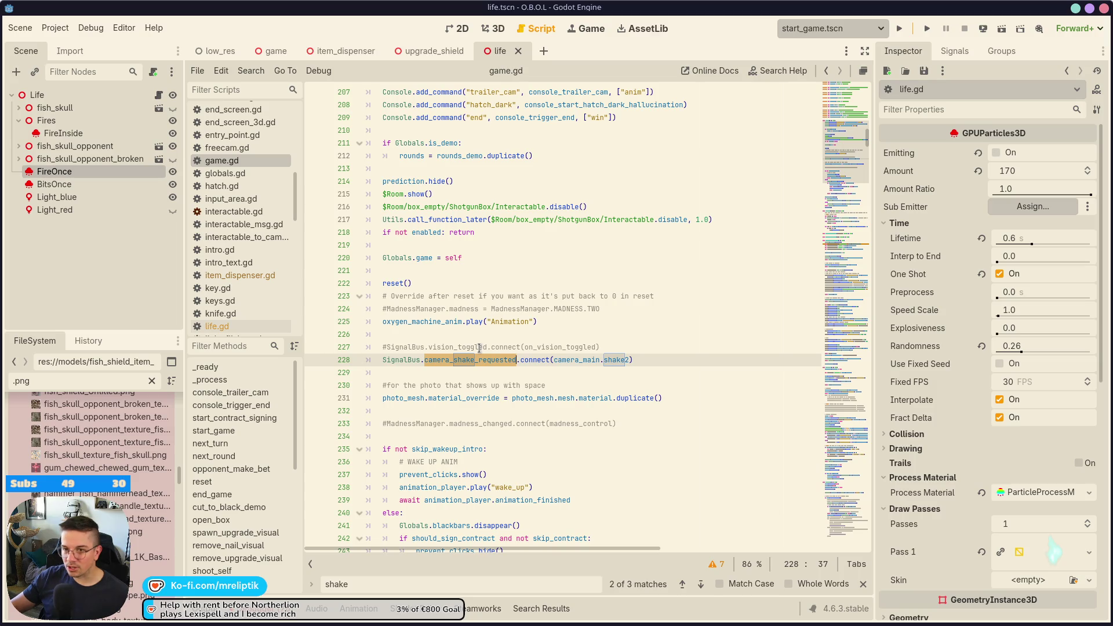
Delete line 228's connection to camera_main.shake2, save game.gd, and open the game scene
mouse_move(442, 362)
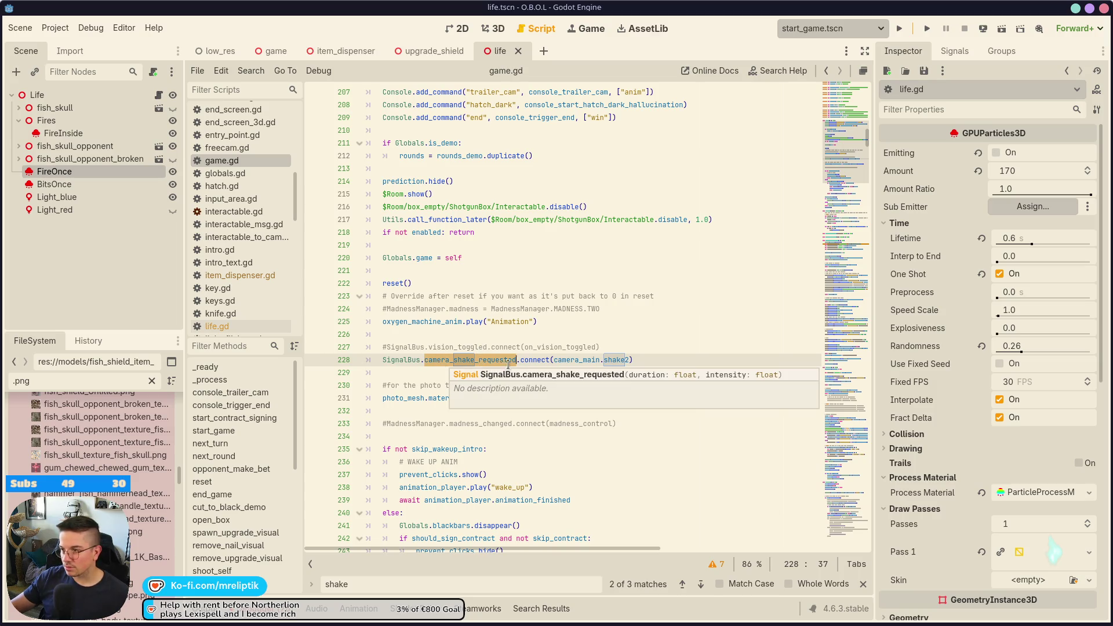
left_click_drag(636, 360, 390, 360)
key("shift+Home")
key("BackSpace")
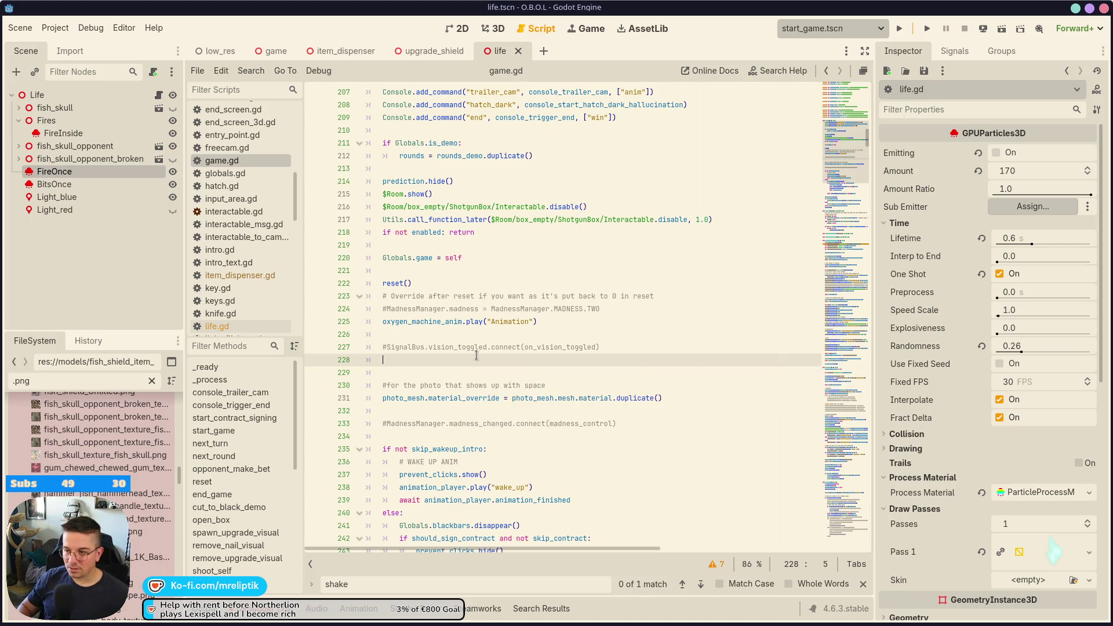
key("BackSpace")
key("ctrl+s")
left_click(271, 51)
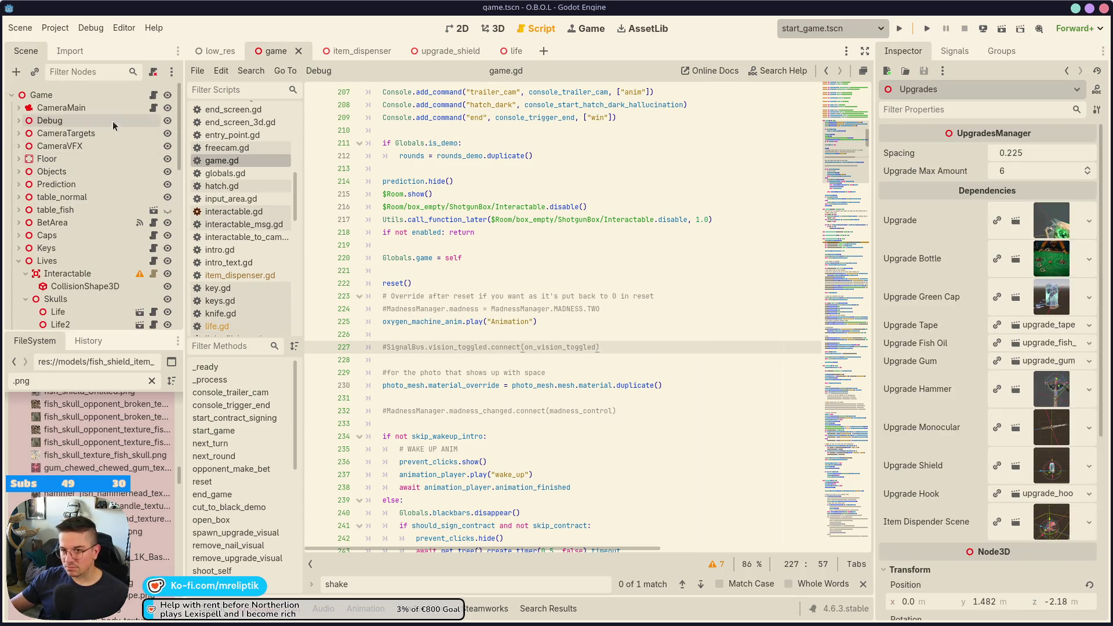
Add SignalBus.camera_shake_requested.connect(shake2) to _ready in camera_controls.gd and save
left_click(154, 107)
scroll(531, 399, "down", 8)
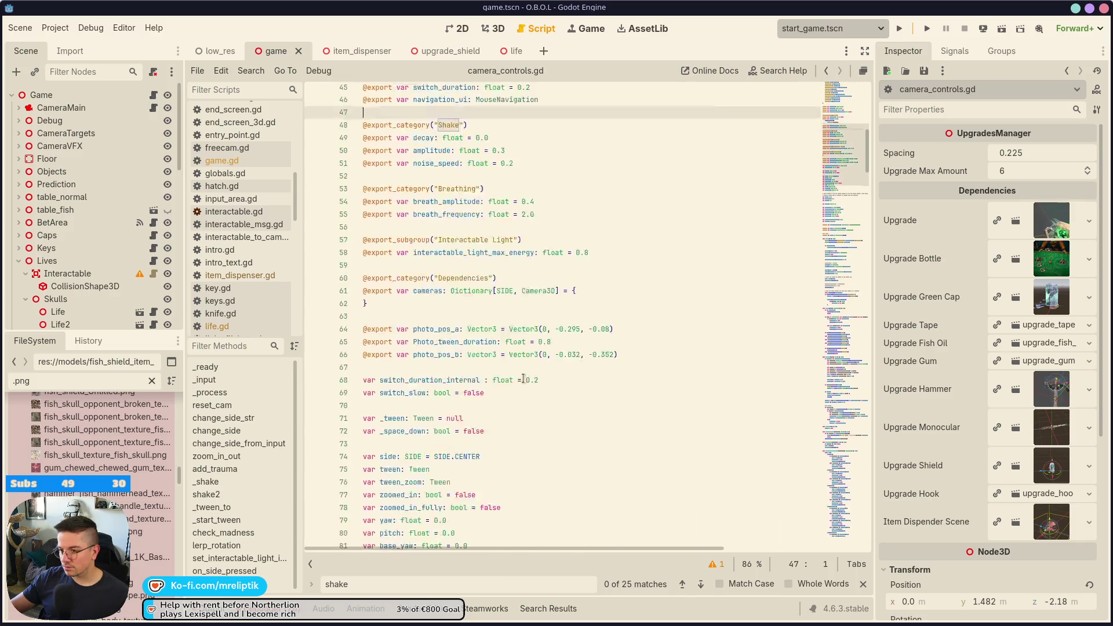
scroll(531, 399, "down", 6)
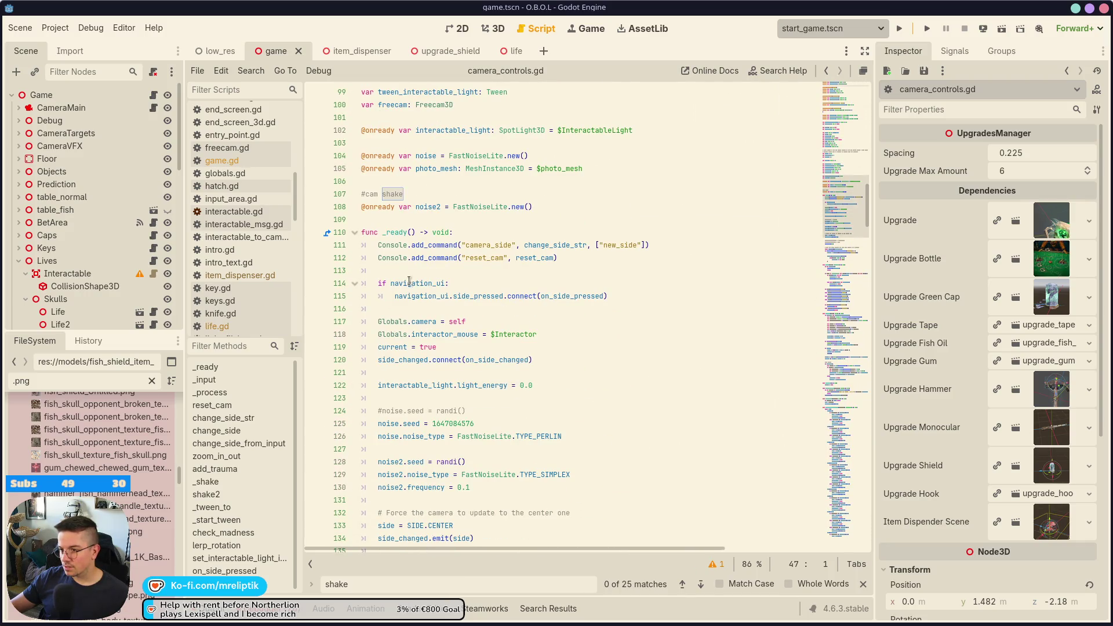
scroll(436, 305, "down", 1)
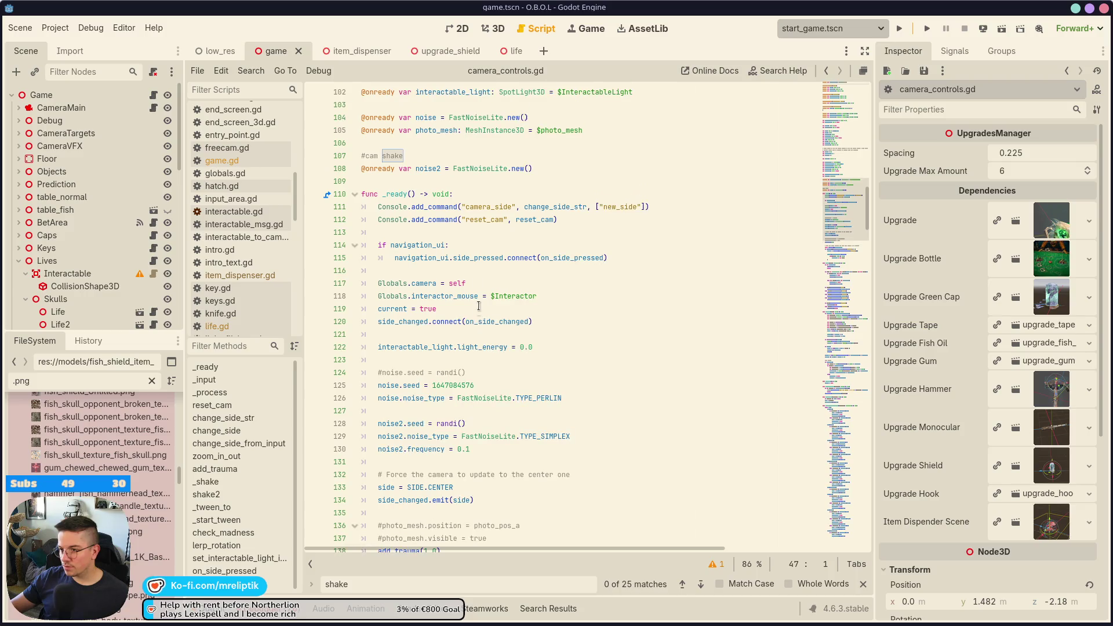
left_click(450, 232)
key("Return")
key("Return")
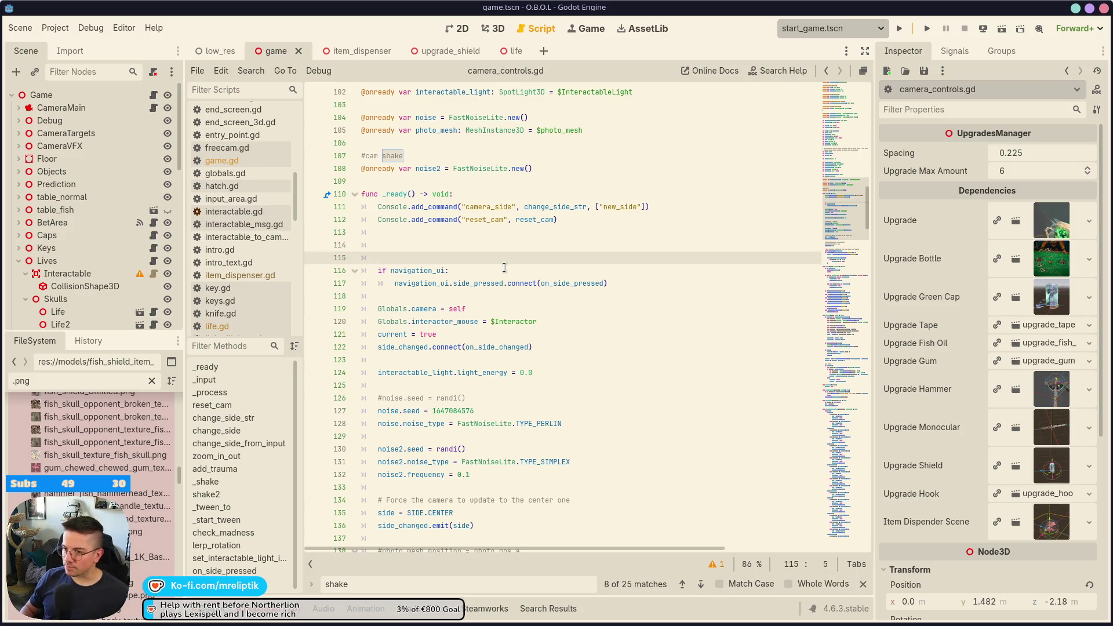
key("Up")
type("SignalBus.camera_shake_requested.connect(camera_main.shake2)")
key("BackSpace")
key("Delete")
key("ctrl+s")
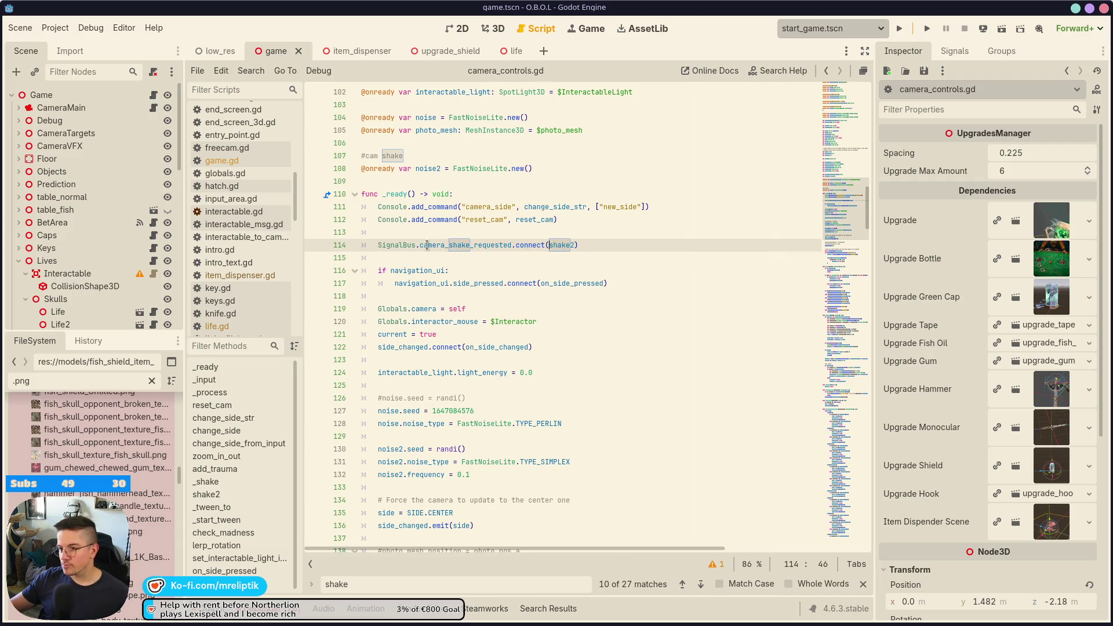
Jump to the shake2 function definition to inspect its position code
double_click(565, 247)
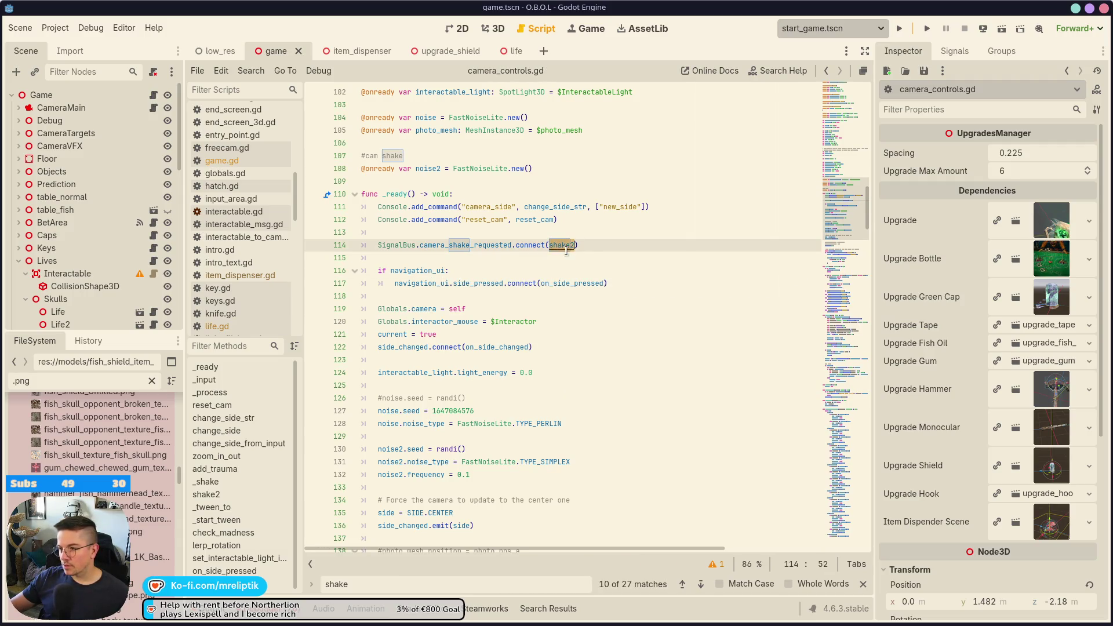
left_click(565, 251, "ctrl")
double_click(481, 323)
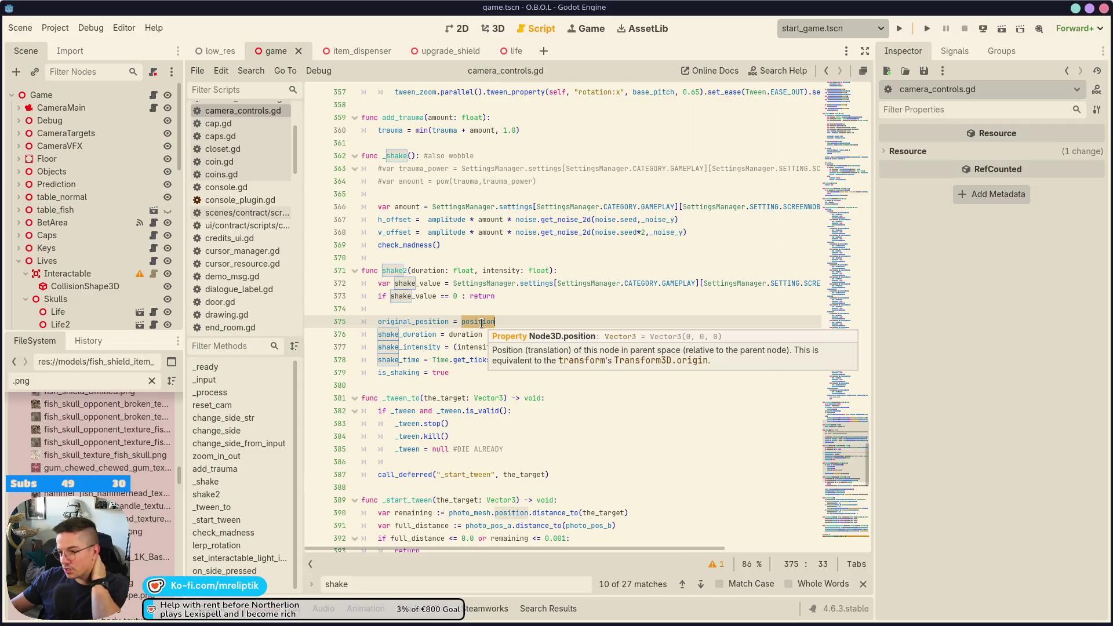
double_click(409, 322)
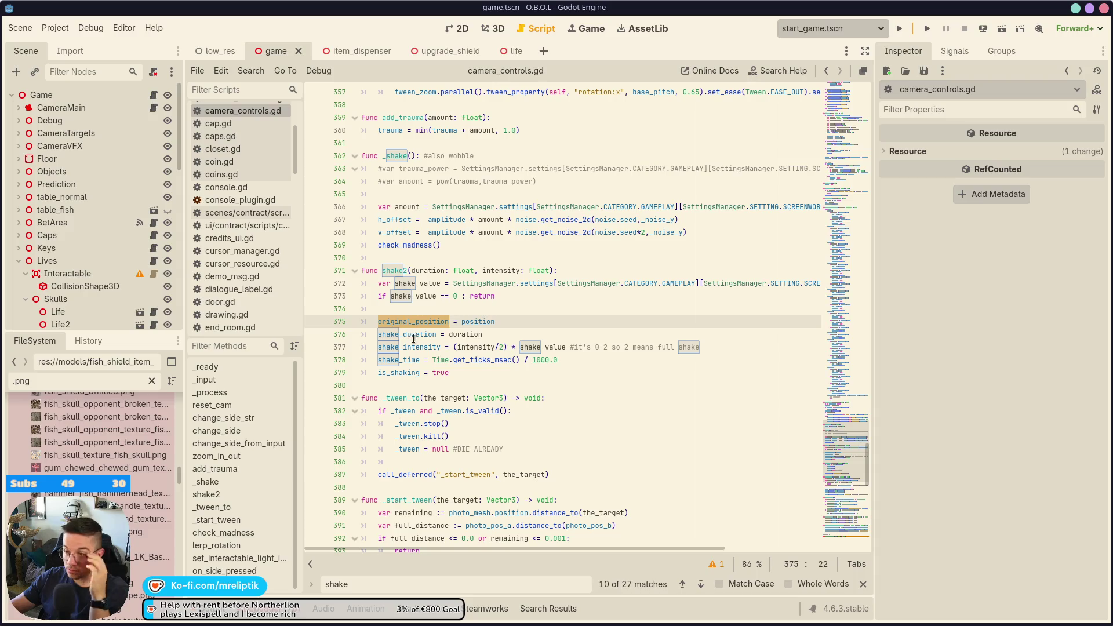
left_click(420, 283)
double_click(421, 283)
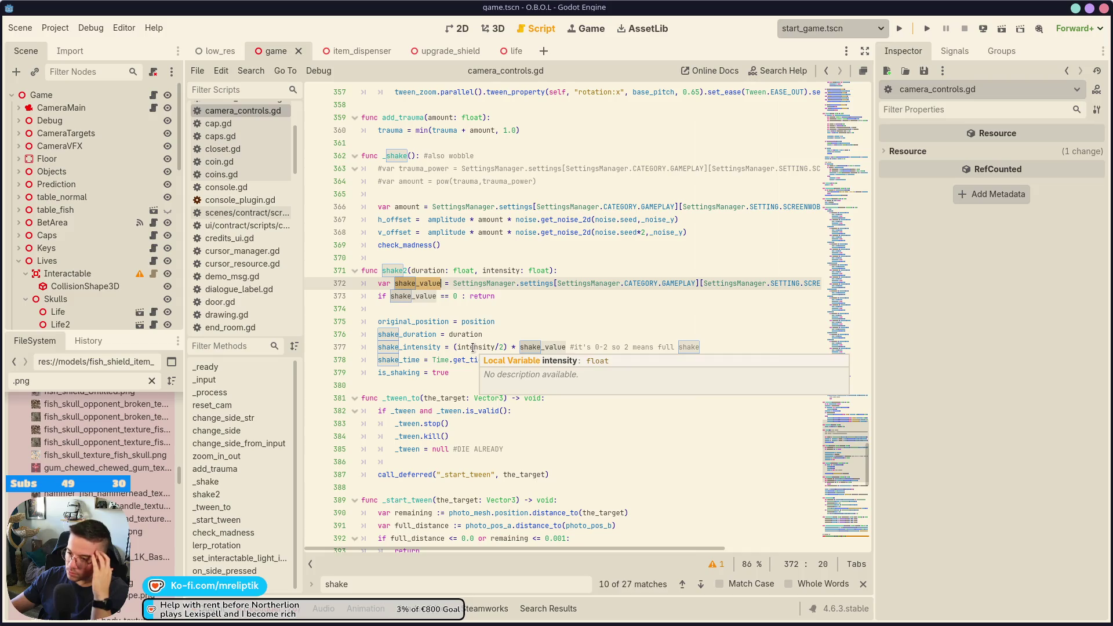
double_click(418, 372)
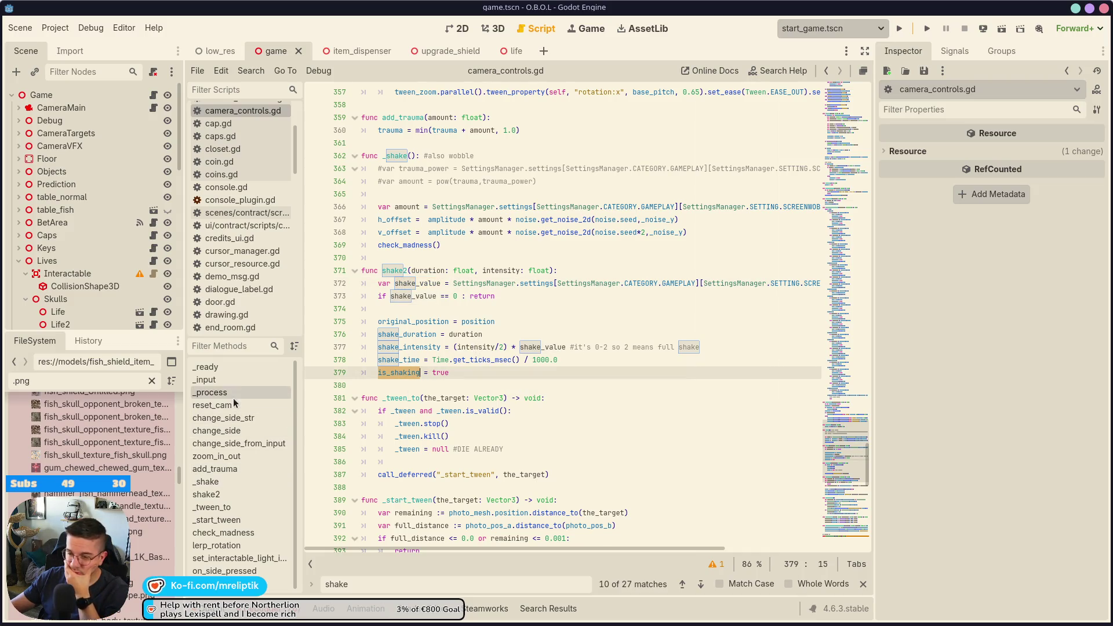
left_click(212, 392)
scroll(406, 348, "down", 9)
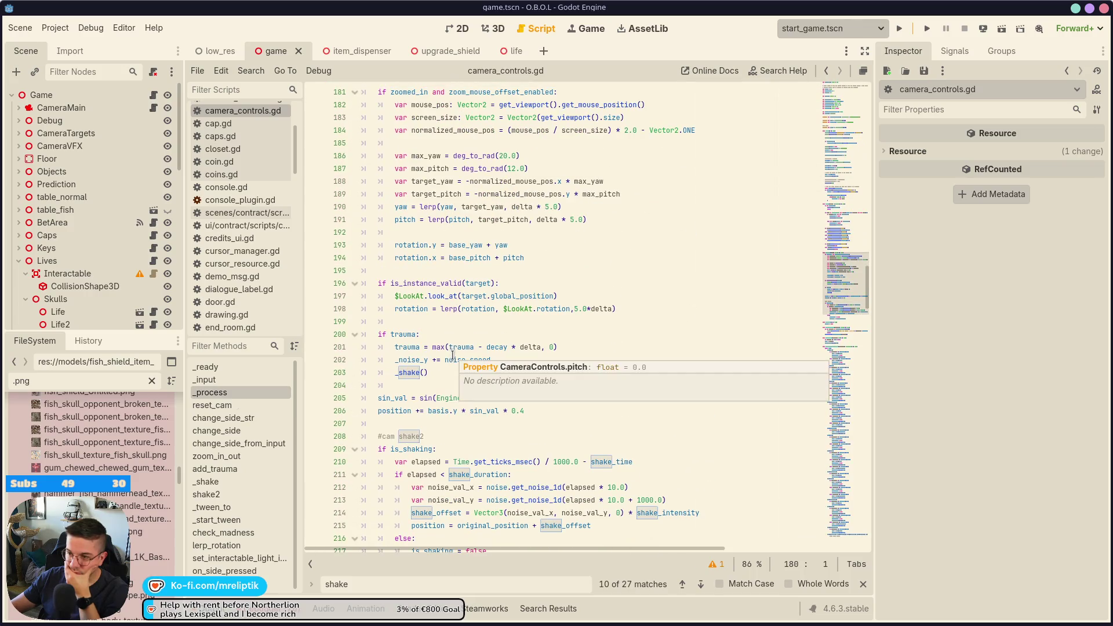
double_click(412, 334)
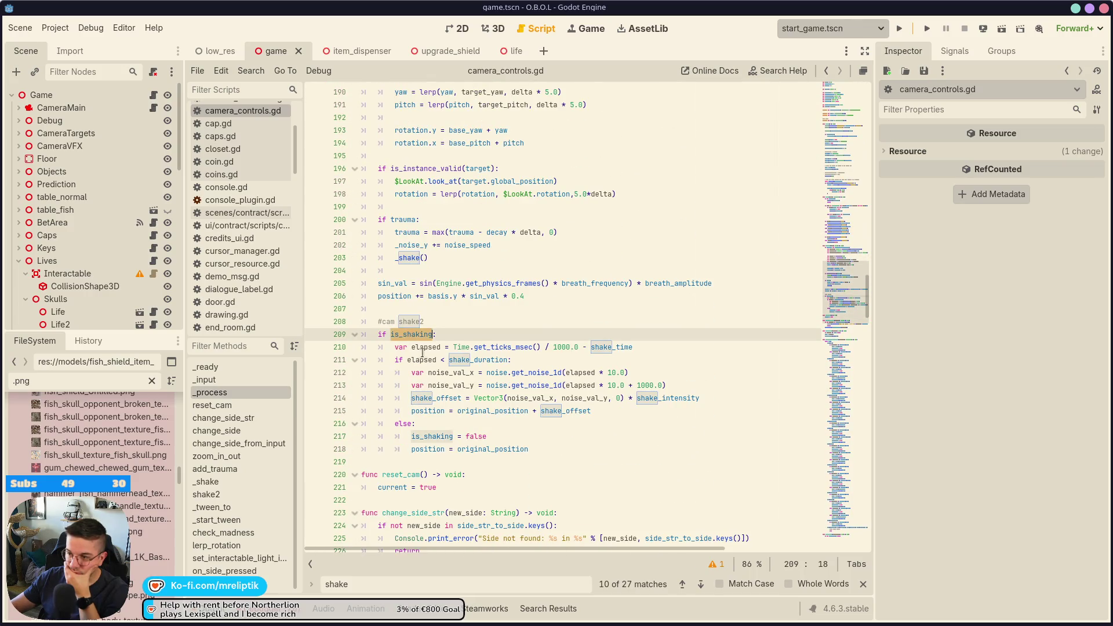
scroll(422, 353, "down", 1)
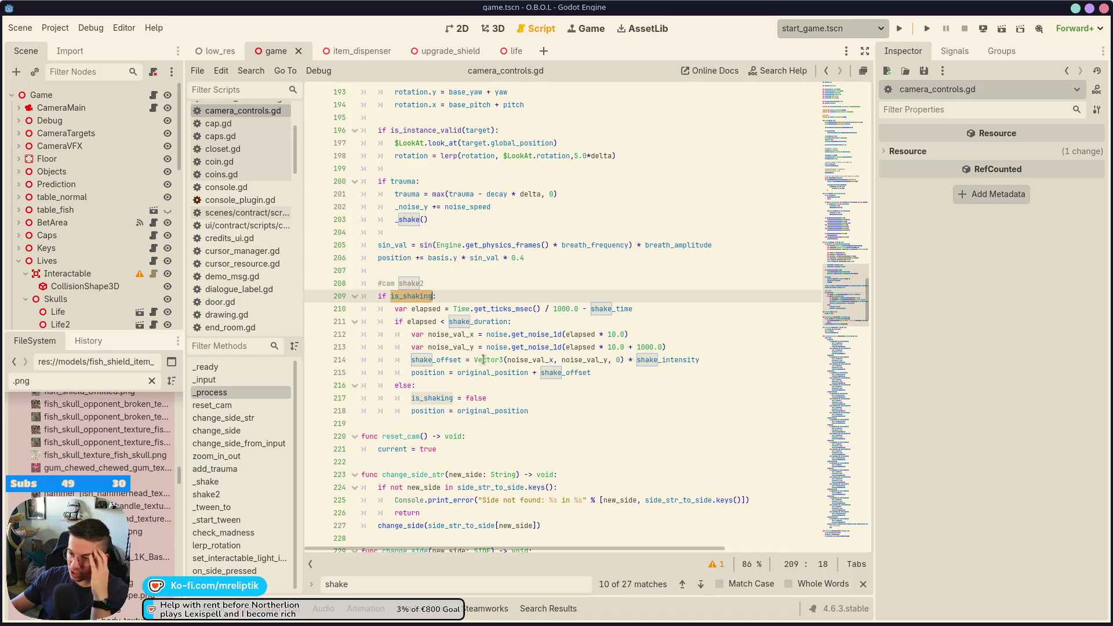
double_click(498, 361)
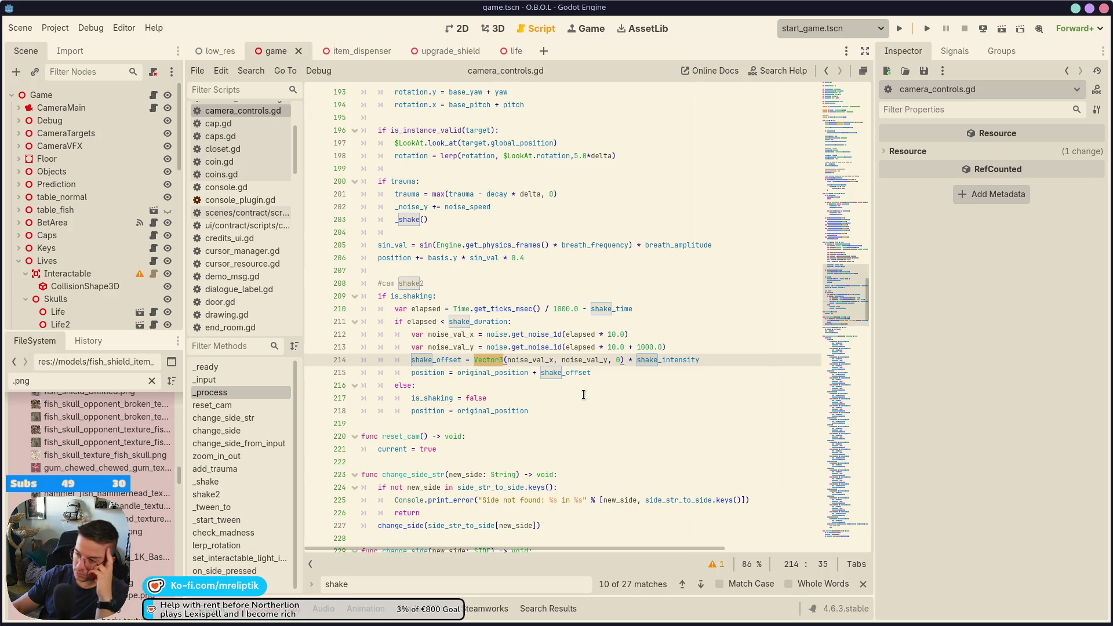
double_click(429, 373)
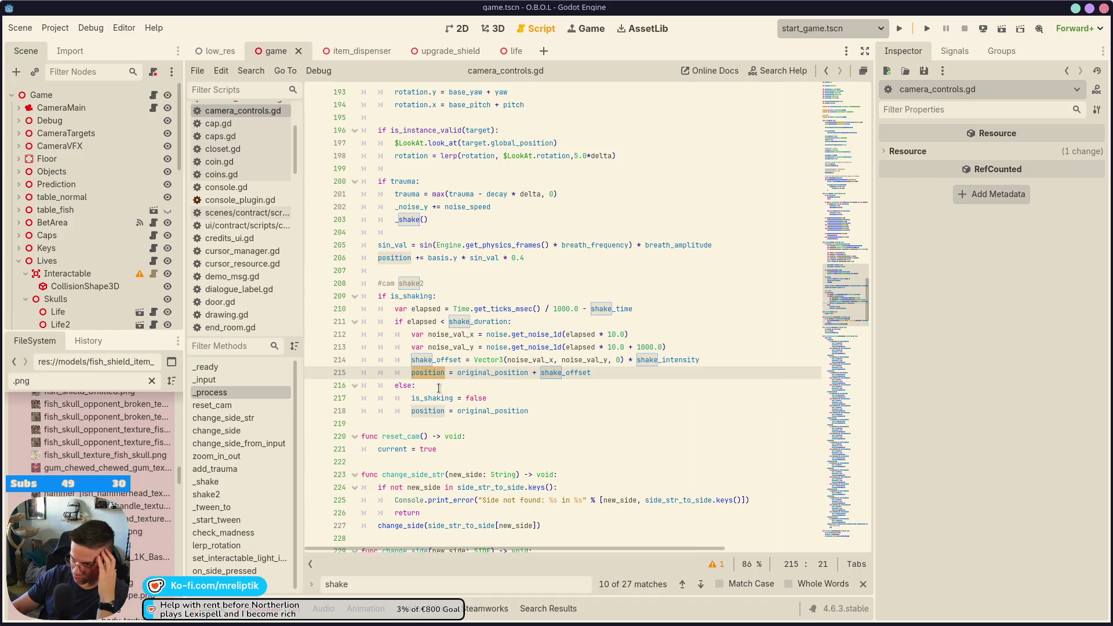
left_click(446, 414)
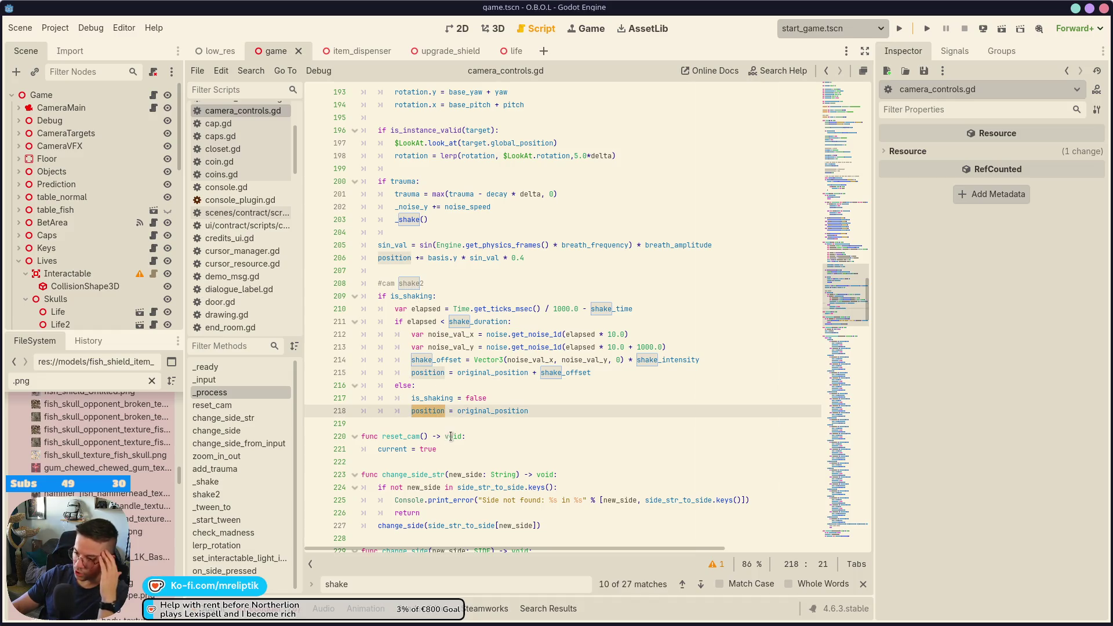
double_click(488, 412)
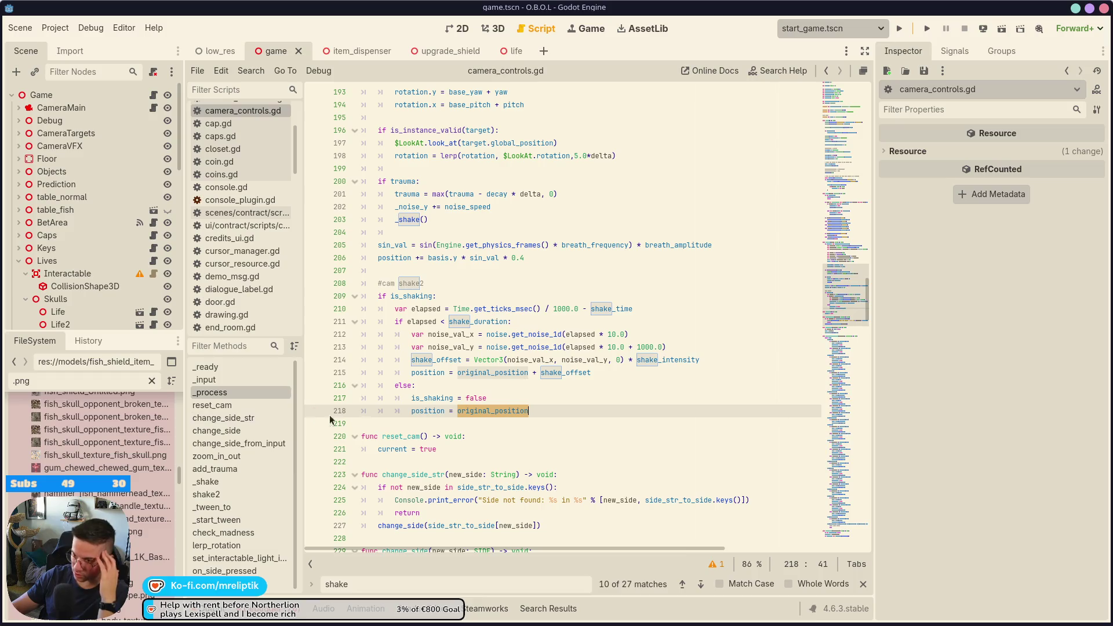
scroll(487, 362, "up", 5)
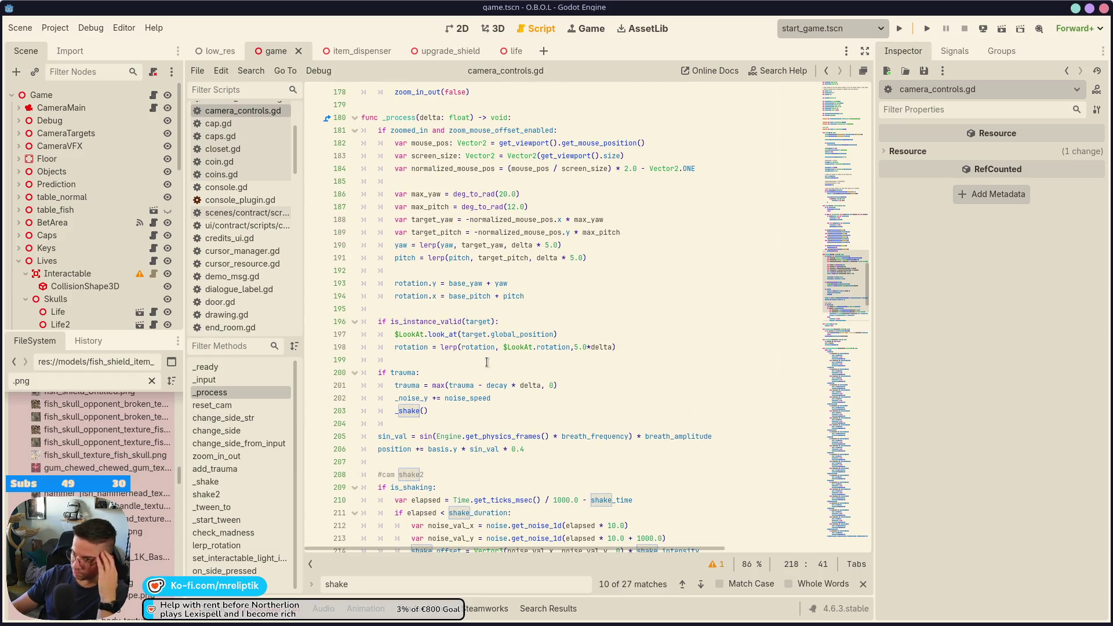
Review how the camera shake code uses original_position in camera_controls.gd
scroll(487, 362, "down", 4)
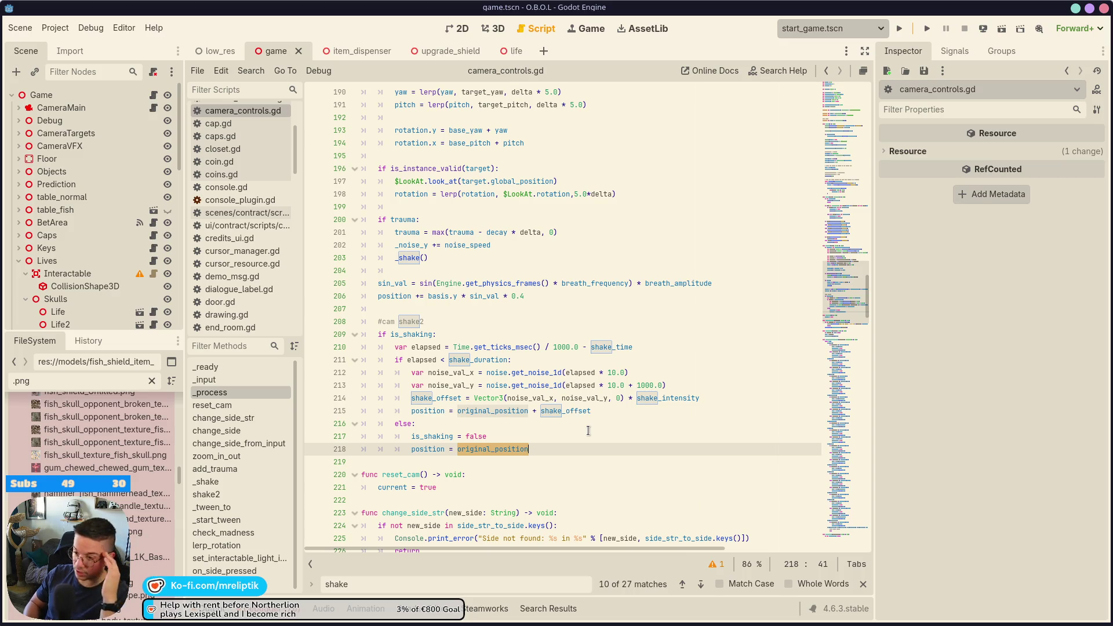
double_click(425, 411)
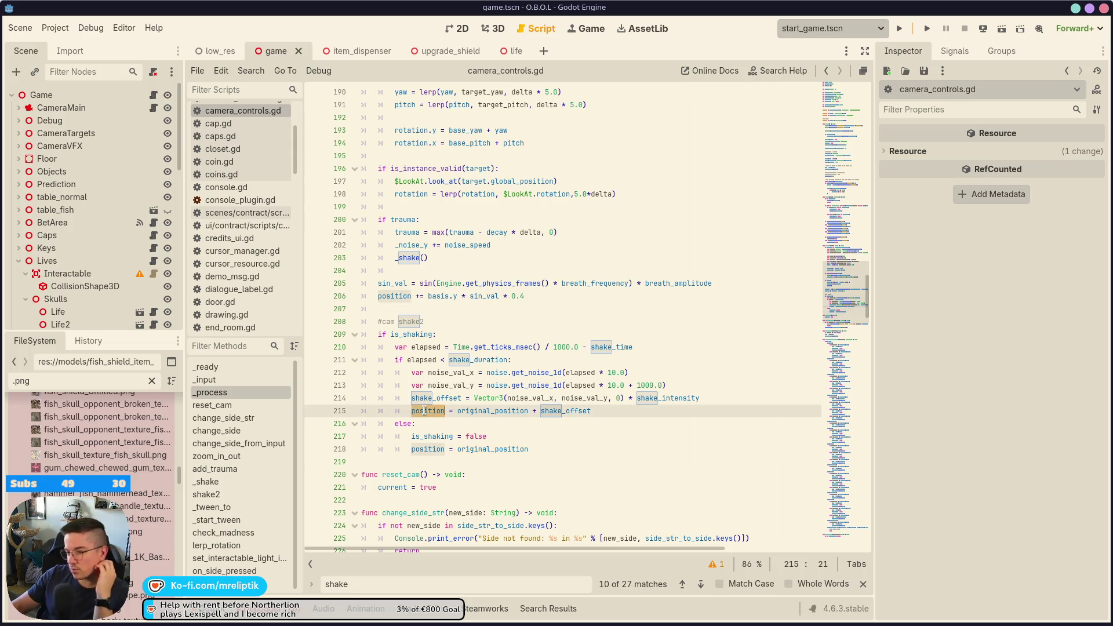
double_click(506, 411)
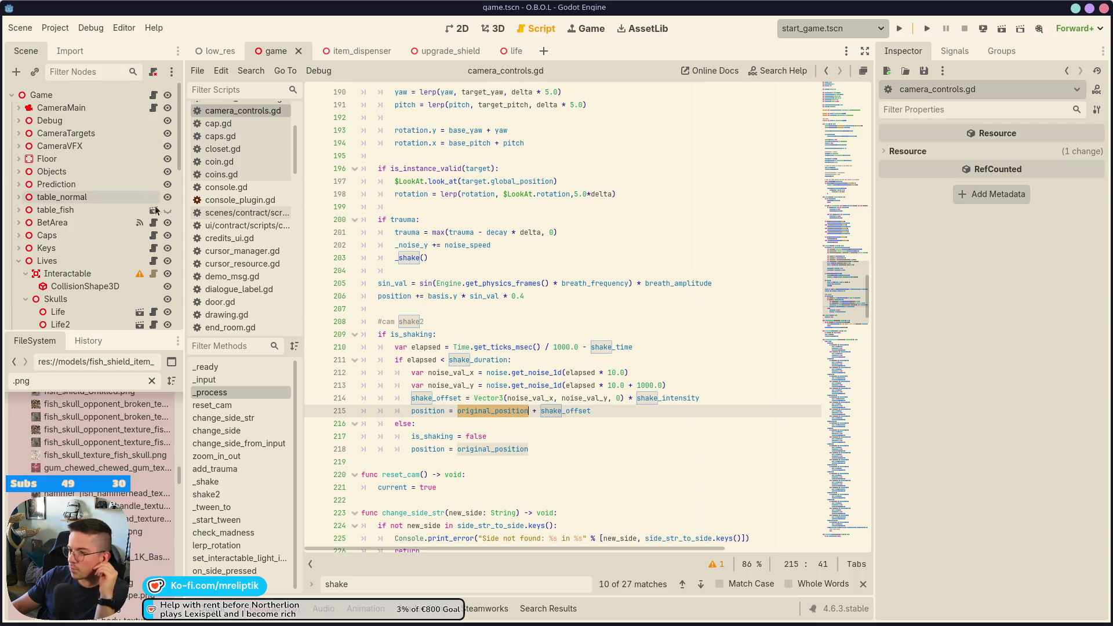
left_click(491, 436)
double_click(485, 450)
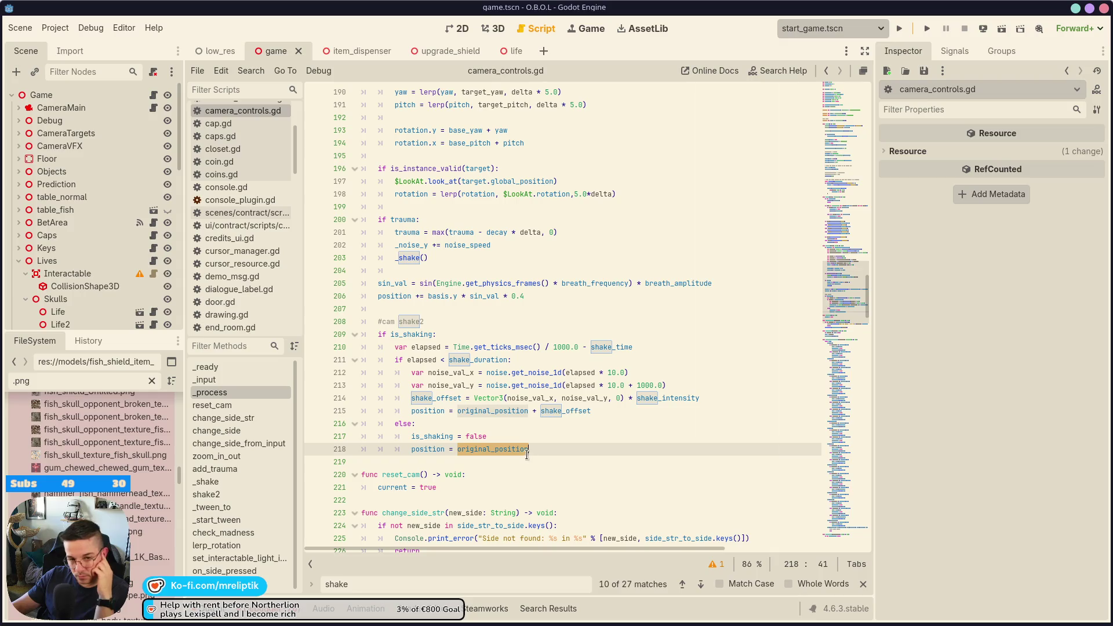
Switch to 3D, view the upgrade_shield scene and its script, then open item_dispenser
left_click(501, 26)
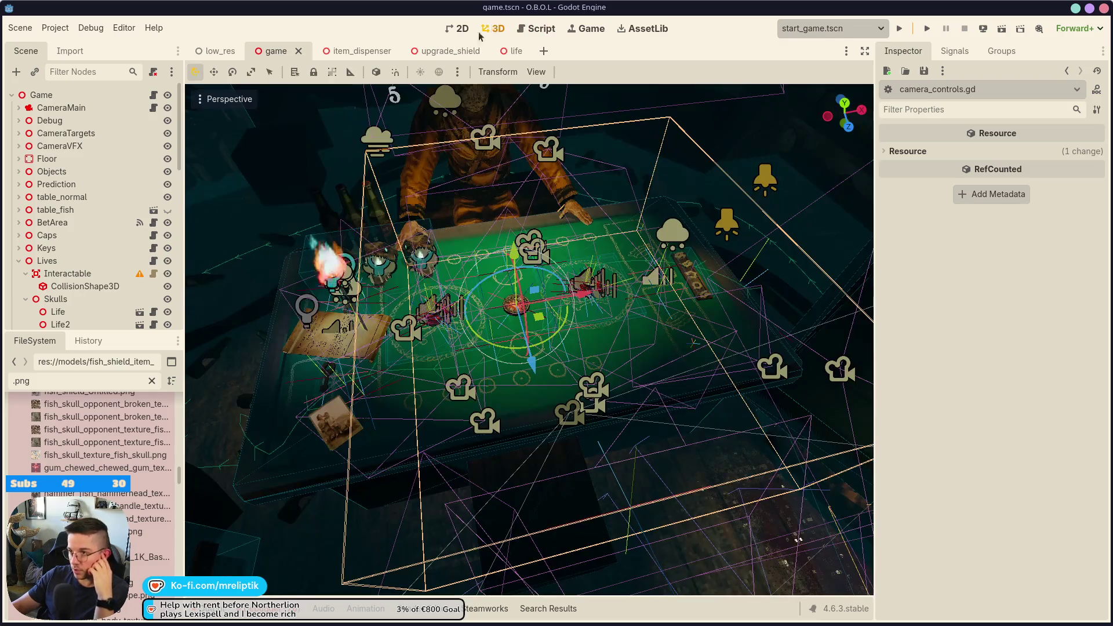
left_click(438, 51)
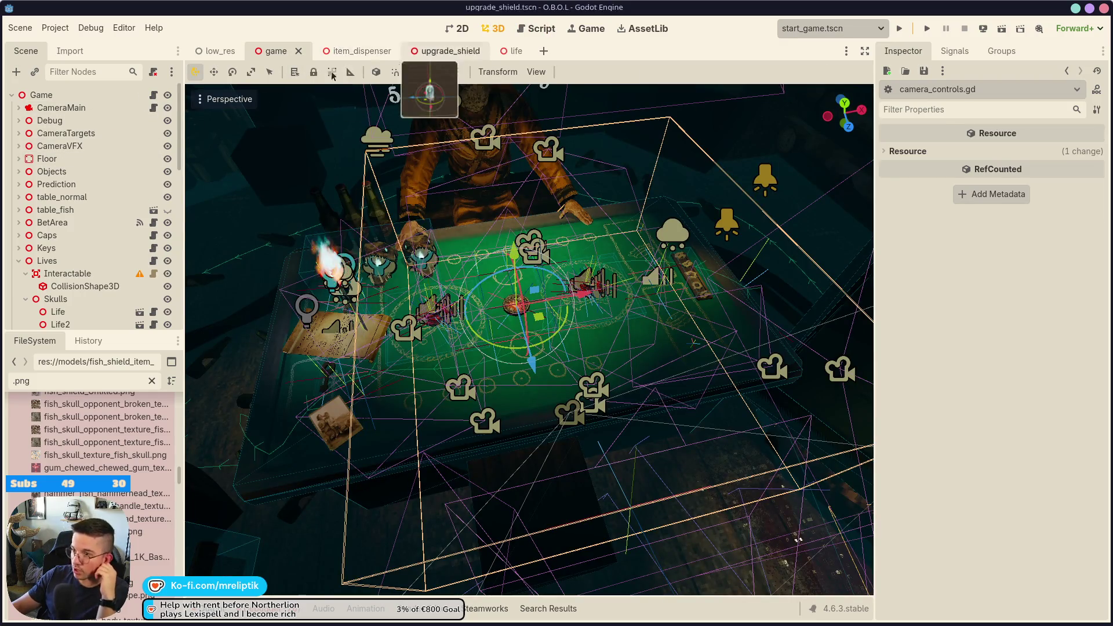
left_click(159, 97)
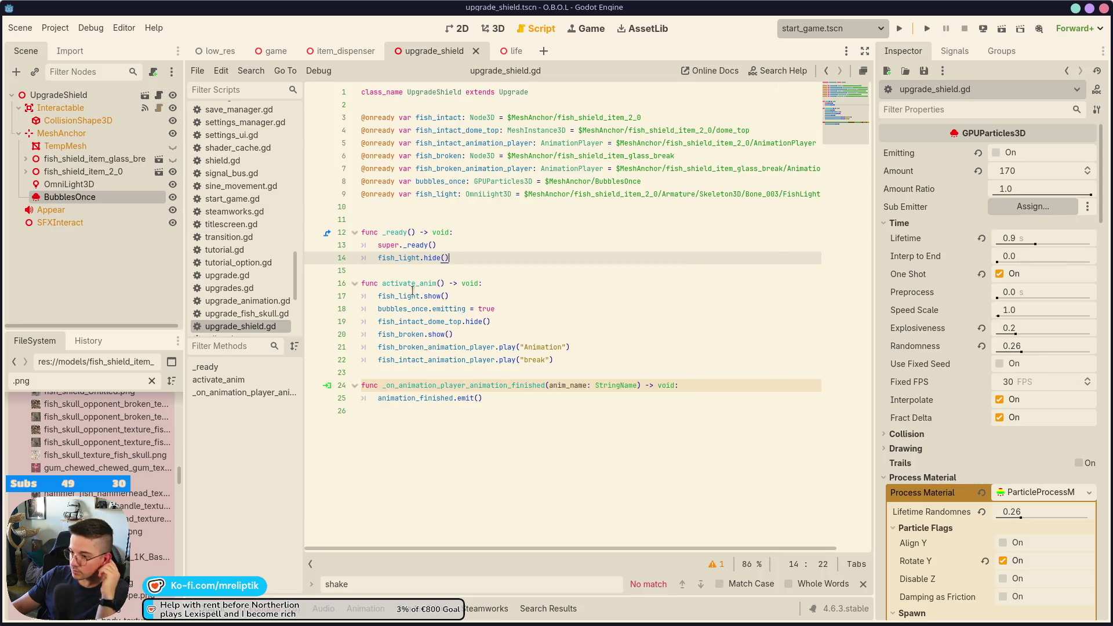
left_click(354, 52)
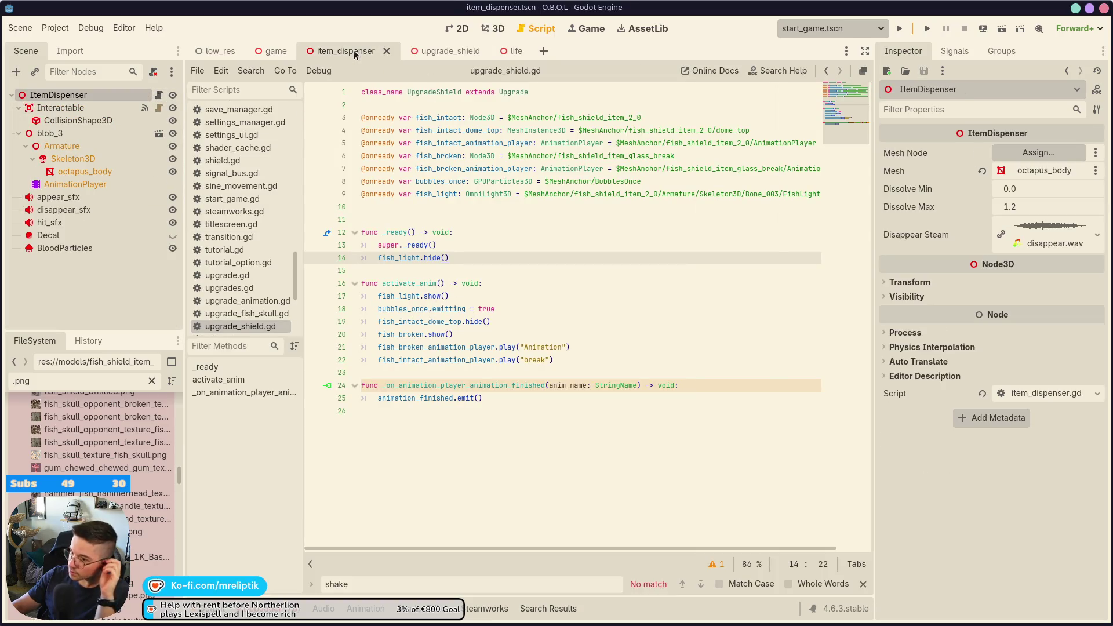
Open item_dispenser.gd, then game.gd in the game scene, and jump to the used-upgrades handler
left_click(158, 95)
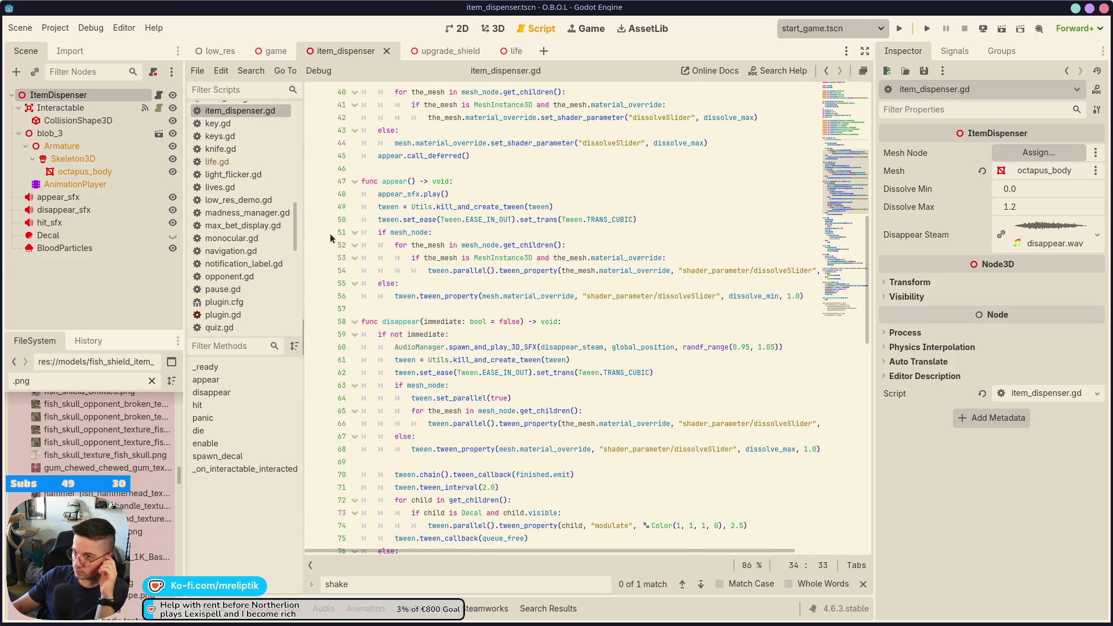
left_click(276, 51)
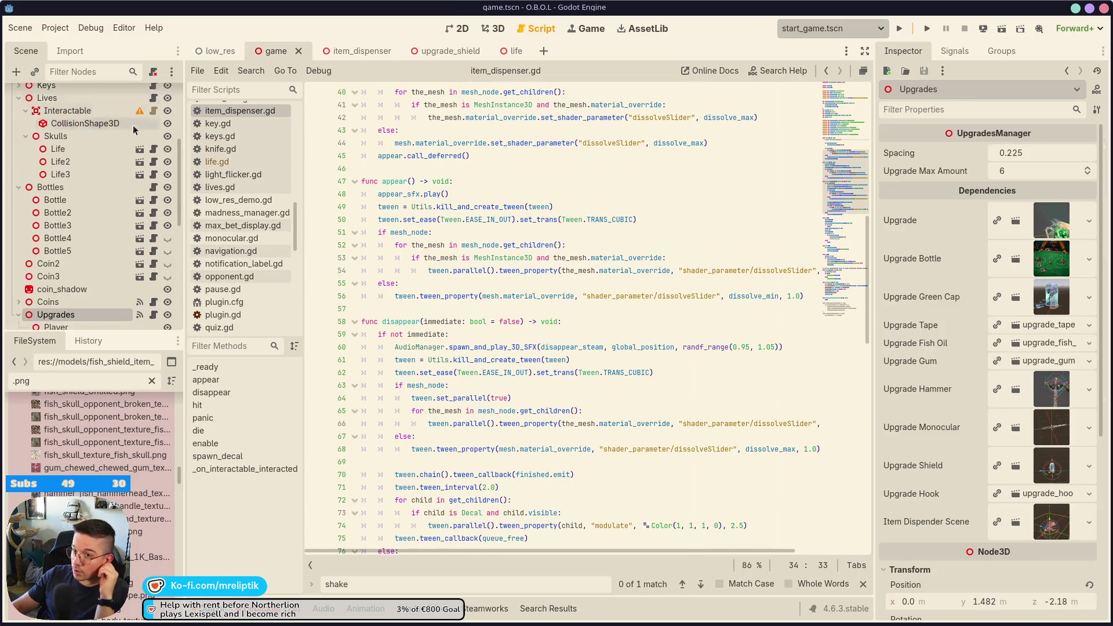
scroll(133, 124, "up", 5)
left_click(153, 94)
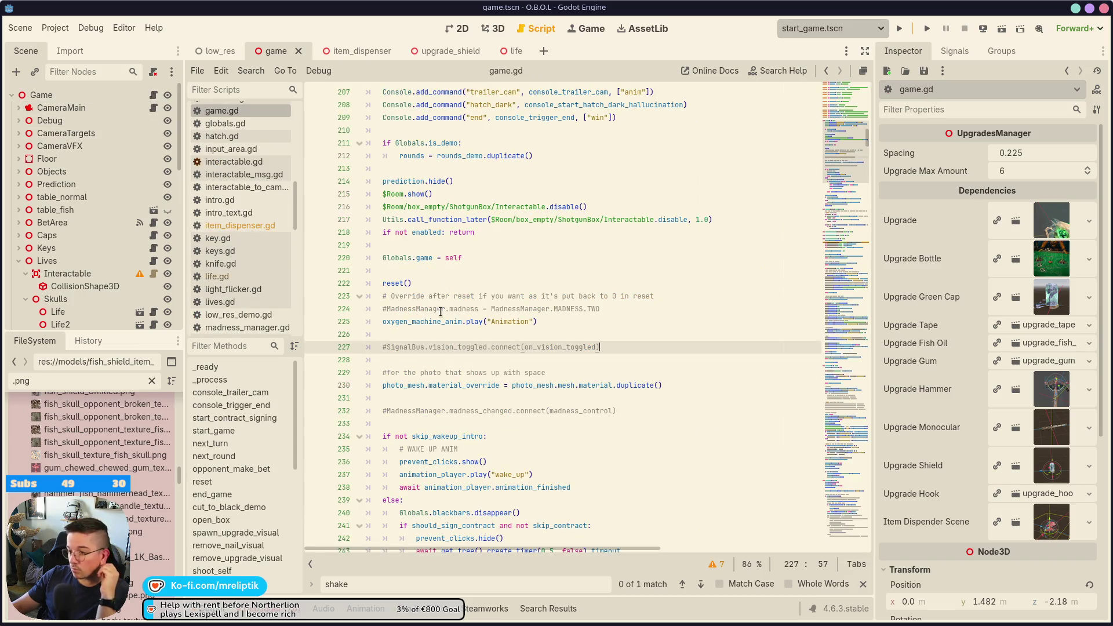
scroll(324, 290, "down", 1)
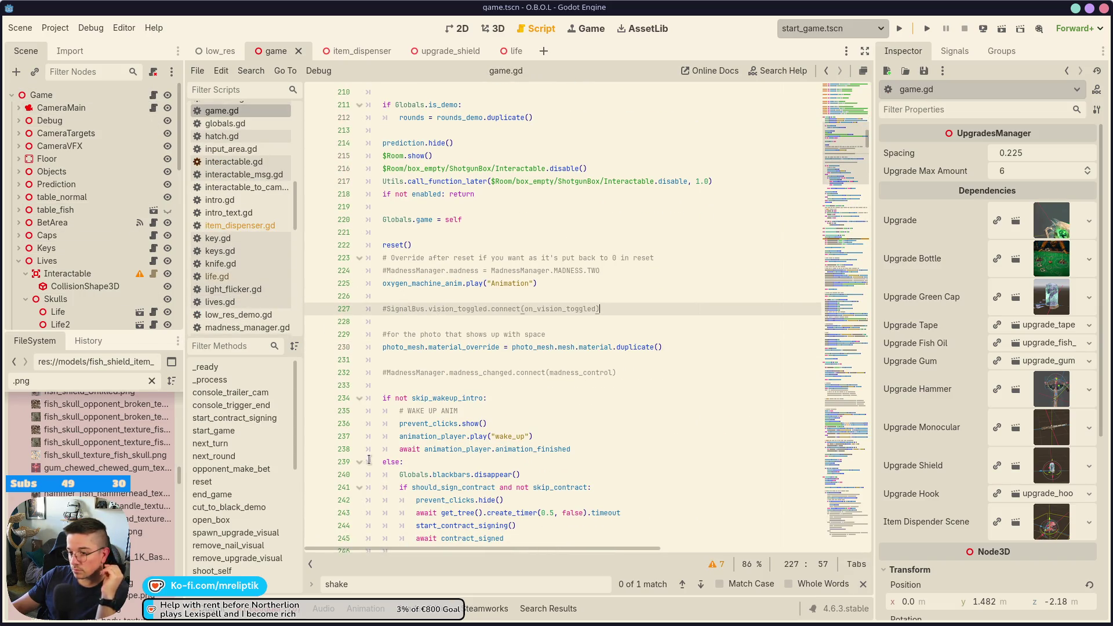
scroll(241, 521, "down", 3)
scroll(240, 520, "down", 2)
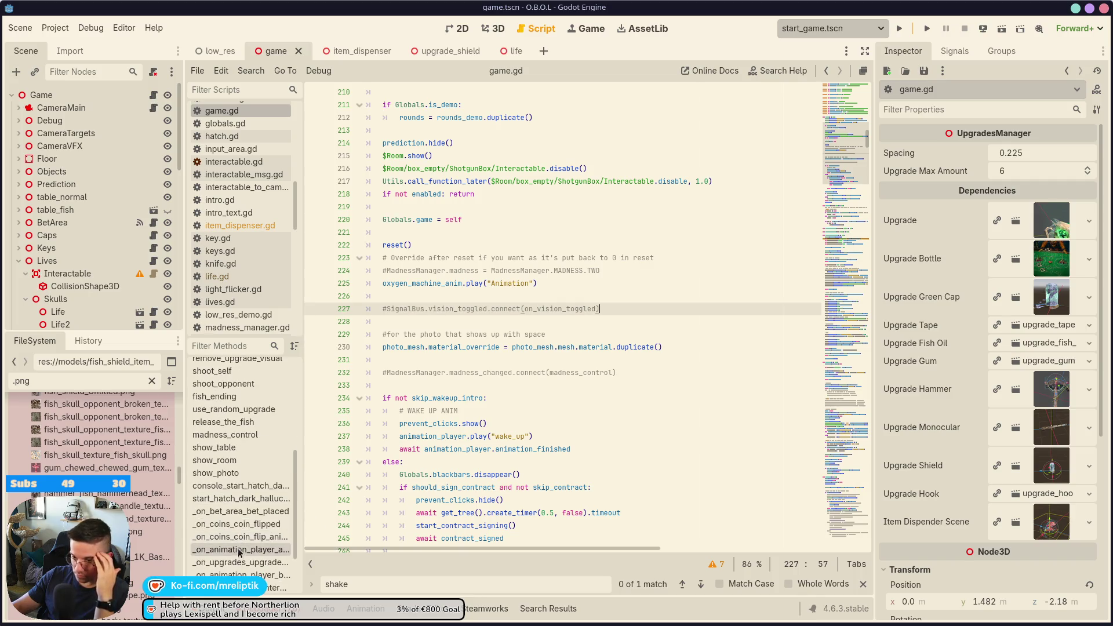
left_click(237, 551)
left_click(238, 562)
scroll(502, 460, "down", 15)
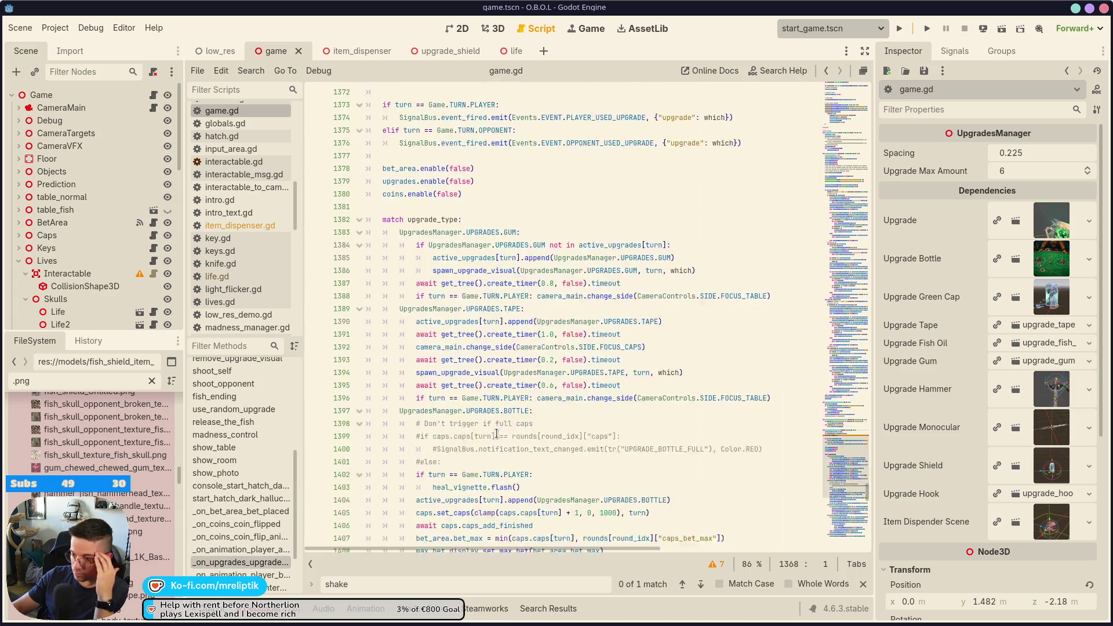
scroll(501, 460, "down", 10)
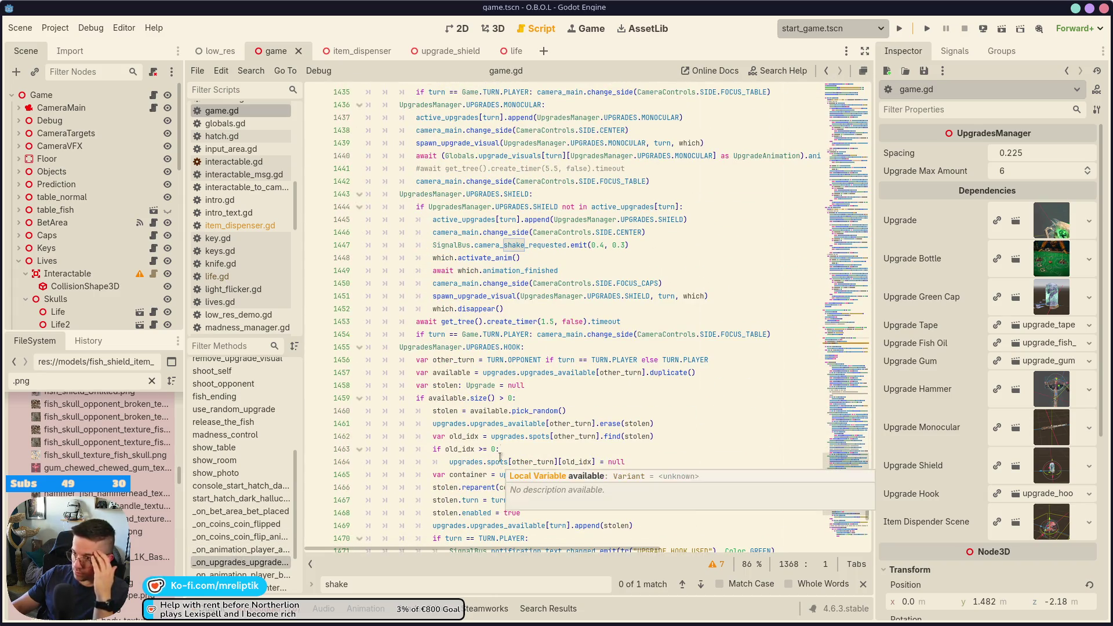
Insert 'await camera_main.side_changed' above the line 1447 shake request and save
double_click(528, 245)
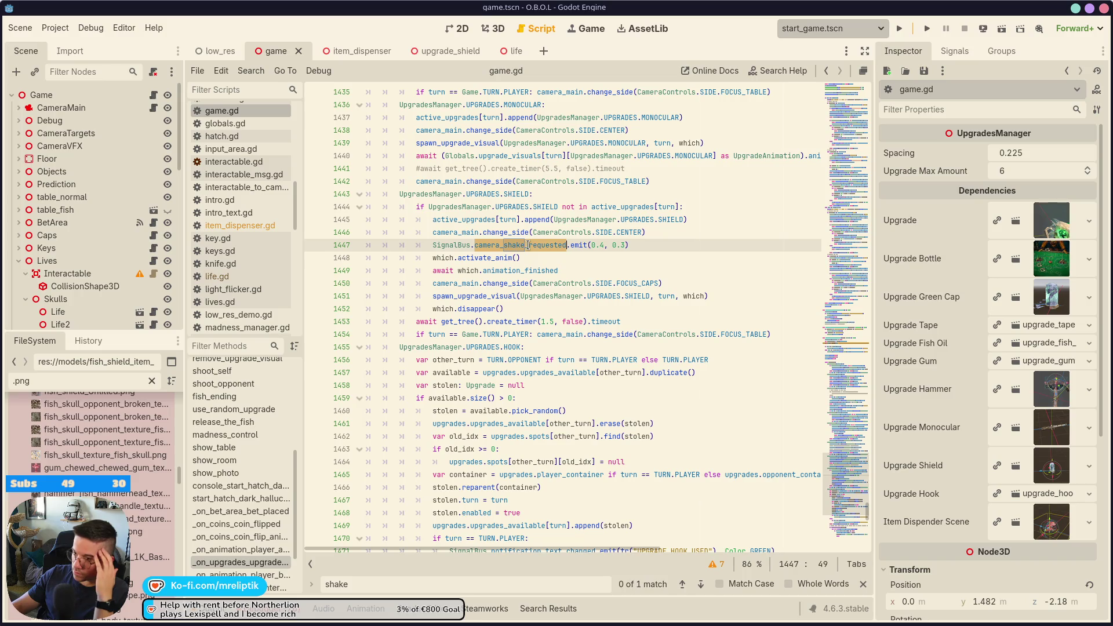
left_click(662, 232)
key("Return")
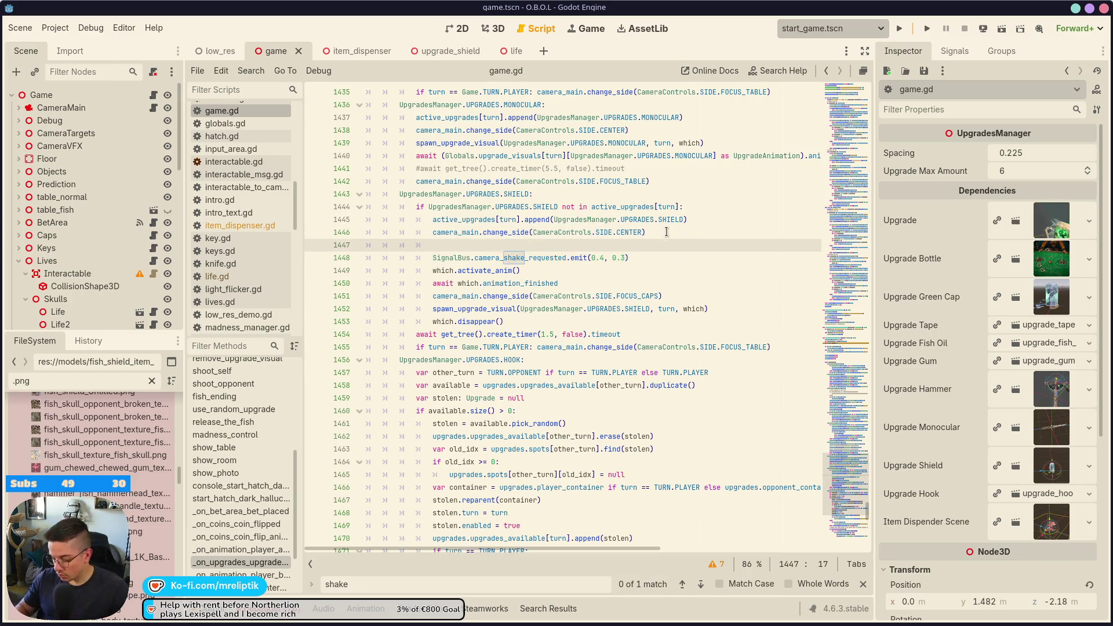
type("await camera")
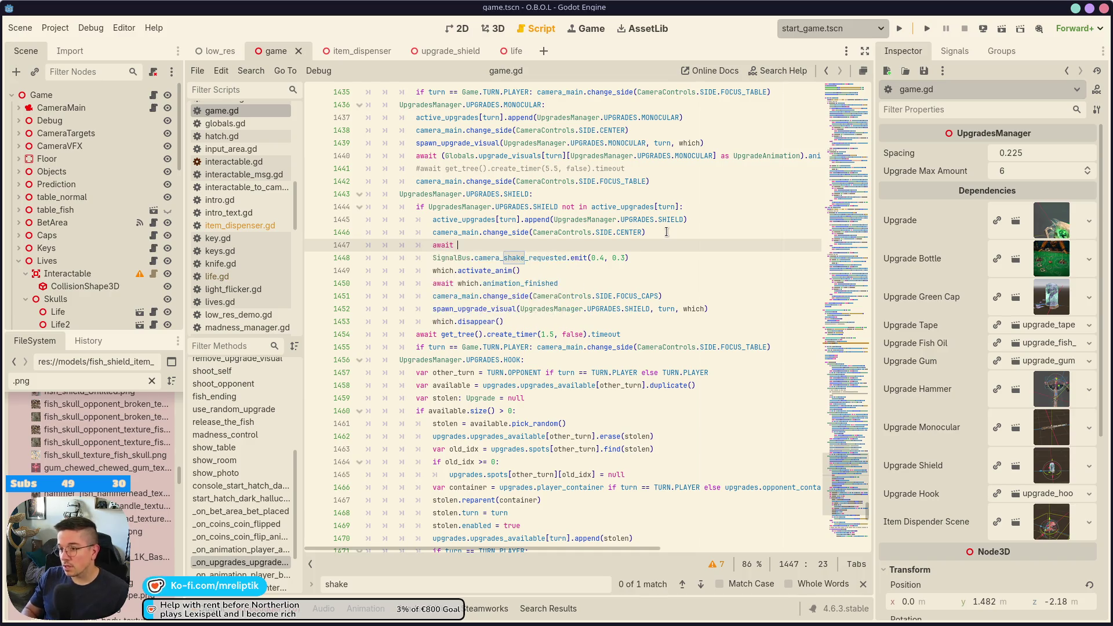
type("_main.")
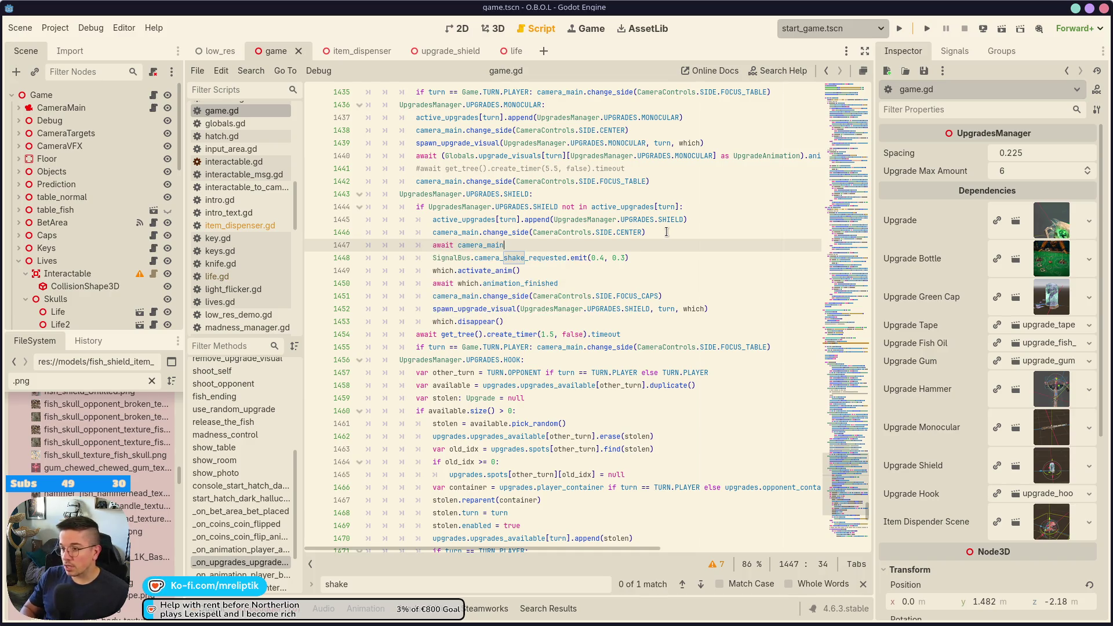
type("change")
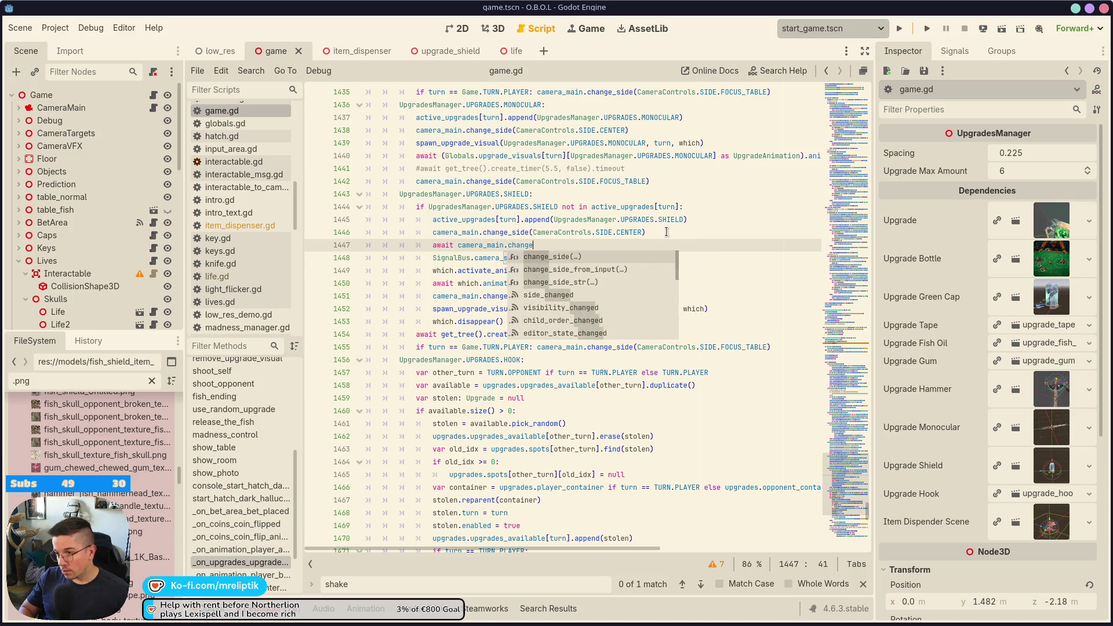
key("Down")
key("Down")
key("Down")
key("Return")
key("ctrl+s")
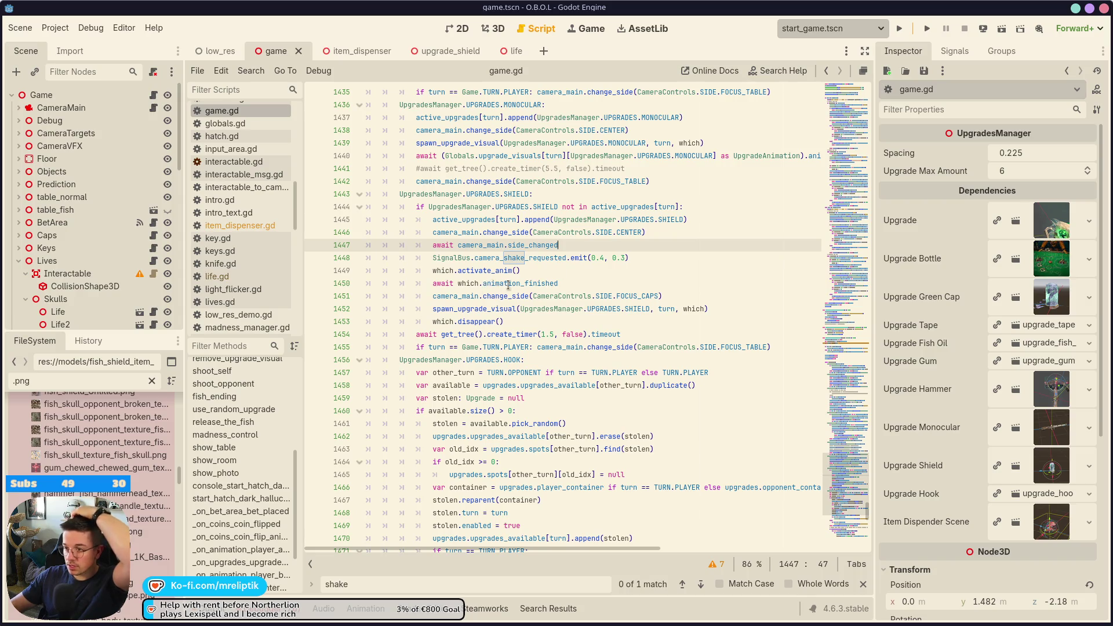
Inspect the activate_anim call on line 1449, then open the upgrade_shield scene
left_click(509, 285)
double_click(487, 270)
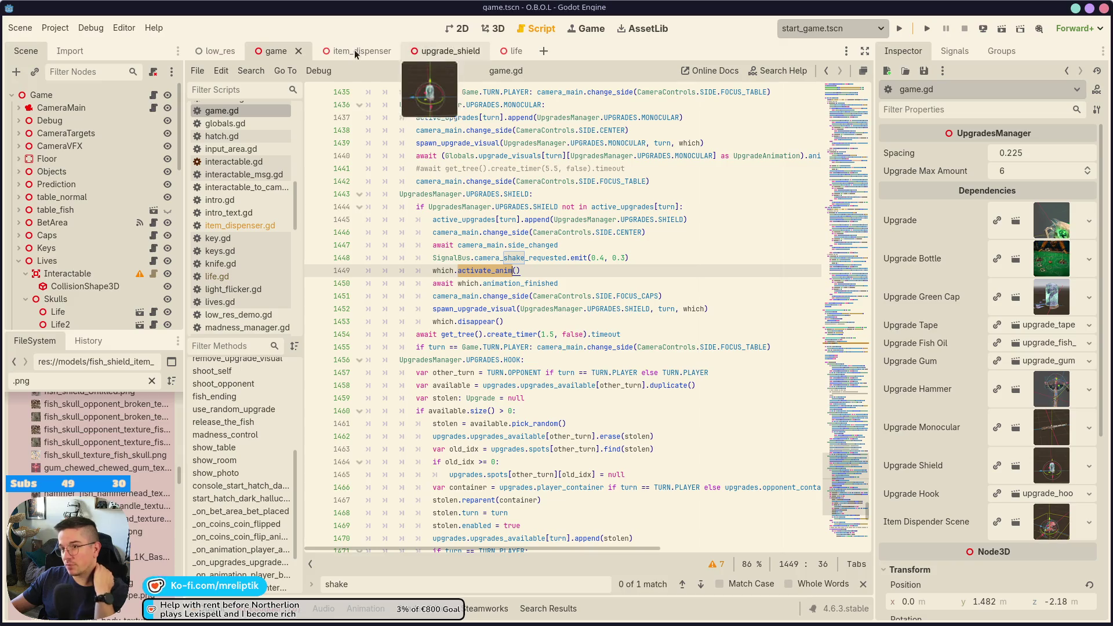
mouse_move(355, 56)
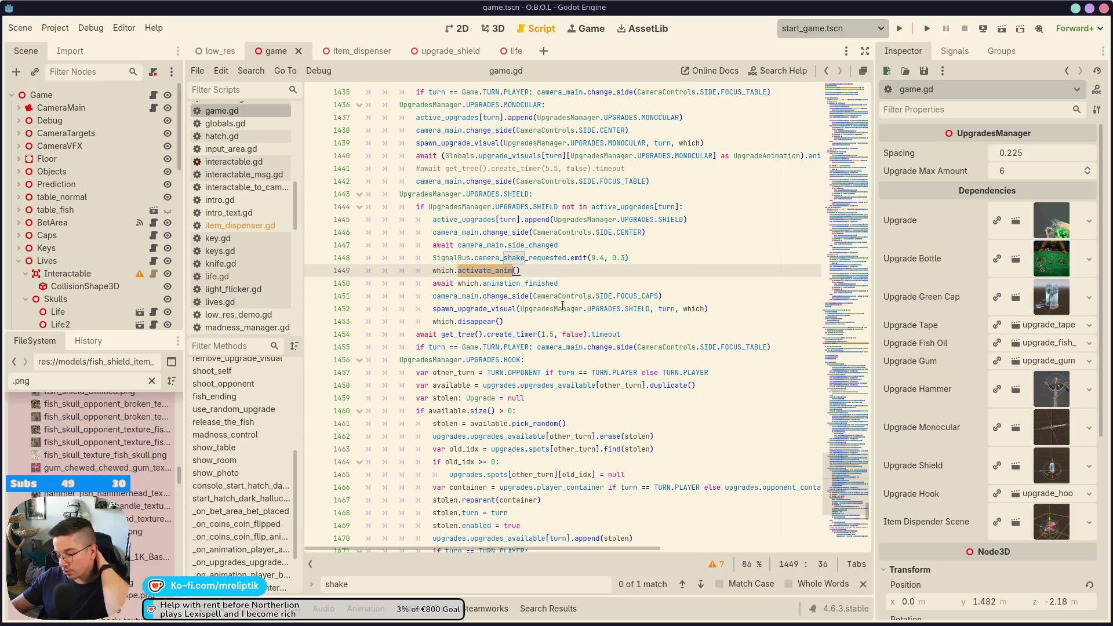
mouse_move(441, 57)
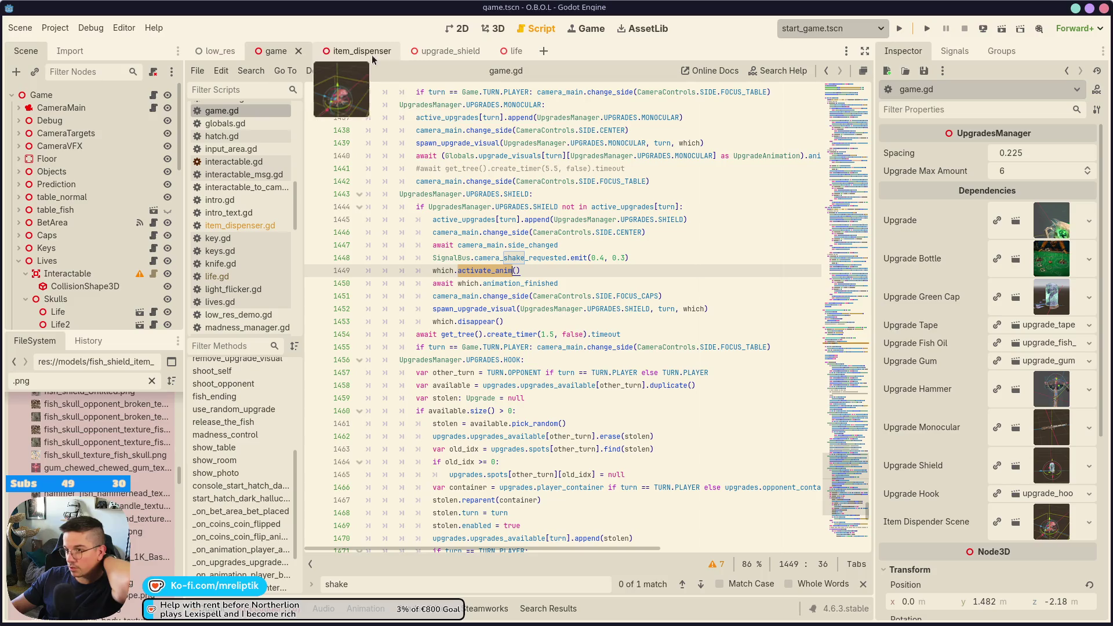
left_click(446, 57)
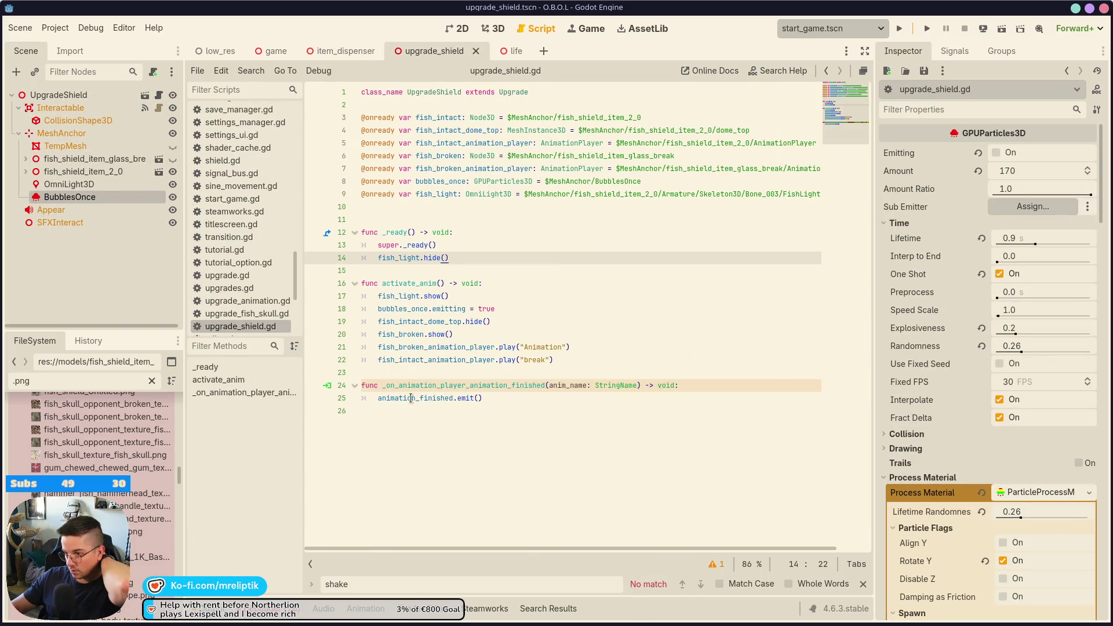
double_click(400, 400)
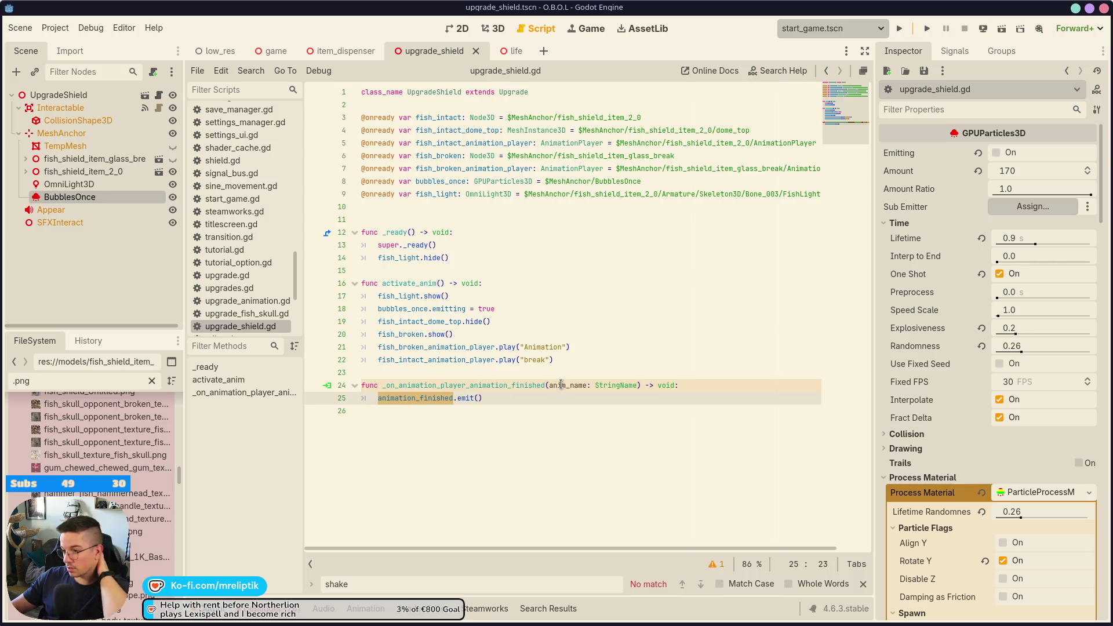
left_click(25, 171)
left_click(62, 174)
scroll(82, 254, "down", 5)
left_click(82, 258)
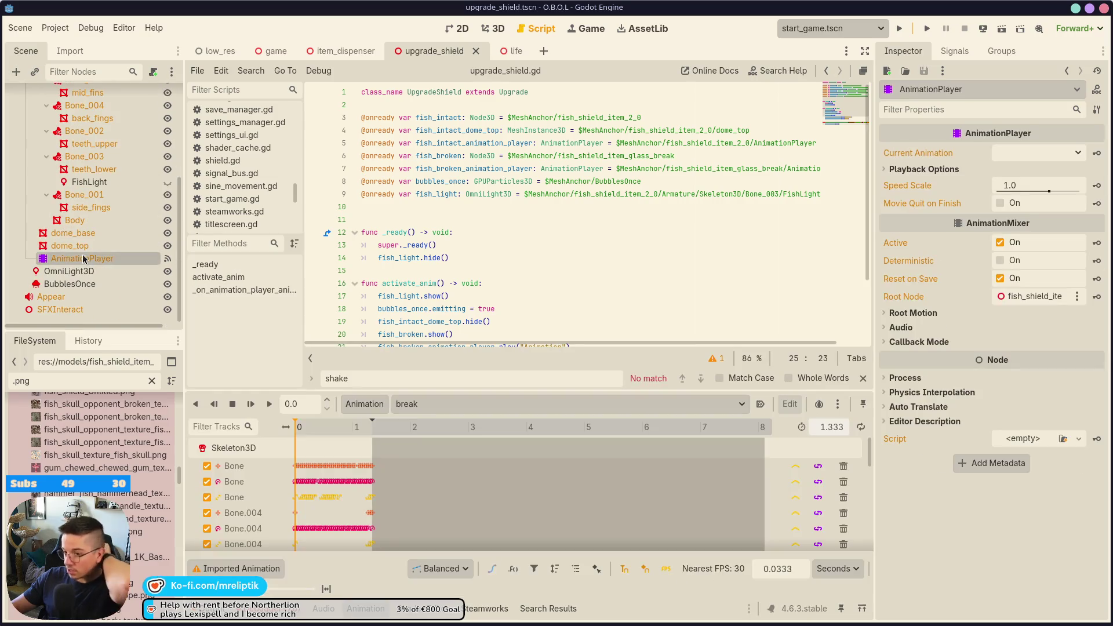
left_click(382, 425)
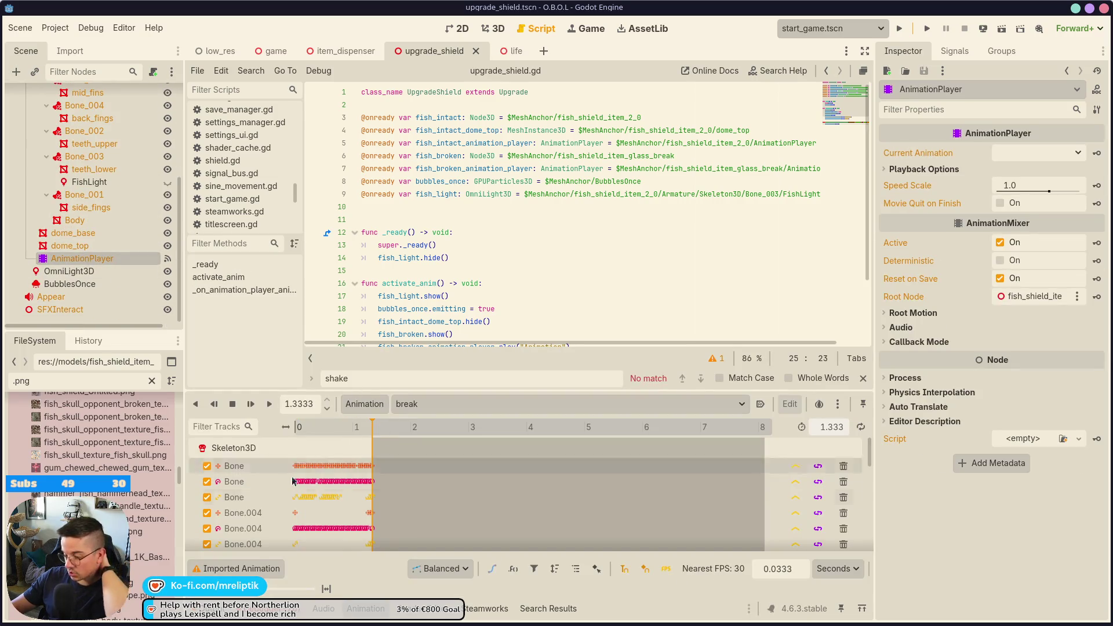
left_click(366, 608)
scroll(135, 205, "up", 5)
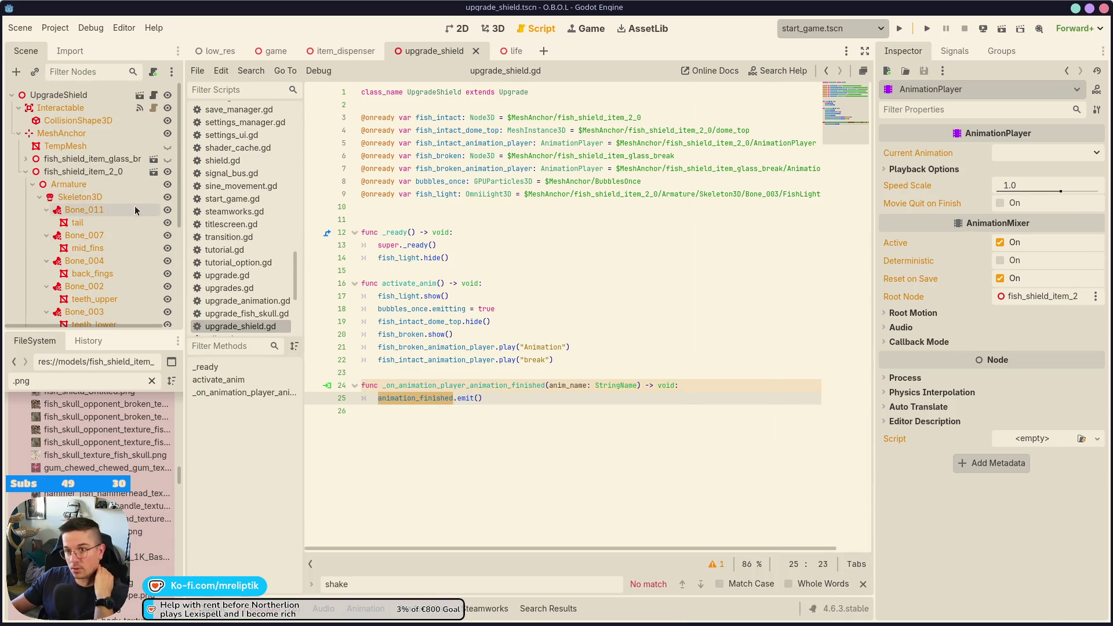
left_click(276, 51)
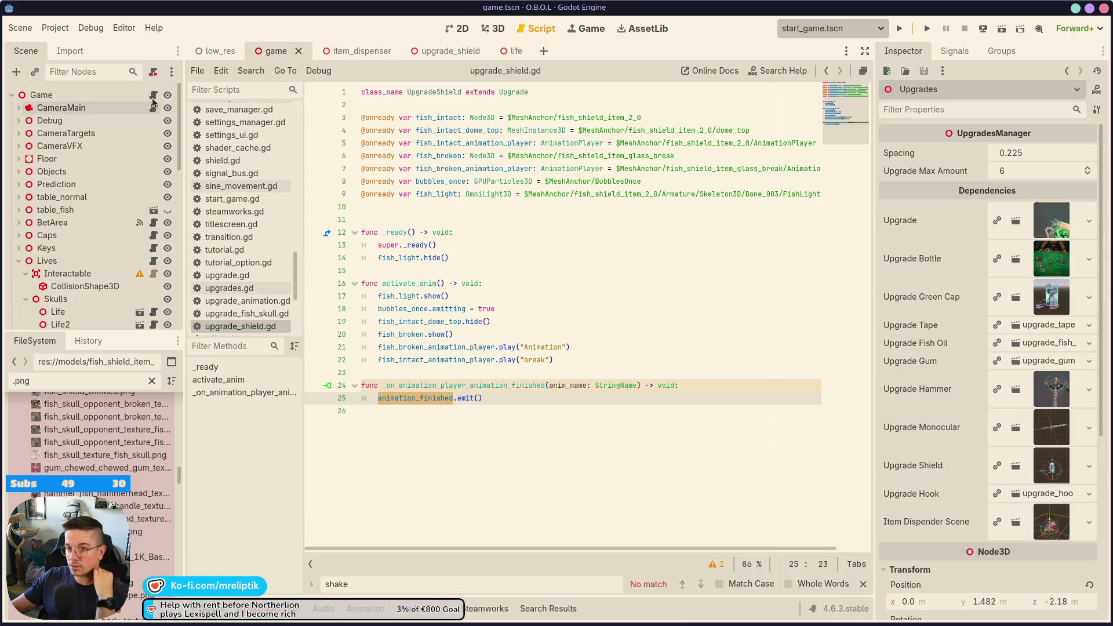
left_click(154, 94)
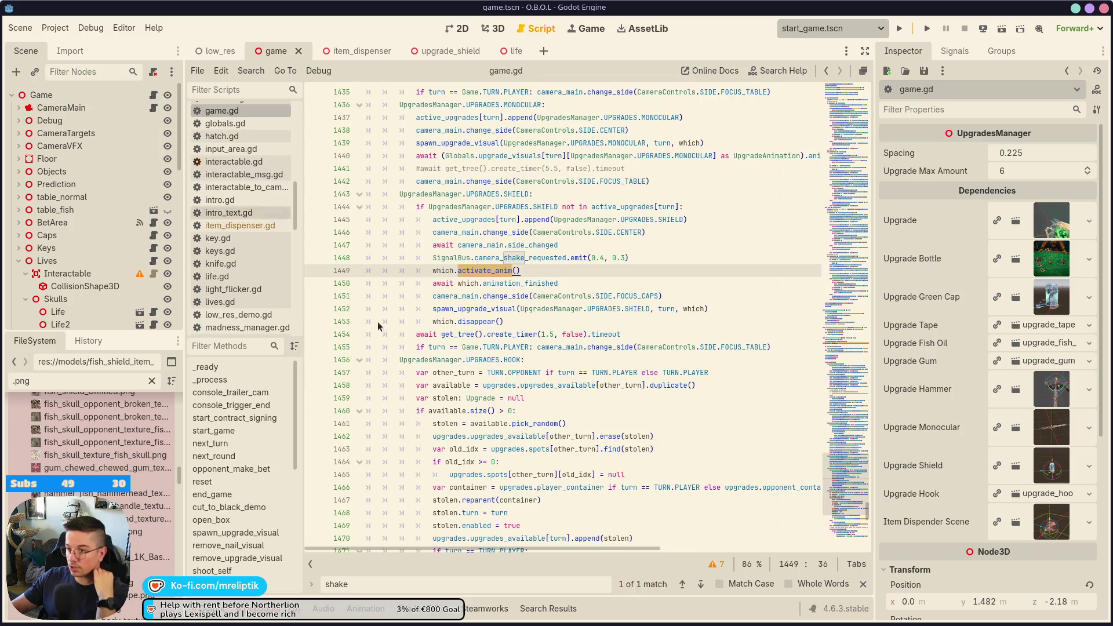
Change the shield's shake emit on line 1448 to 1.0, 0.3, run the game, and maximize it
left_click(601, 257)
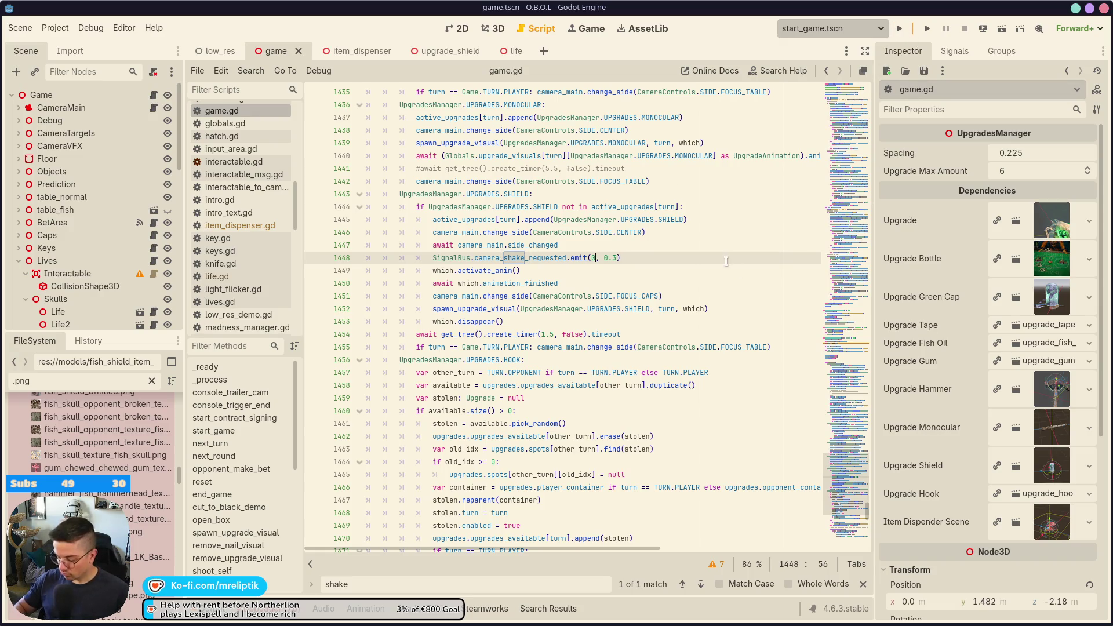
type(".")
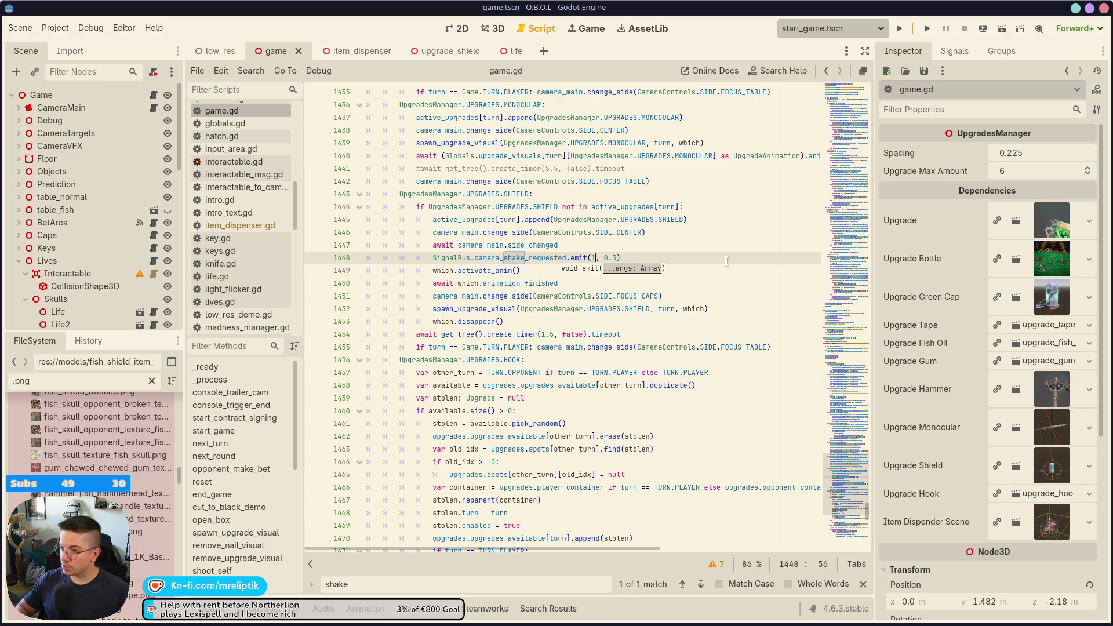
type("?.9")
type("0")
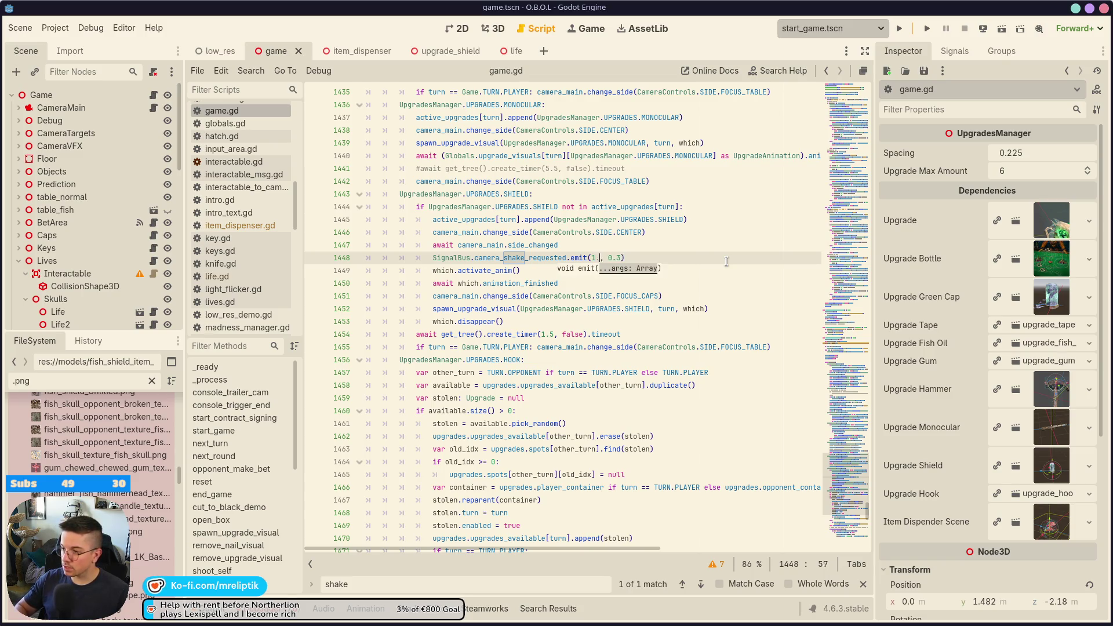
type("?")
type("0")
key("F5")
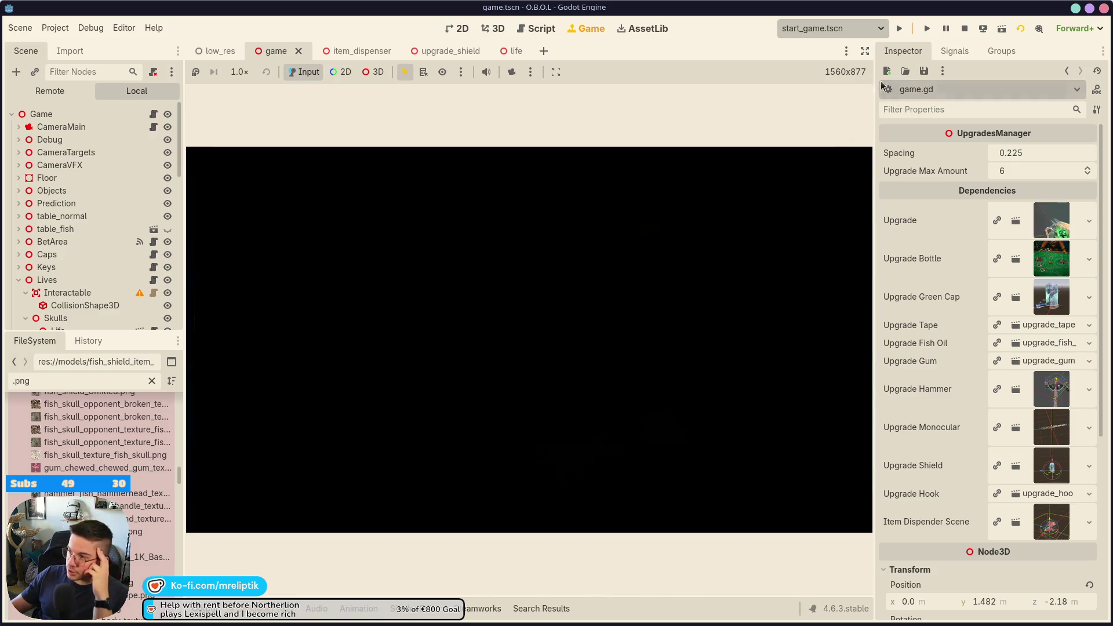
left_click(865, 51)
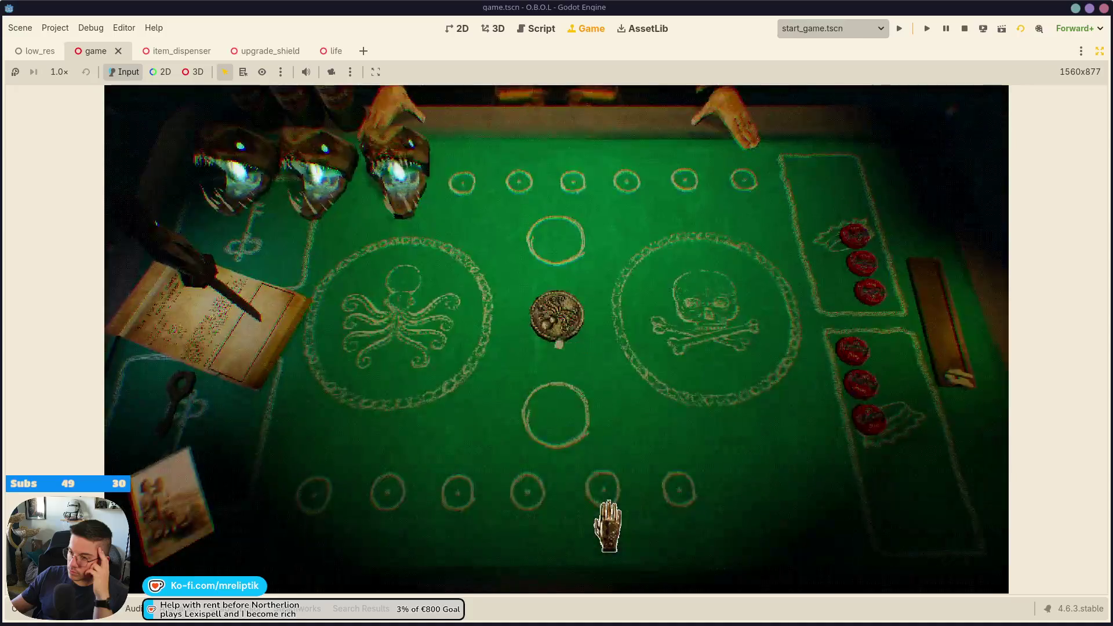
Bet a chip on the Kraken circle to trigger the shield dome, check the debugger, and return to scripts
left_click(471, 413)
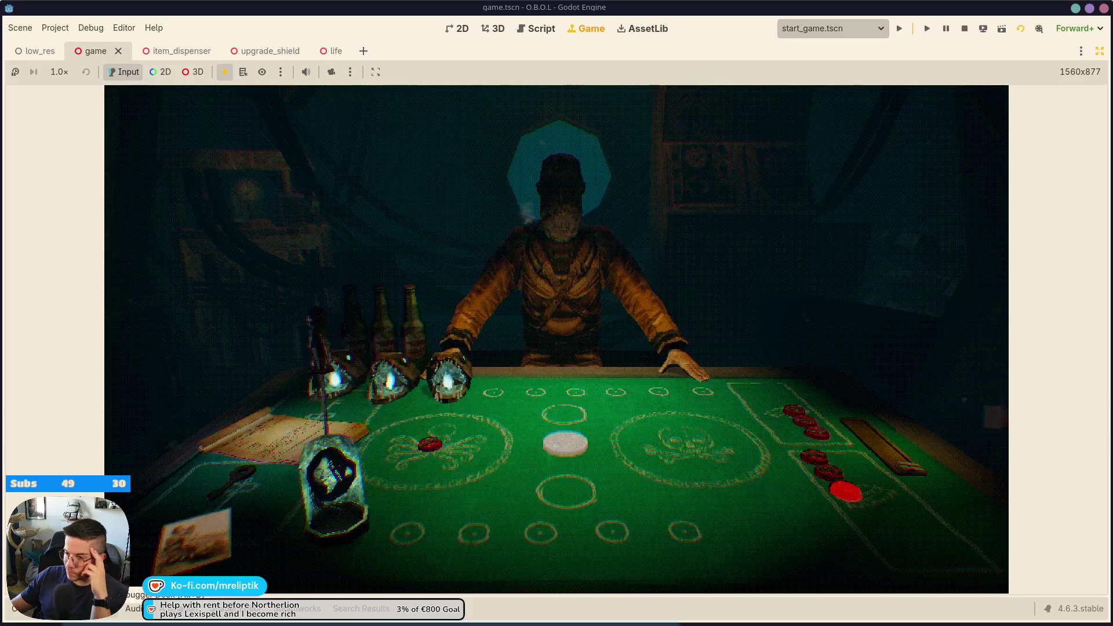
left_click(87, 608)
left_click(87, 608)
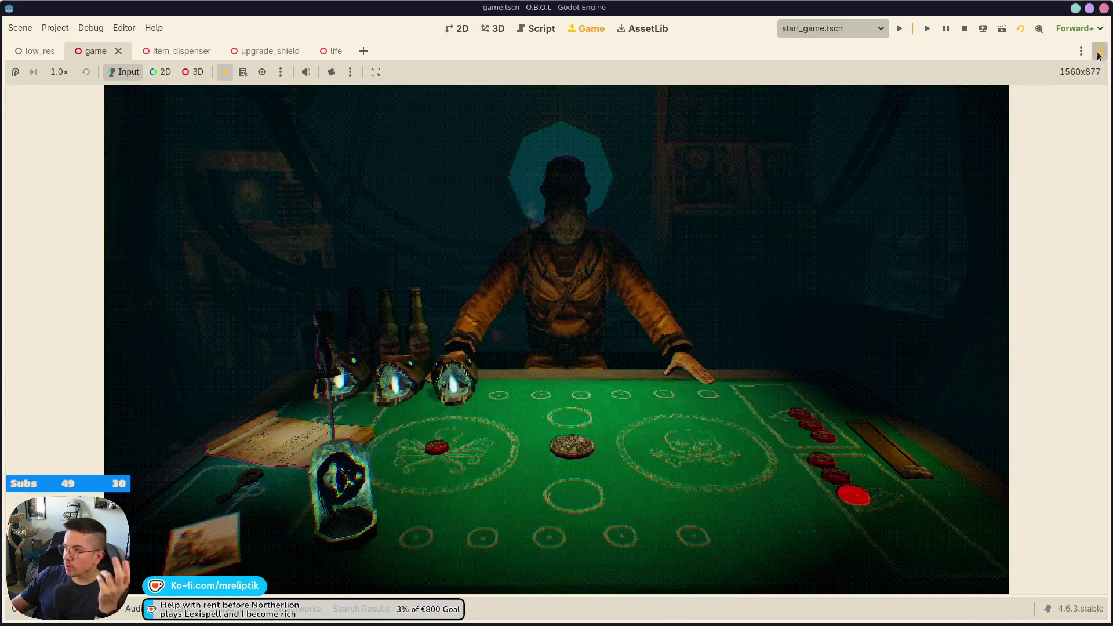
left_click(1097, 54)
key("ctrl+F3")
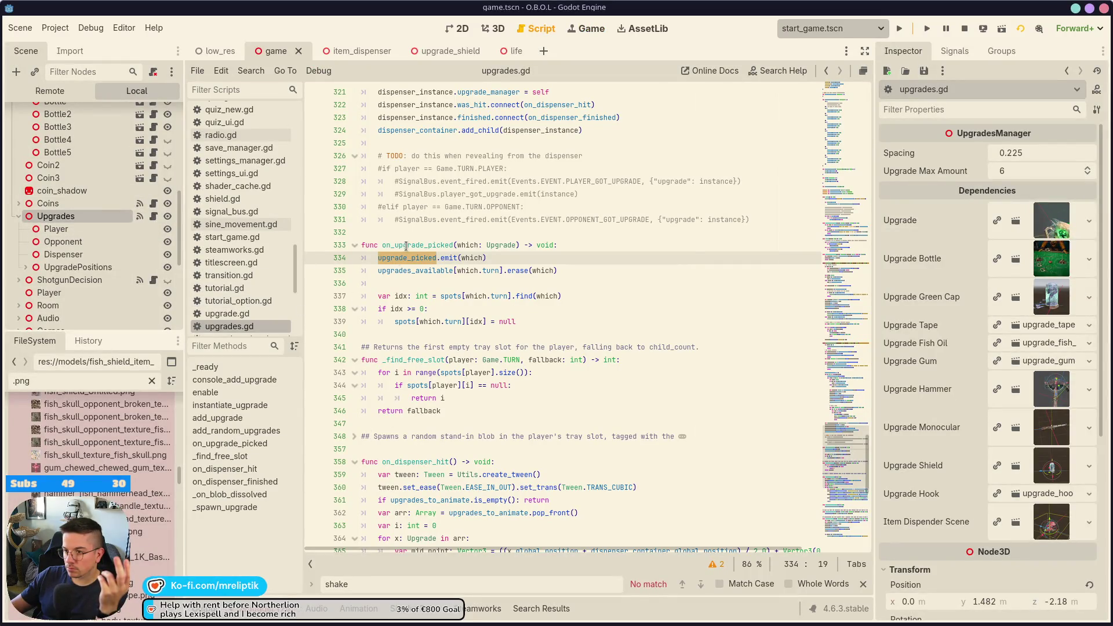
Open game.gd at the shield code and review the awaited side_changed signal and change_side uses
scroll(164, 112, "up", 10)
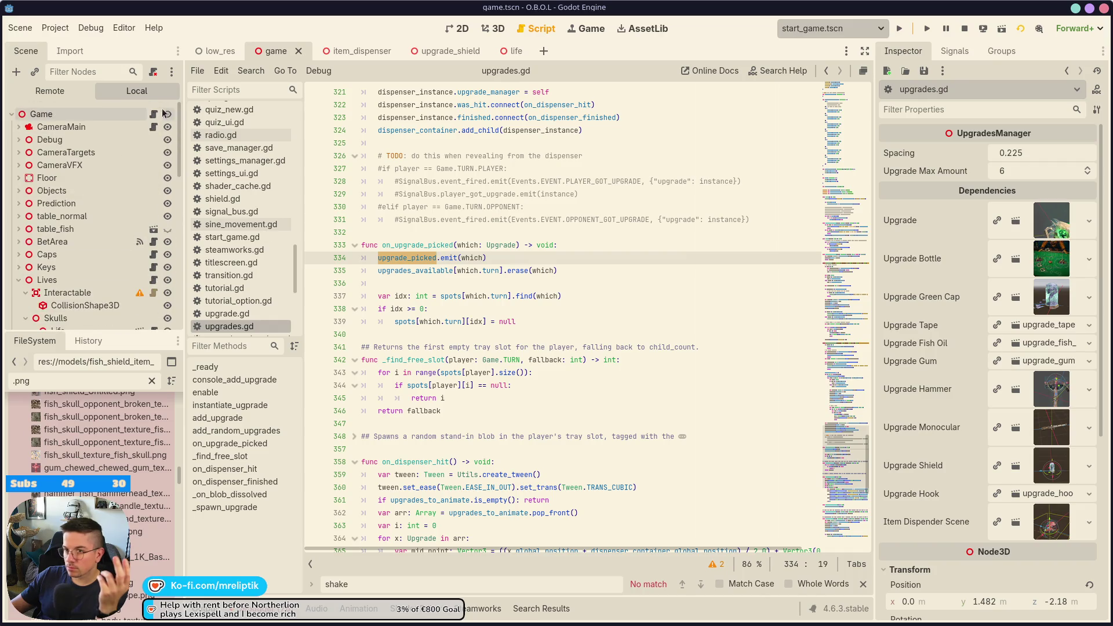
left_click(154, 113)
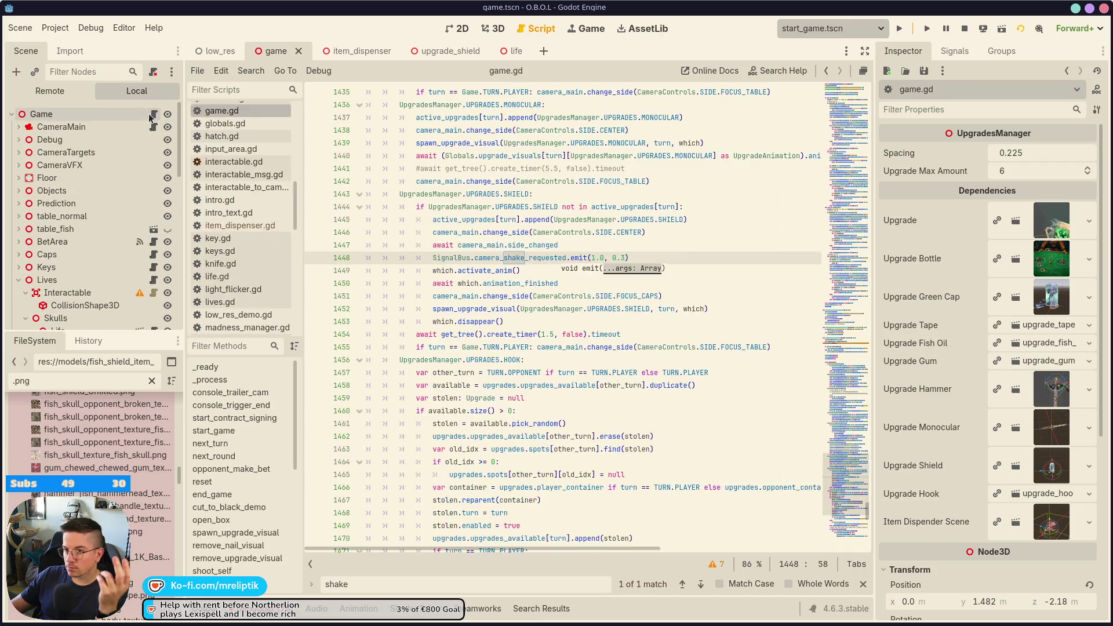
double_click(477, 270)
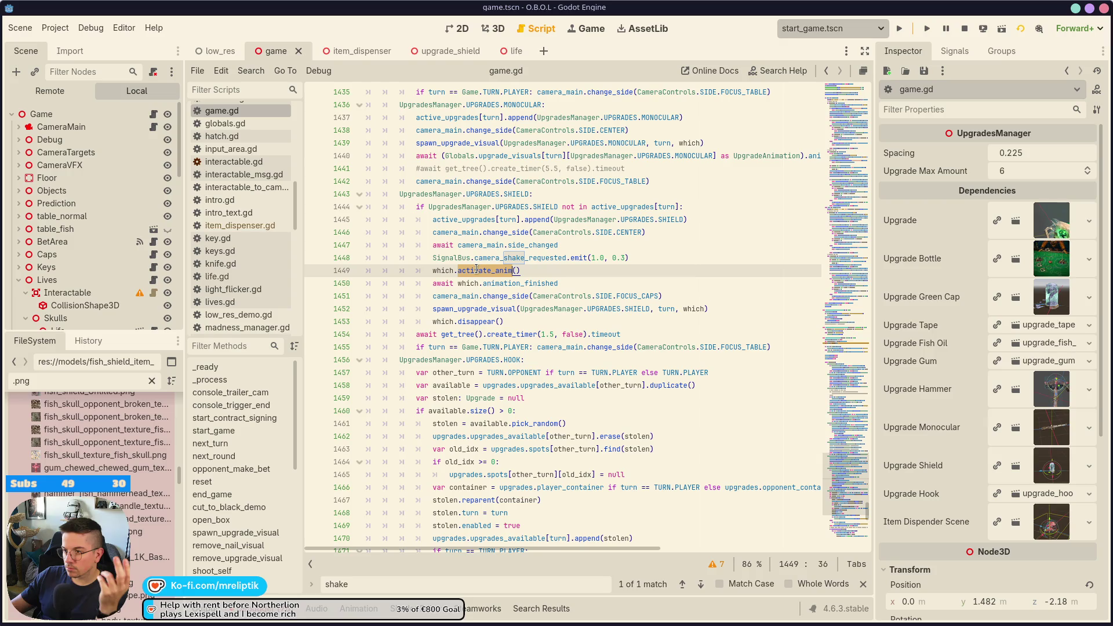
double_click(515, 243)
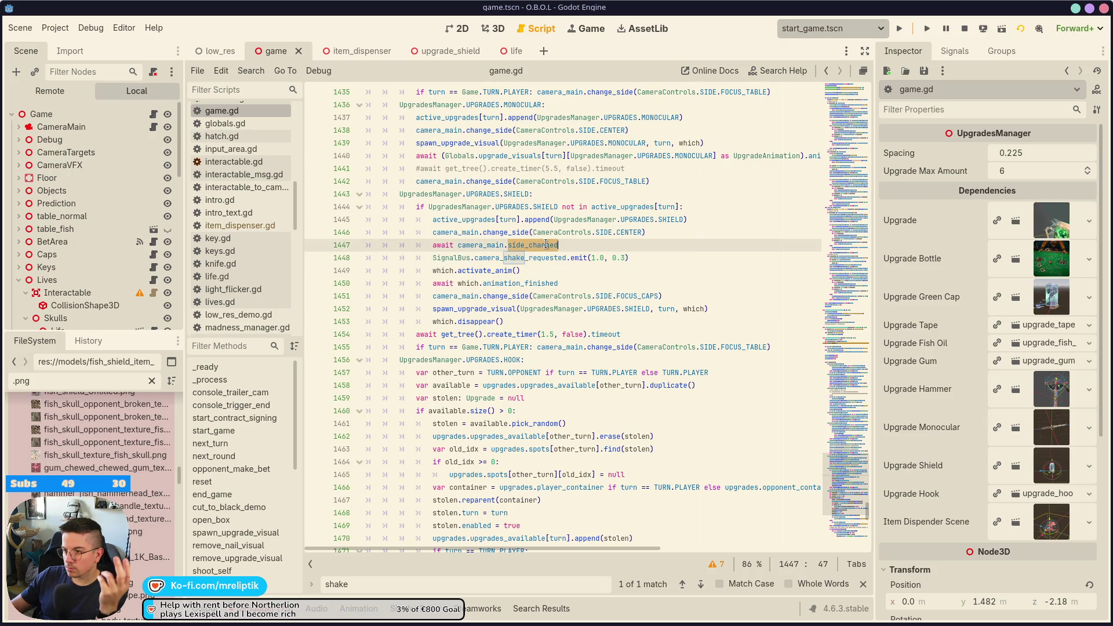
double_click(508, 238)
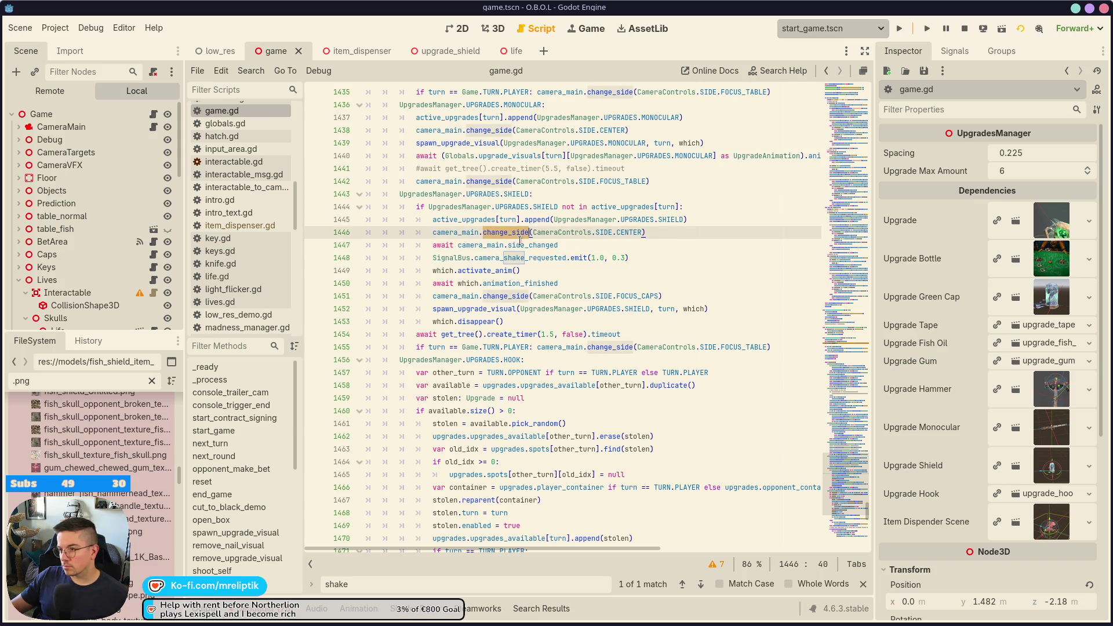
double_click(520, 245)
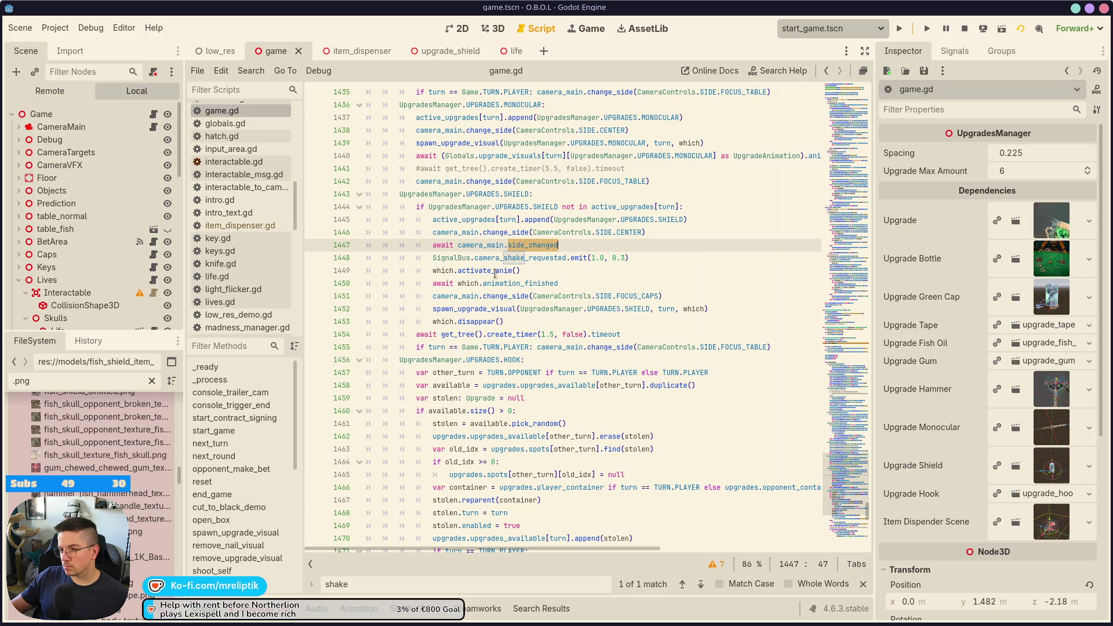
Stop the game and search camera_controls.gd for side_changed, finding side_tween_finished
left_click(436, 56)
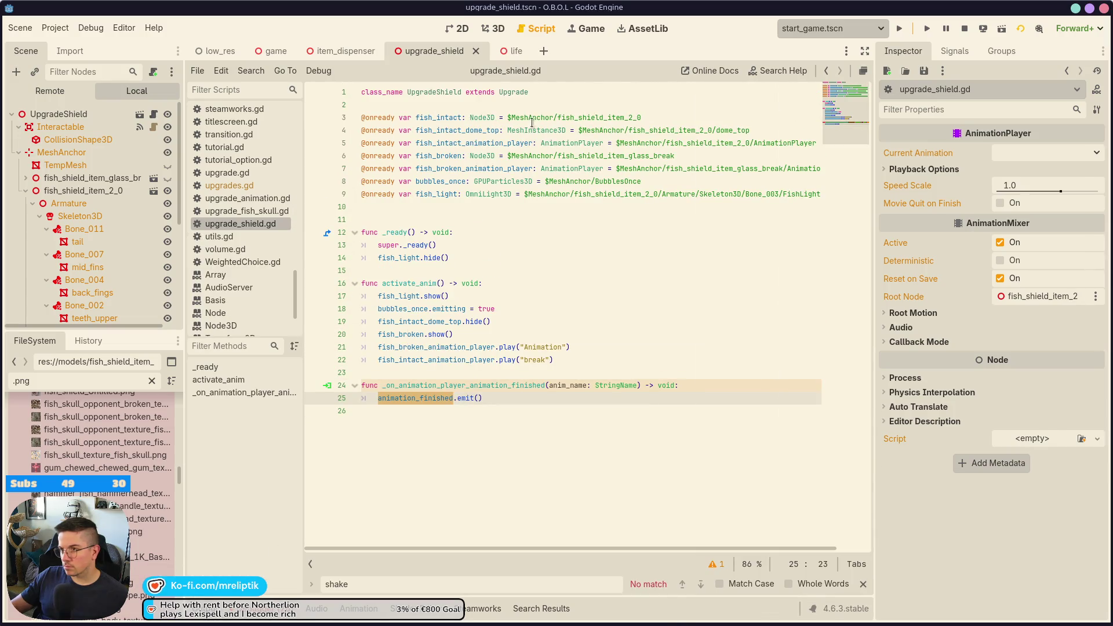
left_click(962, 29)
left_click(273, 50)
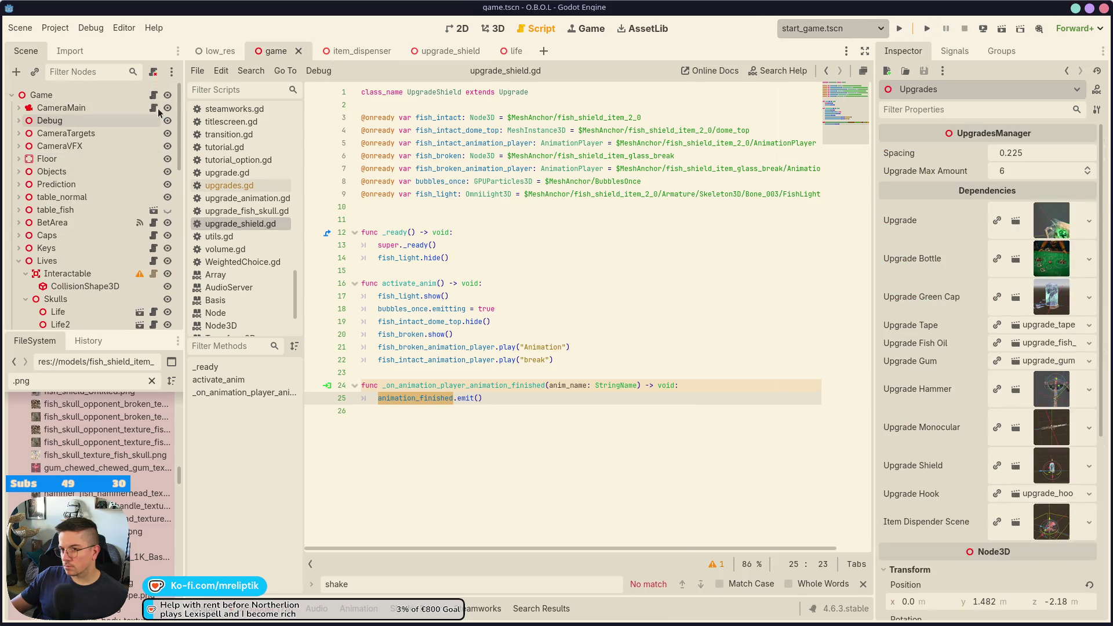
left_click(159, 110)
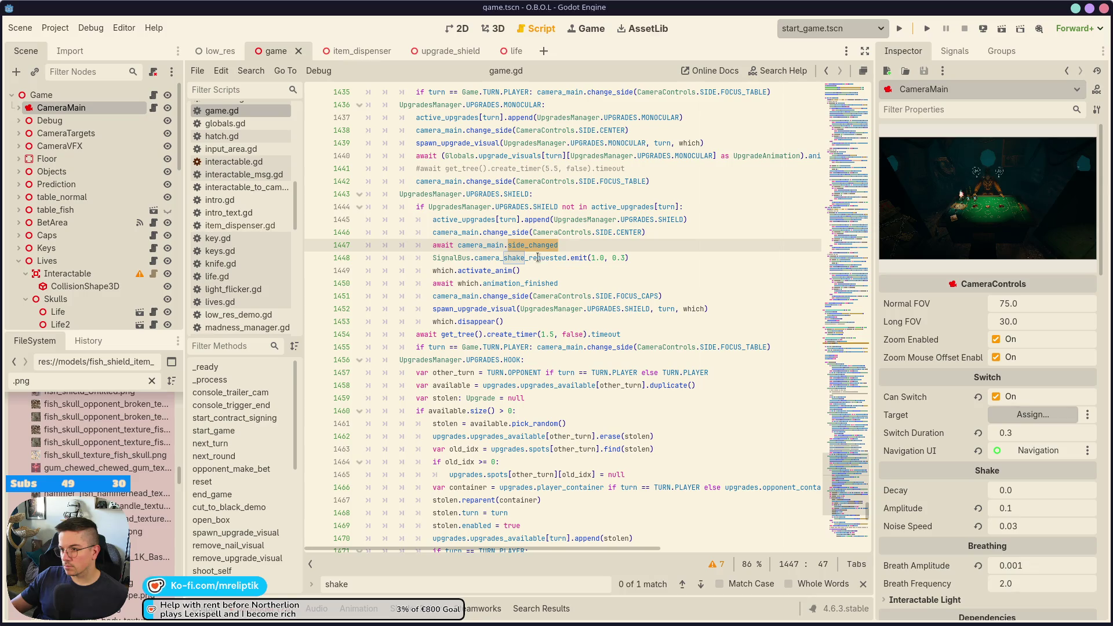
left_click(154, 107)
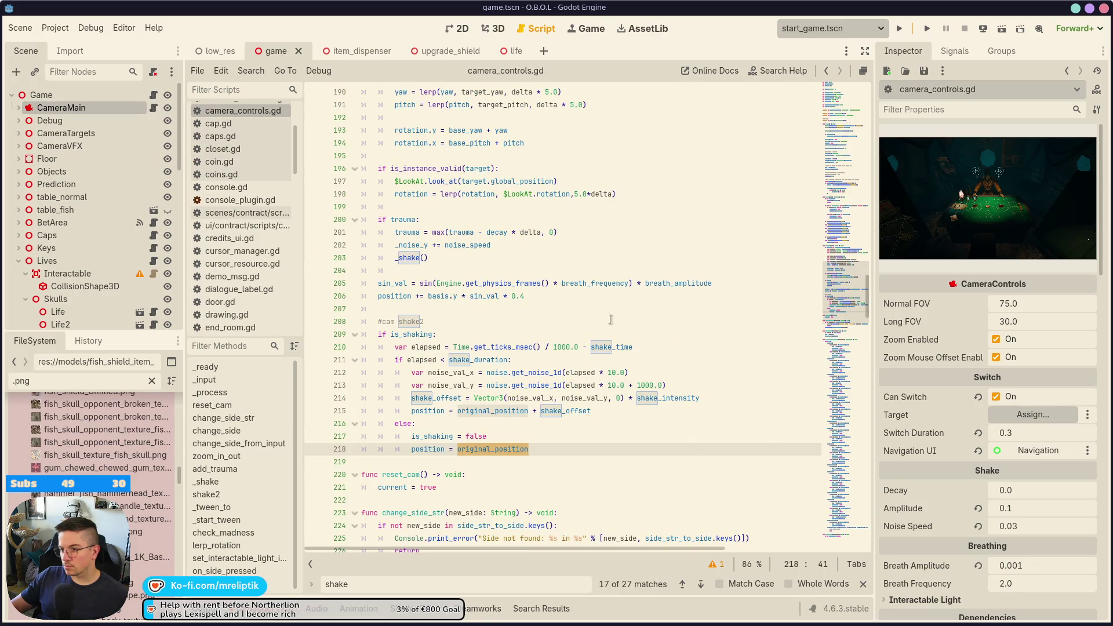
key("ctrl+f")
type("side_changed")
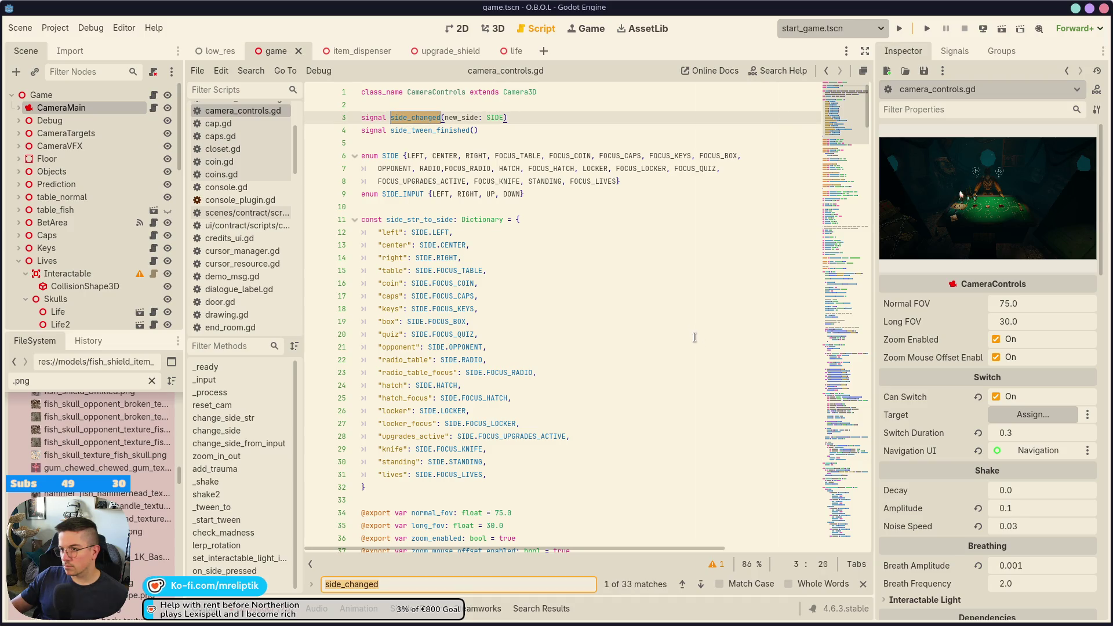
double_click(446, 128)
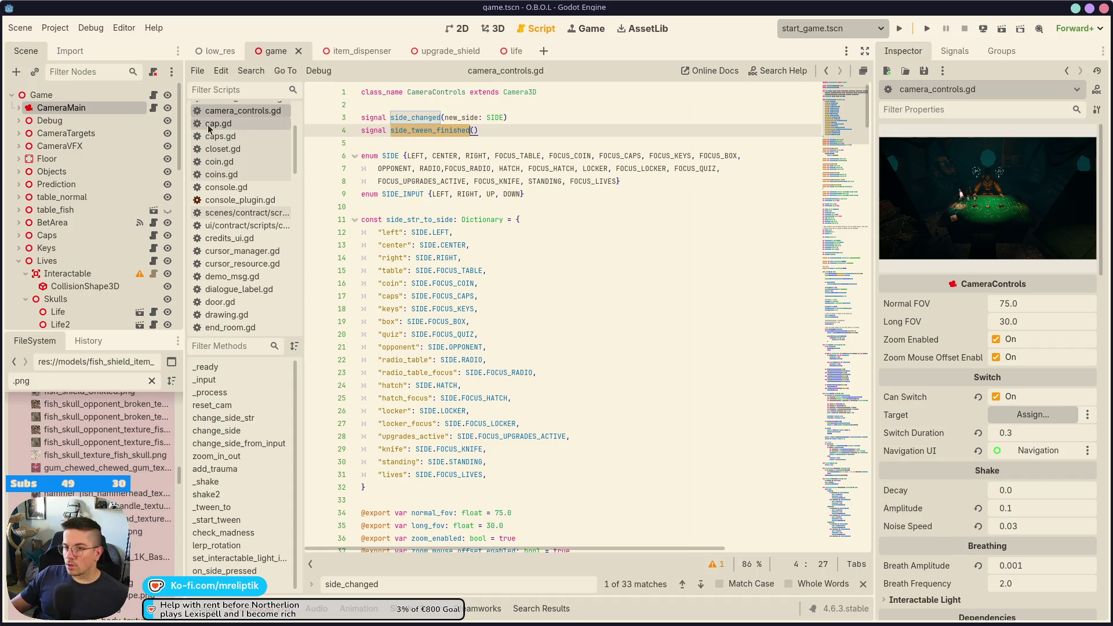
Make game.gd await side_tween_finished and playtest the shield in a maximized game view
left_click(153, 94)
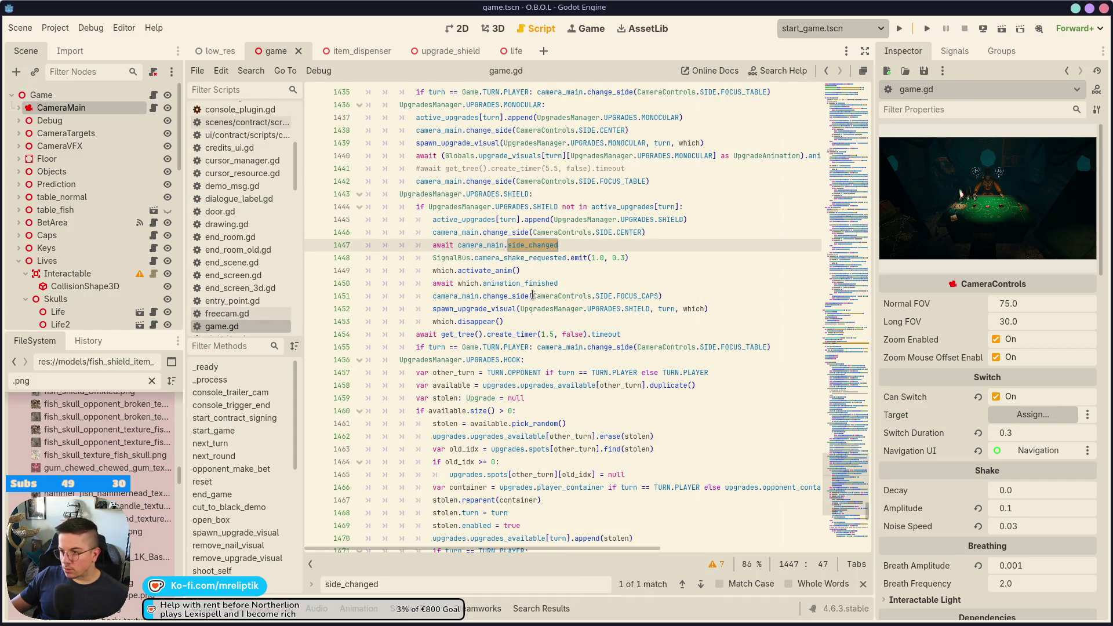
key("F5")
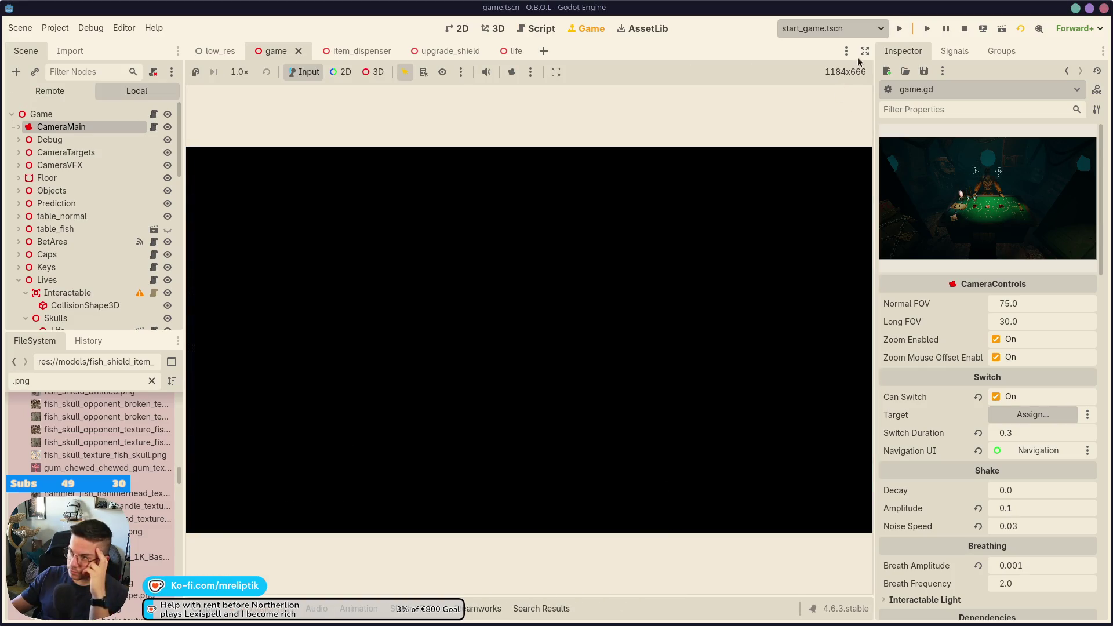
left_click(863, 53)
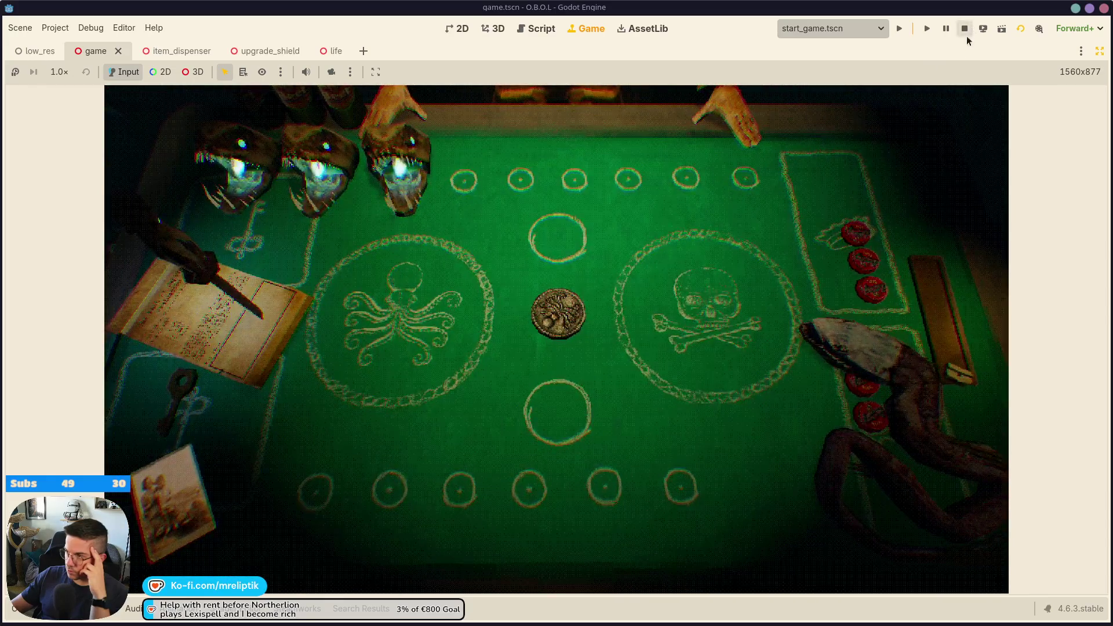
left_click(965, 29)
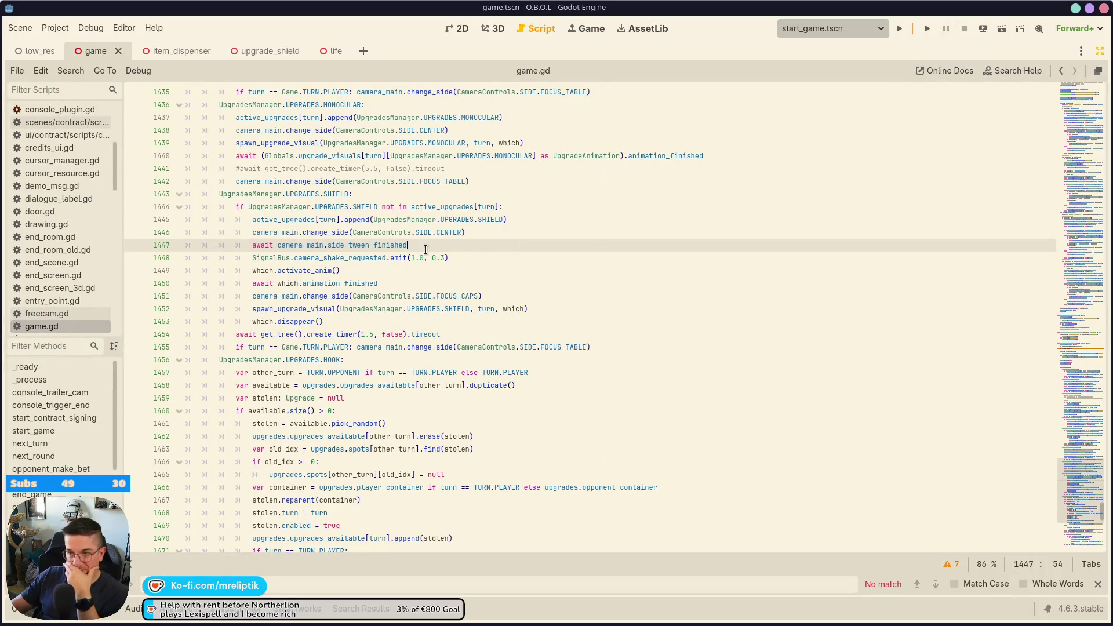
Comment out the 1.0, 0.3 camera shake line, save game.gd, and restore the side docks
left_click(480, 256)
key("ctrl+s")
key("ctrl+k")
key("Up")
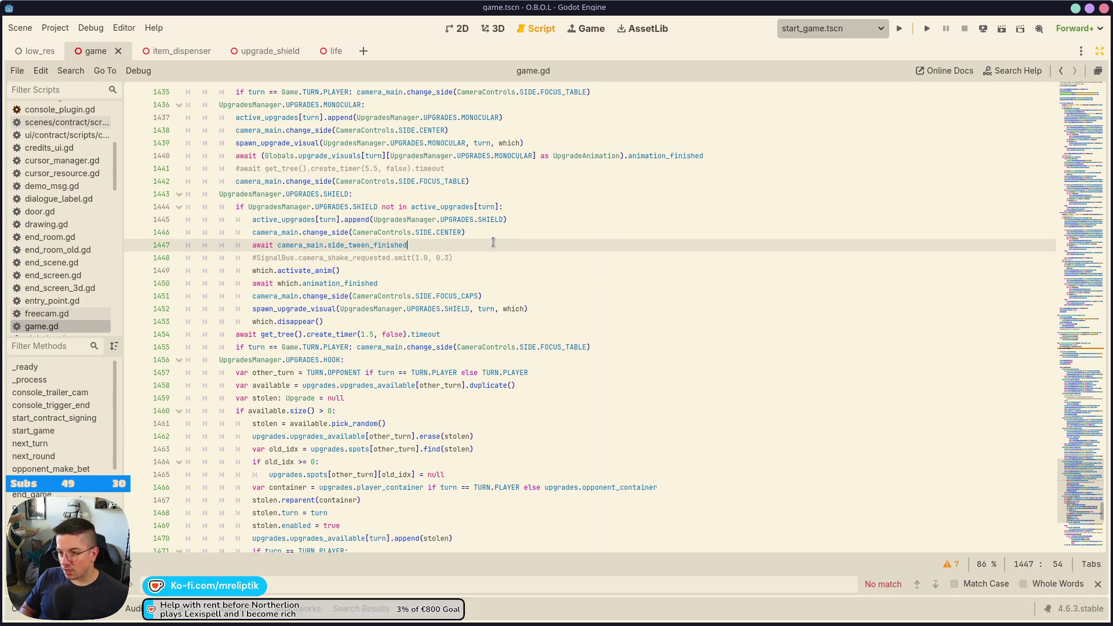
key("ctrl+s")
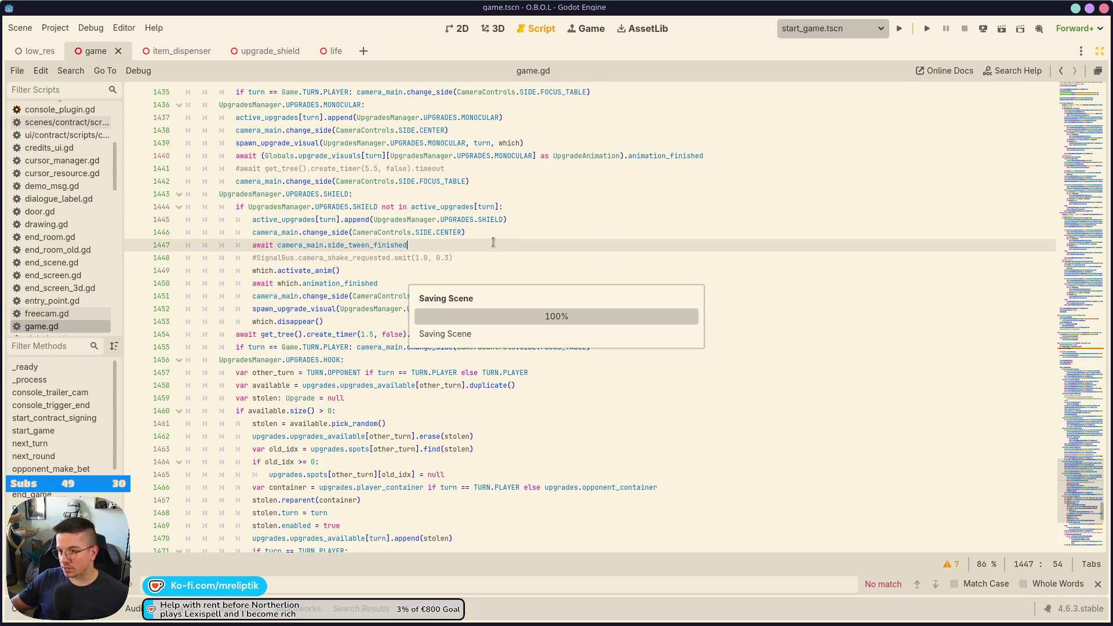
left_click(584, 32)
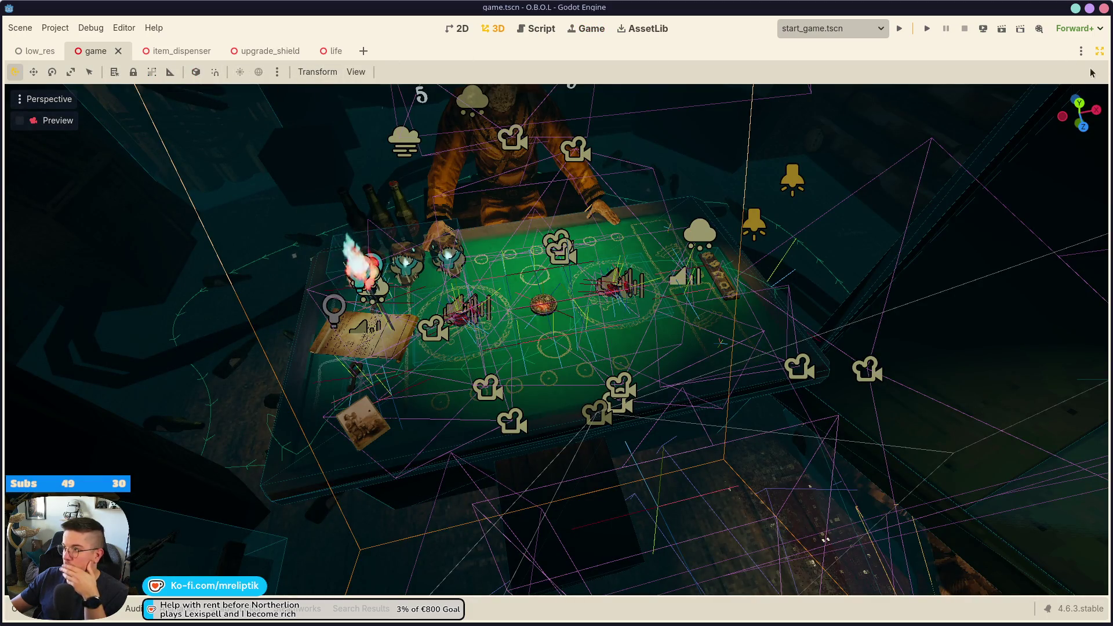
left_click(1100, 51)
key("alt+Tab")
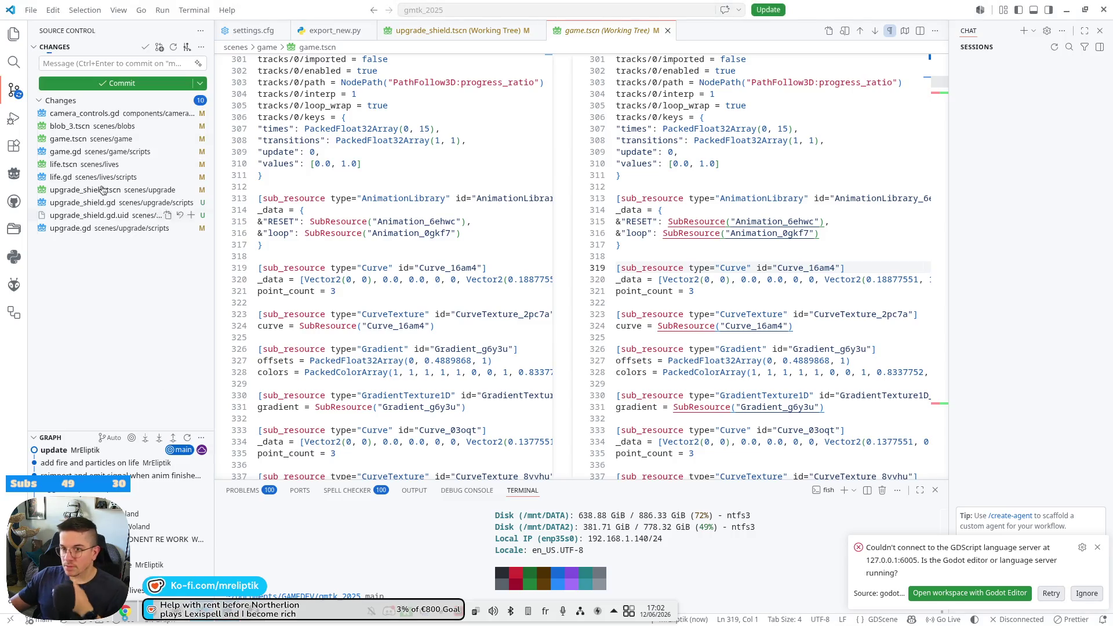
Stage all changes in VS Code and commit them as 'anim upgrazde shield'
left_click(82, 113)
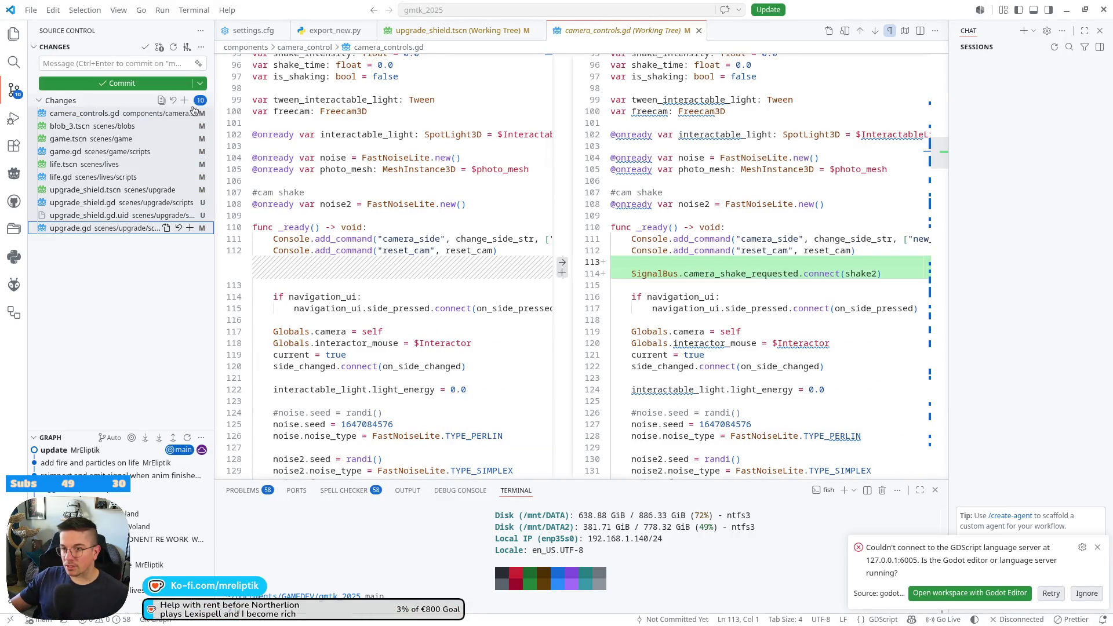
left_click(189, 100)
left_click(73, 62)
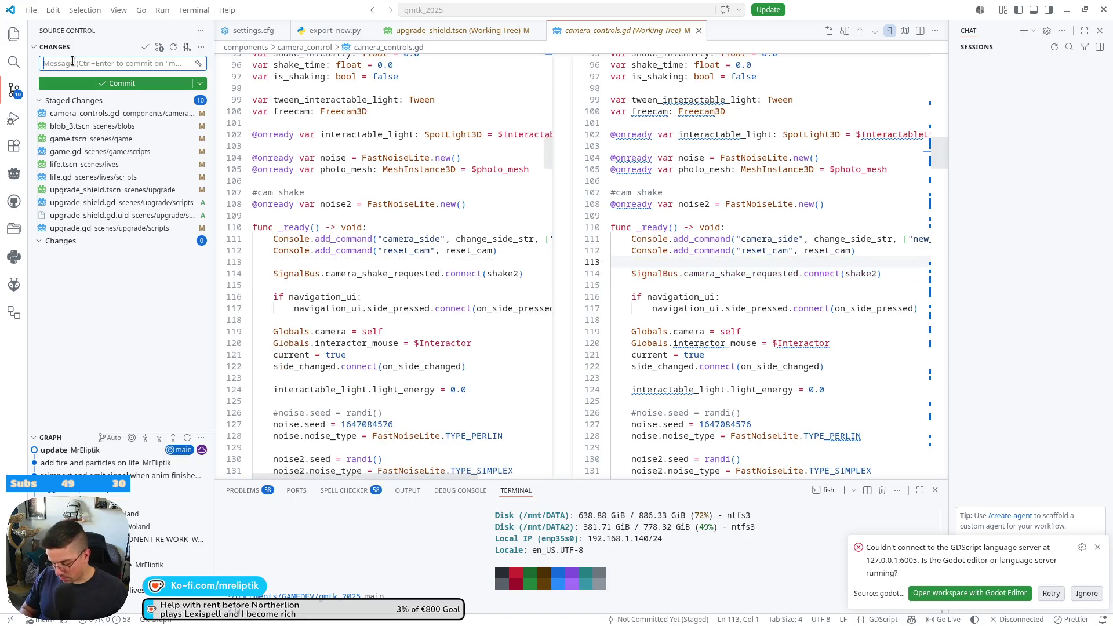
type("anim upgrazde shie")
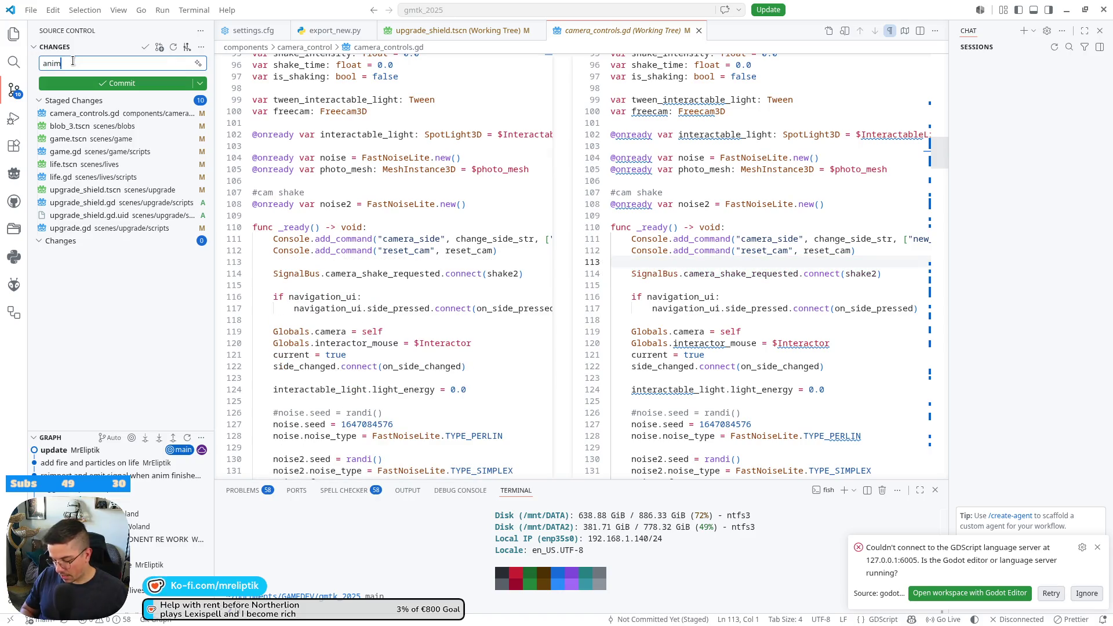
type("ld")
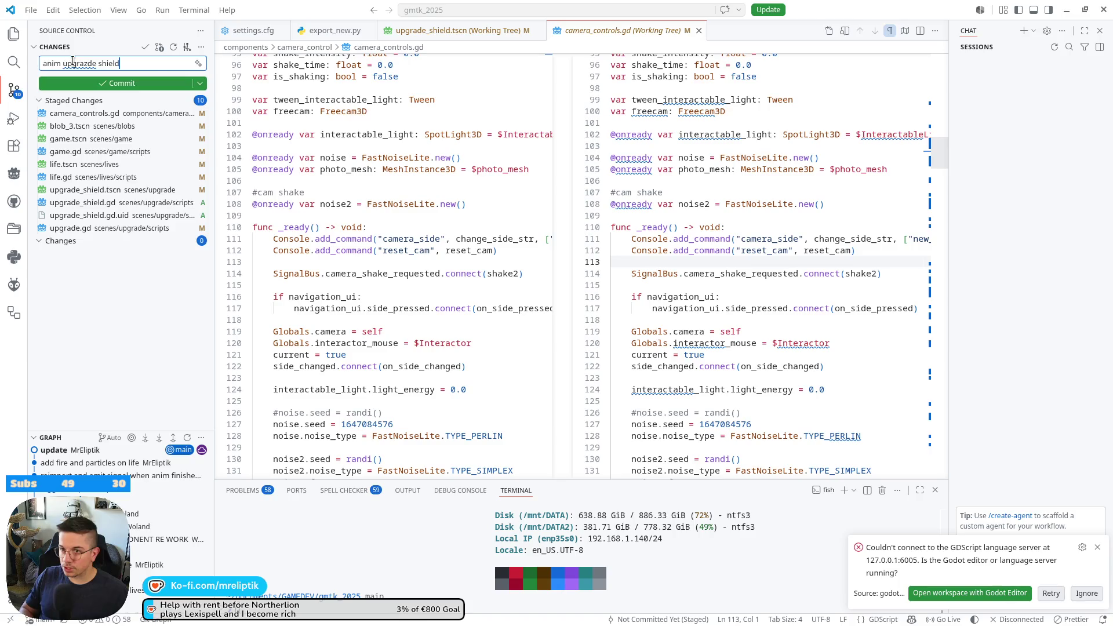
key("ctrl+Return")
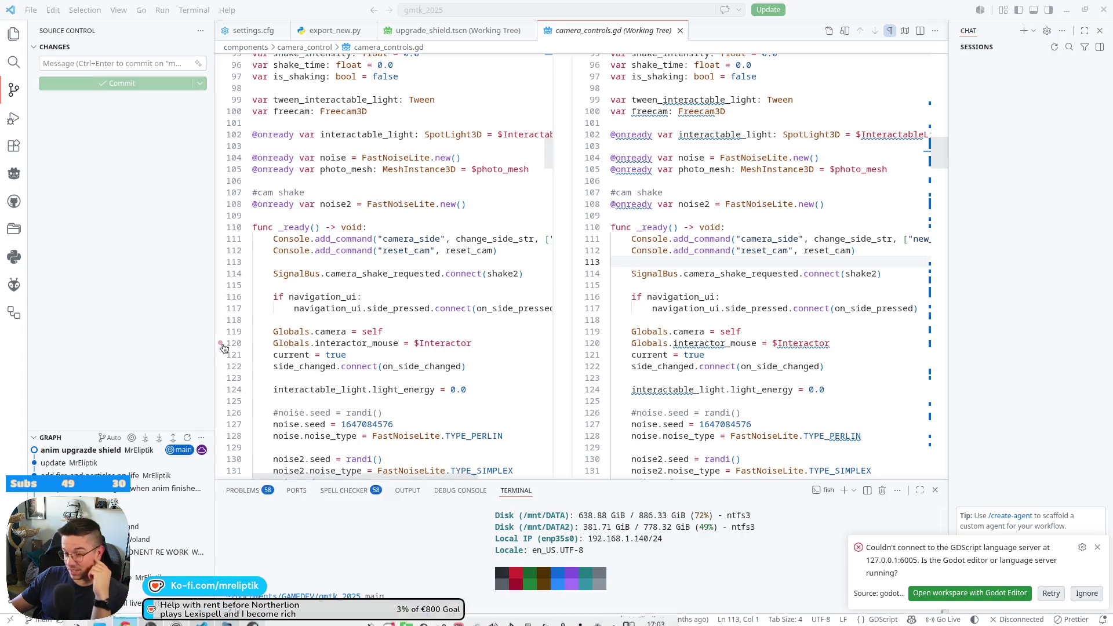
Open and close the Manage menu, glance at Steam, then return to the Godot editor
left_click(14, 603)
left_click(174, 348)
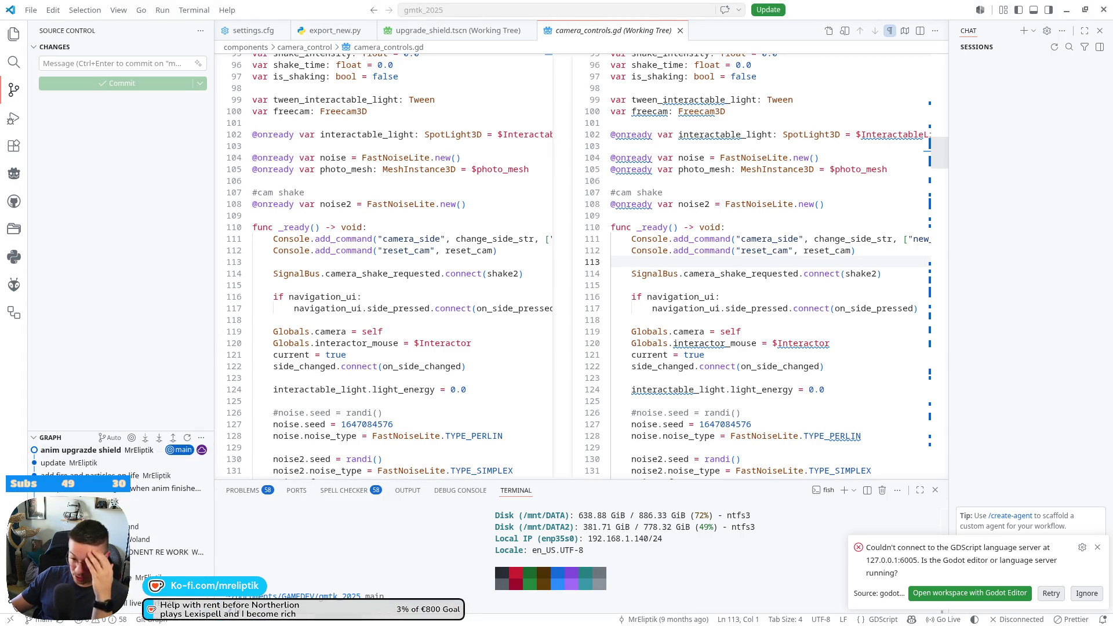
left_click(211, 620)
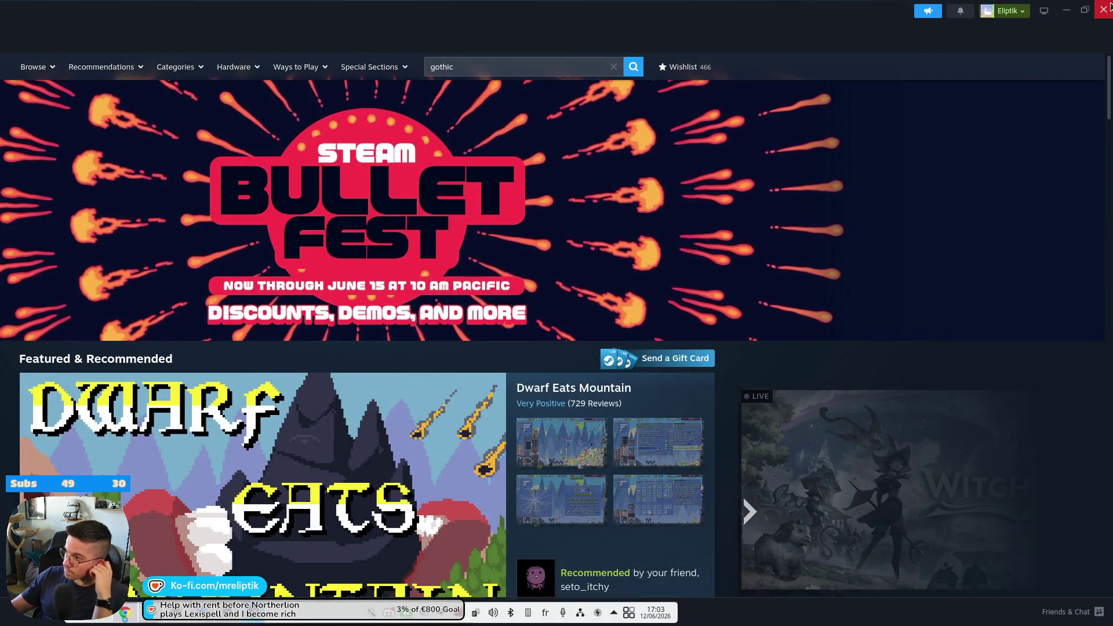
left_click(211, 619)
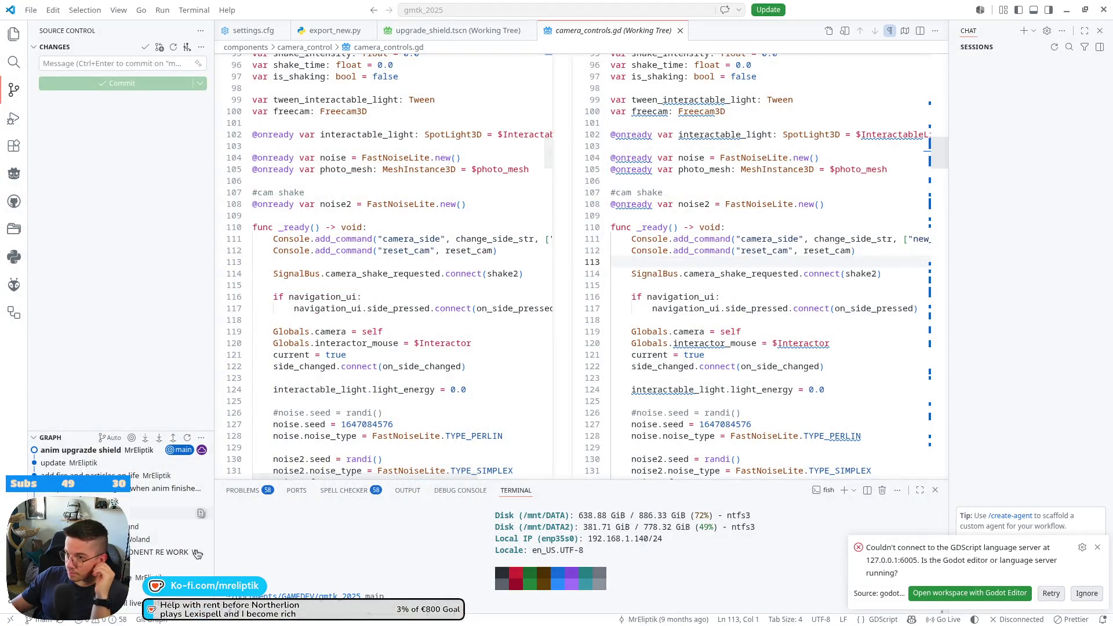
left_click(230, 619)
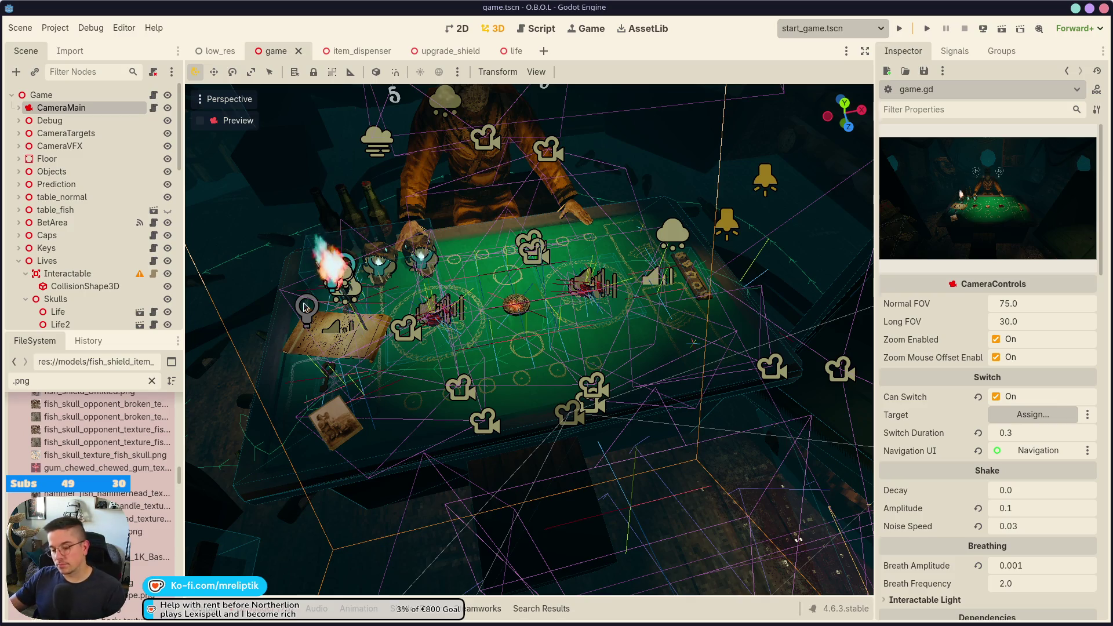
Orbit to a low side view of the table and close the upgrade_shield and life scene tabs
scroll(506, 313, "down", 3)
left_click_drag(506, 314, 493, 232)
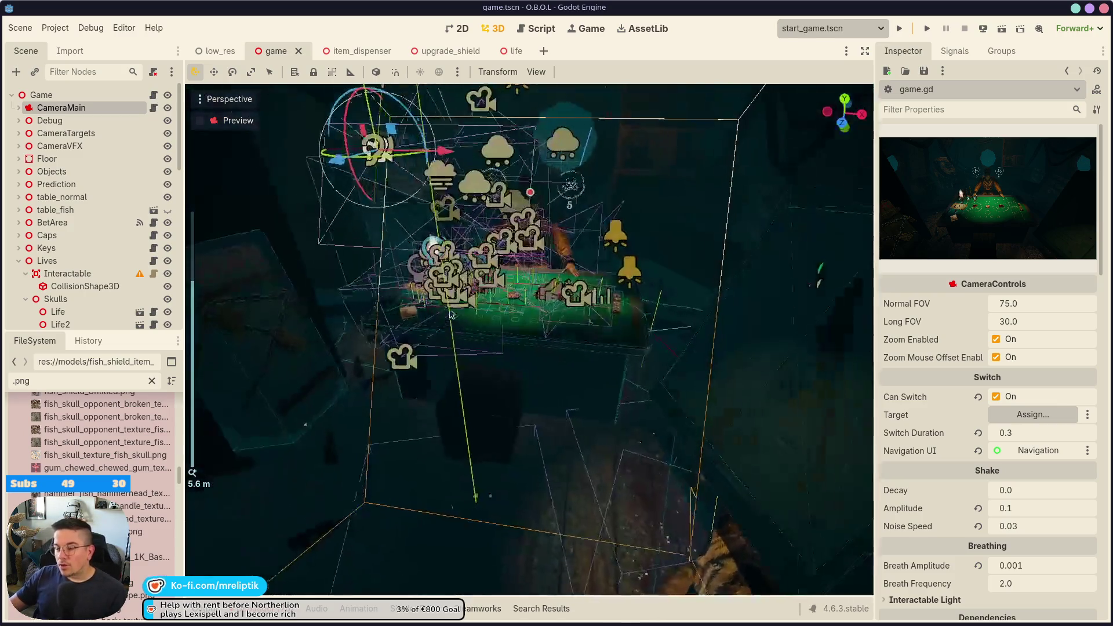
middle_click(448, 51)
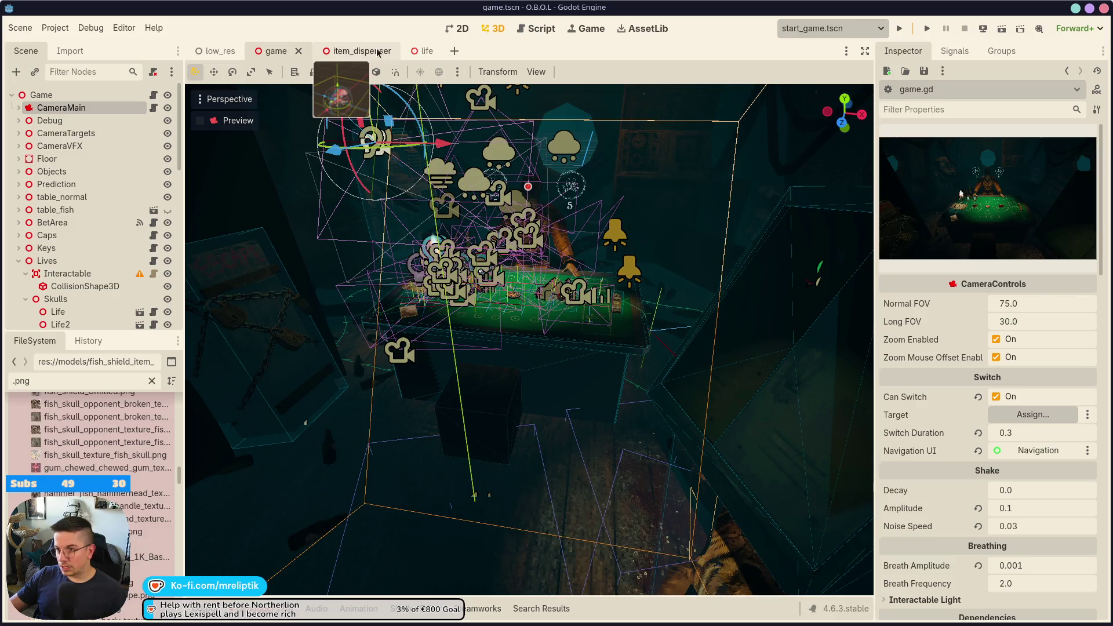
middle_click(414, 49)
Inspect the Lives > Interactable node's properties, collapse Lives and Bottles, and open game.gd
left_click(20, 261)
left_click(19, 261)
left_click(65, 274)
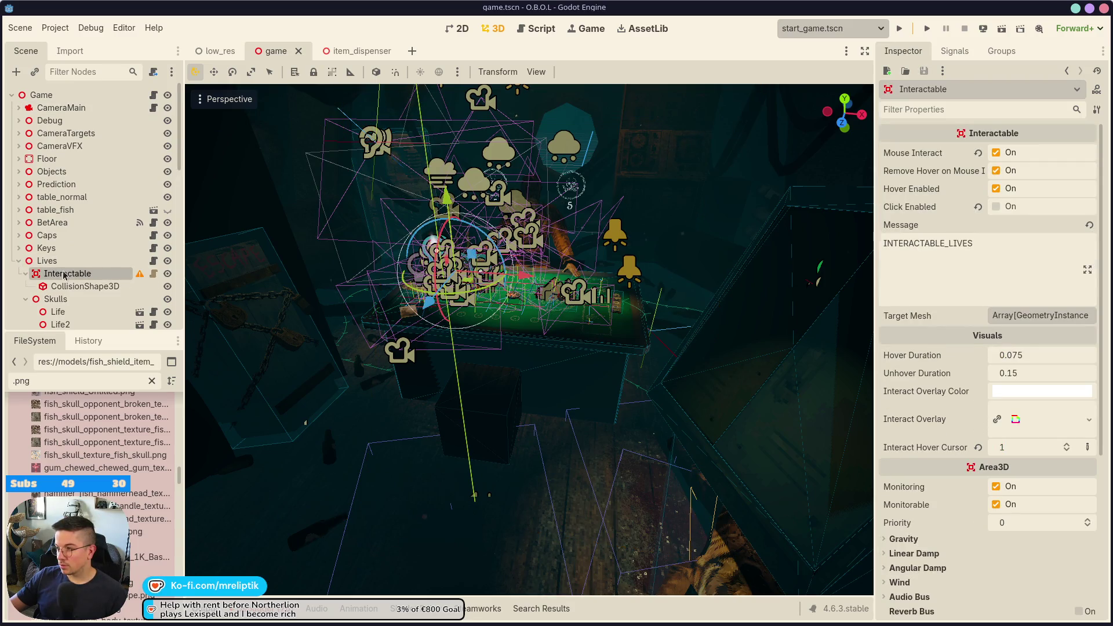
mouse_move(140, 276)
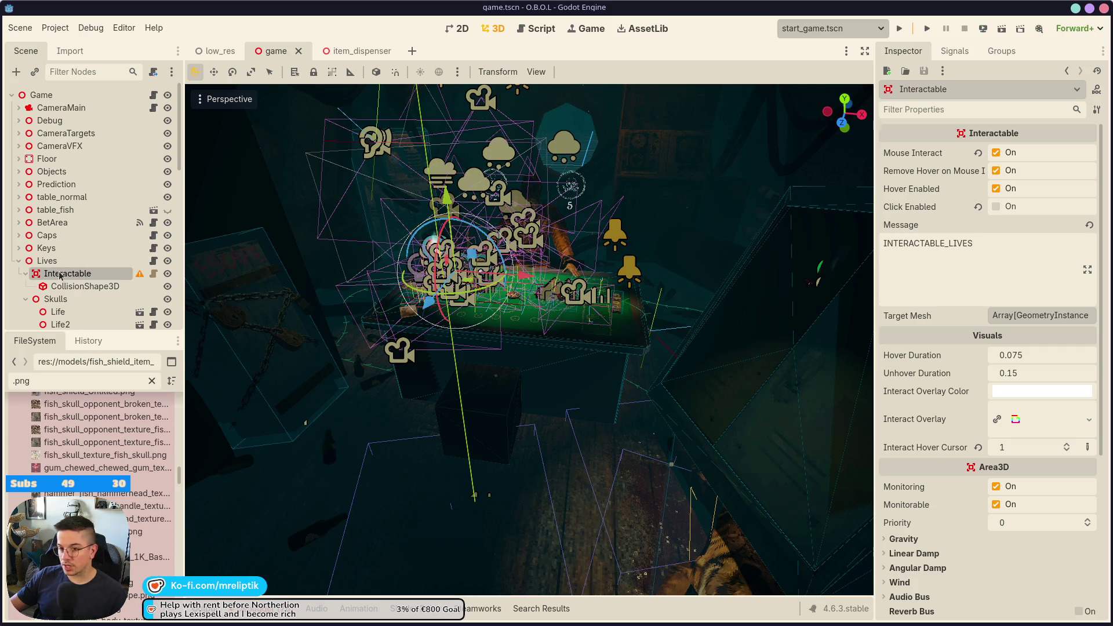
left_click(19, 261)
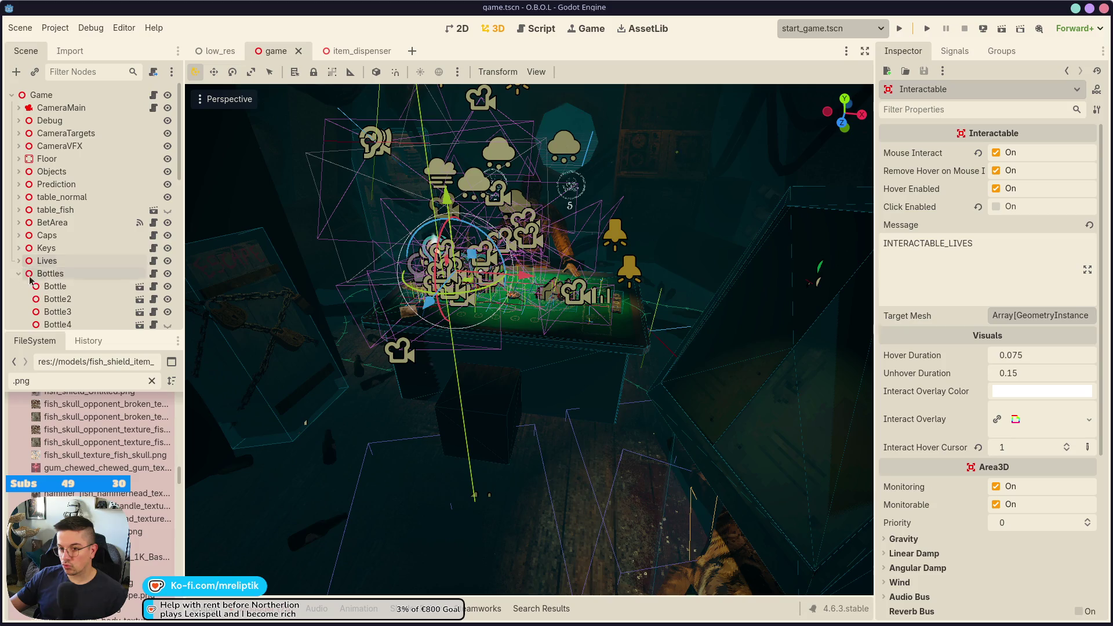
left_click(18, 273)
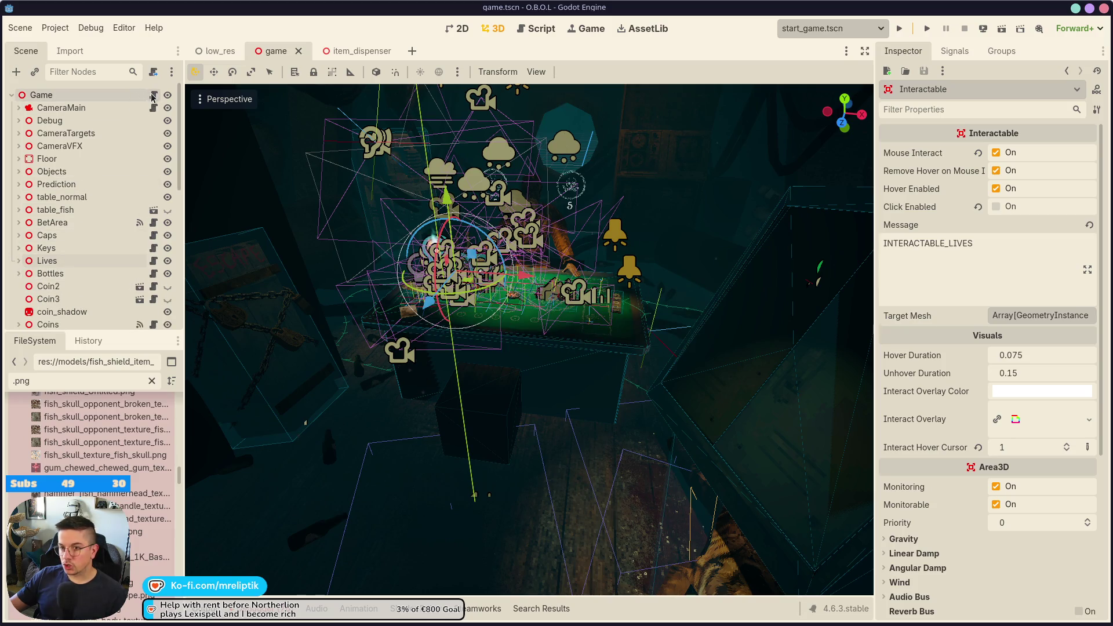
left_click(153, 95)
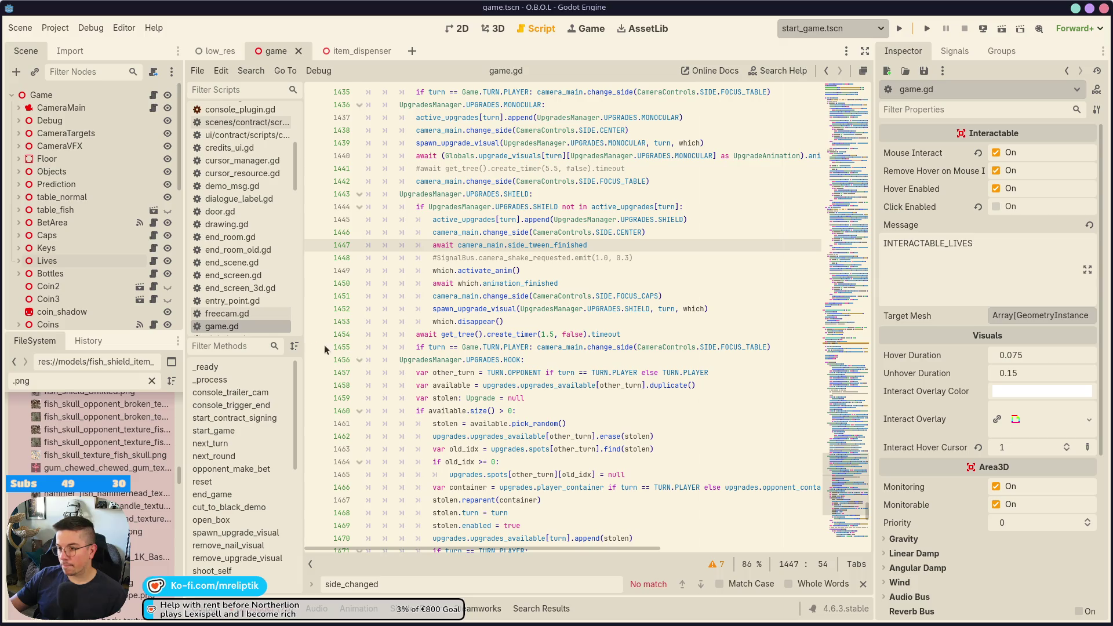
Search game.gd for next_round and place the cursor at its call on line 465
left_click(213, 456)
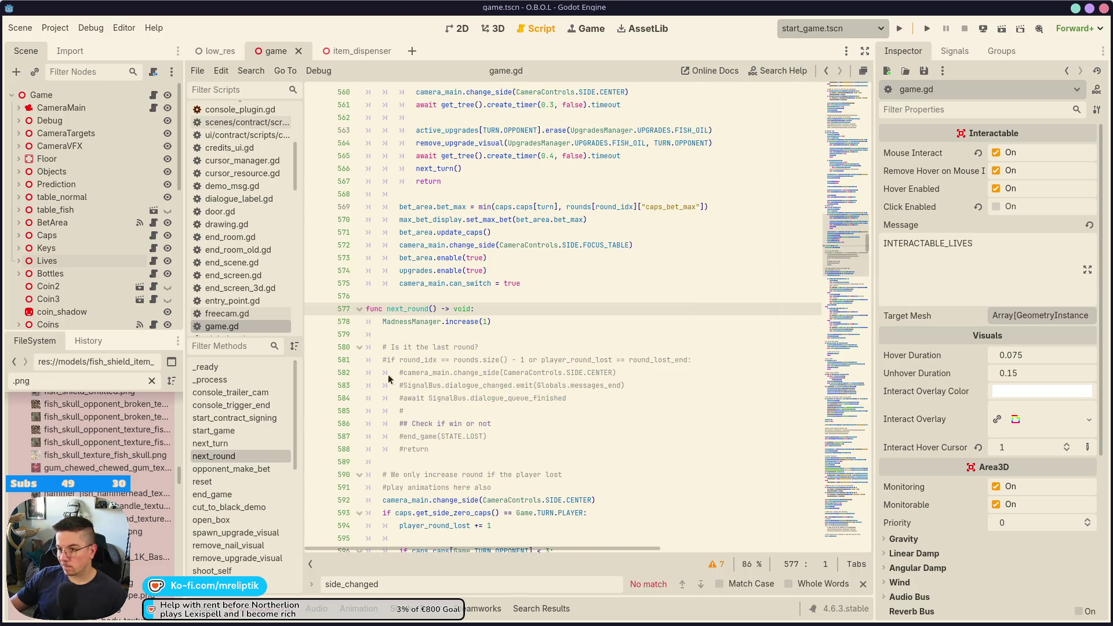
scroll(499, 313, "down", 2)
scroll(480, 341, "down", 3)
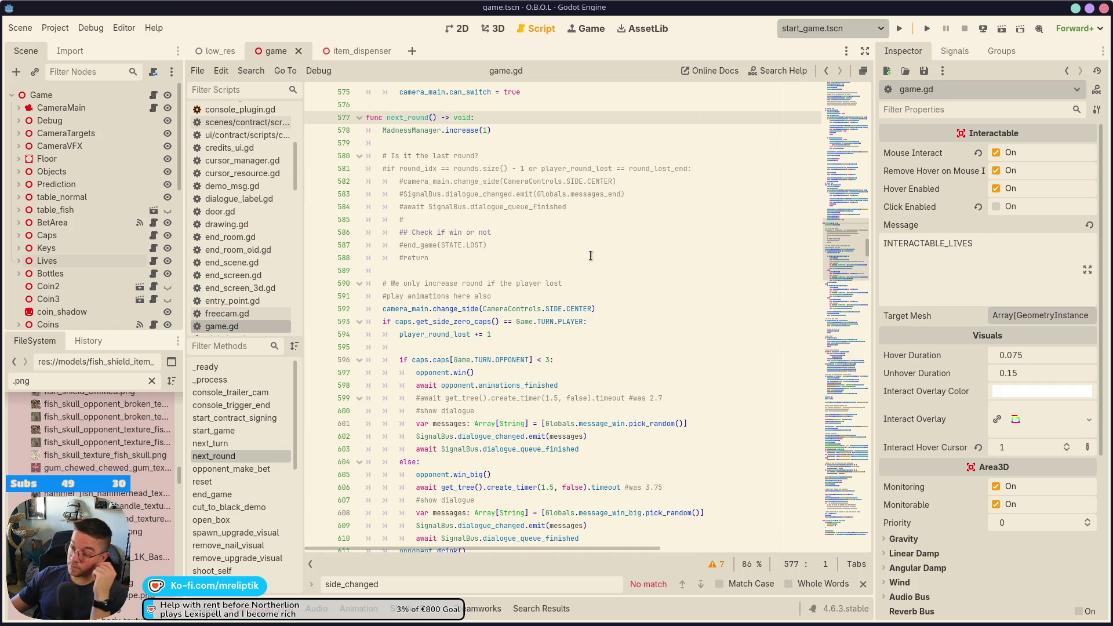
double_click(421, 118)
key("ctrl+f")
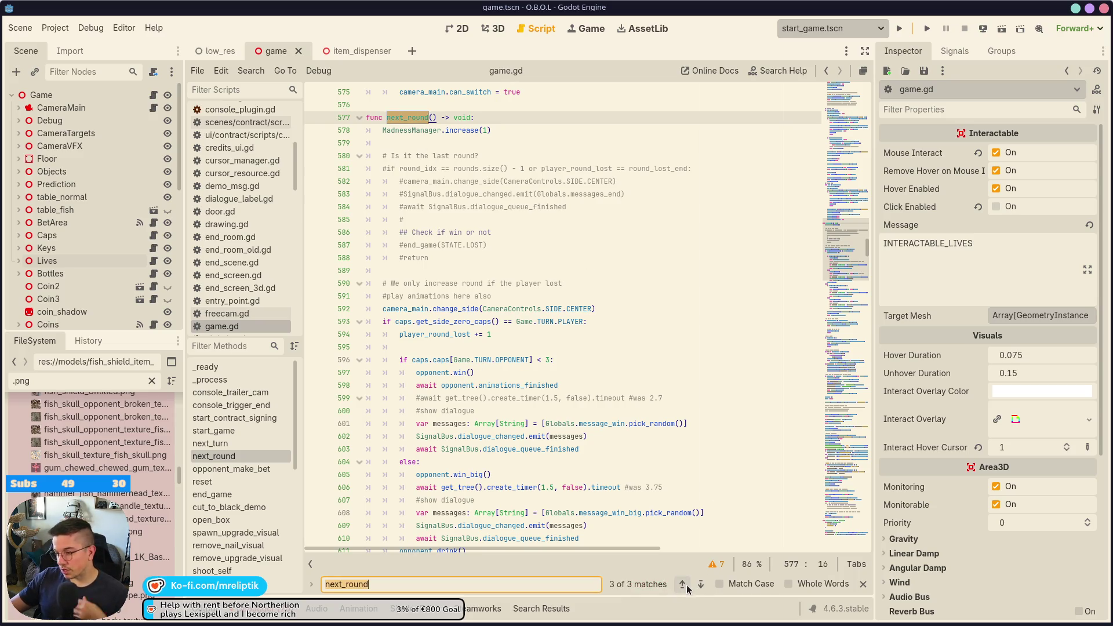
left_click(683, 584)
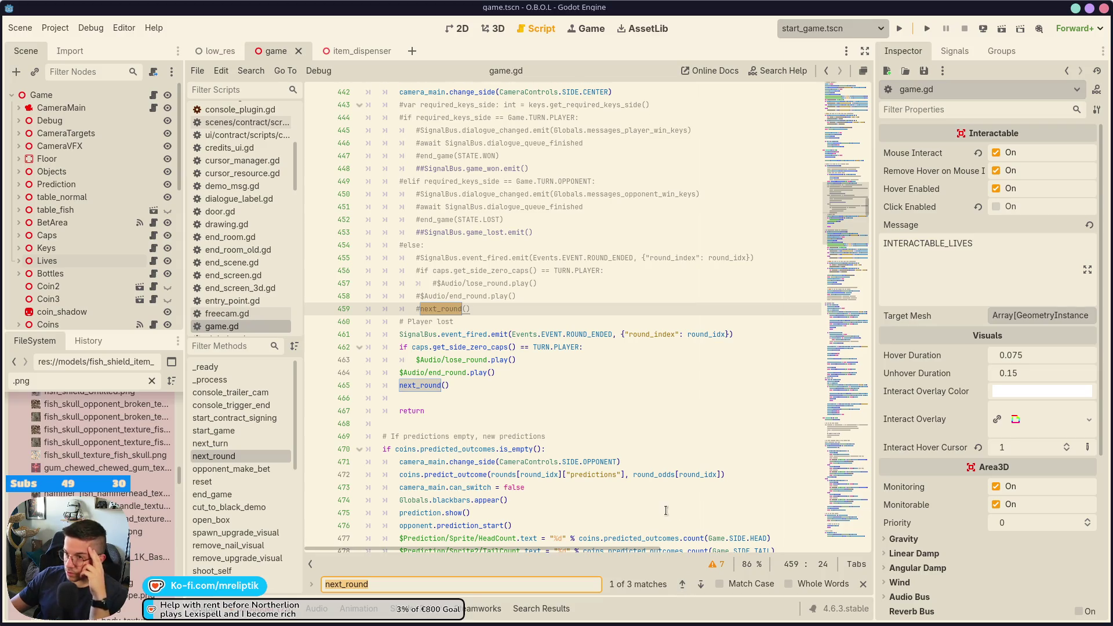
scroll(665, 510, "up", 3)
left_click(701, 585)
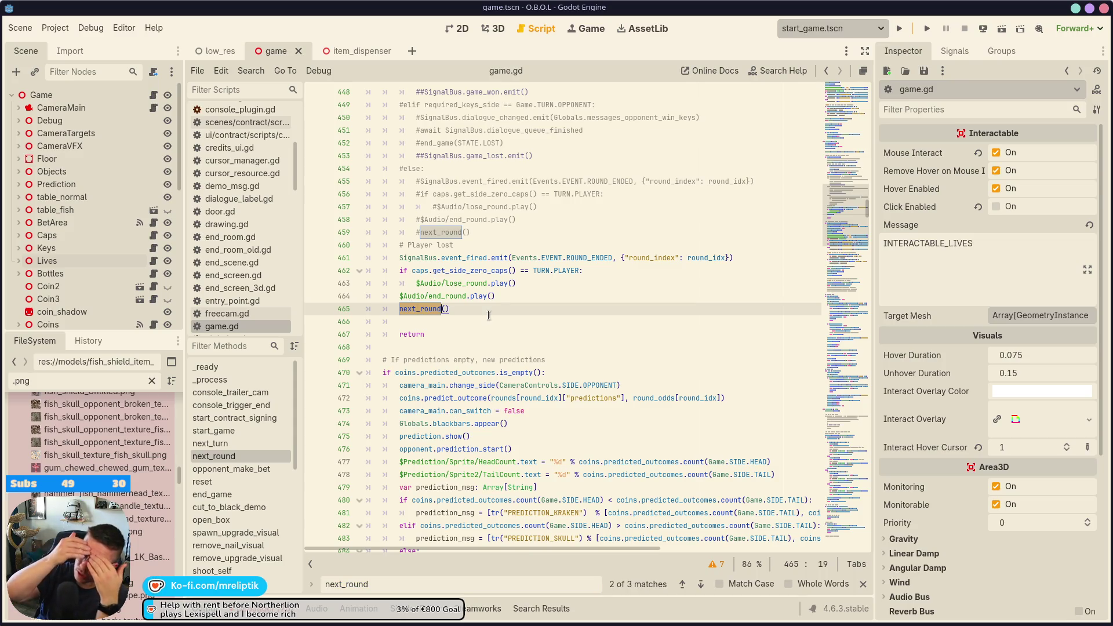
left_click(543, 296)
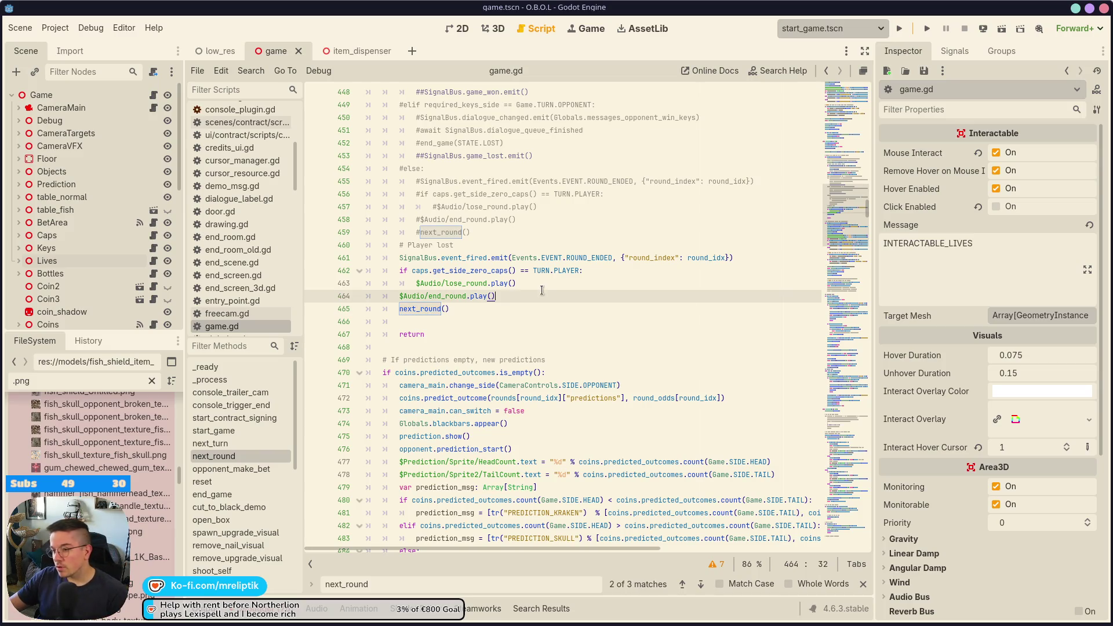
Comment out the next_round() call and add an 'Allow player to get up' comment above it
key("Return")
key("Return")
key("Down")
key("ctrl+k")
key("Up")
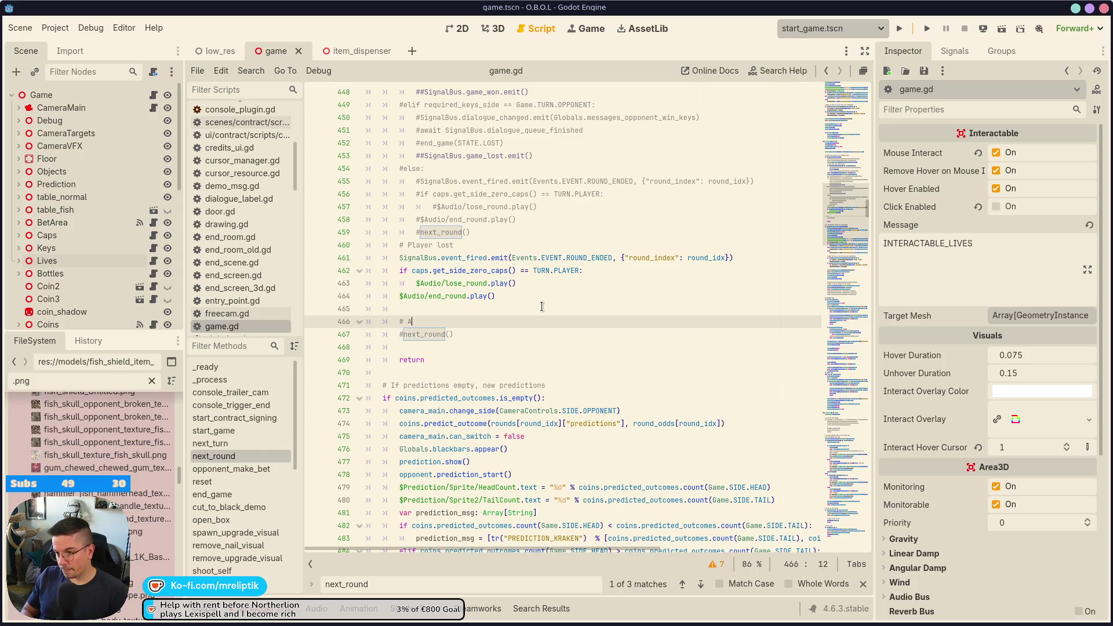
type("to get up")
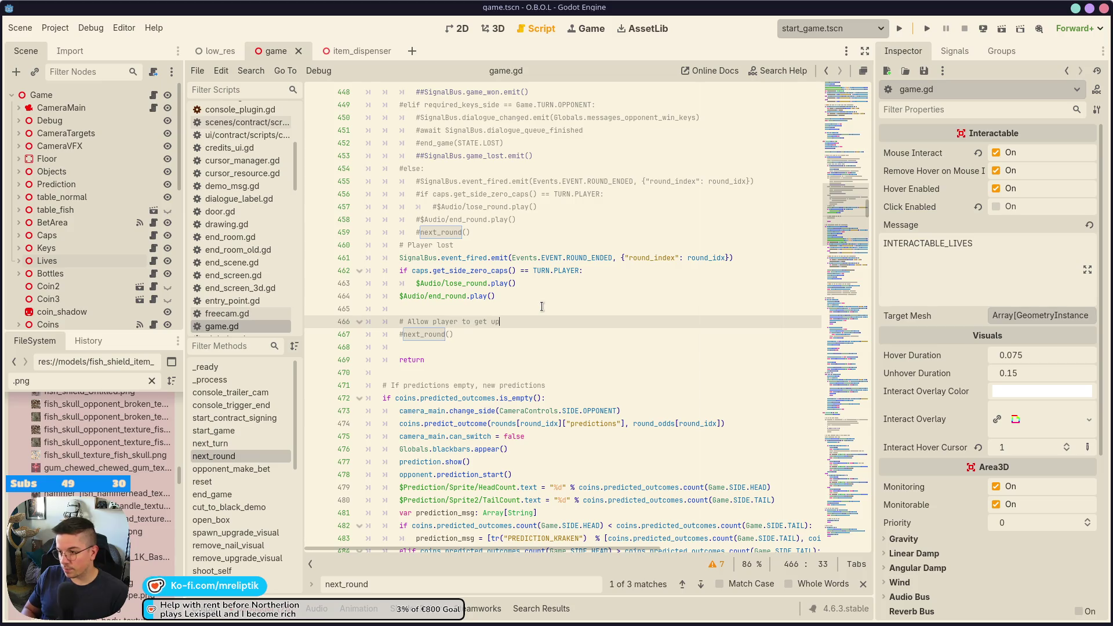
key("Return")
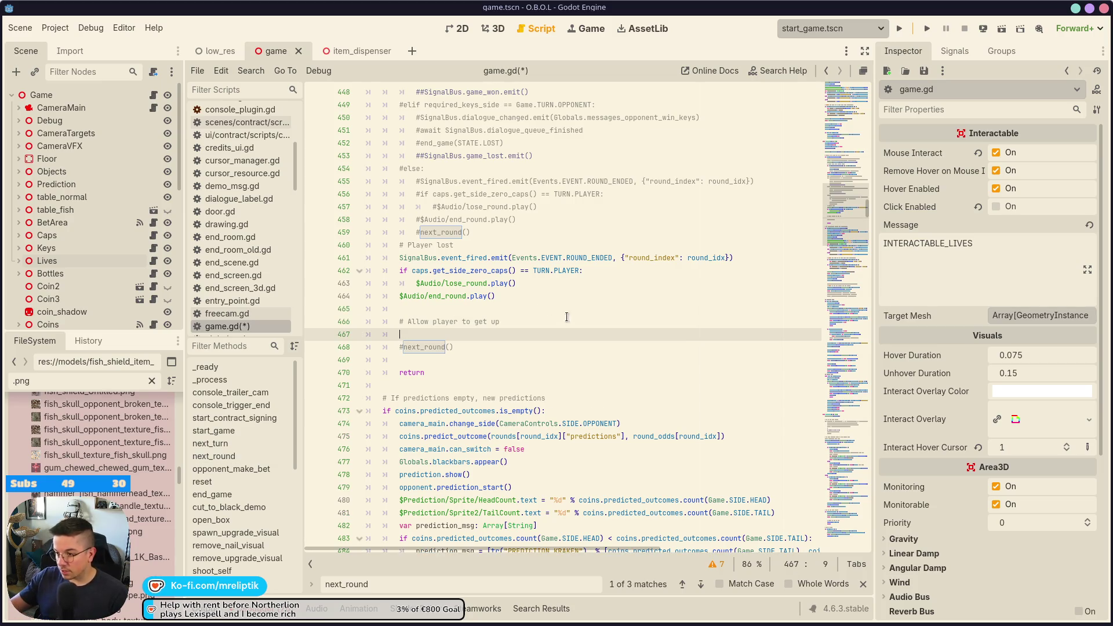
Copy the camera_main.change_side opponent and can_switch = false lines under the new comment
left_click(561, 423)
key("ctrl+shift+d")
key("alt+Up")
key("alt+Up")
key("alt+Up")
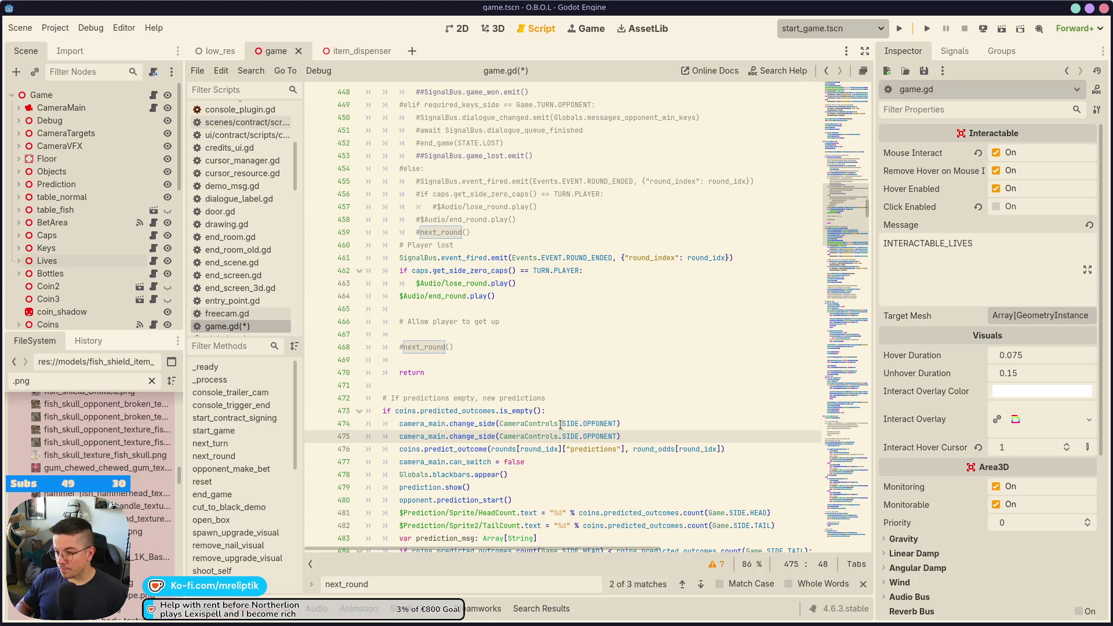
key("alt+Up")
key("alt+Up")
key("alt+Up")
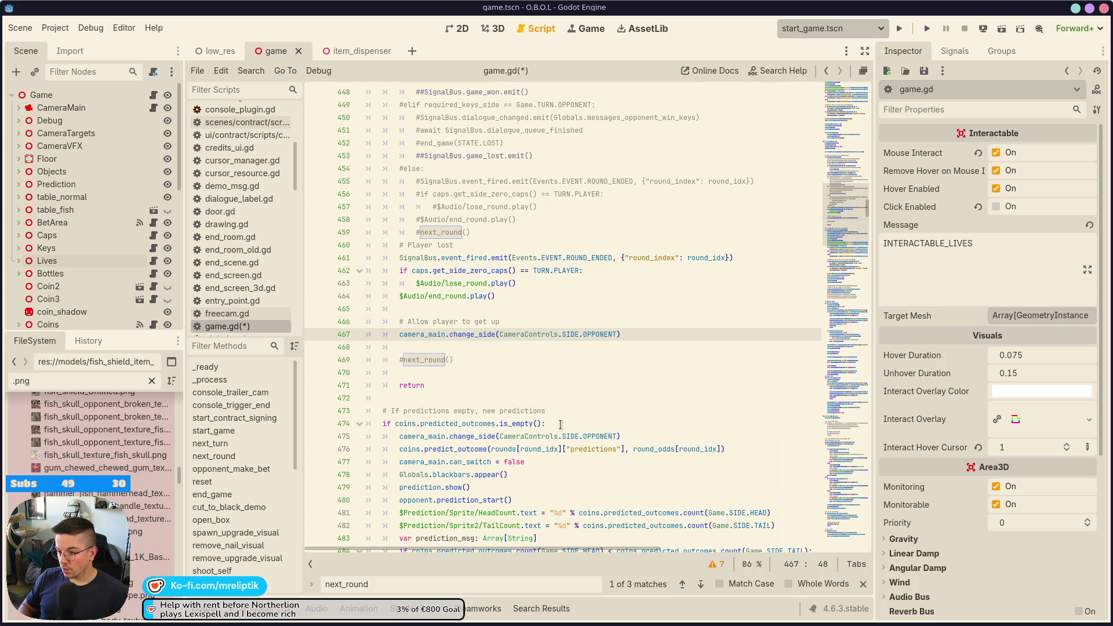
key("Down")
key("Down")
key("Down")
key("Down")
key("Down")
key("Down")
key("ctrl+shift+d")
key("alt+Up")
key("alt+Up")
key("alt+Up")
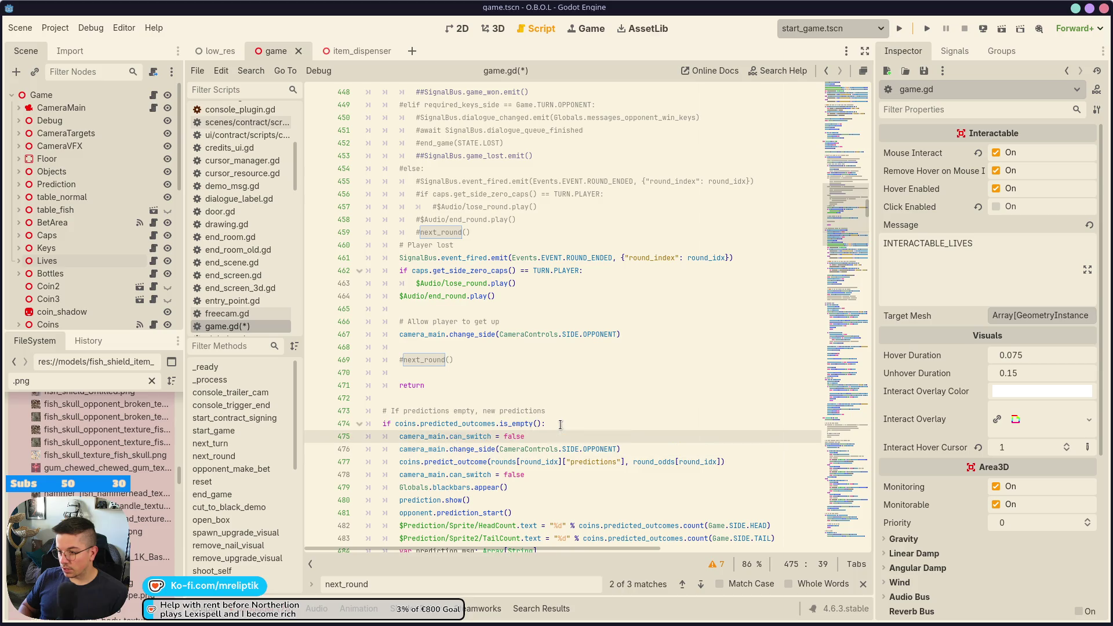
key("alt+Up")
key("alt+Up")
key("alt+Up")
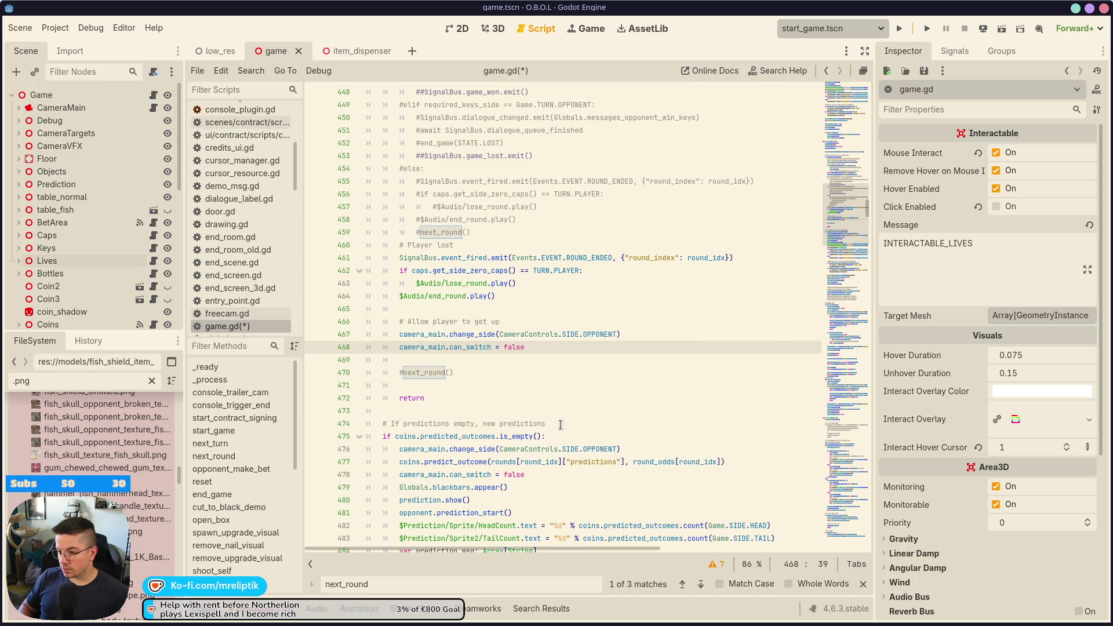
key("Return")
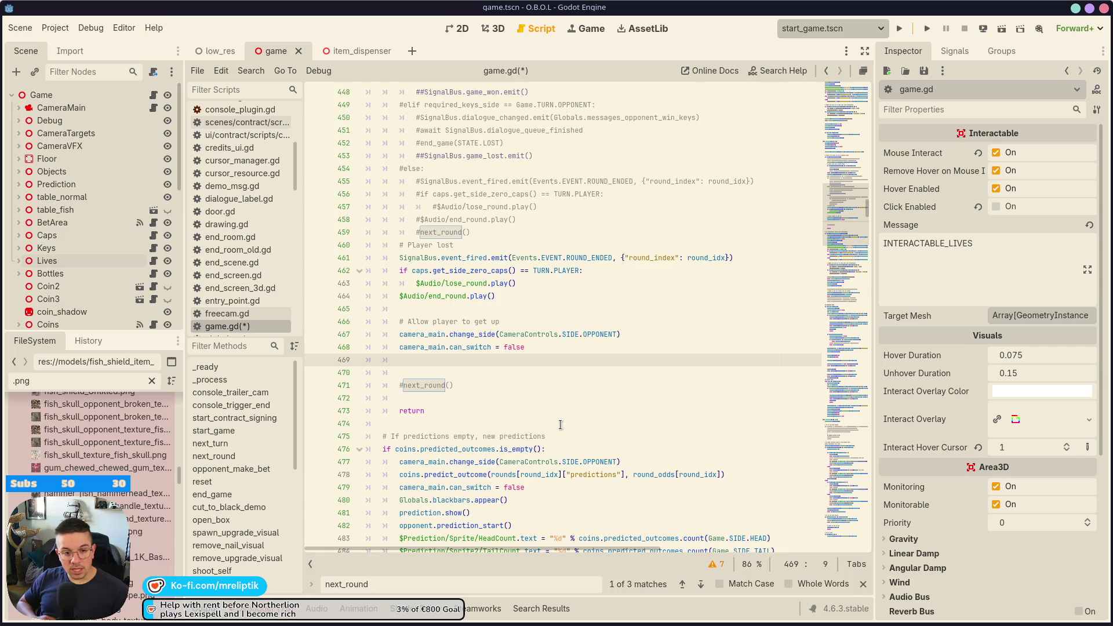
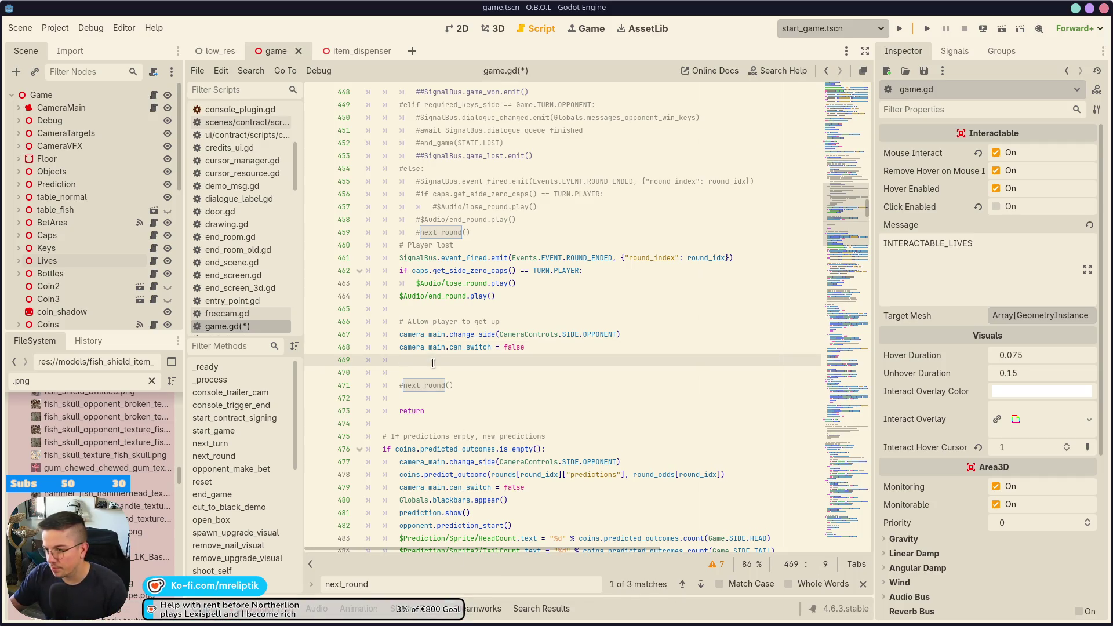
Search game.gd for 'nav' and copy the Globals.navigation_ui.hide() line
double_click(471, 347)
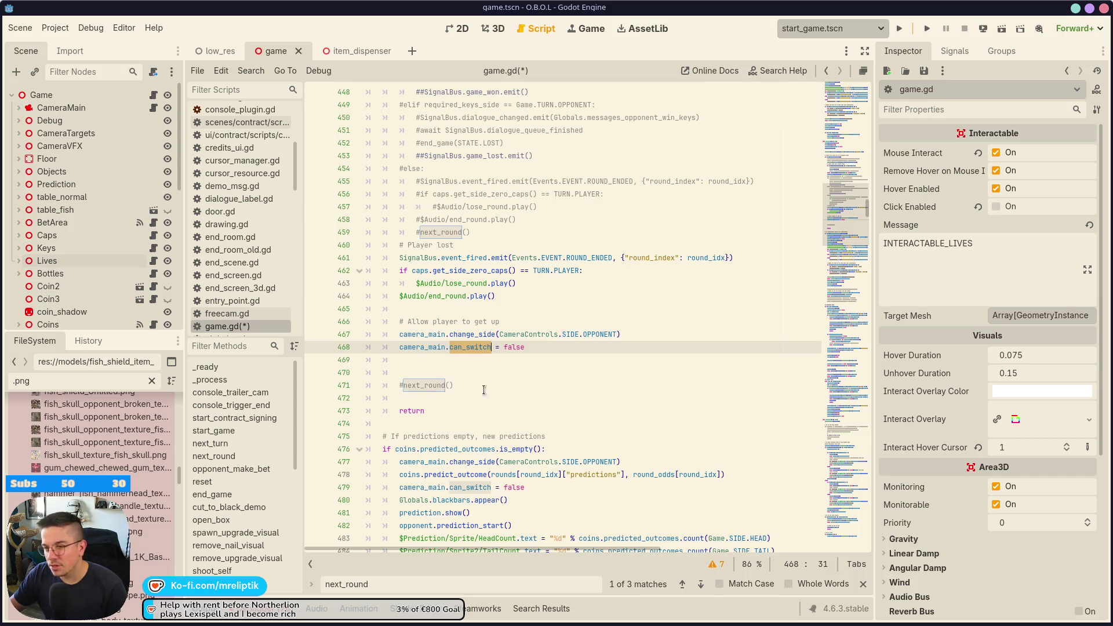
left_click(441, 363)
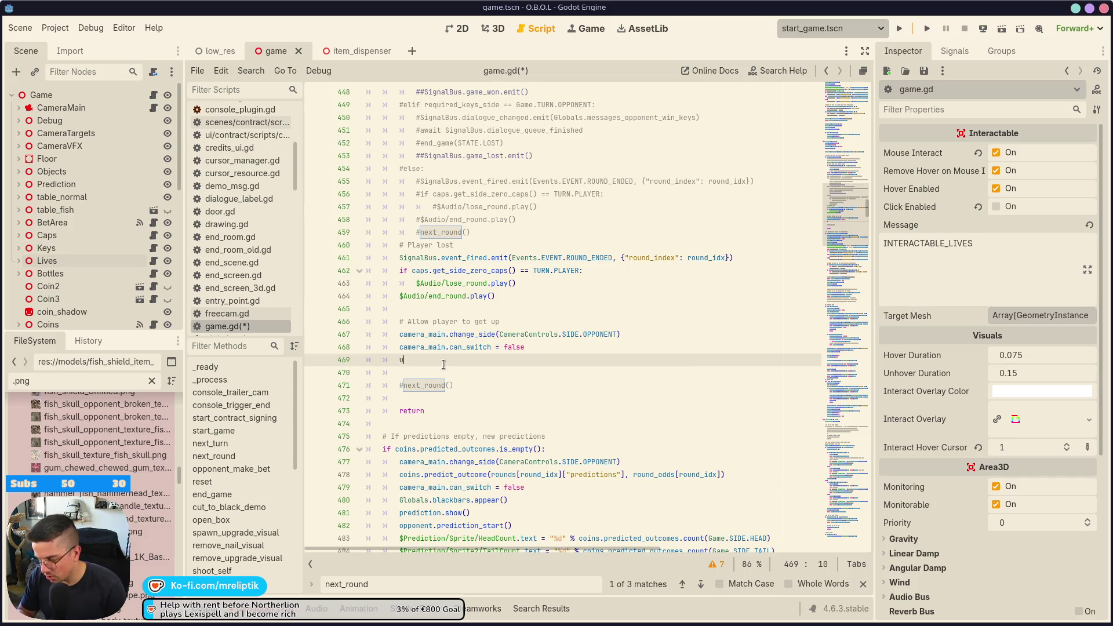
type("i_nav")
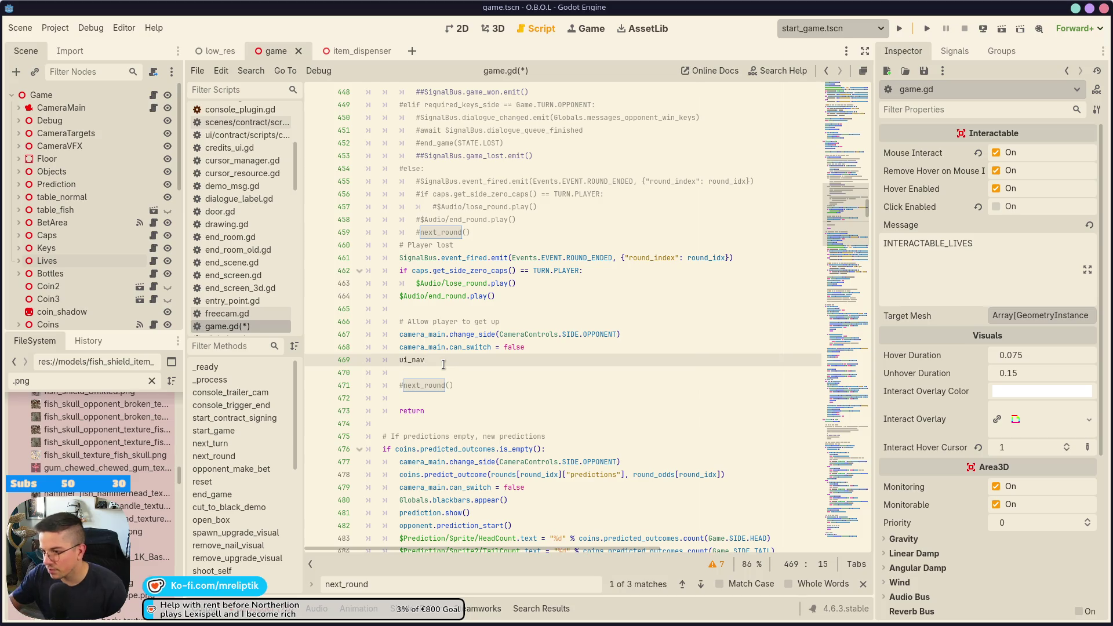
key("ctrl+x")
scroll(485, 367, "down", 15)
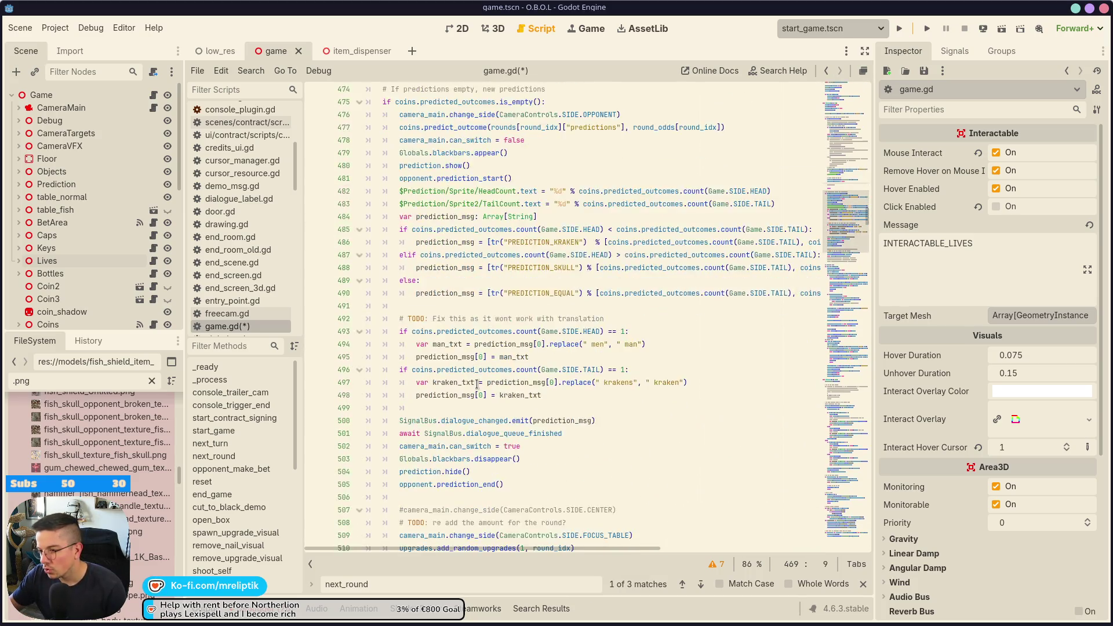
scroll(501, 366, "up", 12)
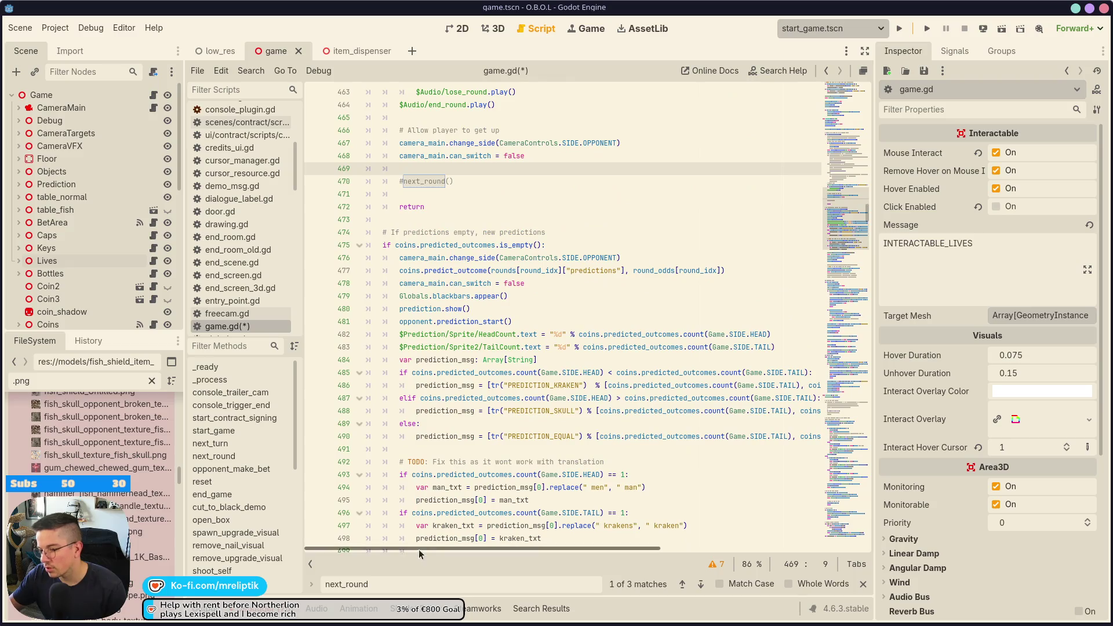
left_click(390, 581)
type("ui_n")
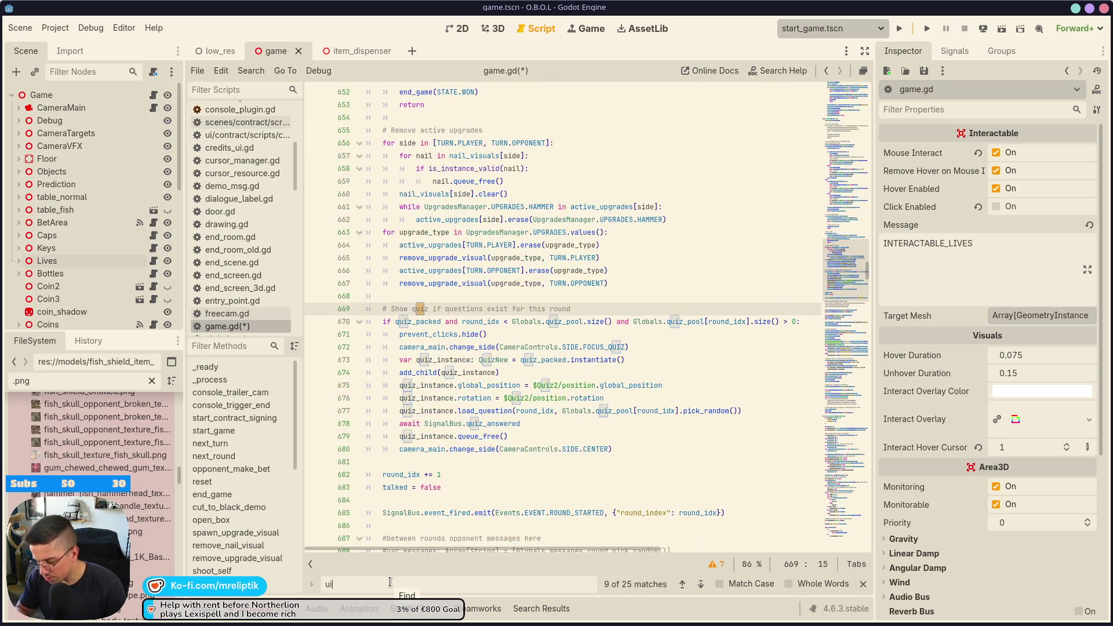
key("BackSpace")
key("BackSpace")
key("BackSpace")
type("nav")
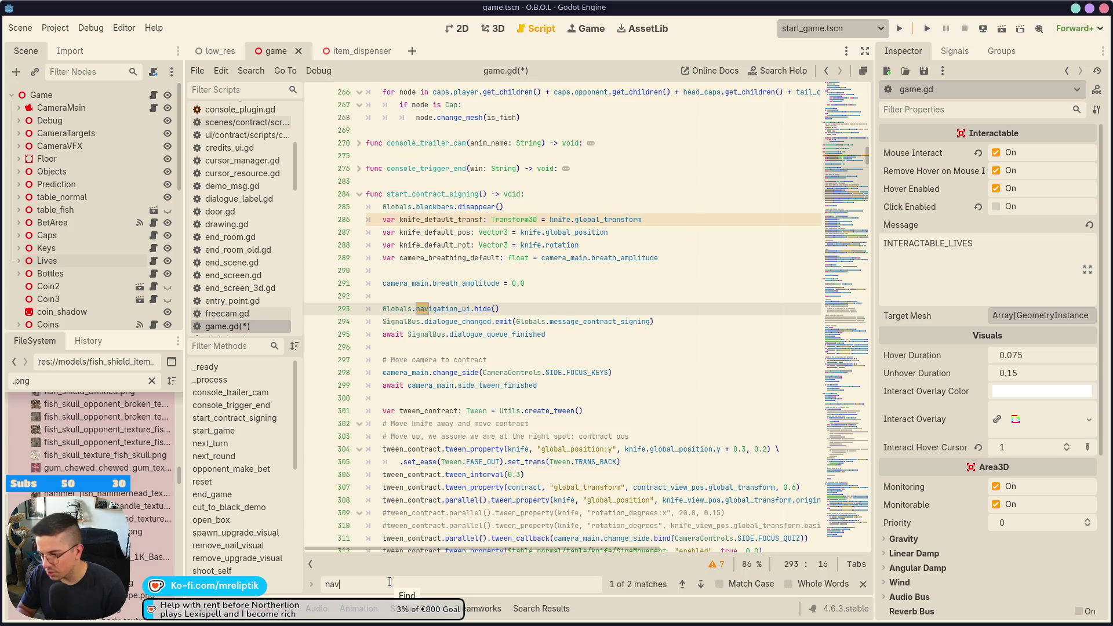
left_click_drag(505, 309, 382, 309)
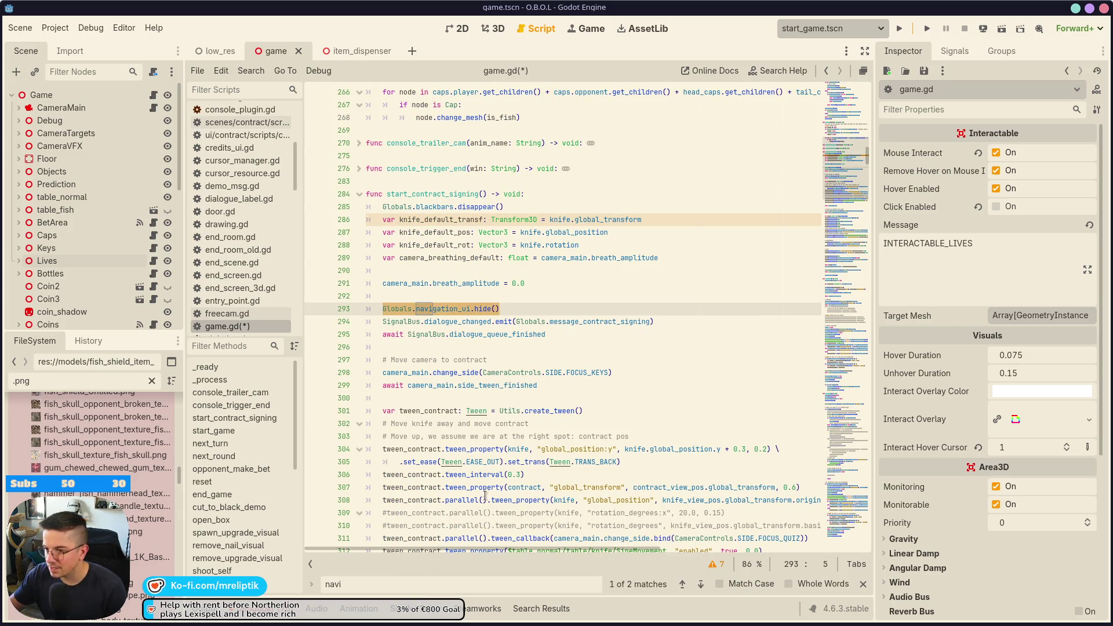
left_click(700, 584)
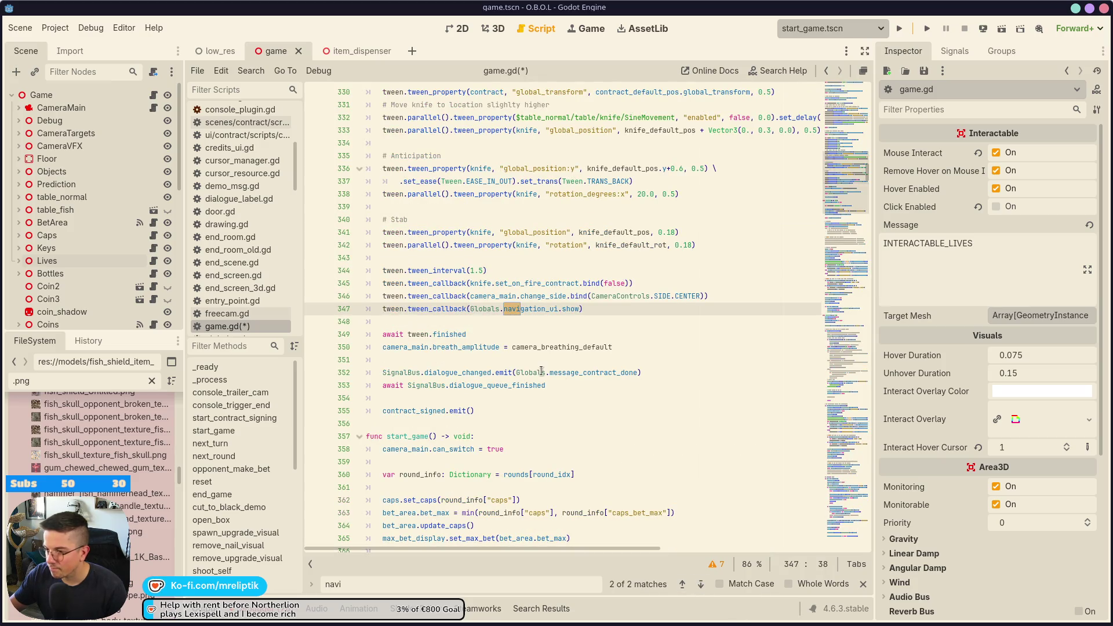
Paste the line onto empty line 469 as Globals.navigation_ui.show() and save game.gd
left_click(217, 456)
double_click(403, 309)
key("ctrl+f")
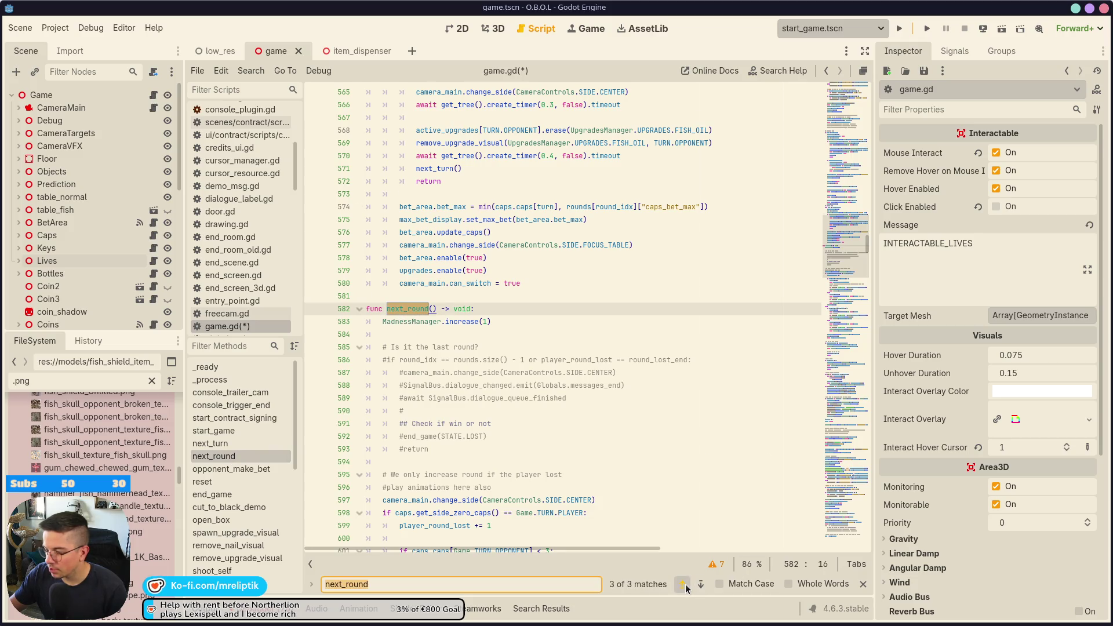
left_click(682, 584)
left_click(475, 294)
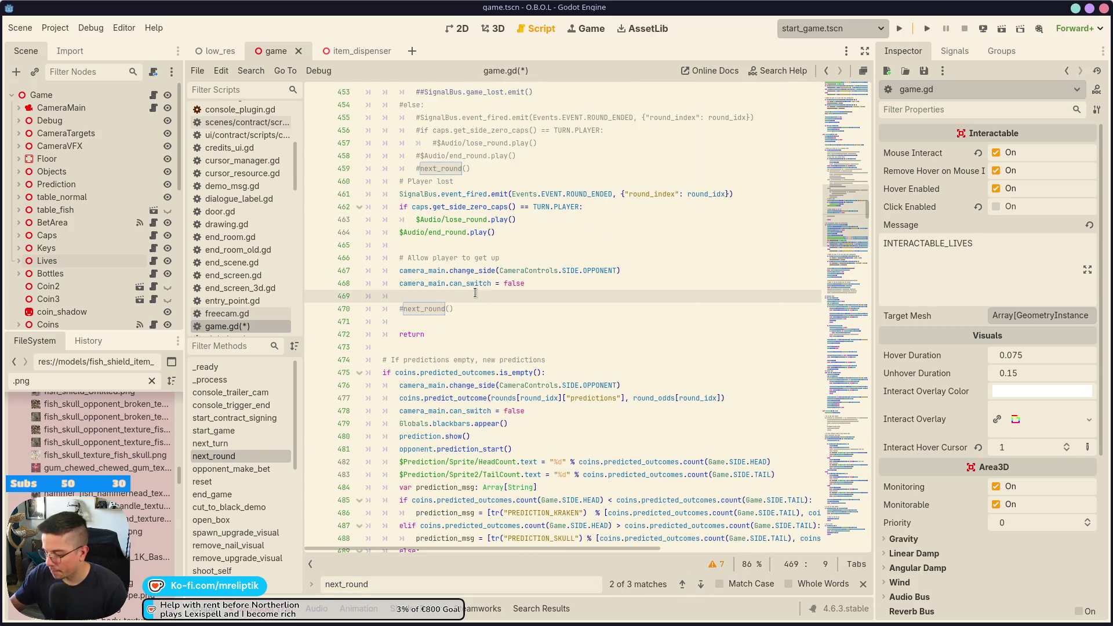
key("ctrl+v")
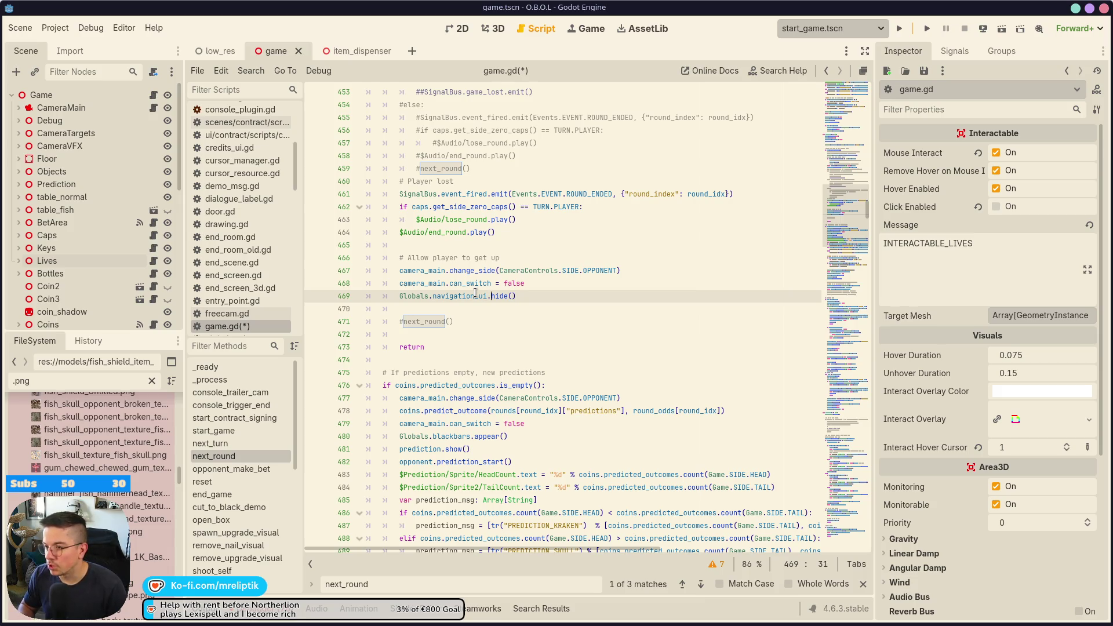
key("ctrl+shift+Right")
type("show")
key("ctrl+s")
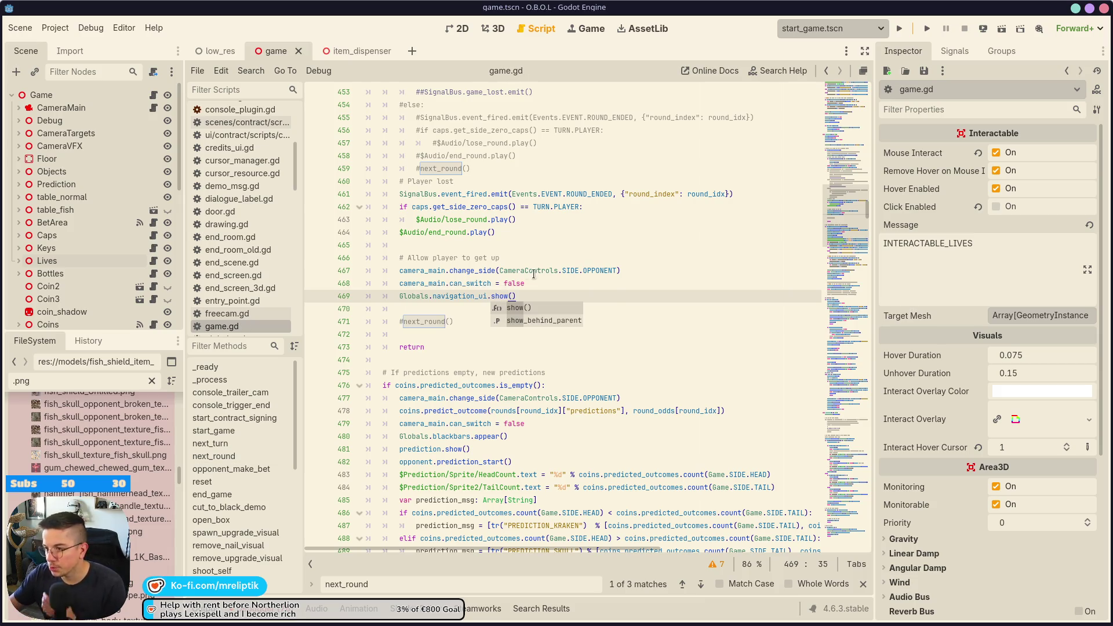
key("Escape")
Change OPPONENT to STANDING in the change_side call on line 467 and save
double_click(600, 271)
type("ST")
key("Return")
key("ctrl+s")
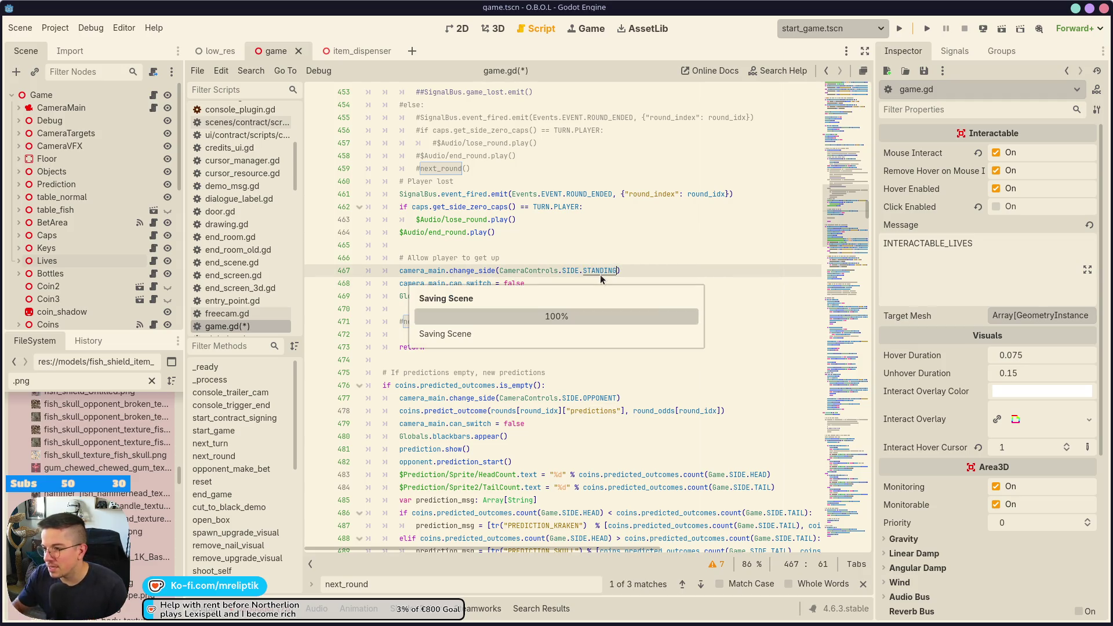
left_click(459, 271, "ctrl")
Review the SIDE match branches of change_side_from_input in camera_controls.gd
left_click(433, 372)
scroll(450, 400, "down", 2)
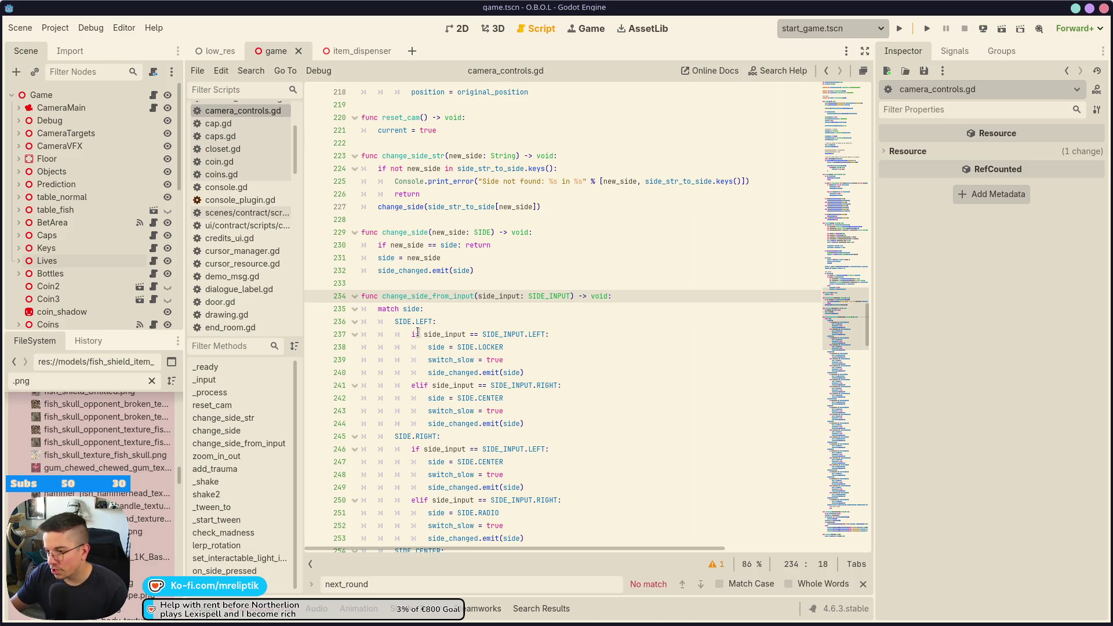
left_click(355, 322)
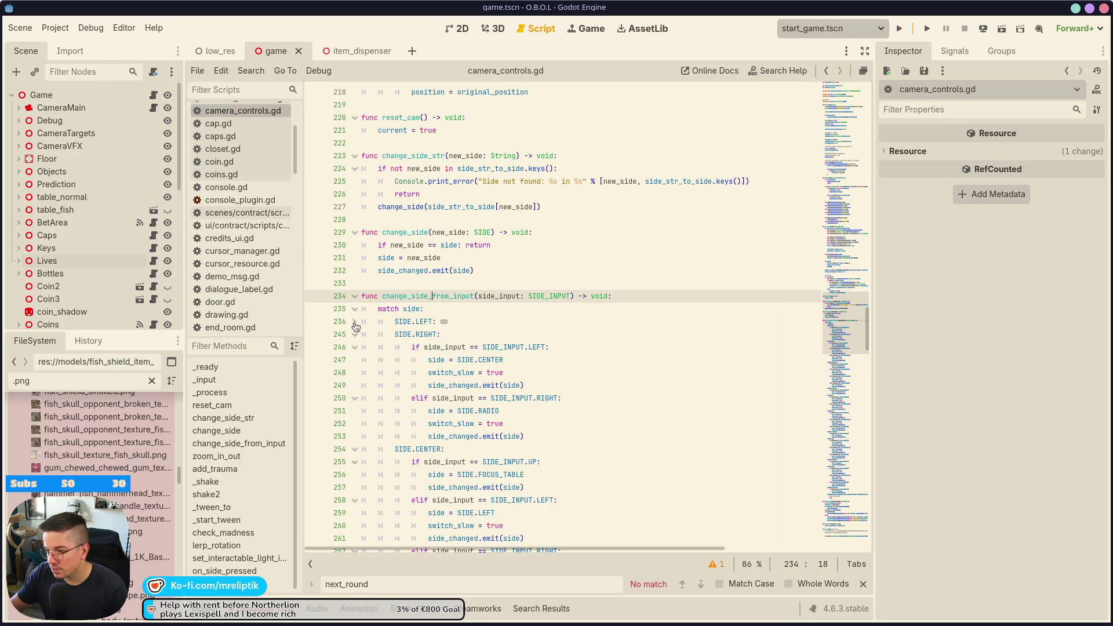
left_click(355, 322)
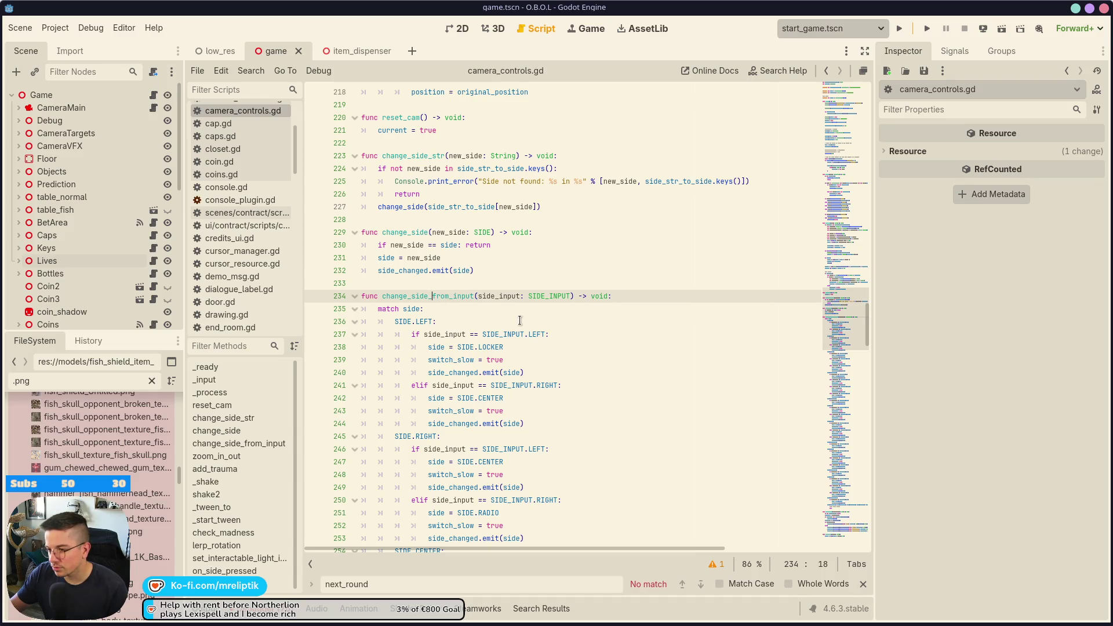
scroll(521, 321, "down", 7)
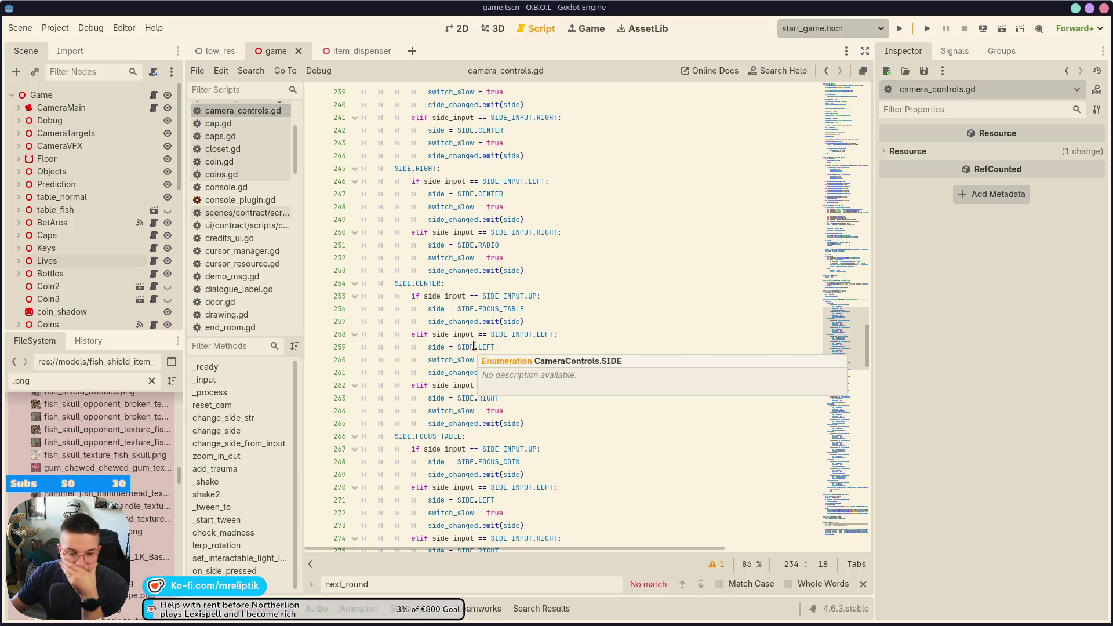
mouse_move(475, 346)
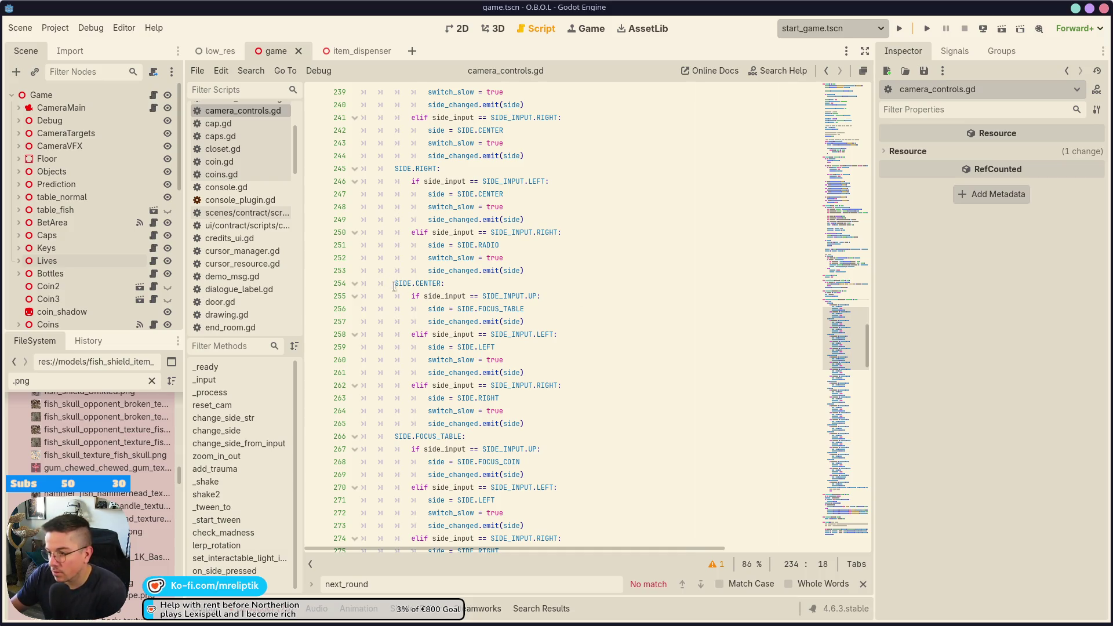
mouse_move(397, 284)
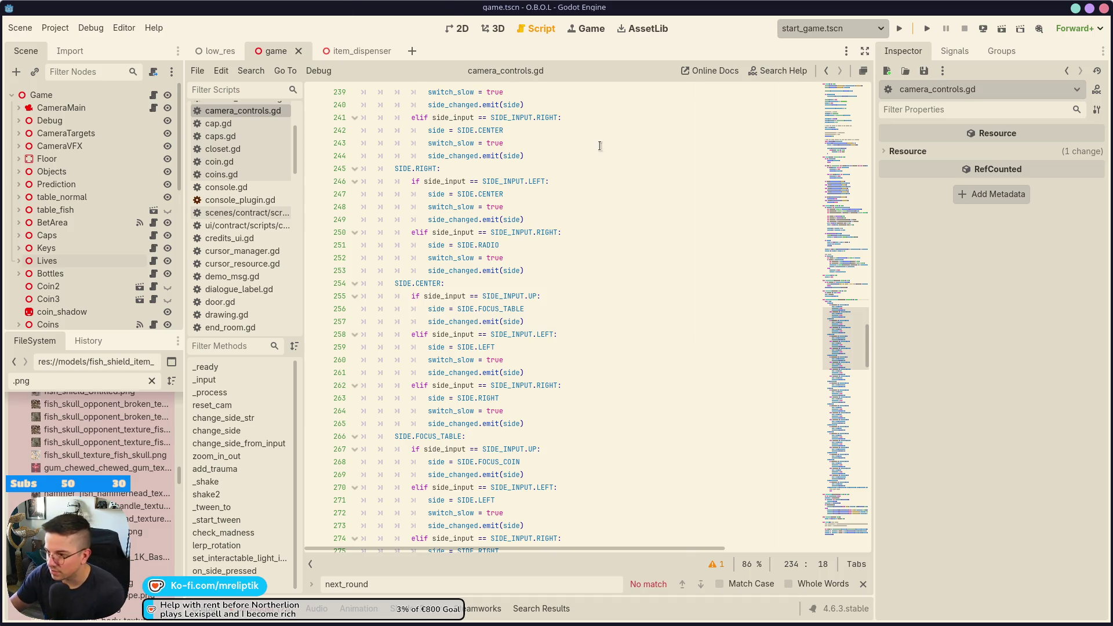
left_click(571, 286)
scroll(568, 348, "down", 6)
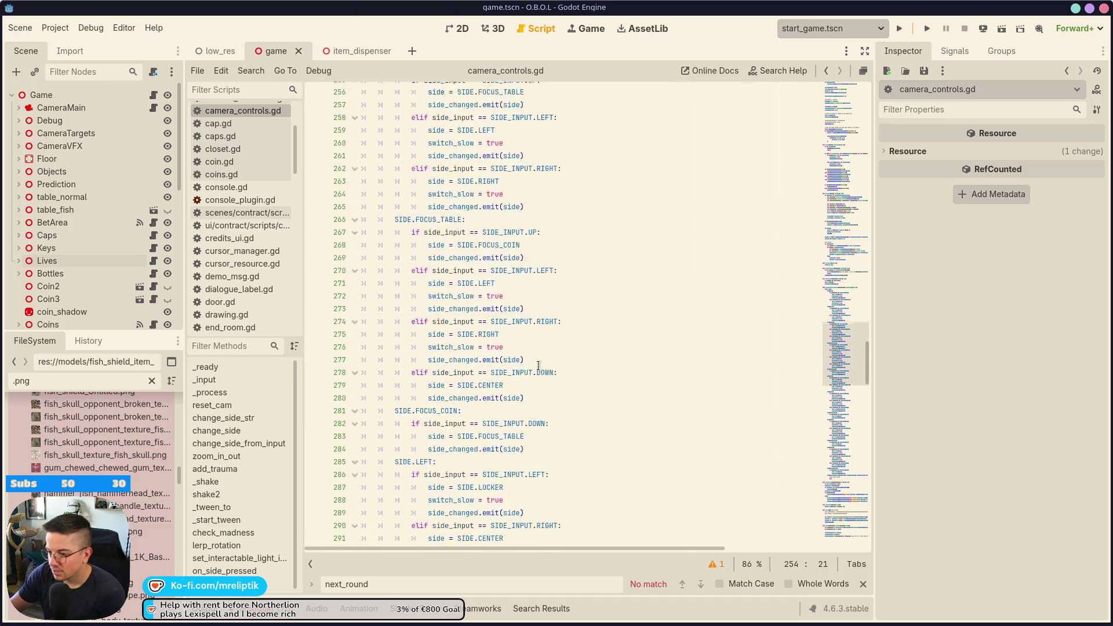
scroll(521, 346, "up", 6)
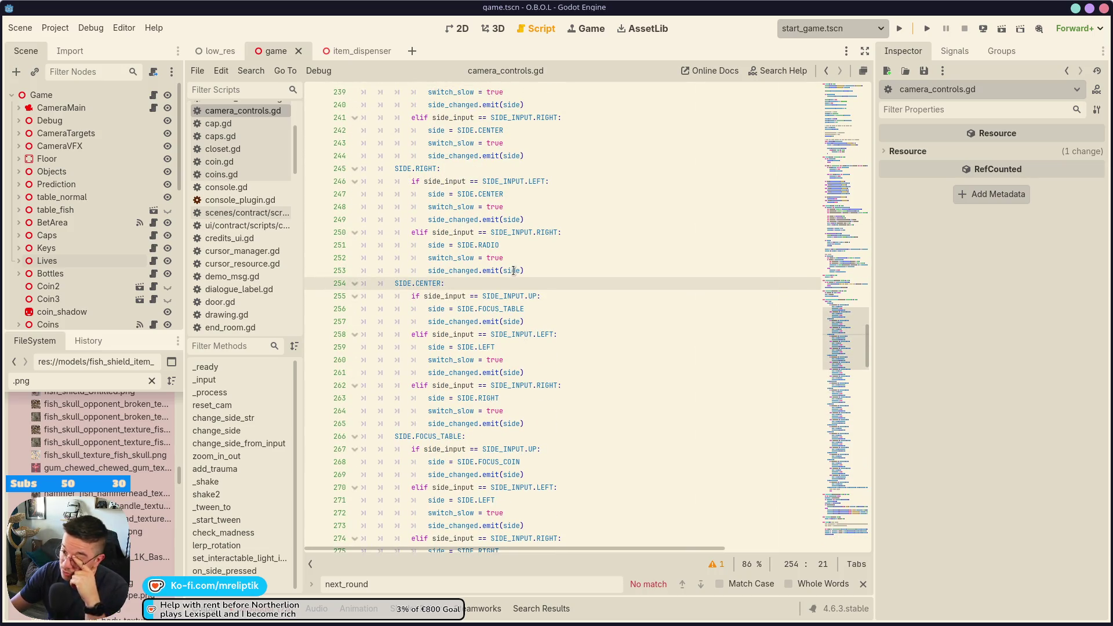
scroll(510, 273, "up", 5)
double_click(449, 219)
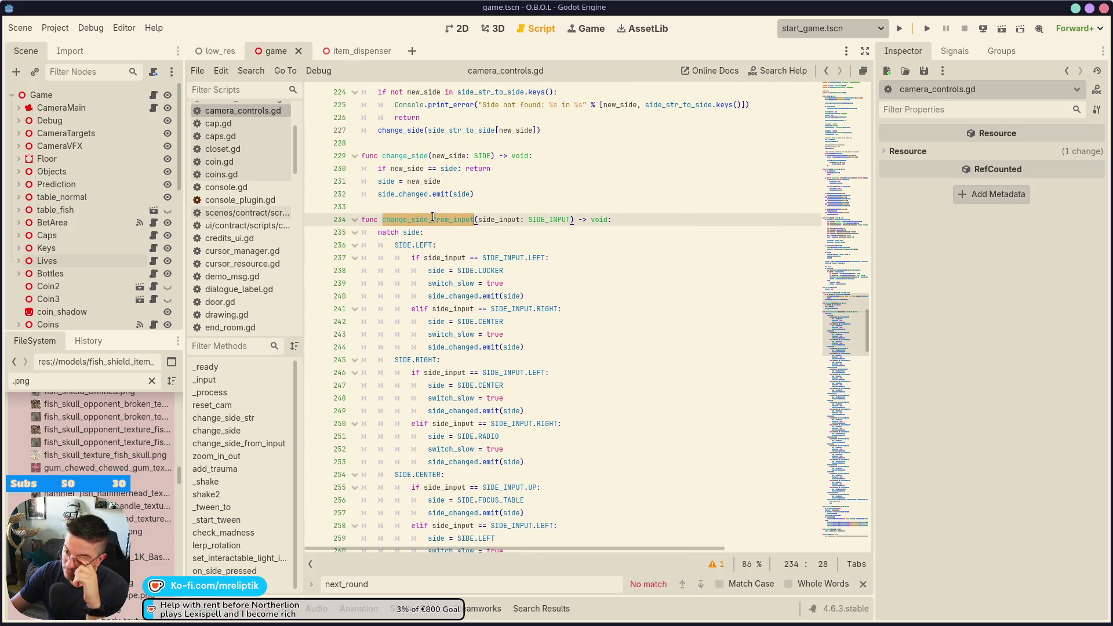
scroll(445, 347, "down", 5)
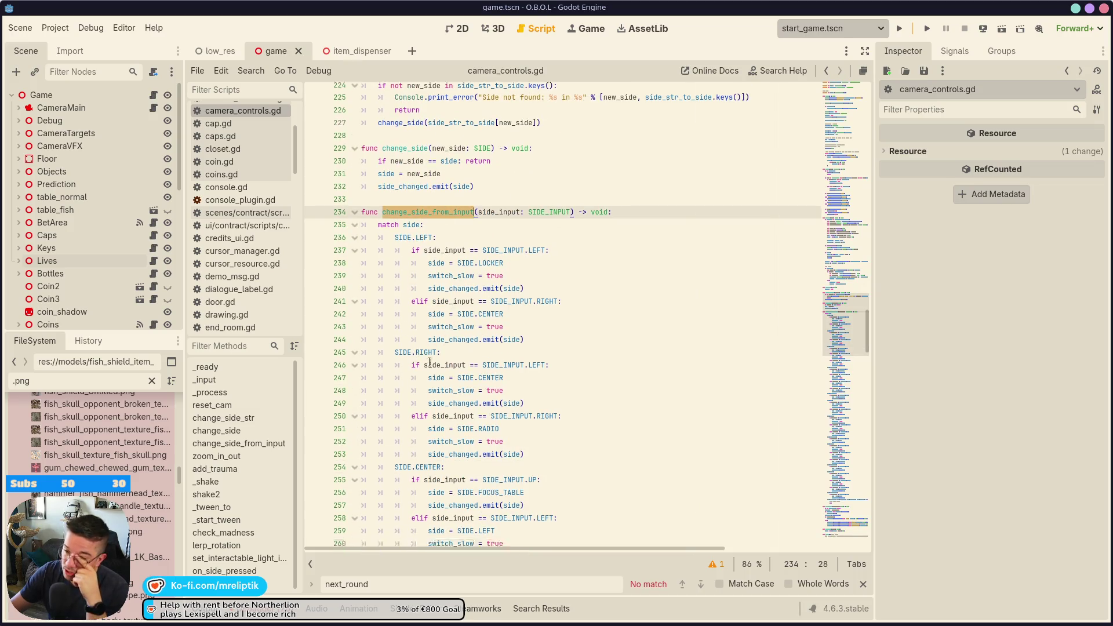
Make line 254 read 'SIDE.CENTER, SIDE.STANDING:' and save camera_controls.gd
double_click(427, 284)
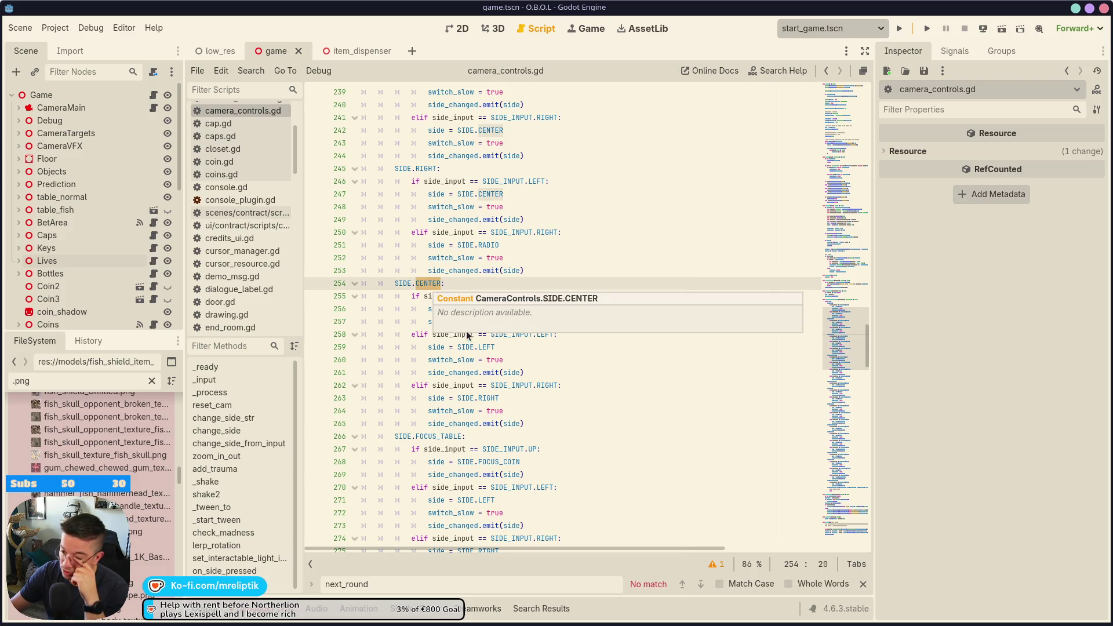
scroll(469, 337, "down", 2)
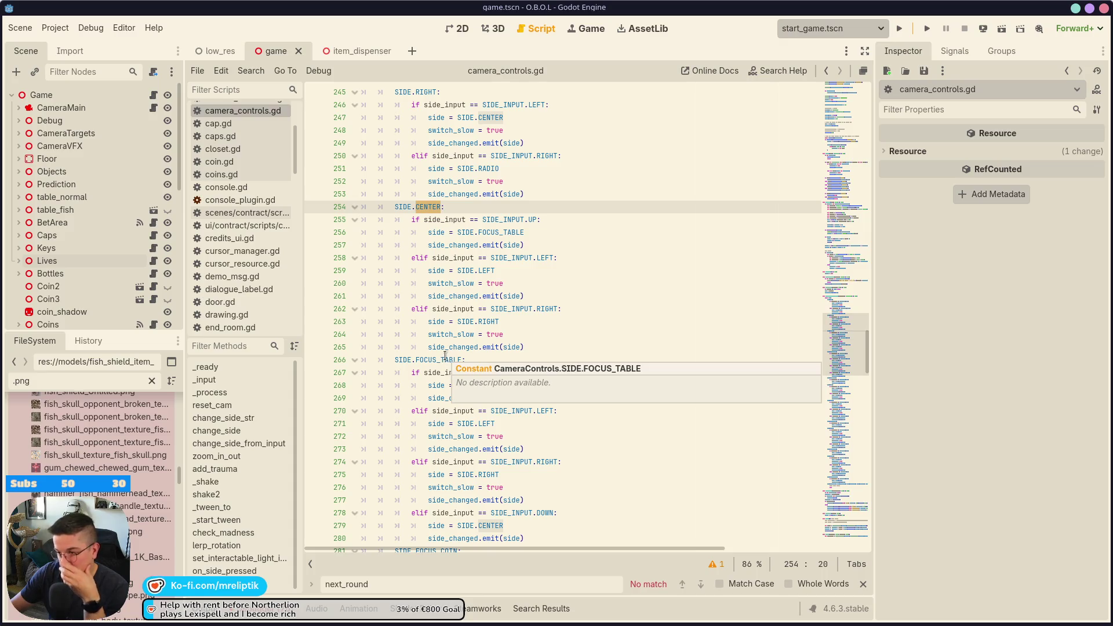
left_click(463, 204)
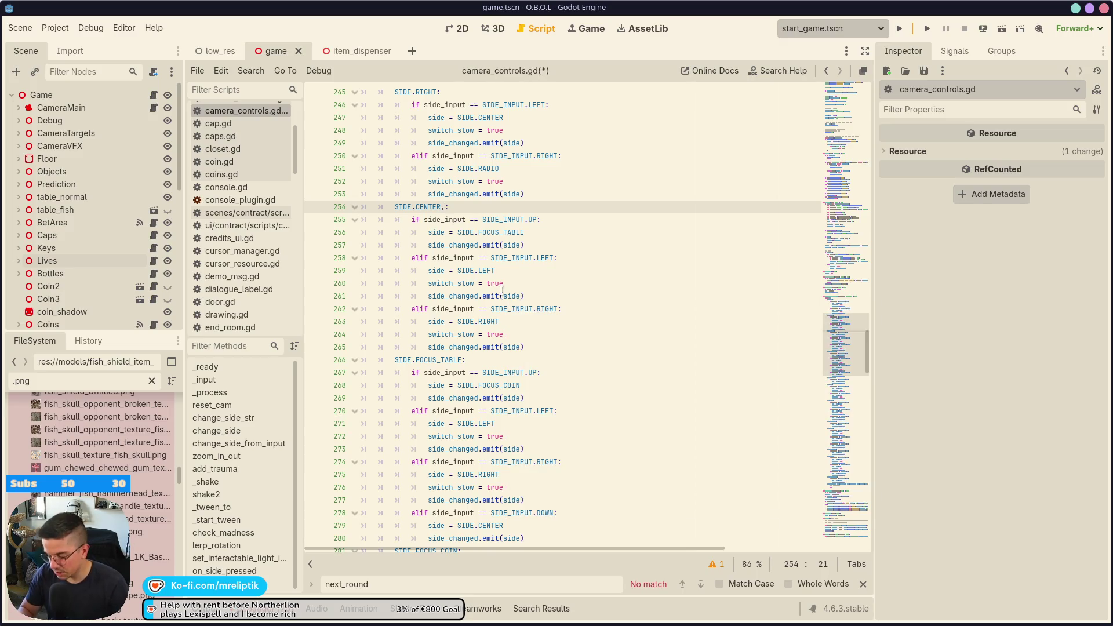
type(", SIDE")
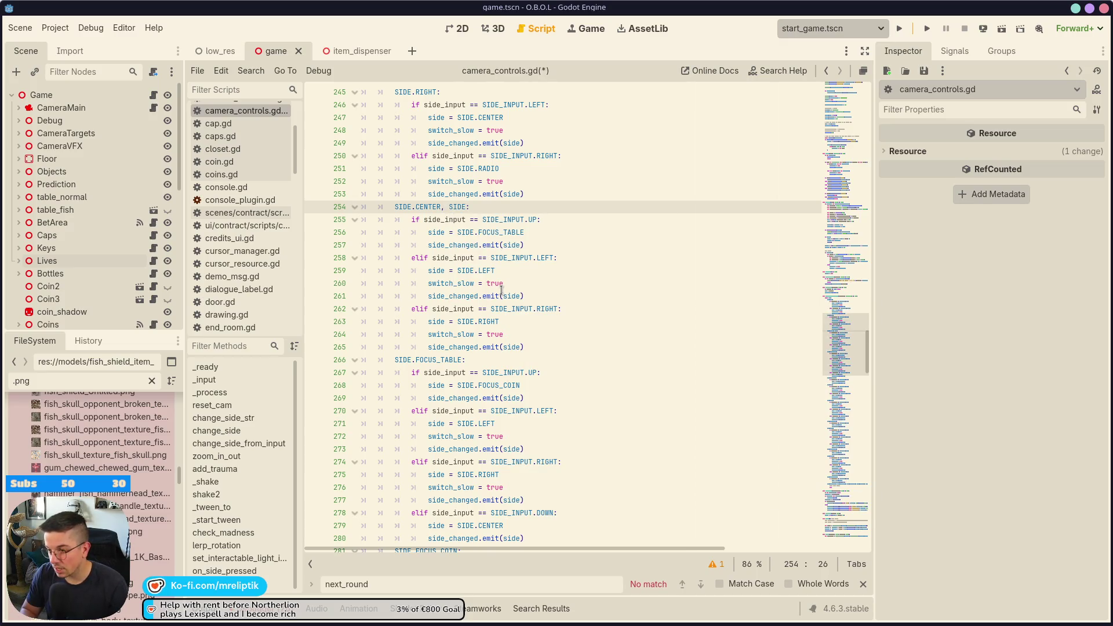
type(".st")
key("Return")
key("ctrl+s")
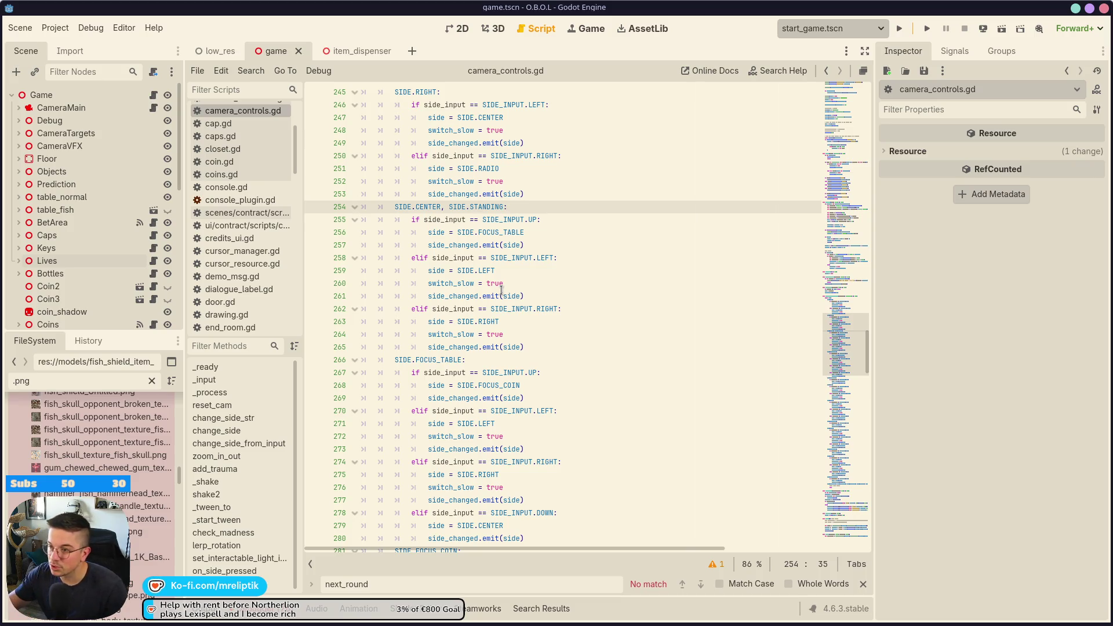
scroll(501, 290, "down", 15)
scroll(520, 366, "down", 10)
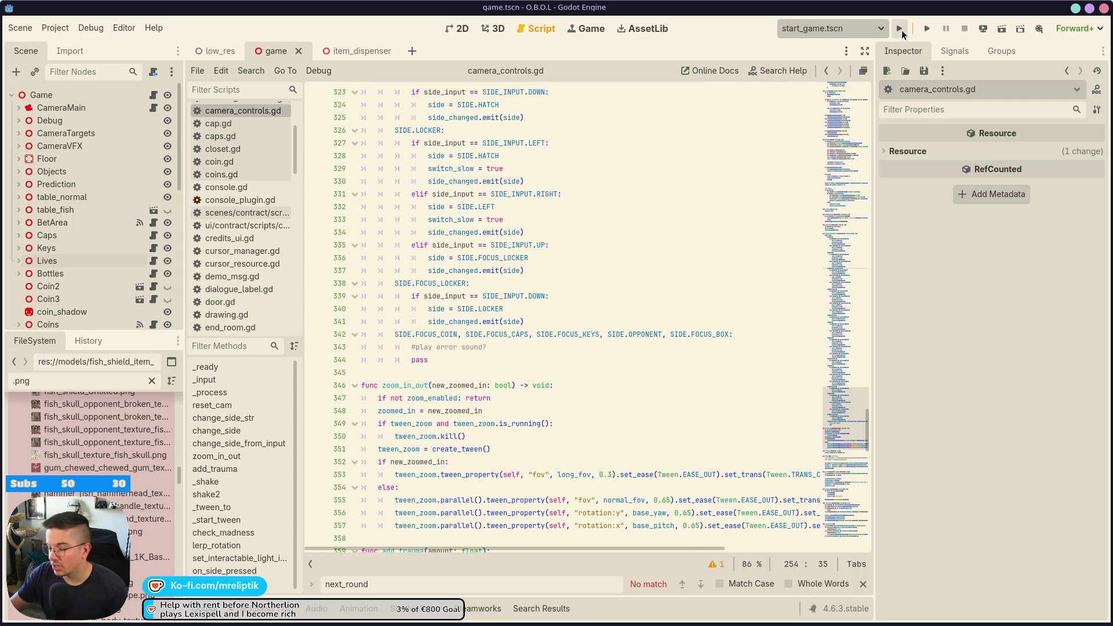
Run the game, check the Errors and Output logs, then hide the bottom panel and docks
left_click(903, 34)
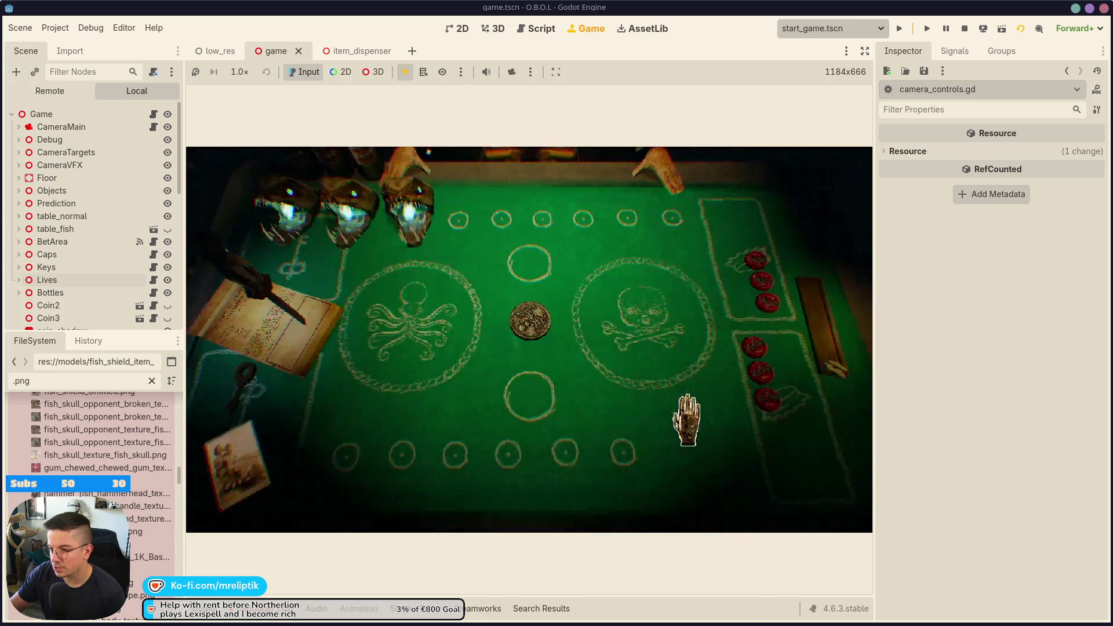
left_click(272, 608)
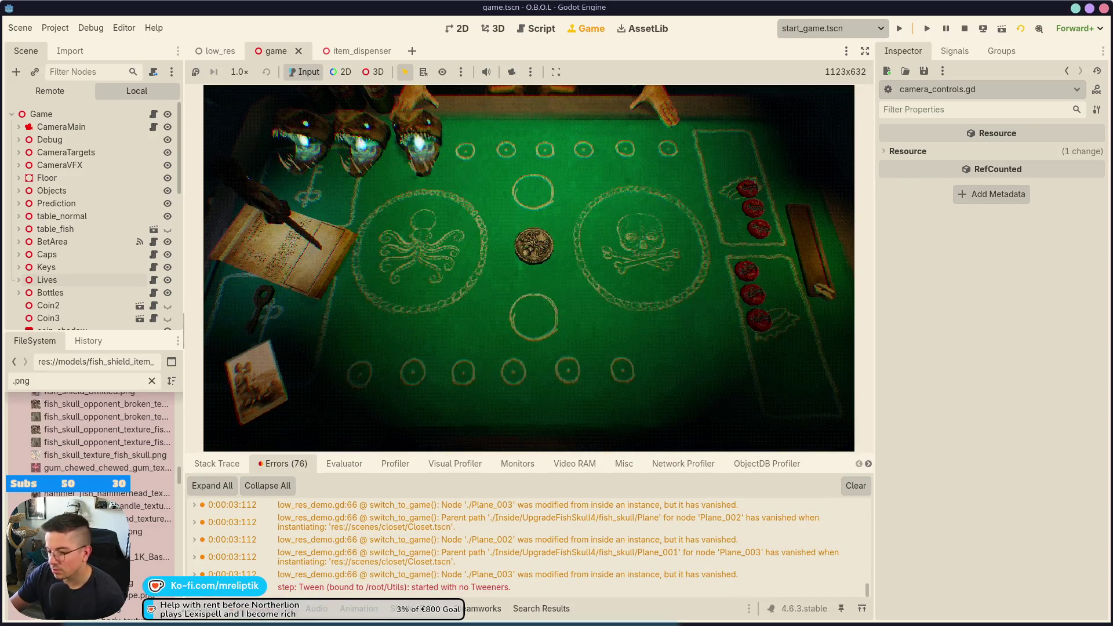
left_click(215, 608)
left_click(215, 608)
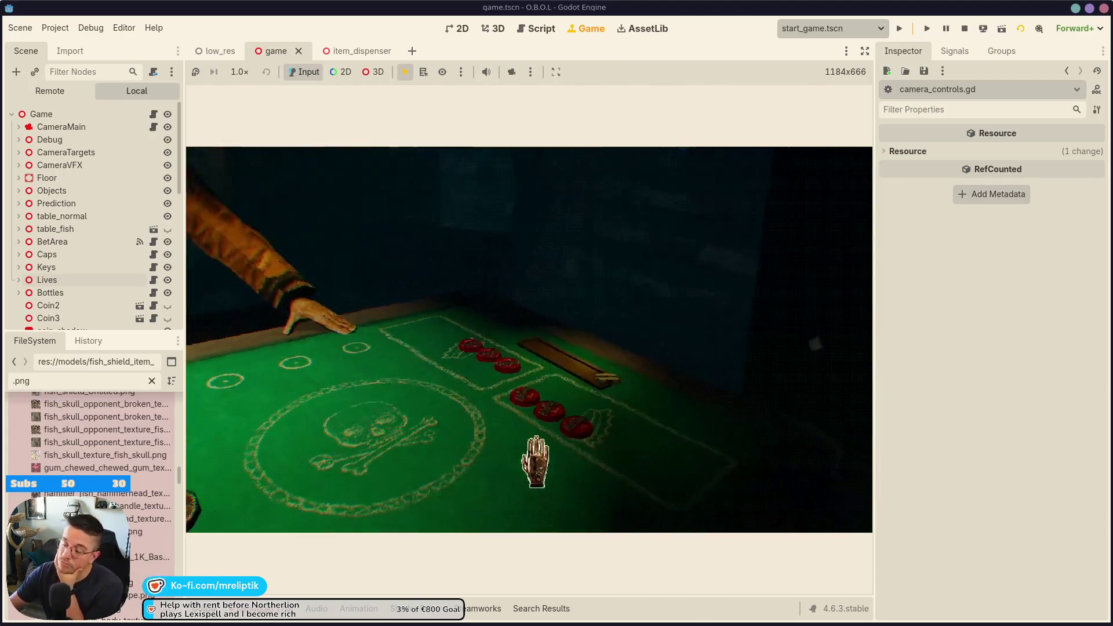
left_click(865, 51)
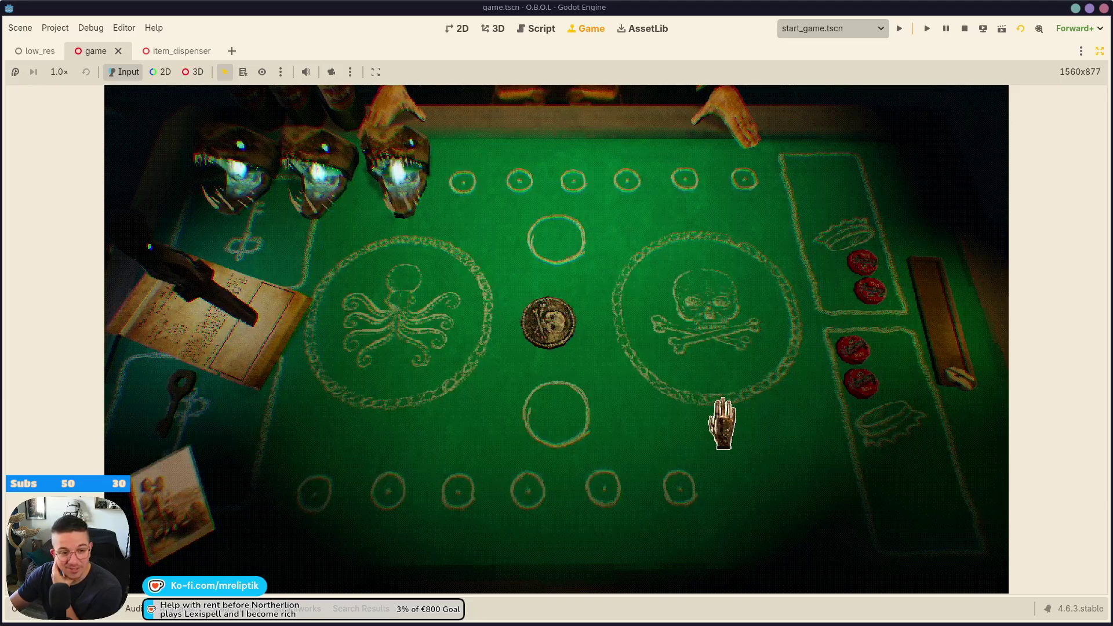
Bet a red chip on the SKULL circle and flip the coin, two rounds in a row
left_click(684, 301)
left_click(542, 319)
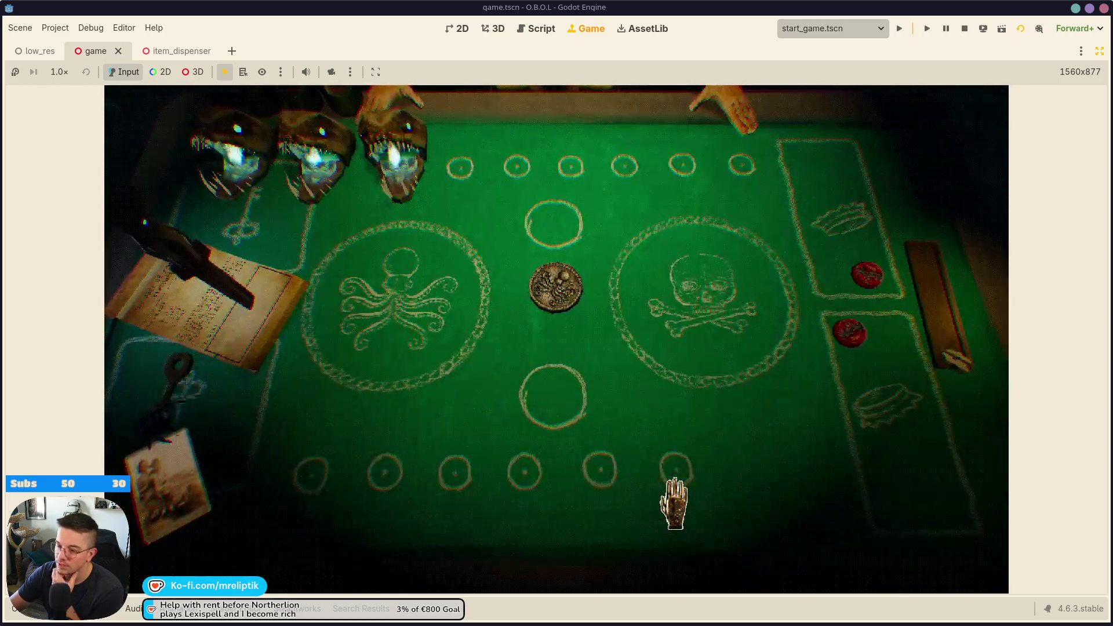
left_click(677, 336)
left_click(592, 326)
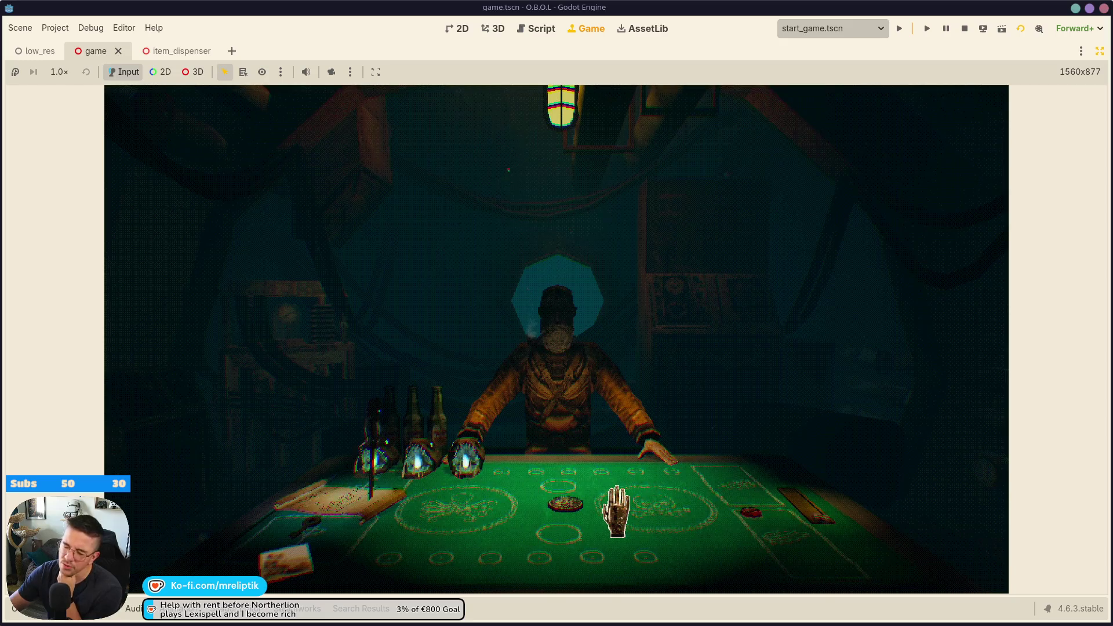
left_click(122, 348)
left_click(135, 339)
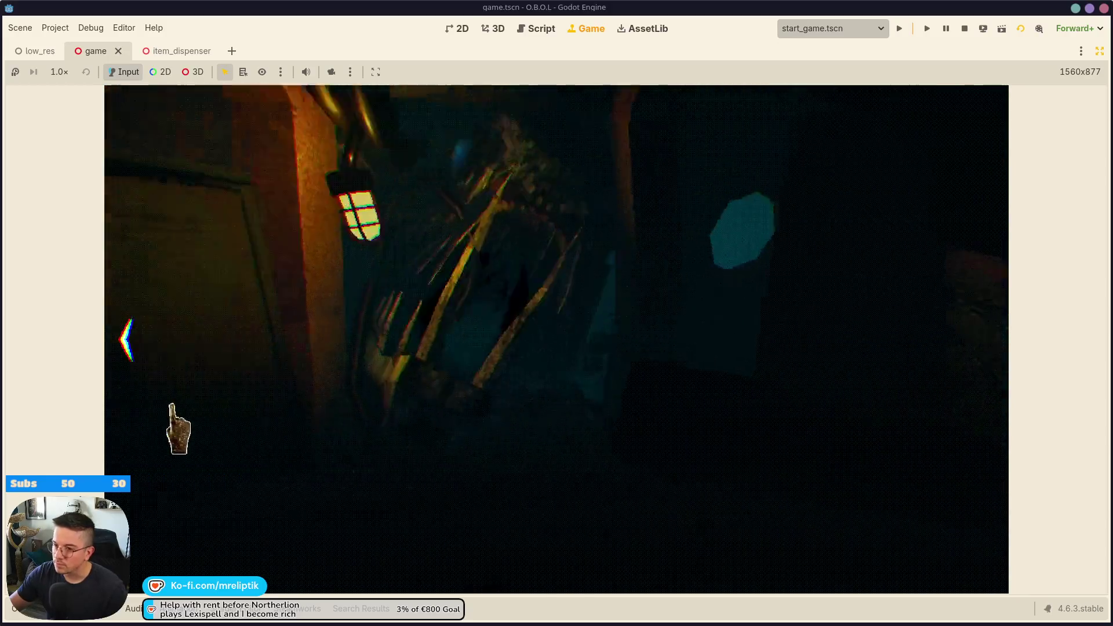
left_click(139, 366)
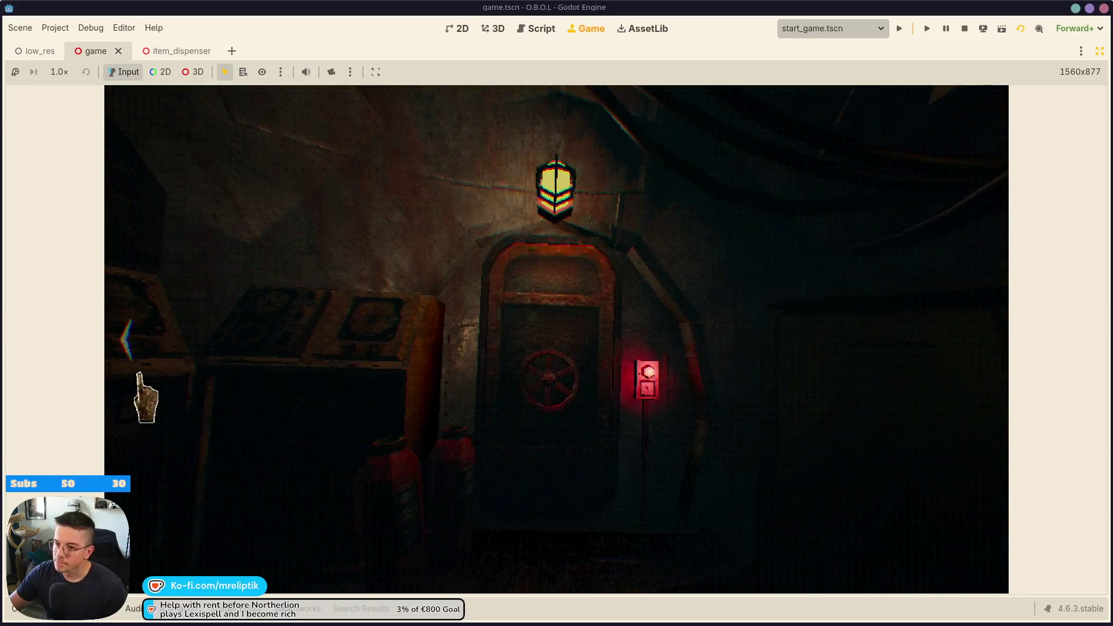
left_click(140, 374)
left_click(134, 348)
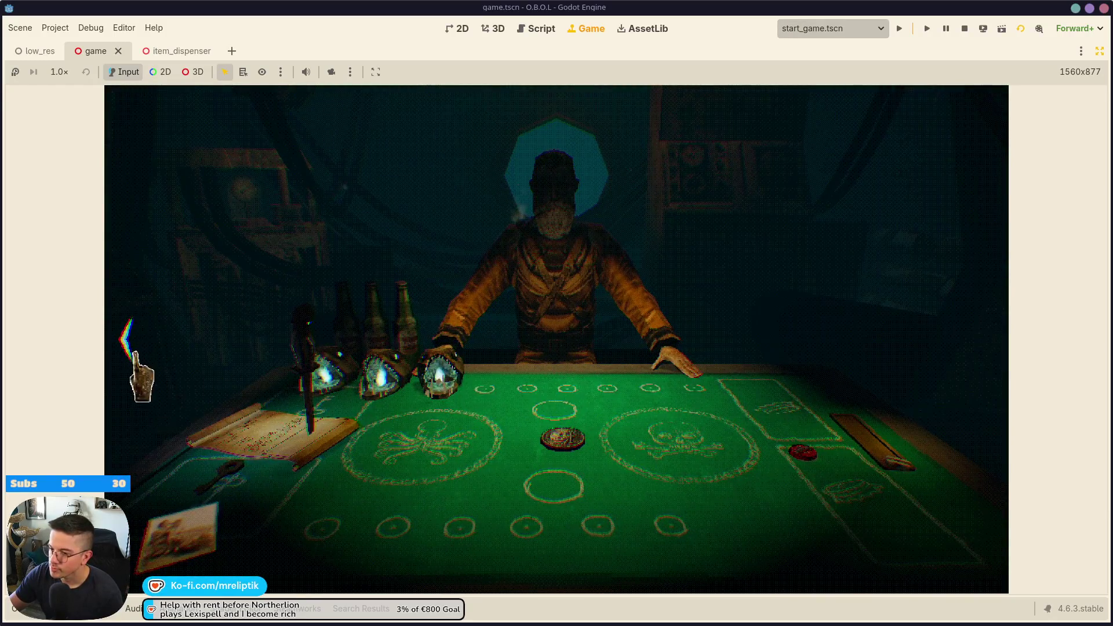
left_click(137, 371)
left_click(986, 342)
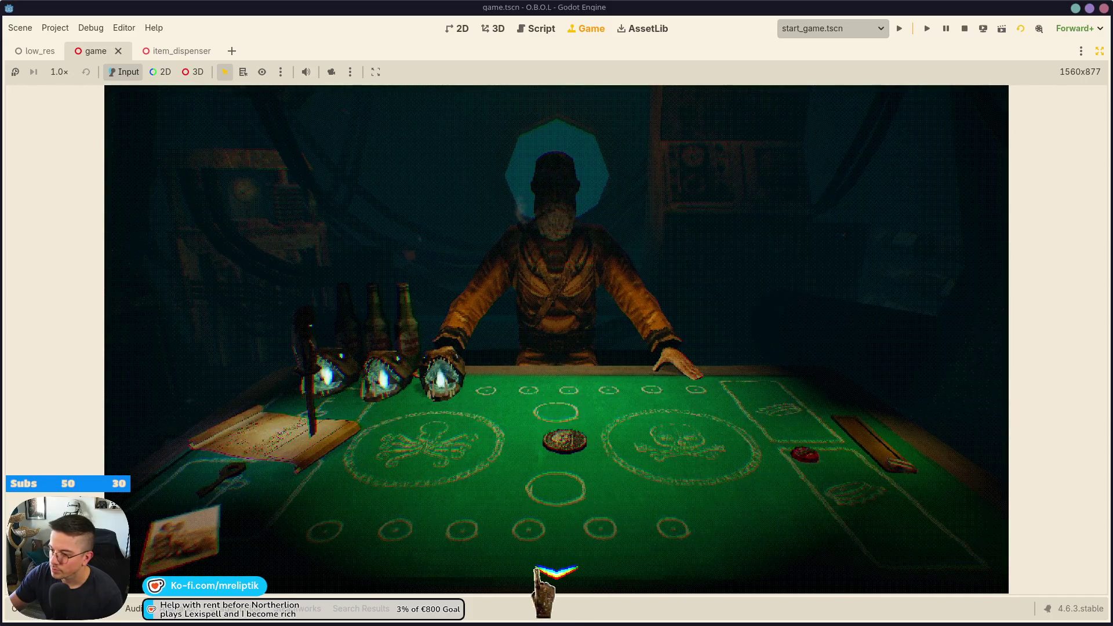
left_click(554, 129)
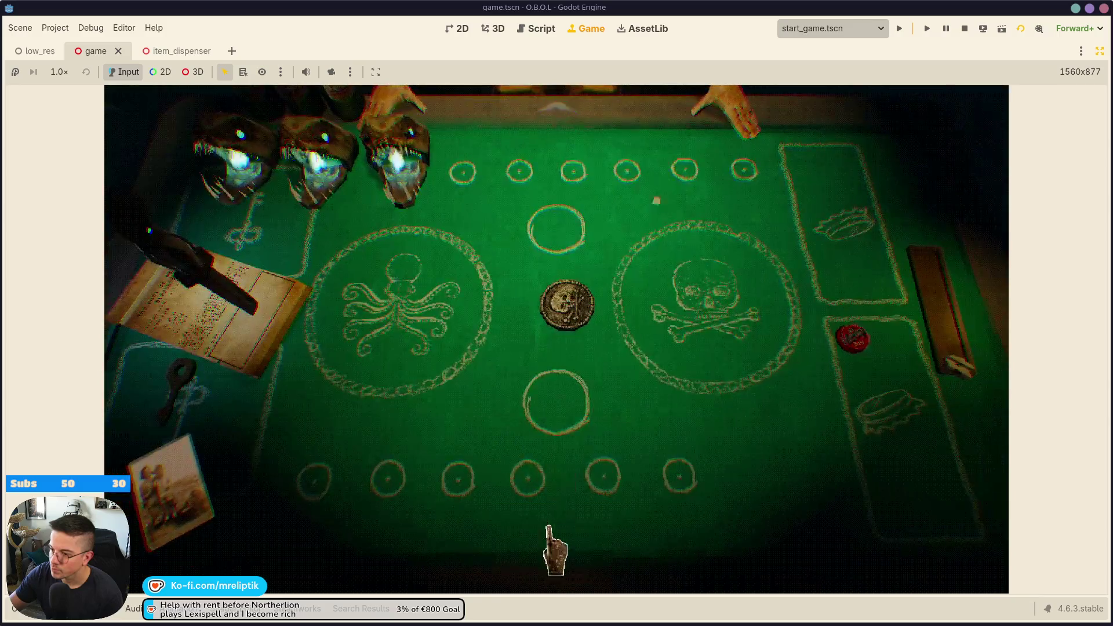
left_click(551, 574)
left_click(986, 348)
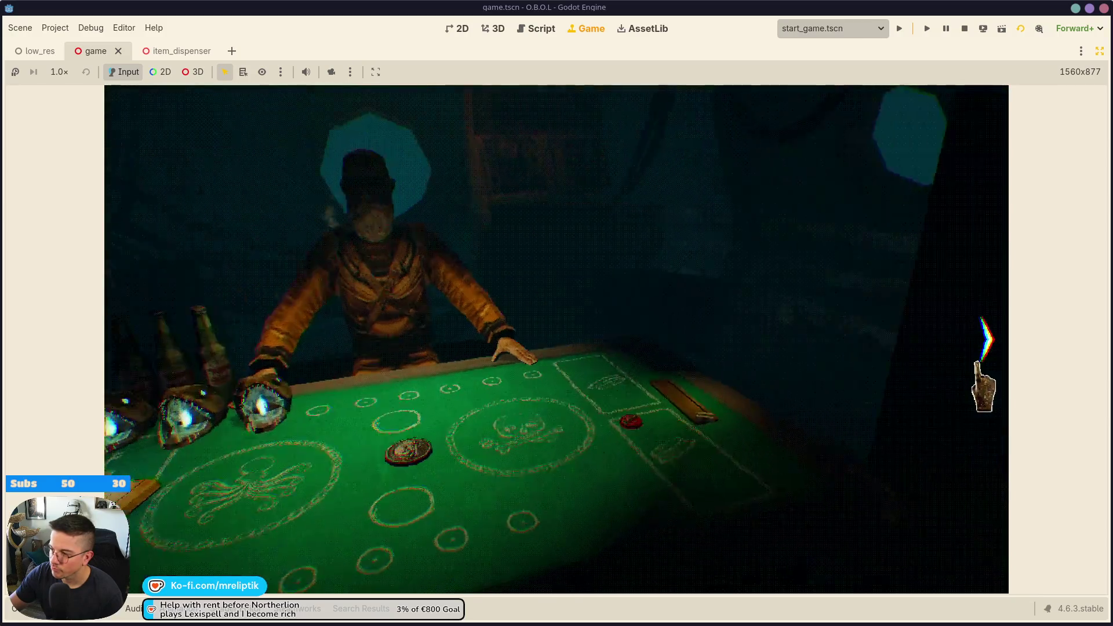
left_click(987, 359)
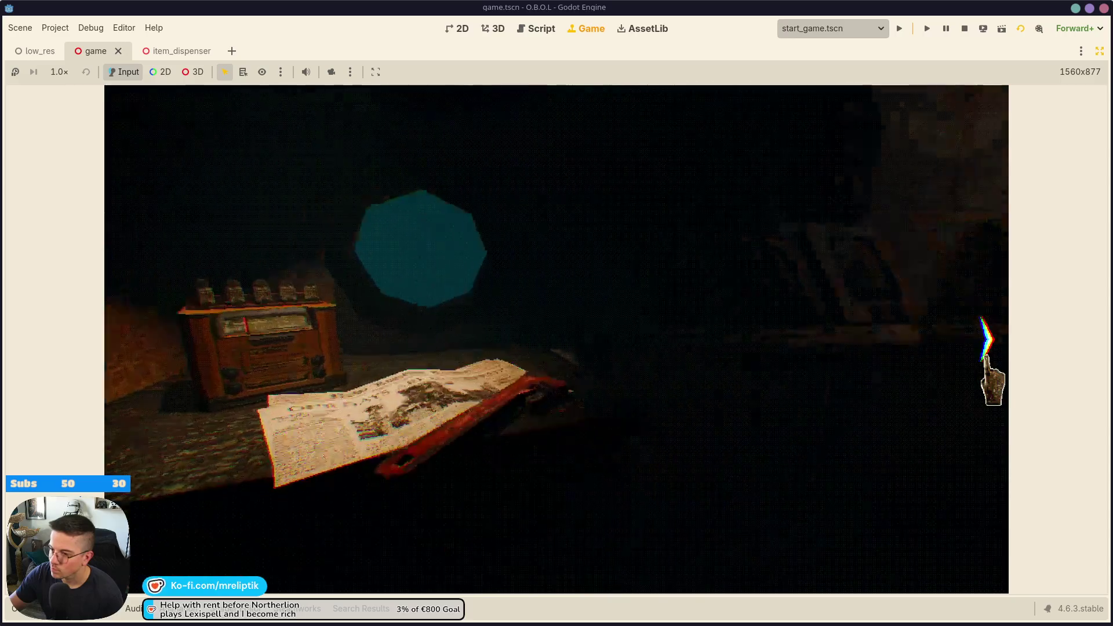
left_click(987, 360)
left_click(987, 359)
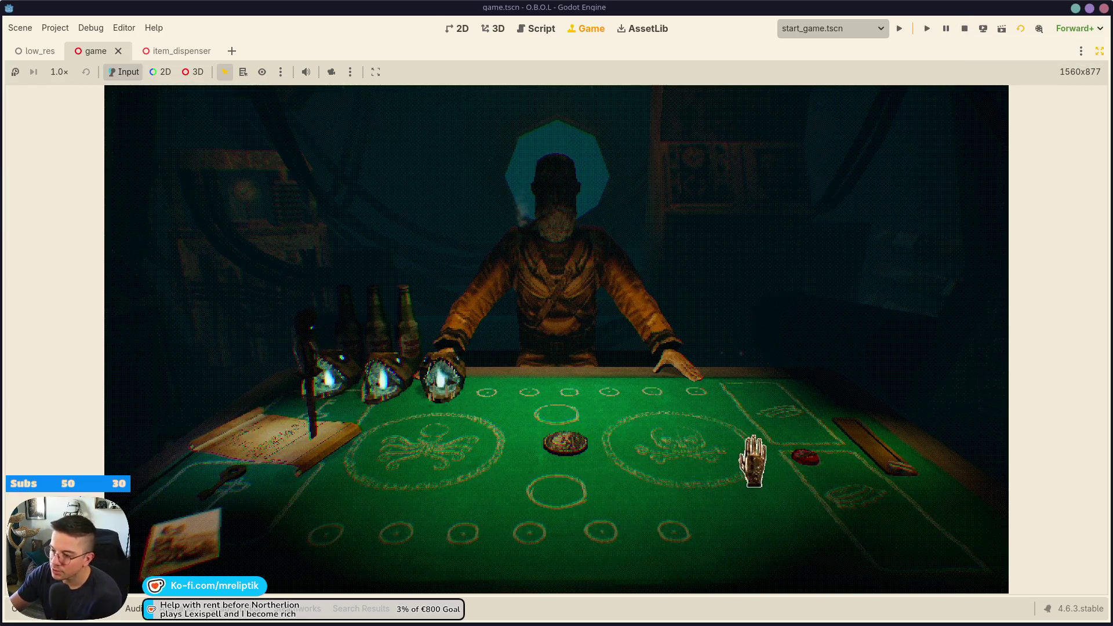
left_click(967, 30)
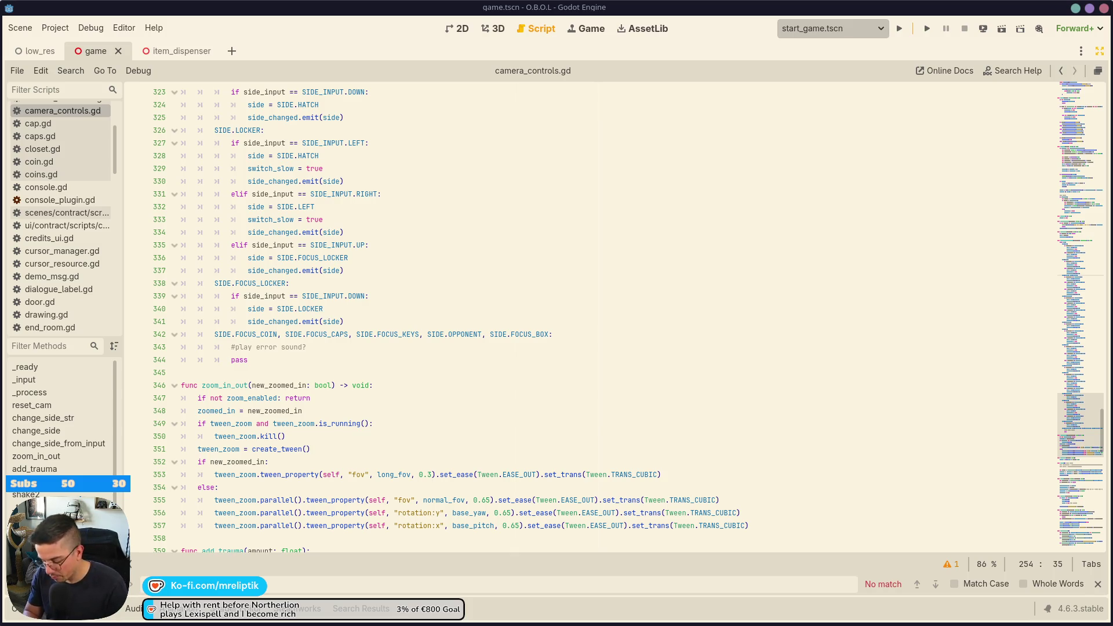
Select SIDE.CENTER on line 254 of change_side_from_input and start a find-and-replace for it
left_click(406, 347)
scroll(377, 336, "up", 9)
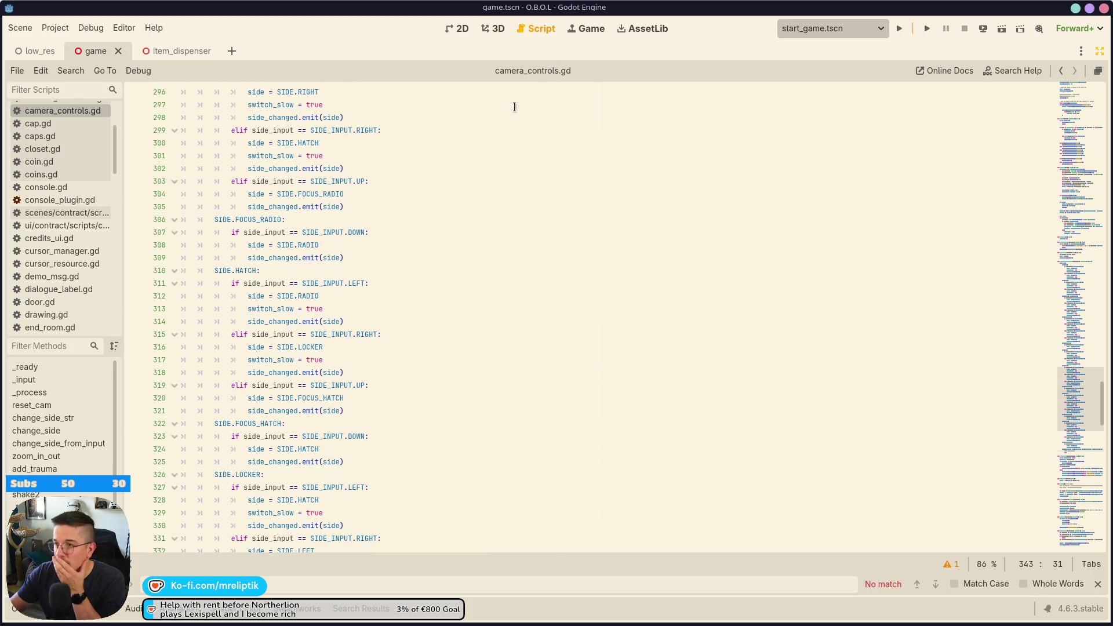
scroll(339, 357, "up", 20)
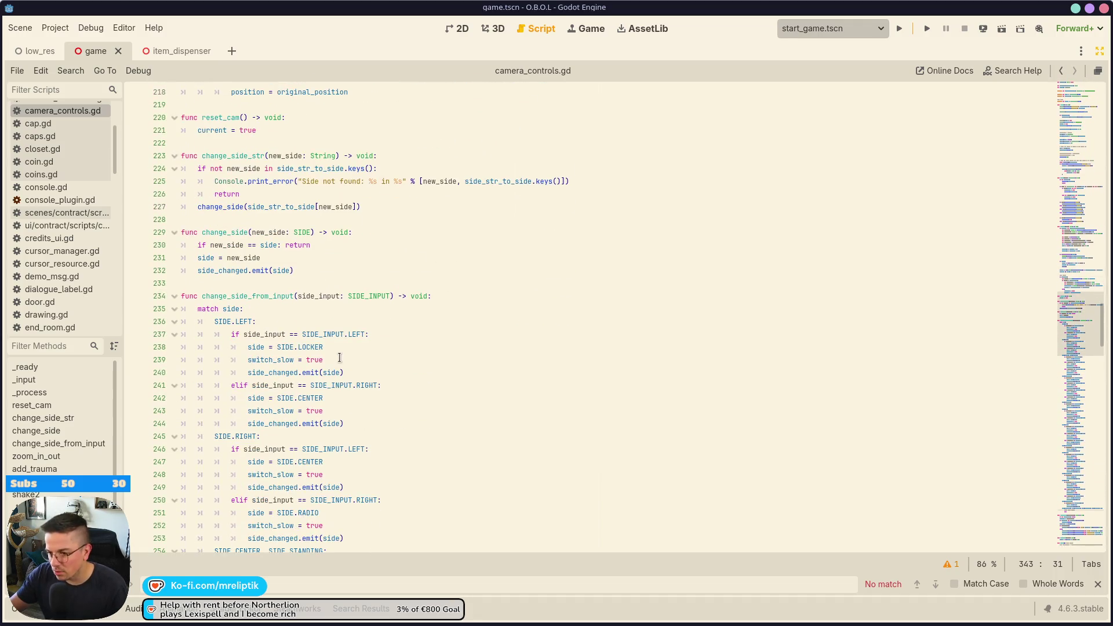
left_click(248, 328)
scroll(248, 284, "down", 8)
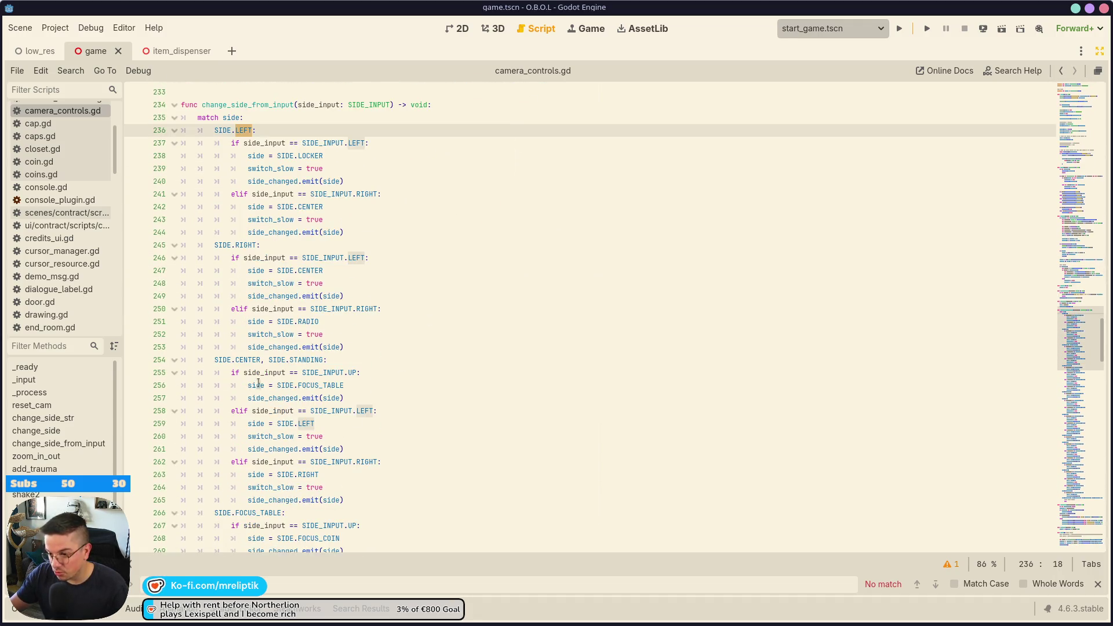
left_click(249, 240)
left_click(263, 245)
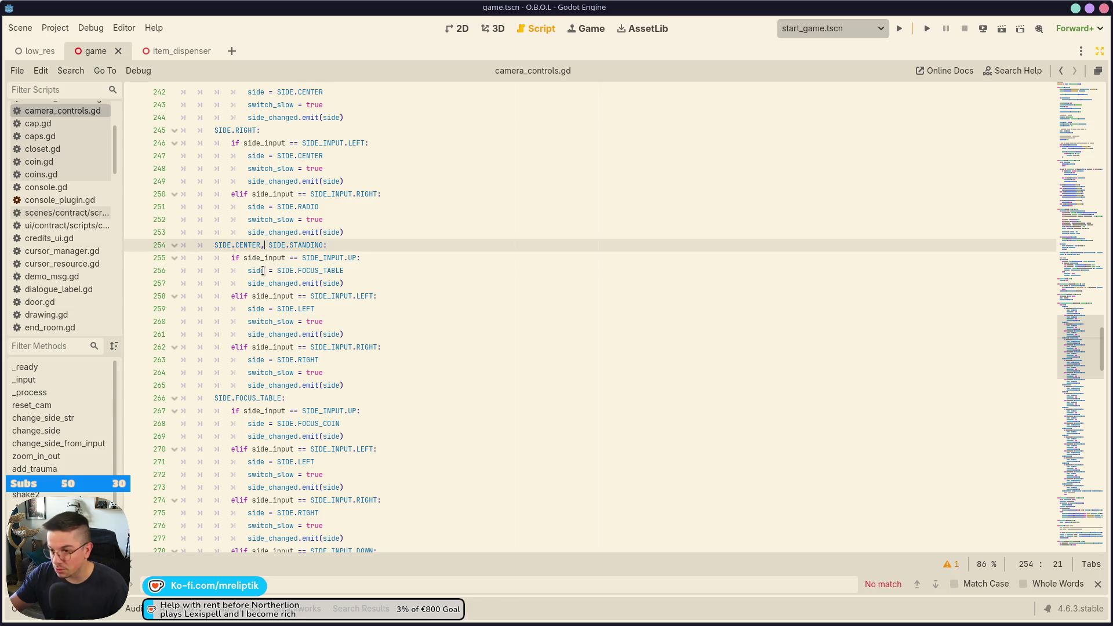
key("ctrl+shift+Left")
key("ctrl+shift+Left")
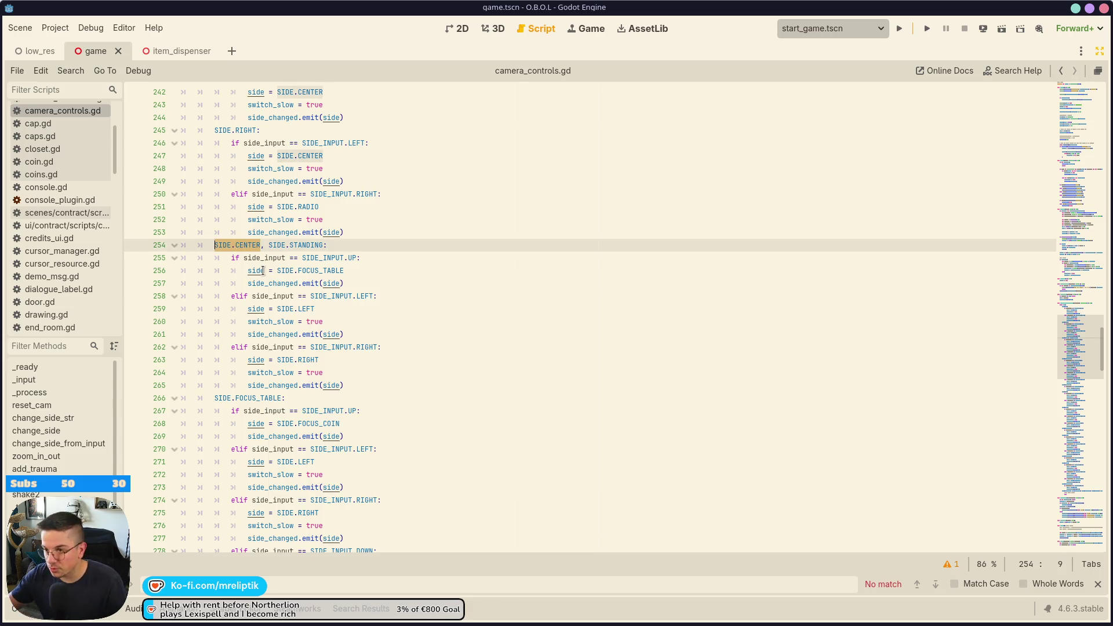
key("ctrl+r")
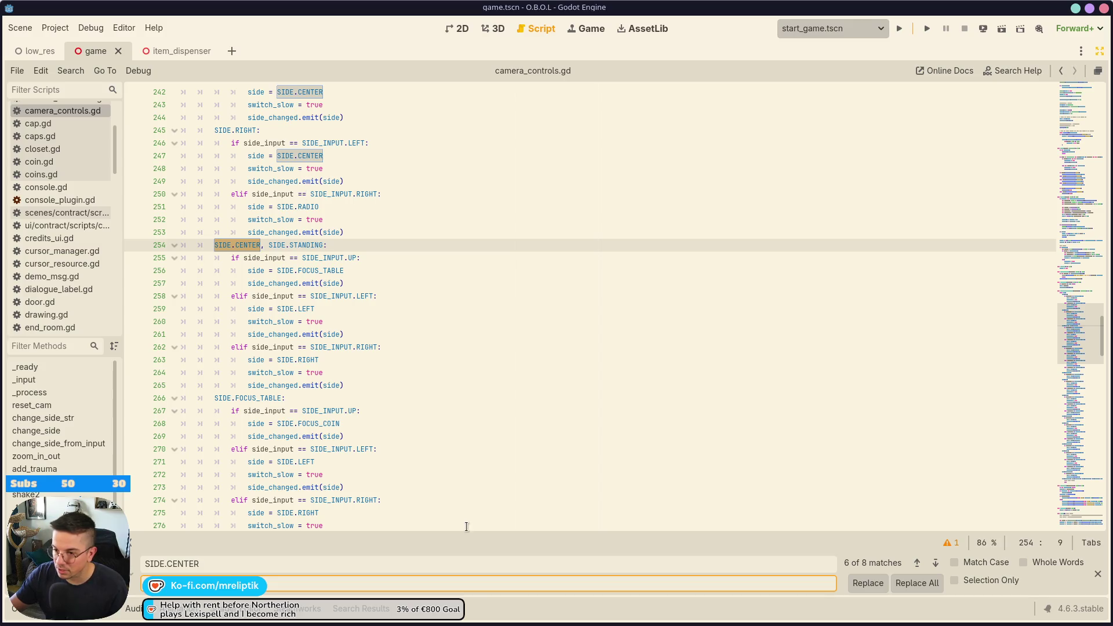
Remove SIDE.CENTER from line 254's case, leaving only SIDE.STANDING, and save
left_click_drag(269, 244, 242, 246)
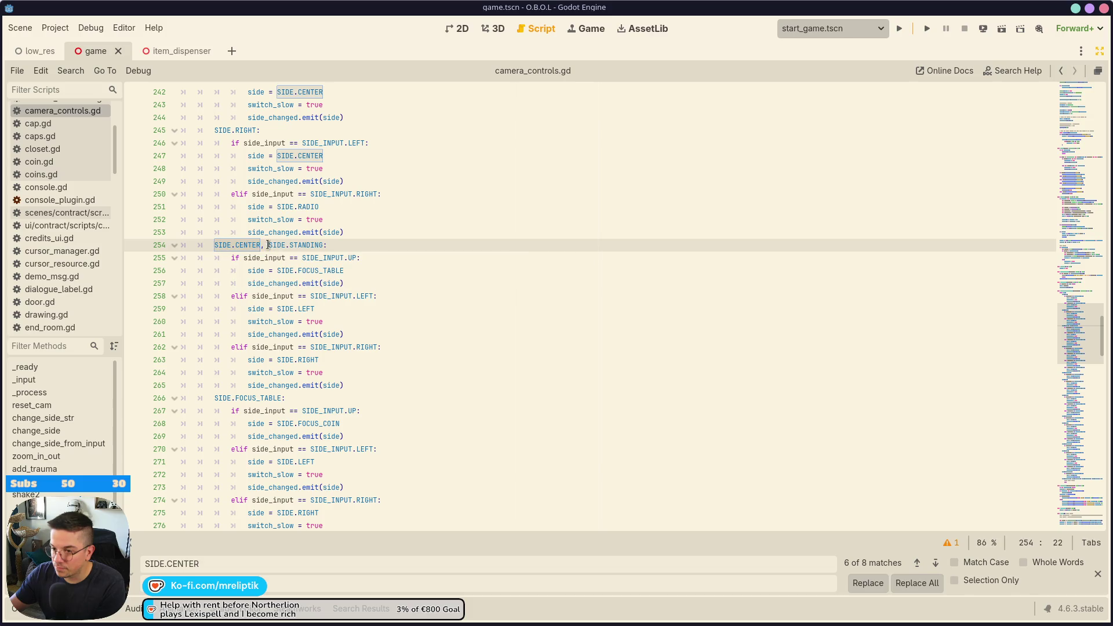
key("BackSpace")
key("BackSpace")
key("Tab")
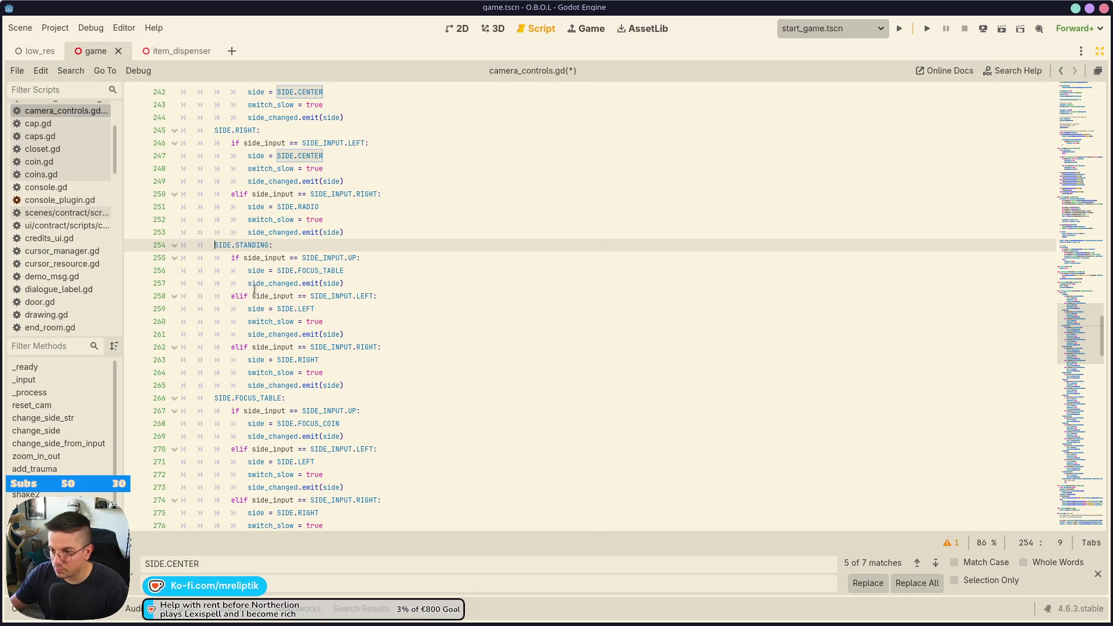
key("ctrl+s")
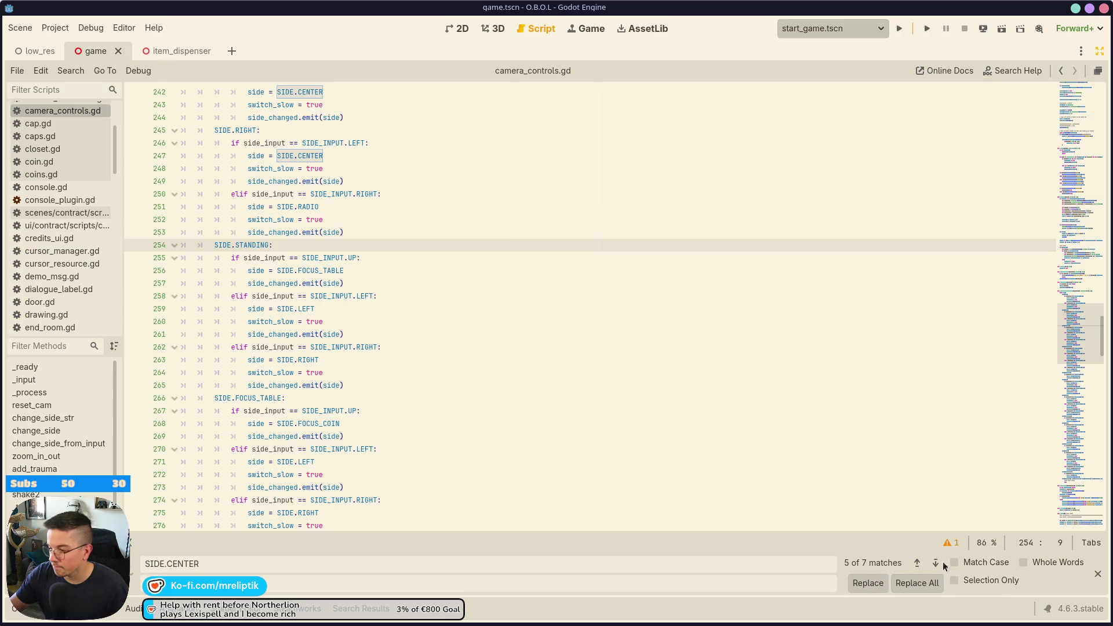
Replace SIDE.CENTER with SIDE.STANDING on lines 247, 279 and 242, save, and switch to low_res
left_click(916, 565)
left_click(858, 583)
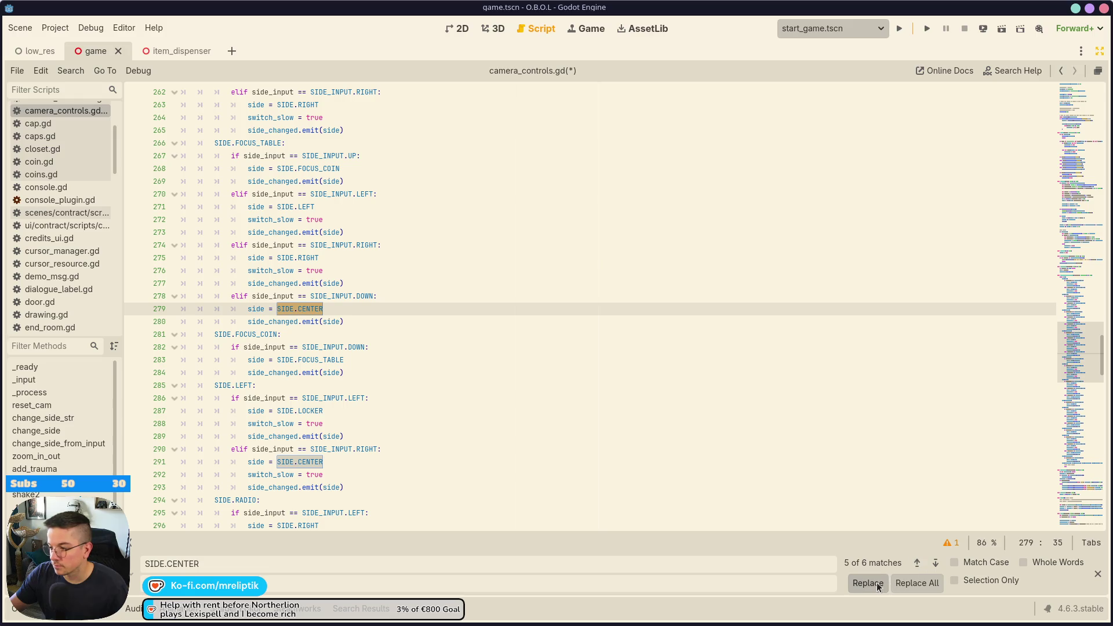
left_click(870, 584)
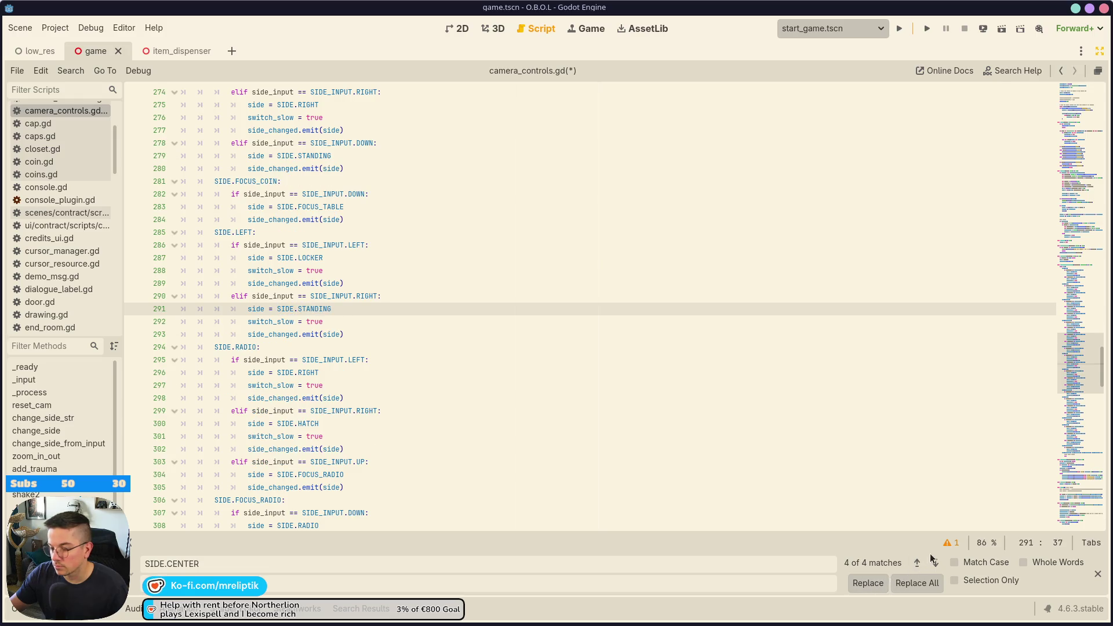
left_click(916, 564)
left_click(869, 584)
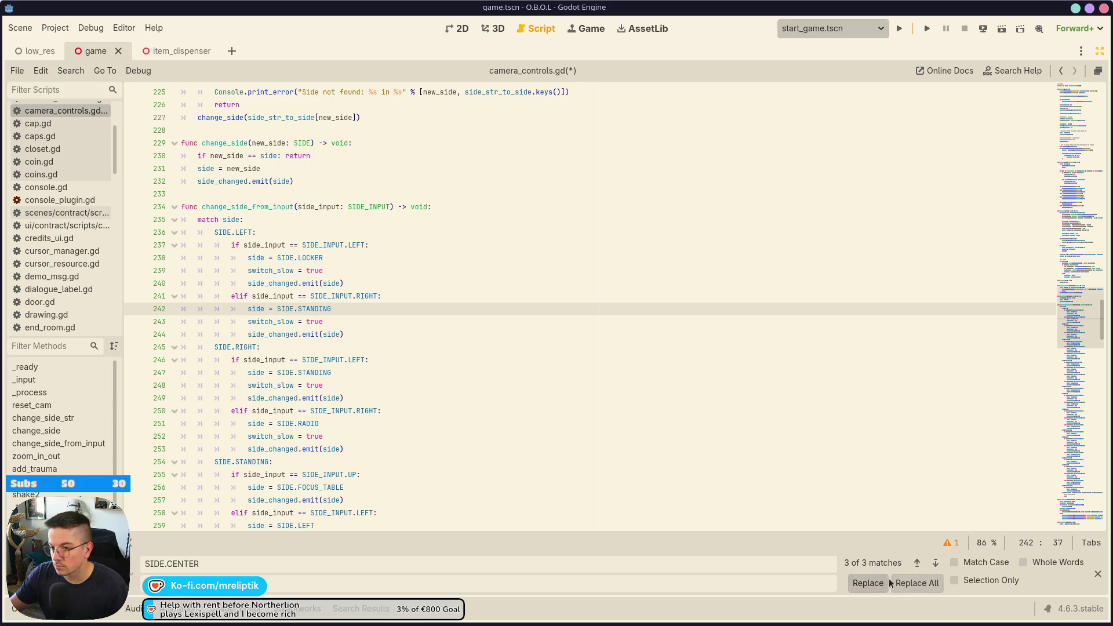
left_click(928, 566)
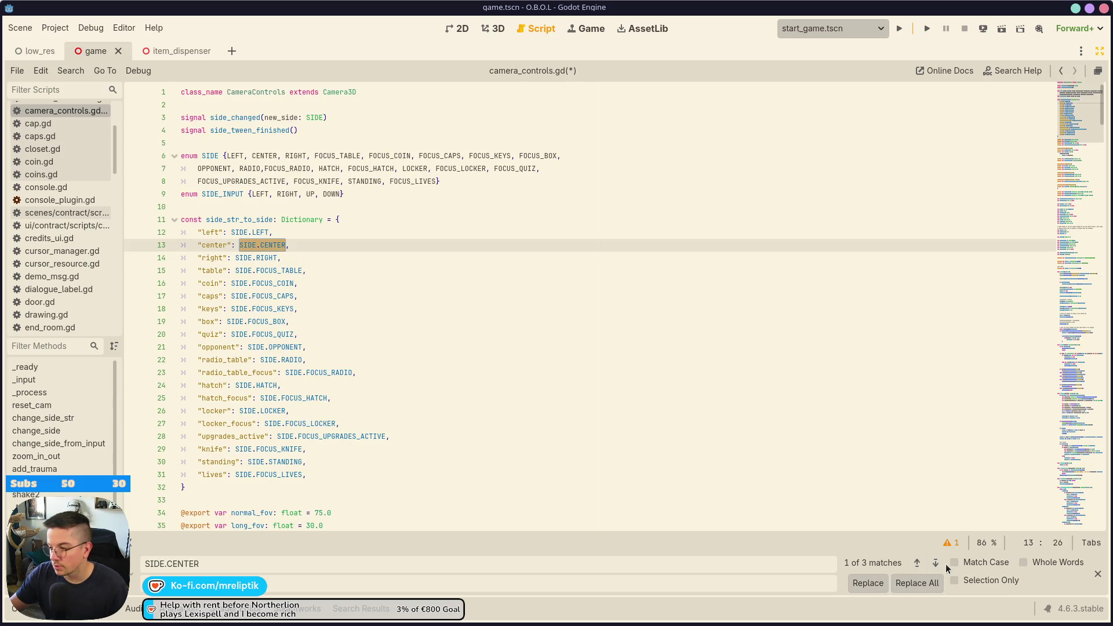
left_click(937, 568)
left_click(936, 568)
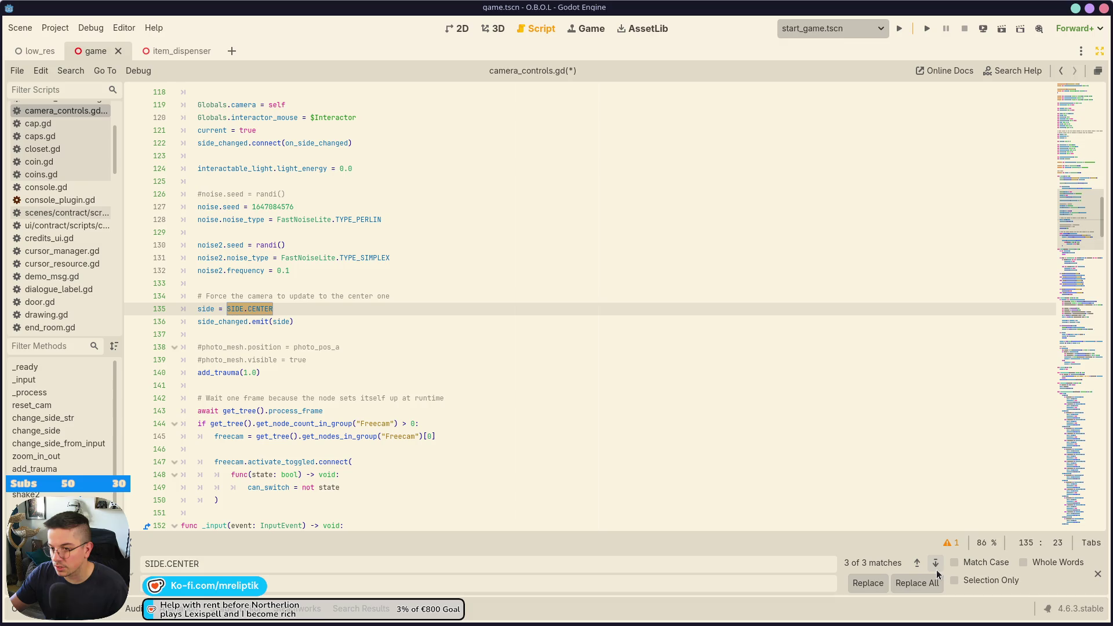
left_click(936, 564)
left_click(1098, 574)
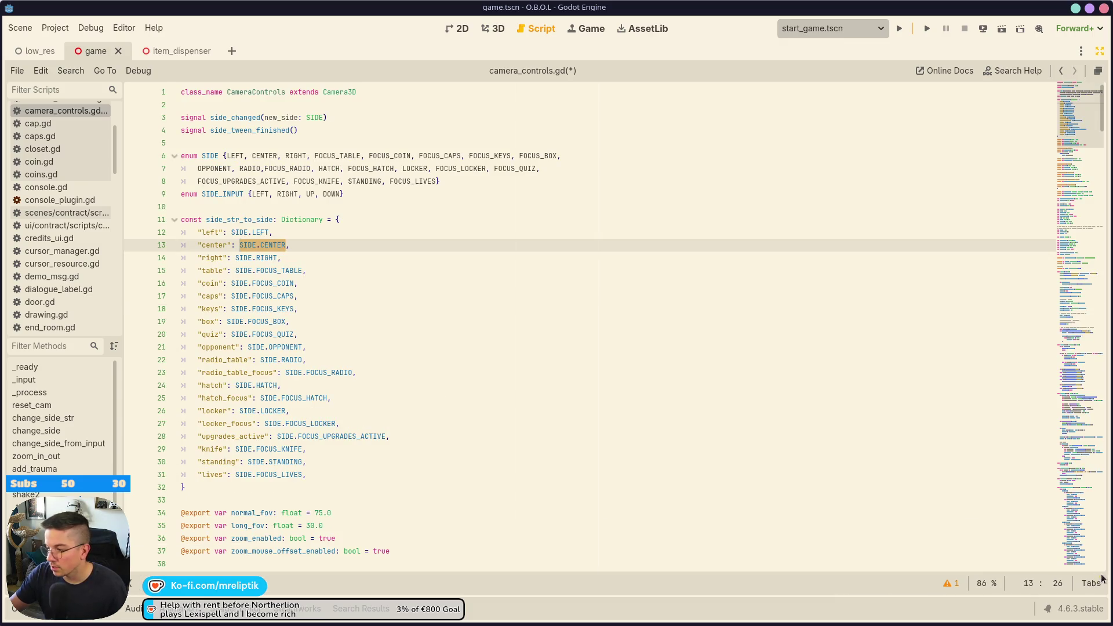
key("ctrl+s")
left_click(36, 51)
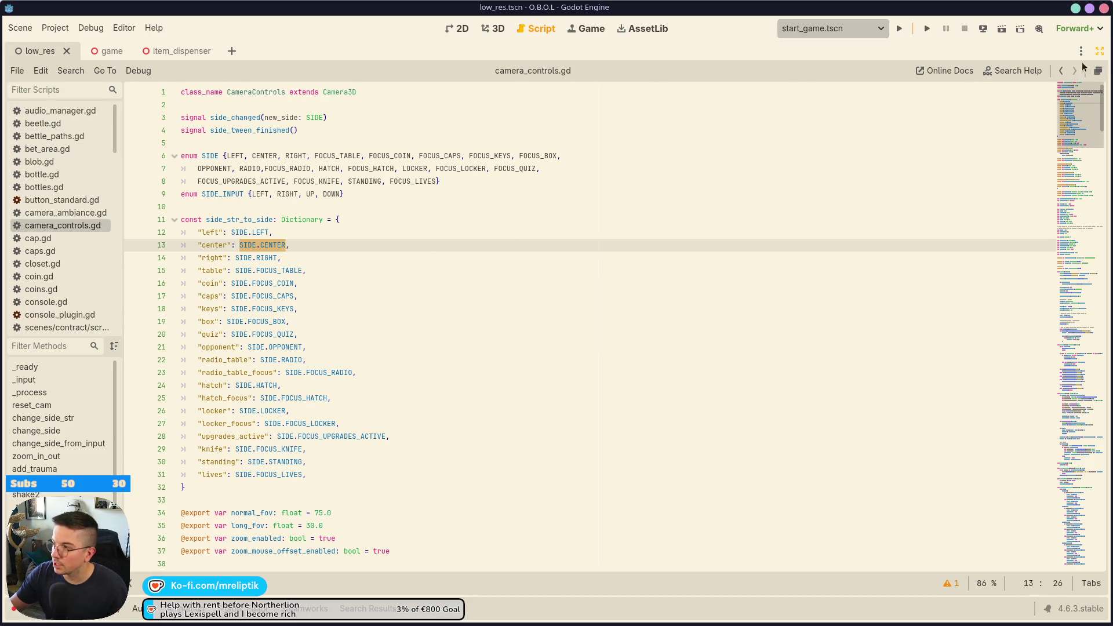
Restore the docks, open the game scene in the 3D view, collapse Lives and select table_normal
left_click(1100, 51)
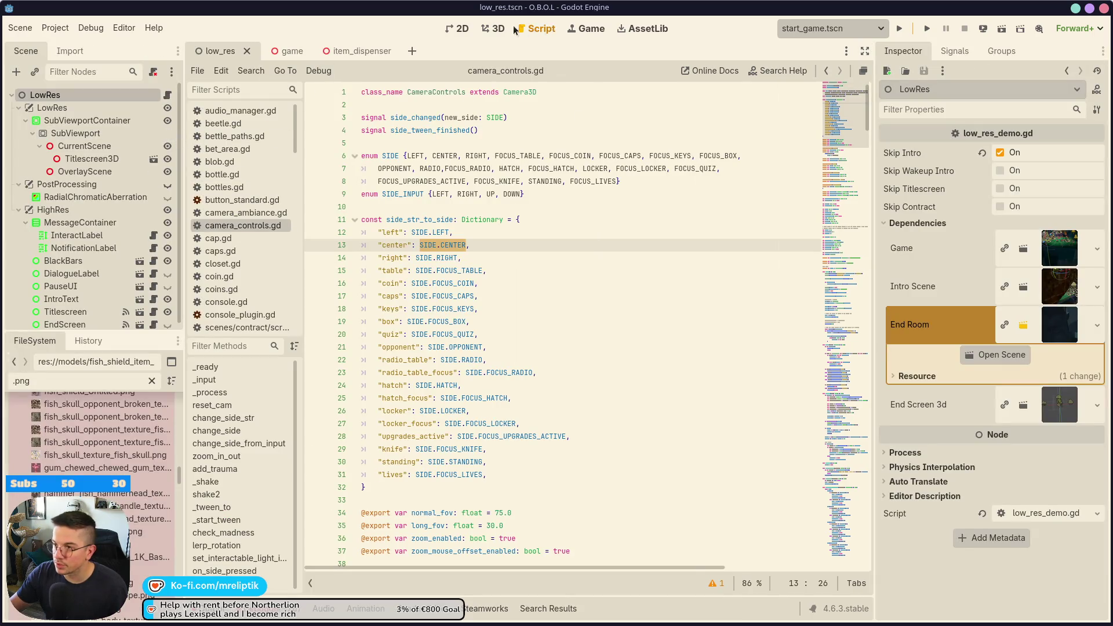
left_click(586, 28)
left_click(497, 29)
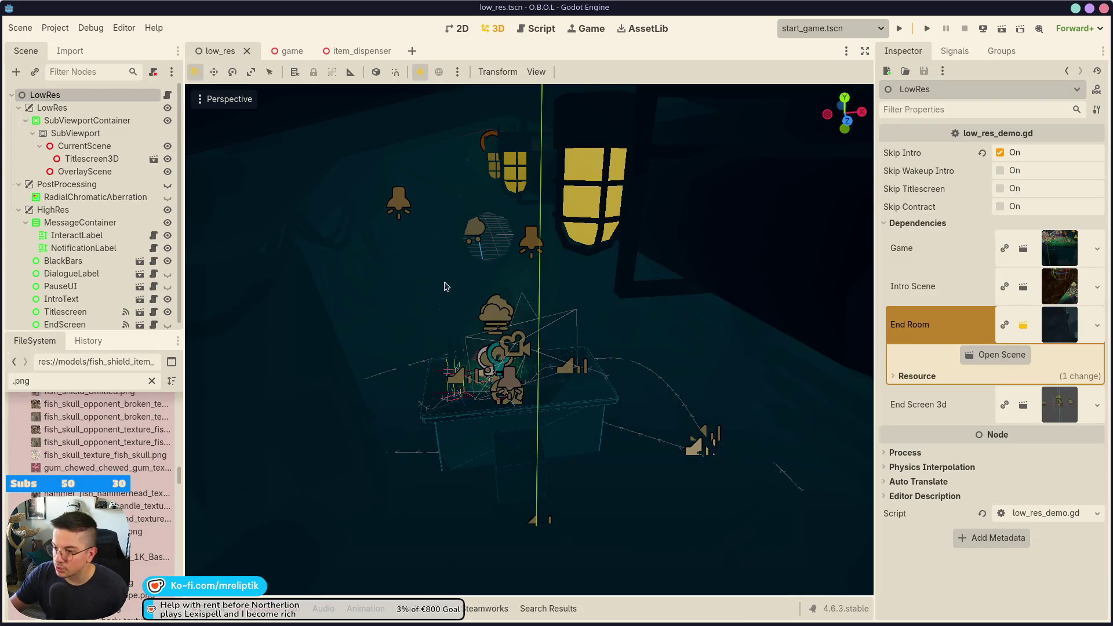
scroll(457, 294, "down", 5)
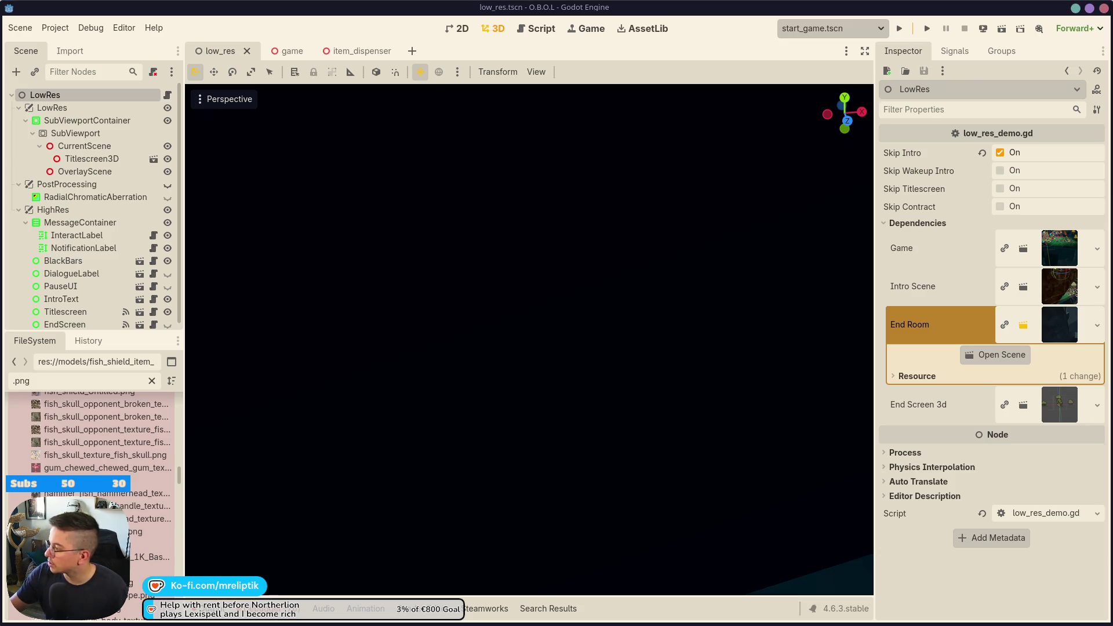
left_click(285, 51)
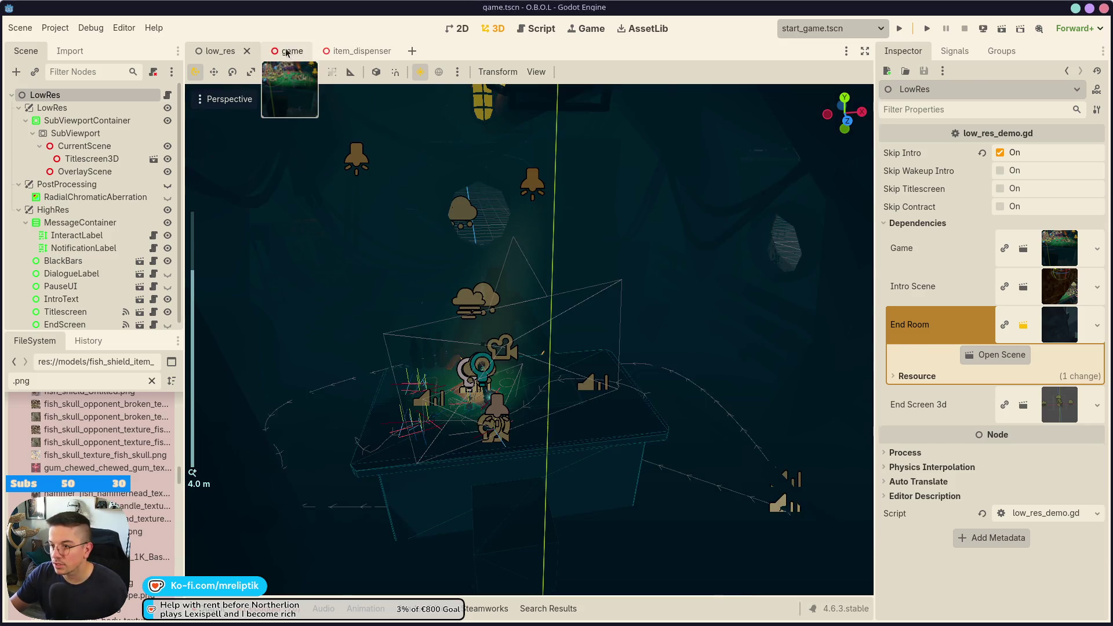
scroll(522, 327, "up", 5)
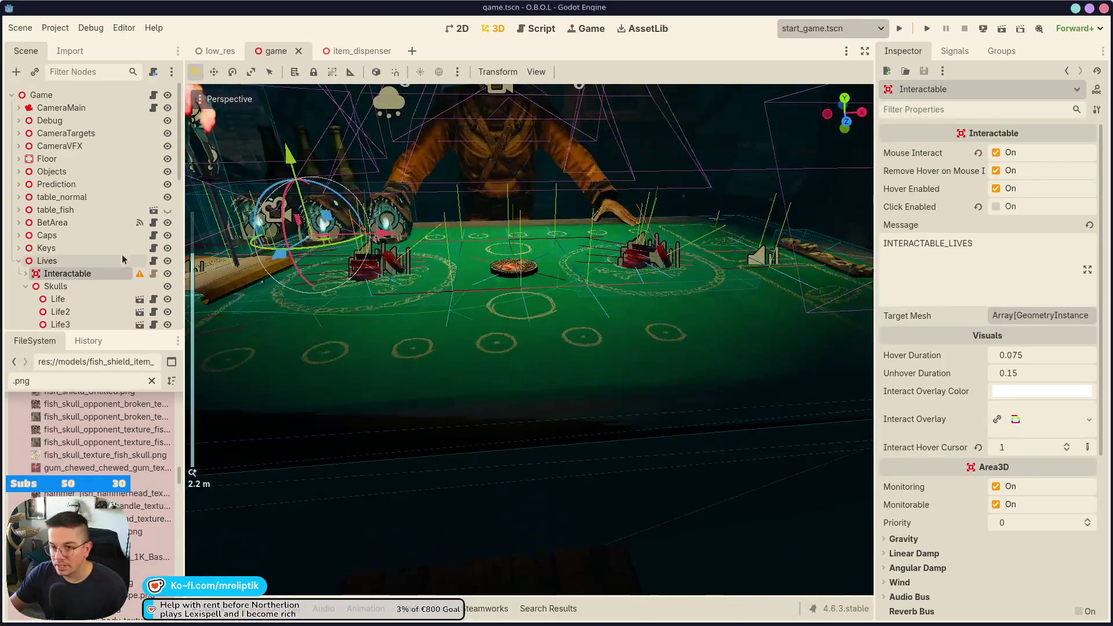
left_click(19, 260)
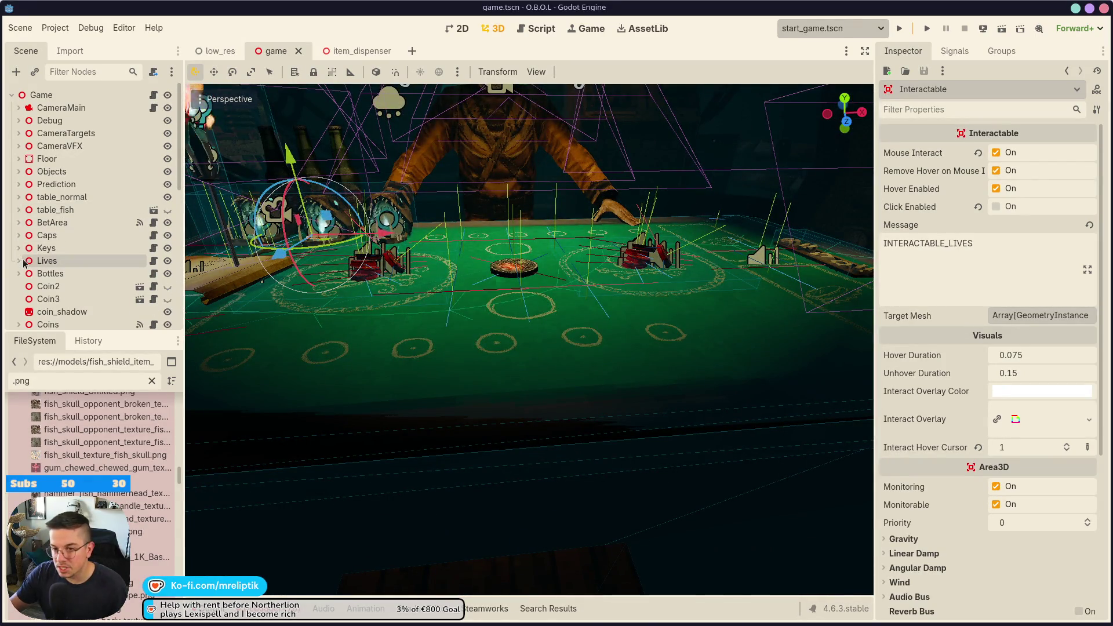
left_click(74, 199)
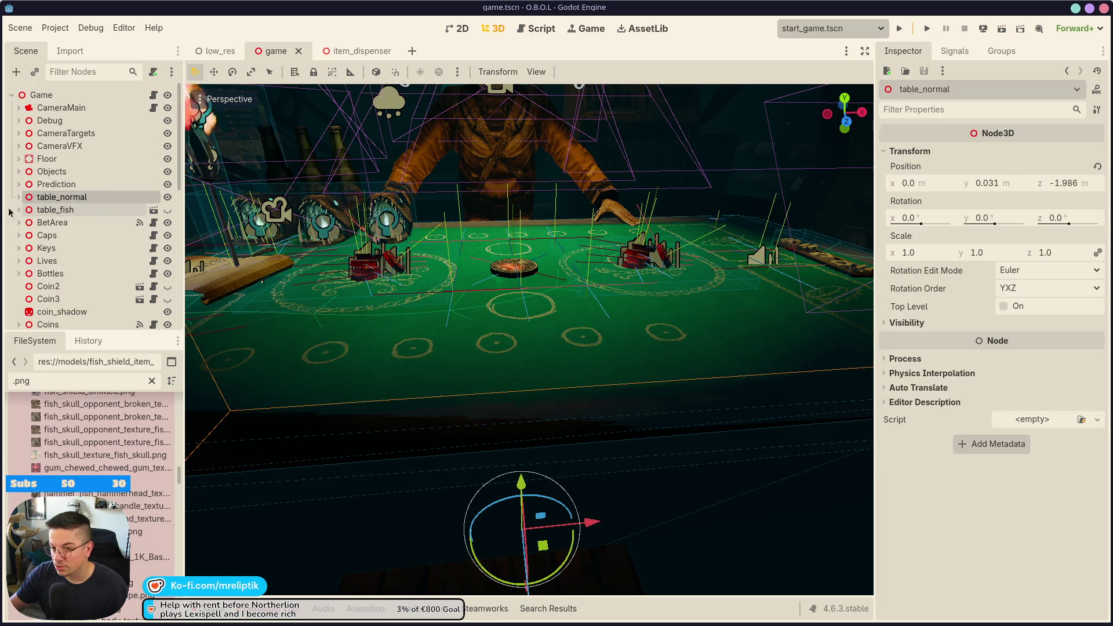
Add an Interactable child to Game, move it above table_normal, rename it TableInteractable, and save
right_click(48, 95)
left_click(113, 119)
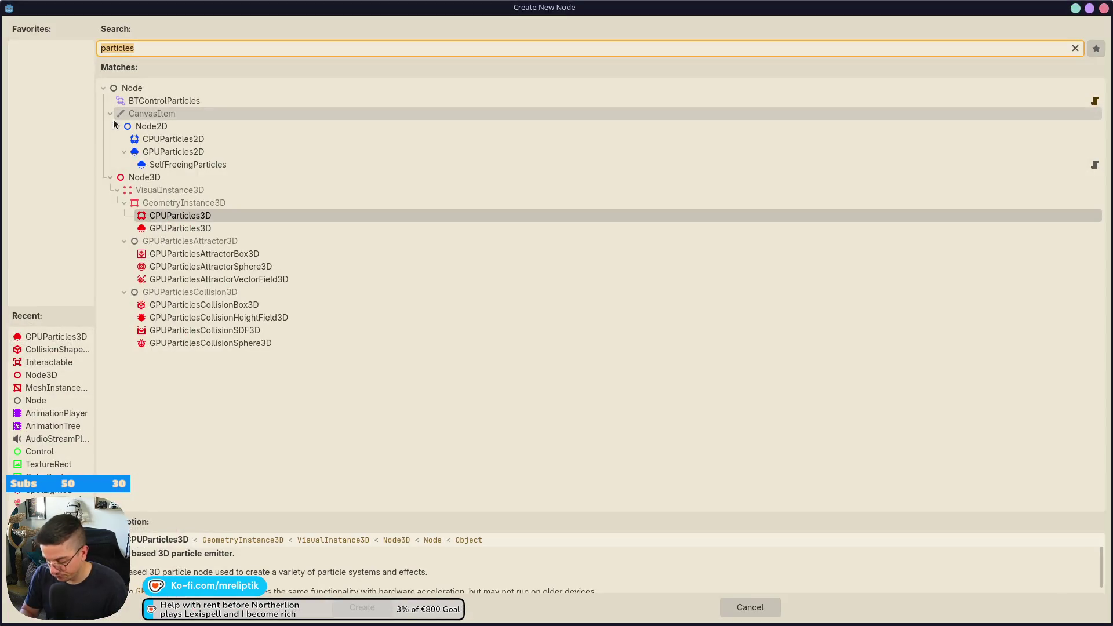
type("interact")
key("Return")
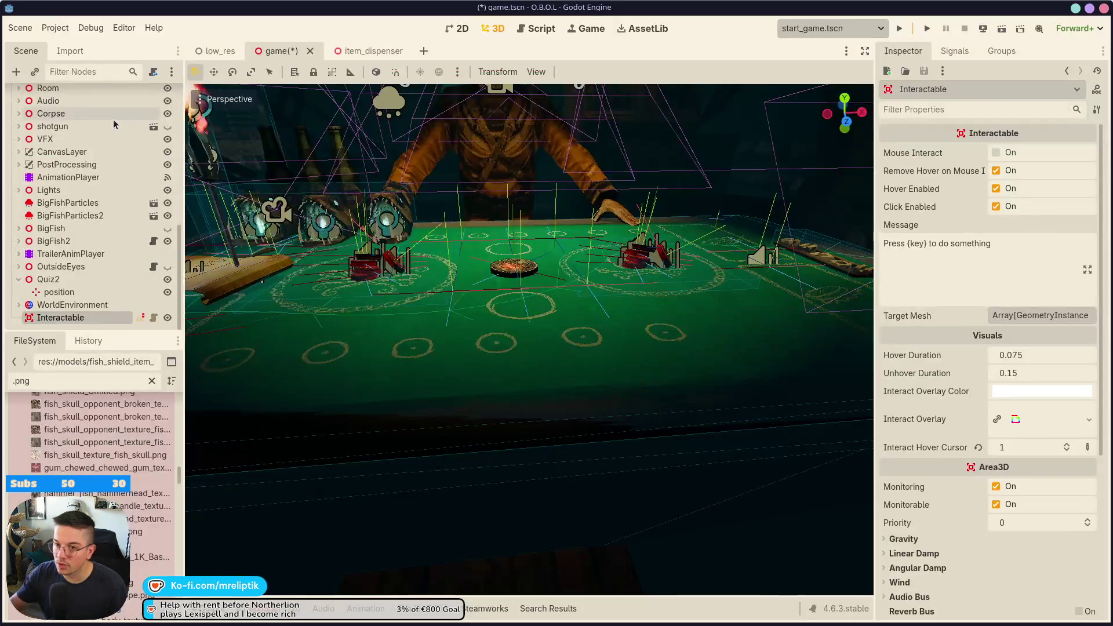
mouse_move(61, 317)
left_mouse_down()
mouse_move(99, 71)
mouse_move(84, 196)
left_mouse_up()
double_click(81, 197)
type("Table")
key("Return")
key("ctrl+s")
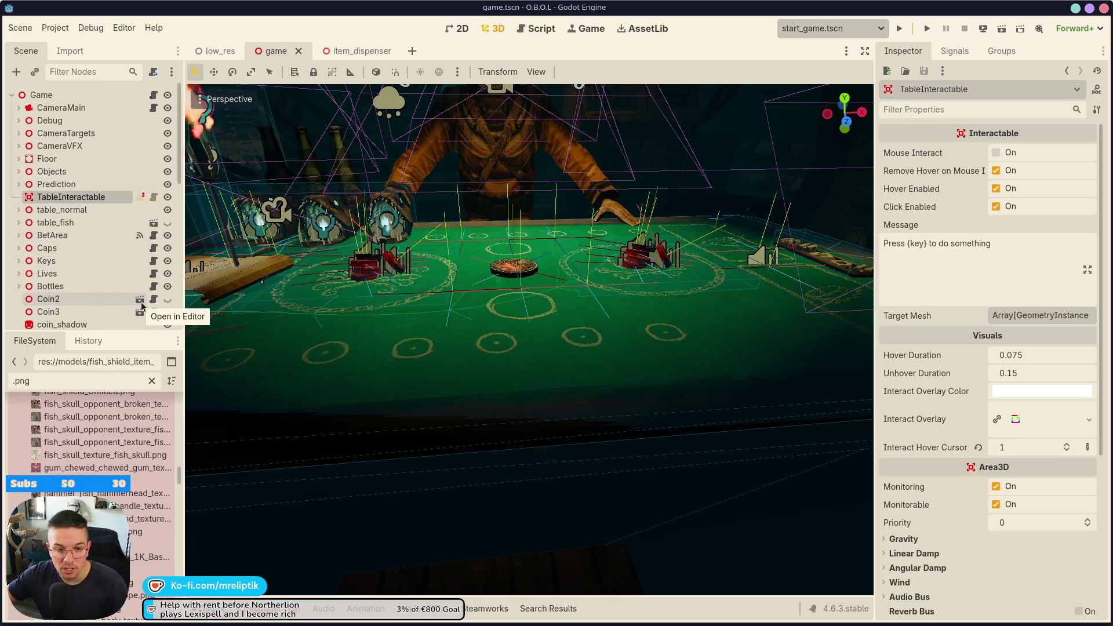
key("f")
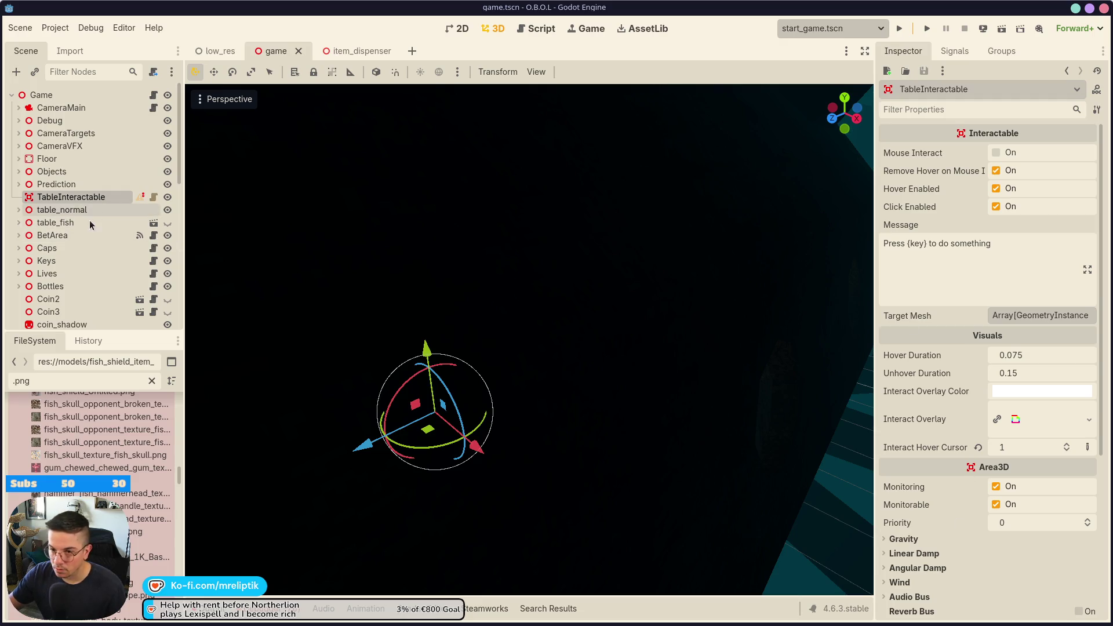
Compare the table nodes and TableInteractable's transform values in the Inspector
left_click(55, 222)
left_click(87, 210)
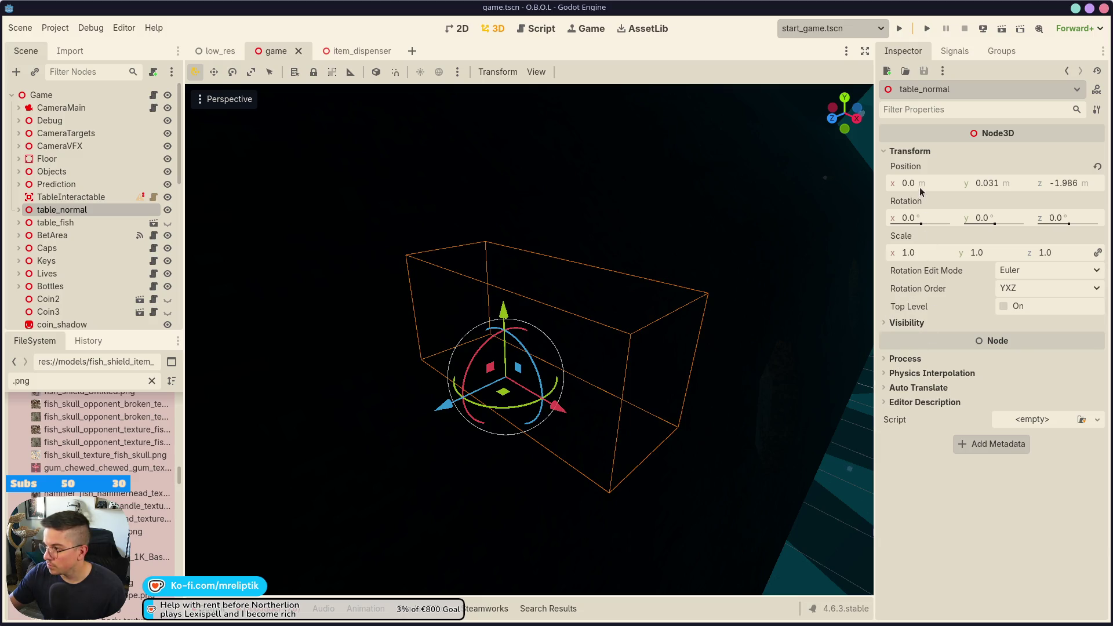
scroll(521, 399, "up", 3)
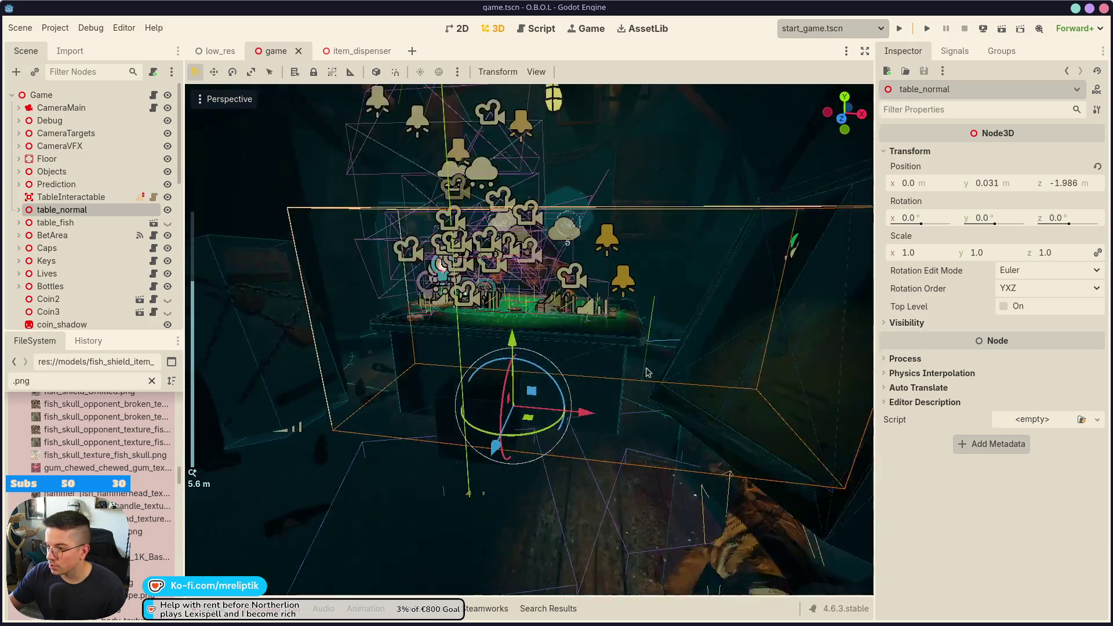
left_click(73, 198)
scroll(934, 451, "down", 5)
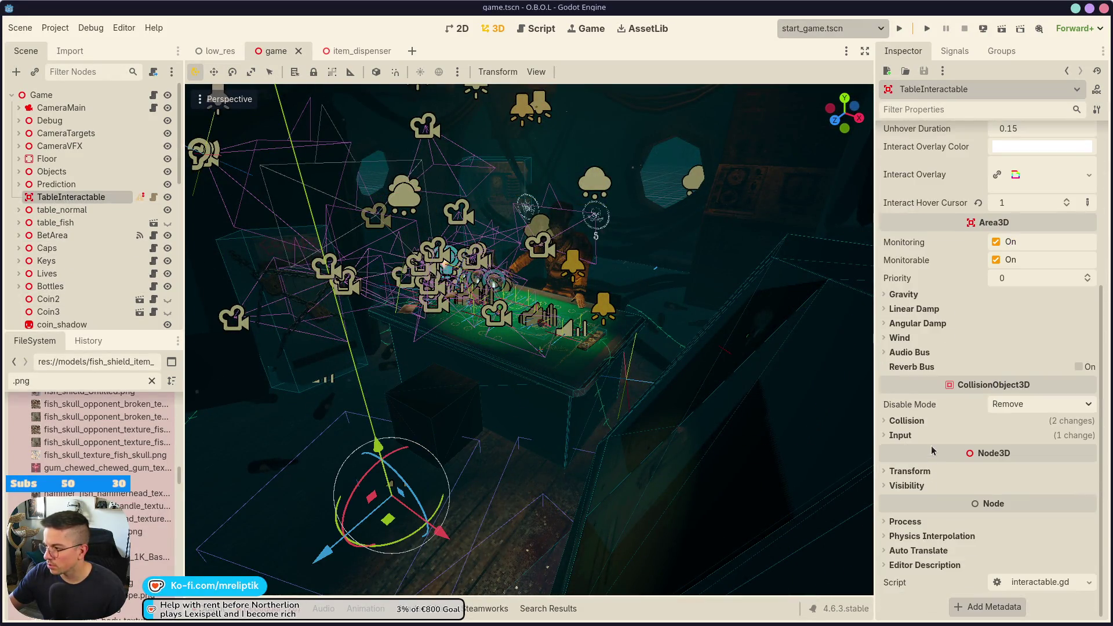
left_click(913, 471)
left_click(913, 472)
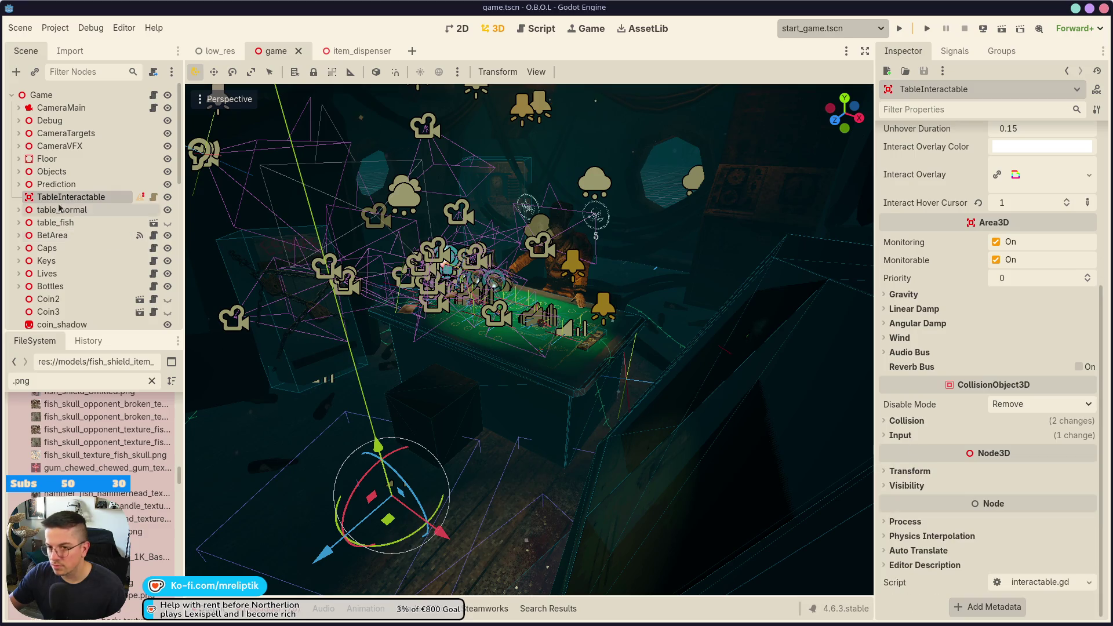
left_click(58, 210)
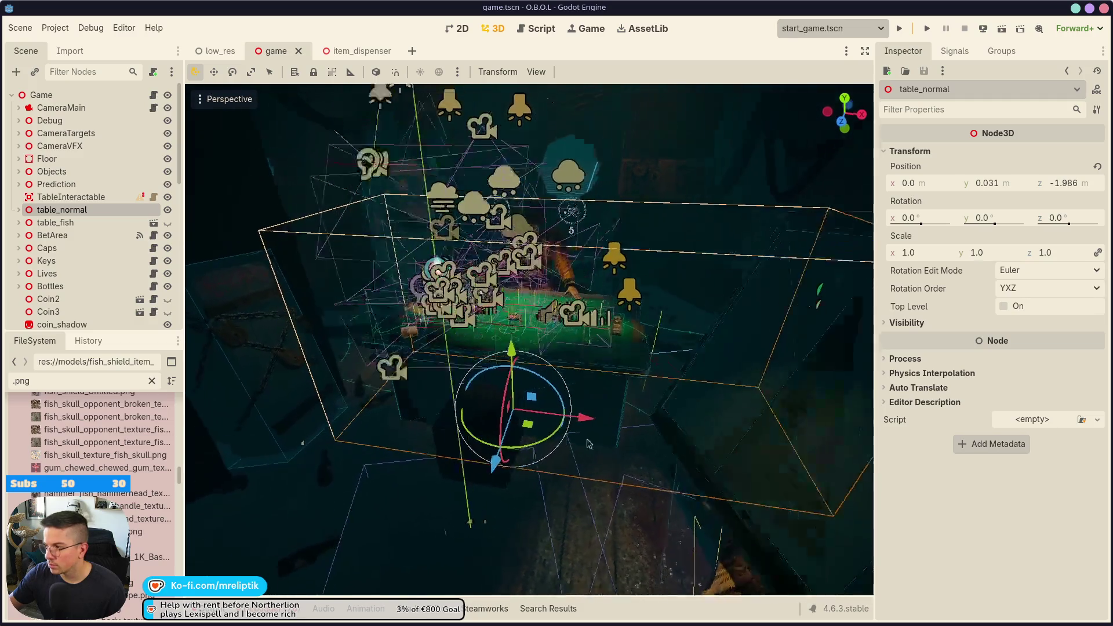
Copy table_normal's position (0, 0.031, -1.986) onto TableInteractable and save the scene
right_click(916, 167)
left_click(34, 251)
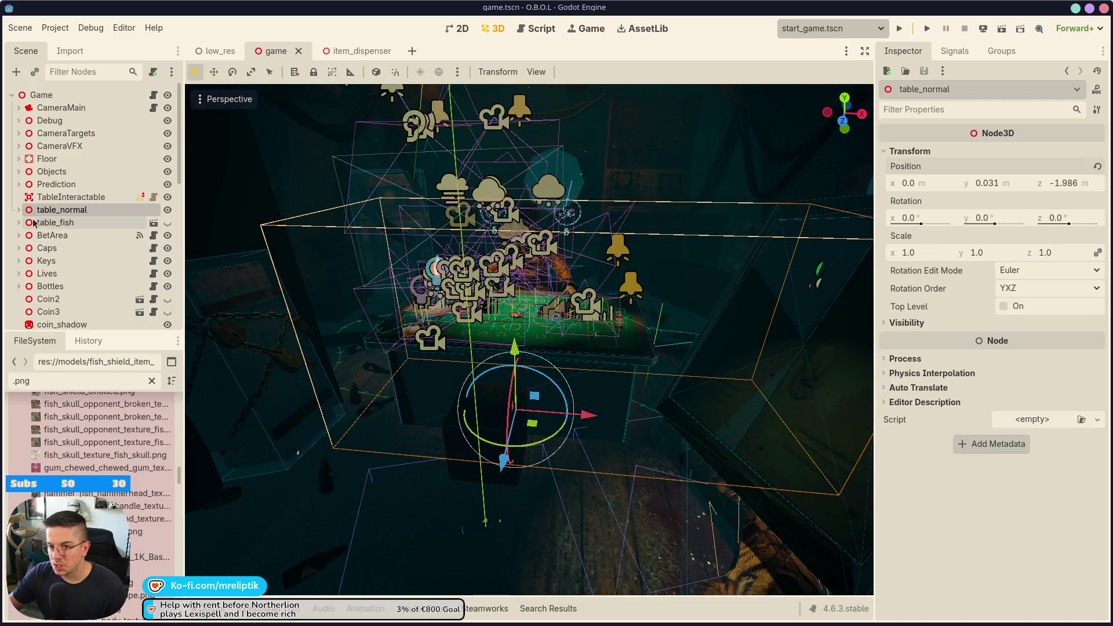
left_click(70, 198)
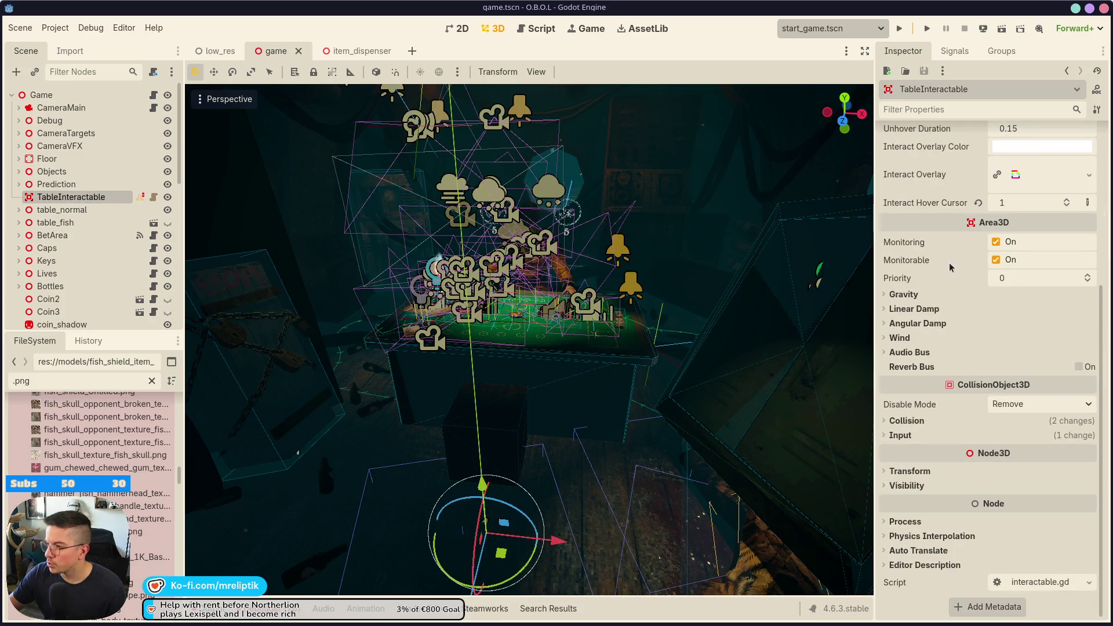
left_click(906, 472)
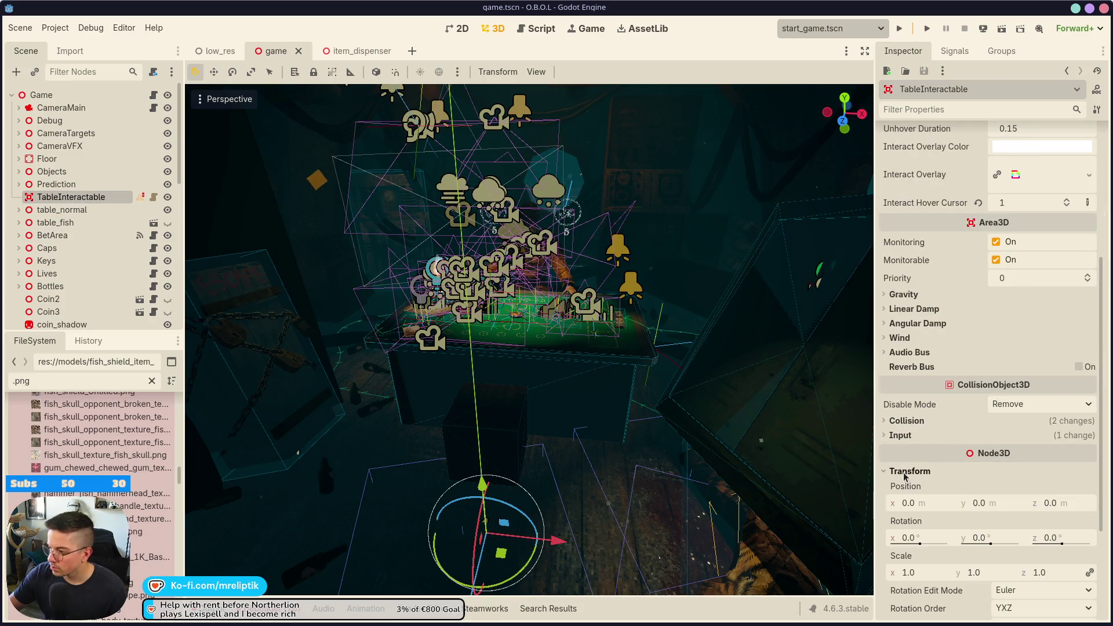
right_click(906, 488)
left_click(933, 510)
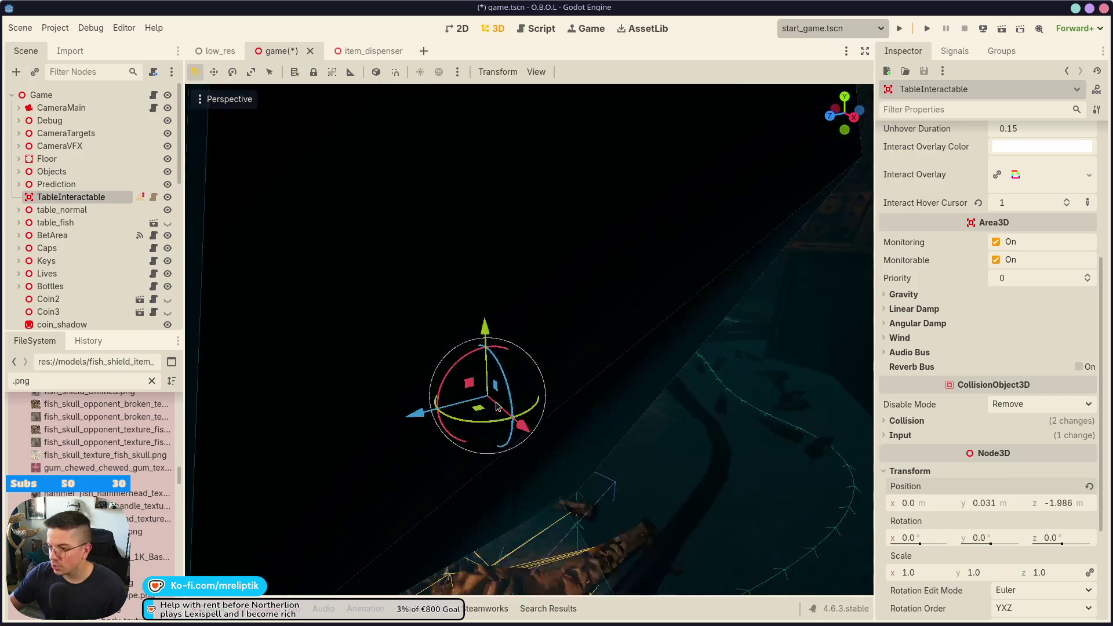
key("ctrl+s")
right_click(40, 197)
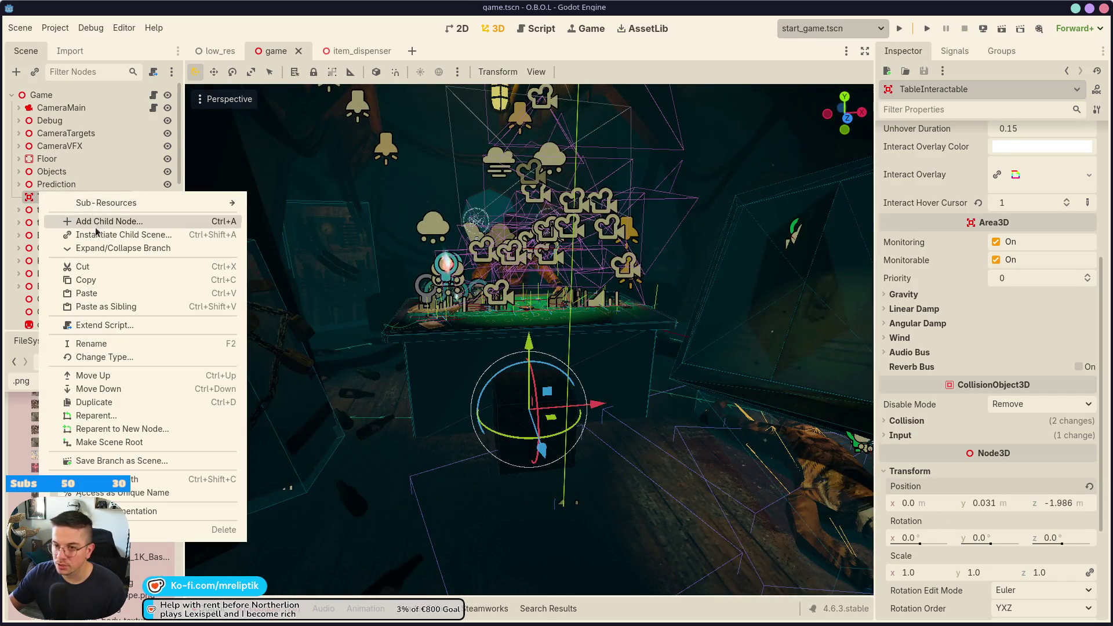
Add a CollisionShape3D under TableInteractable and set its shape to a new BoxShape3D
left_click(96, 233)
key("Escape")
key("ctrl+a")
type("collis")
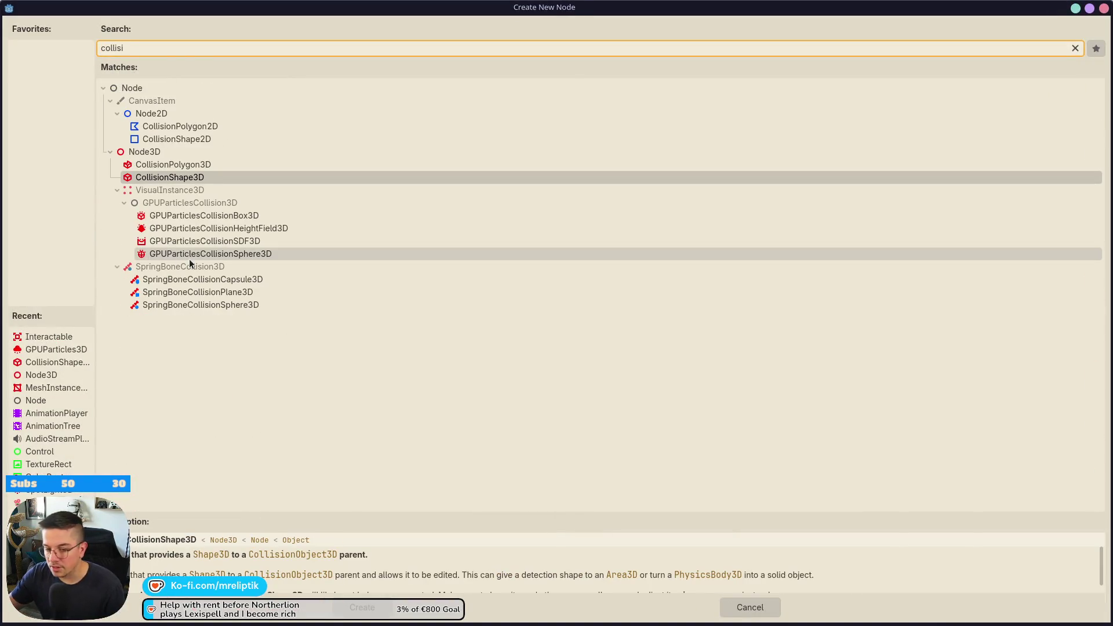
double_click(192, 178)
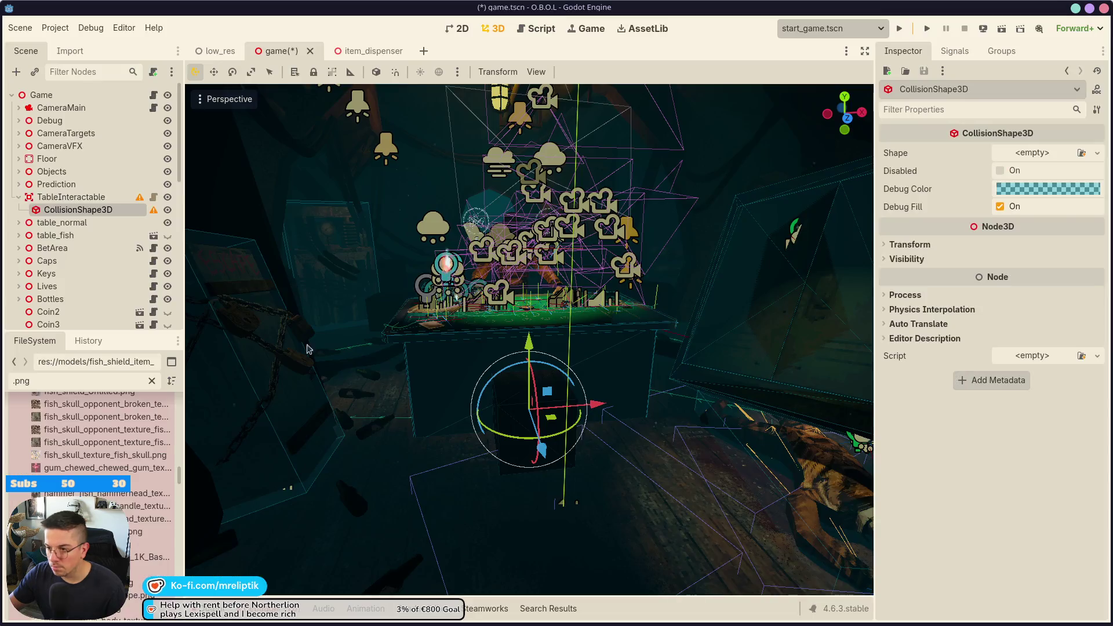
key("ctrl+s")
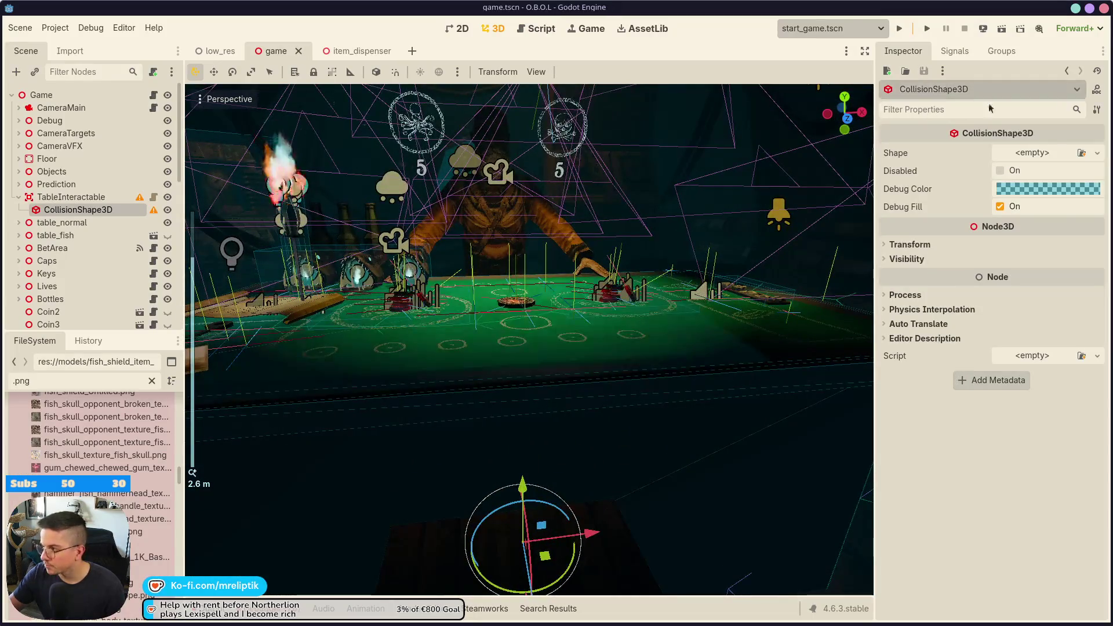
left_click(1097, 153)
left_click(1009, 213)
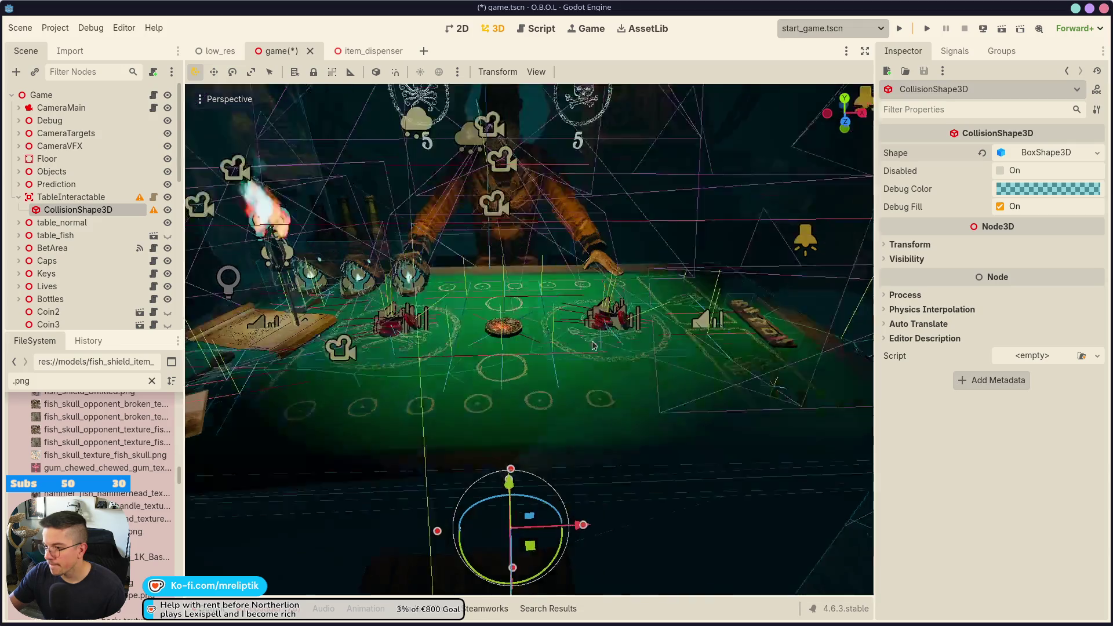
Raise the box collision shape up to the card table and shrink it to fit the table
mouse_move(440, 459)
left_mouse_down()
mouse_move(423, 281)
mouse_move(428, 336)
mouse_move(522, 452)
mouse_move(571, 493)
mouse_move(763, 497)
left_mouse_up()
mouse_move(583, 478)
left_mouse_down()
mouse_move(478, 430)
mouse_move(537, 363)
left_mouse_up()
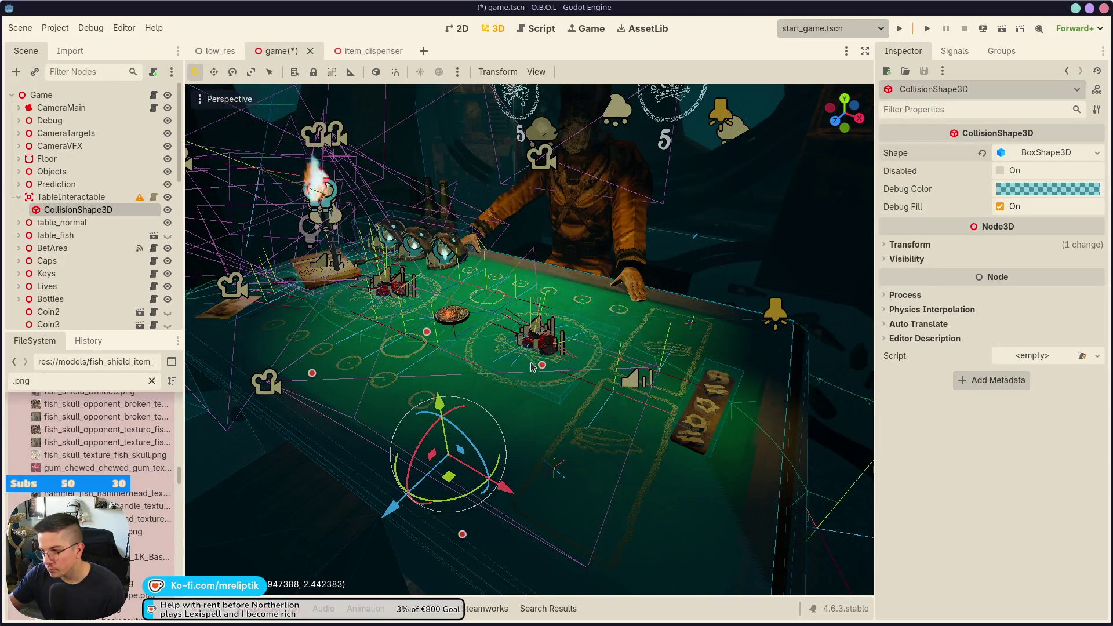
scroll(532, 367, "down", 3)
left_click_drag(322, 447, 375, 431)
Save game.tscn, then select TableInteractable to check its collision box from above
key("ctrl+s")
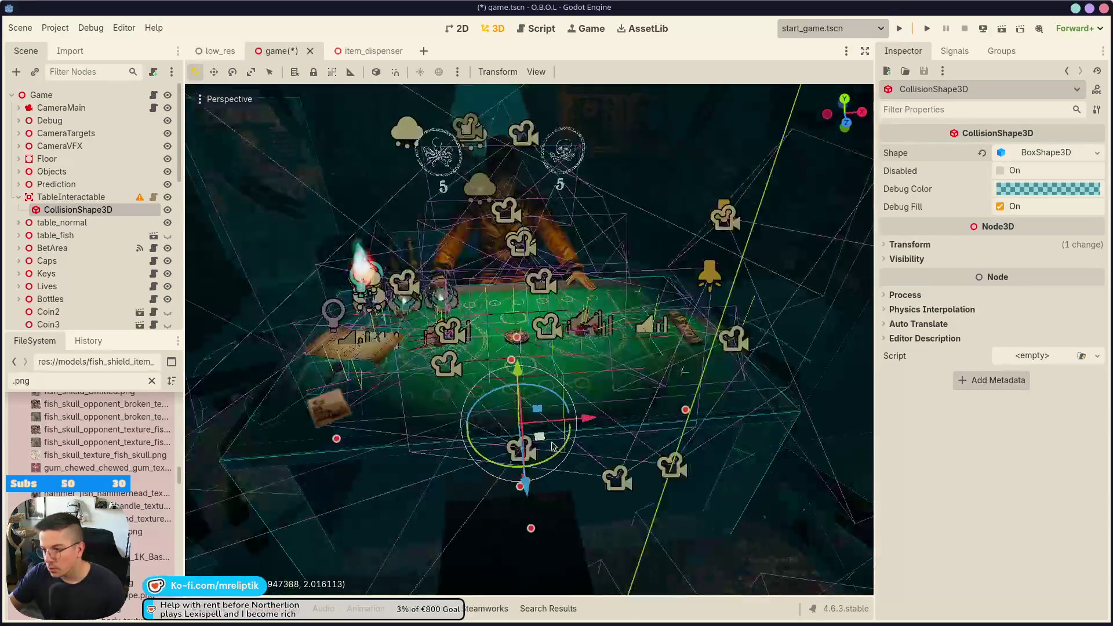
mouse_move(554, 395)
left_mouse_down()
mouse_move(476, 406)
mouse_move(372, 369)
left_mouse_up()
left_click(70, 197)
scroll(979, 239, "up", 2)
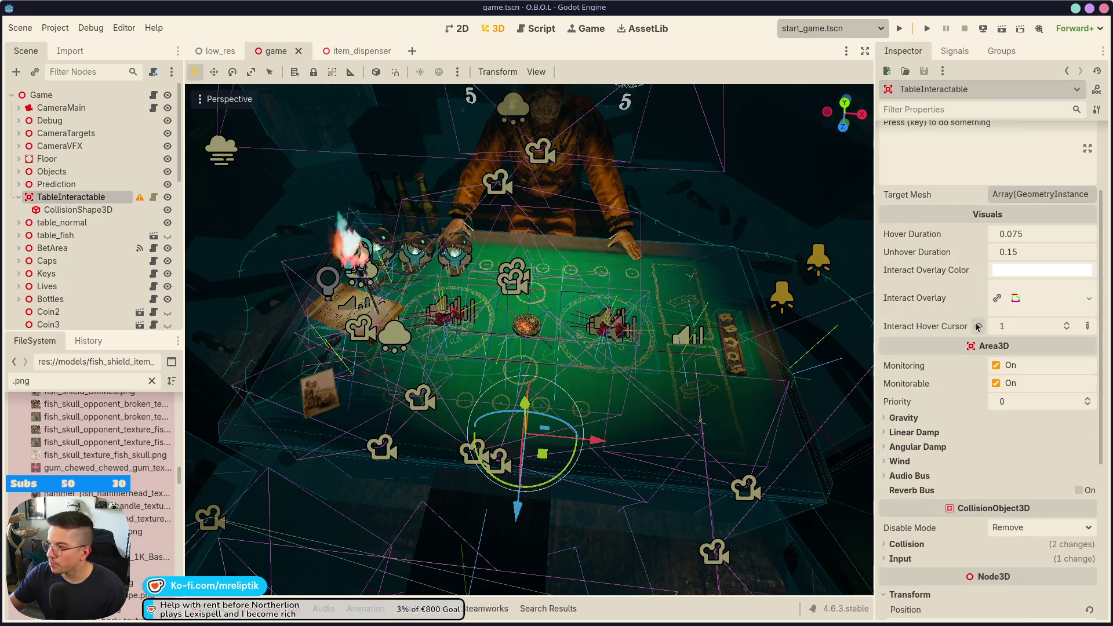
scroll(1015, 368, "up", 3)
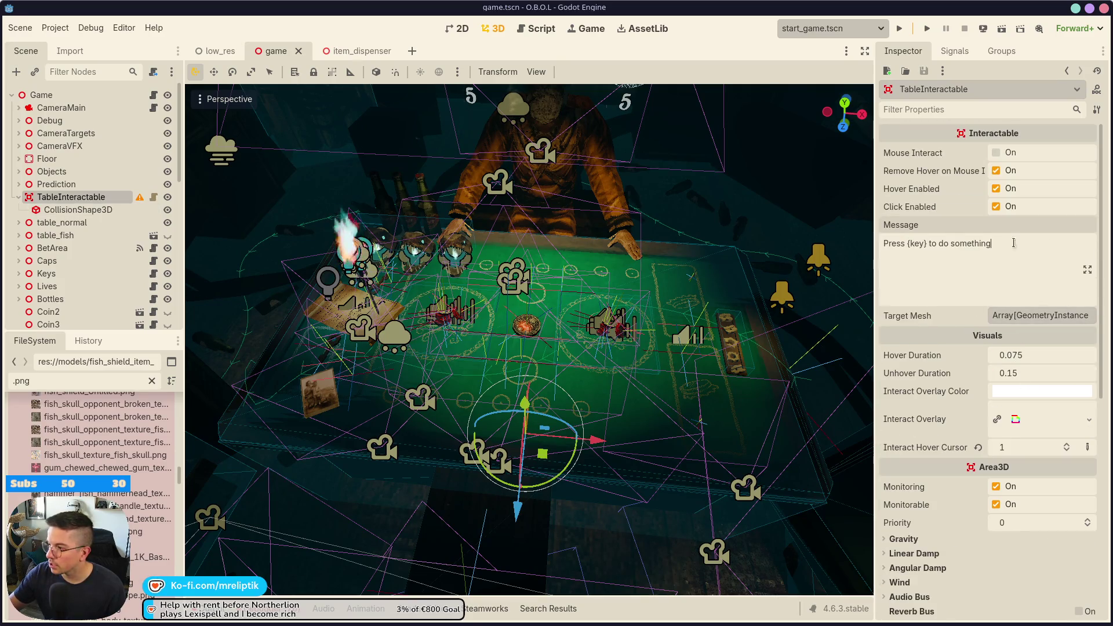